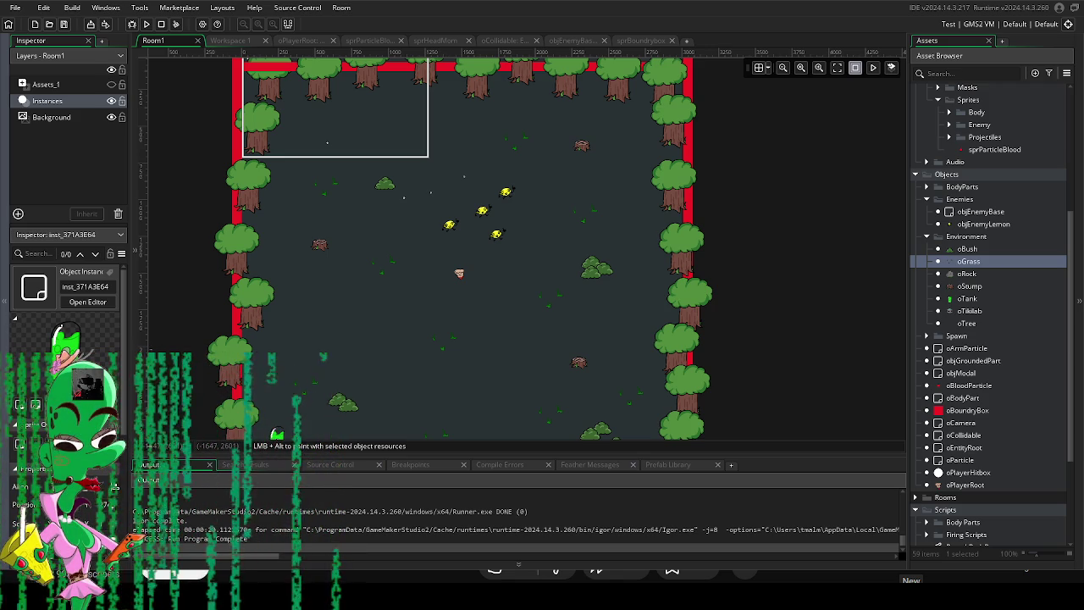
Raise the green oTank instance slightly beside the bottom-left tree wall in Room1.
mouse_move(514, 307)
mouse_down()
mouse_move(496, 254)
mouse_move(514, 249)
mouse_up()
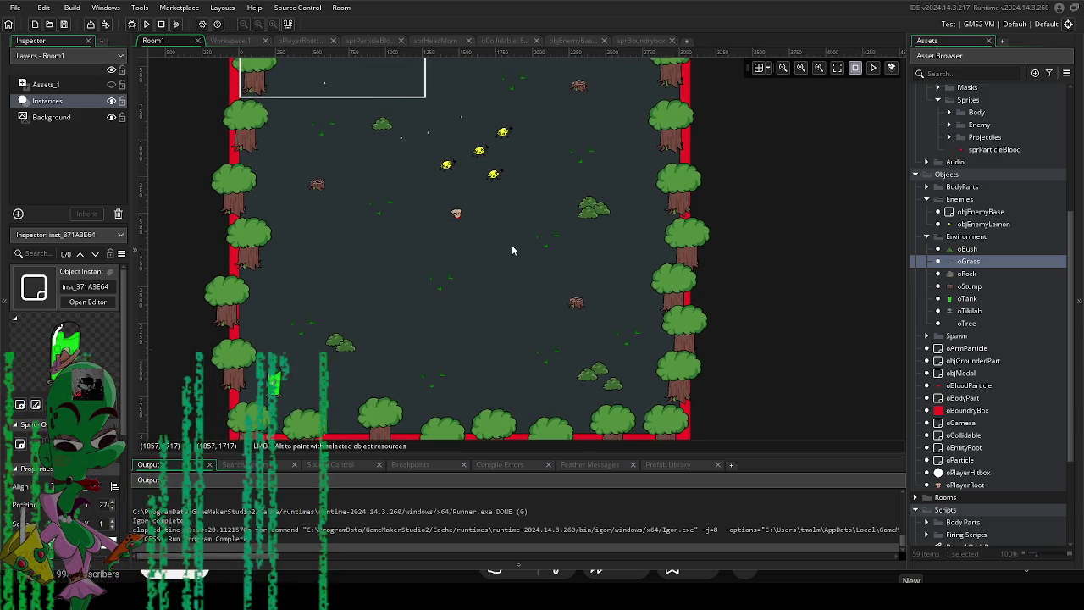
mouse_move(369, 358)
mouse_down()
mouse_move(469, 314)
mouse_move(447, 320)
mouse_up()
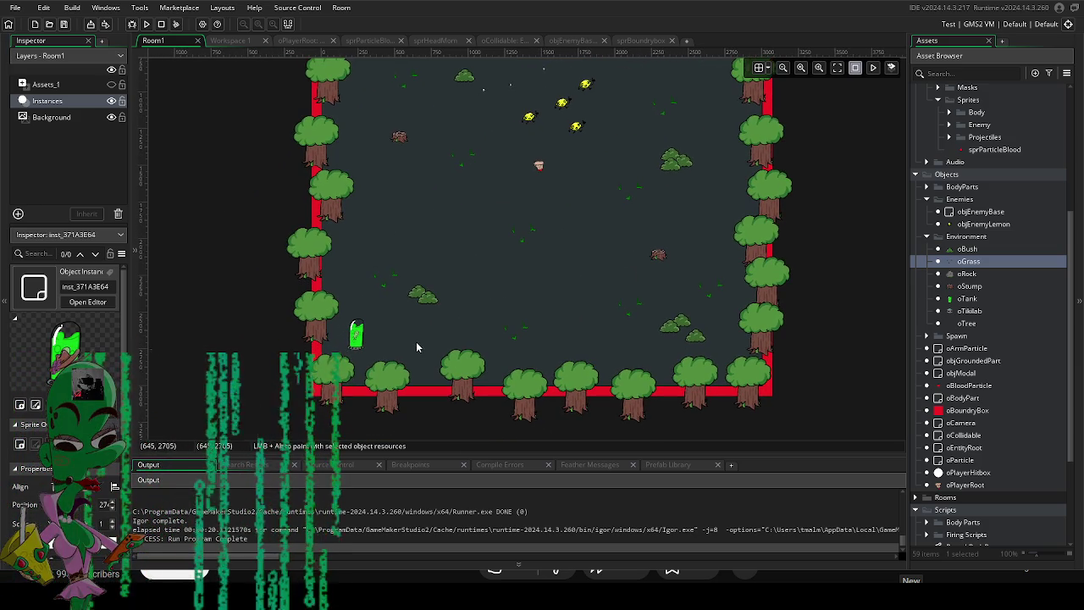
scroll(415, 341, up, 5)
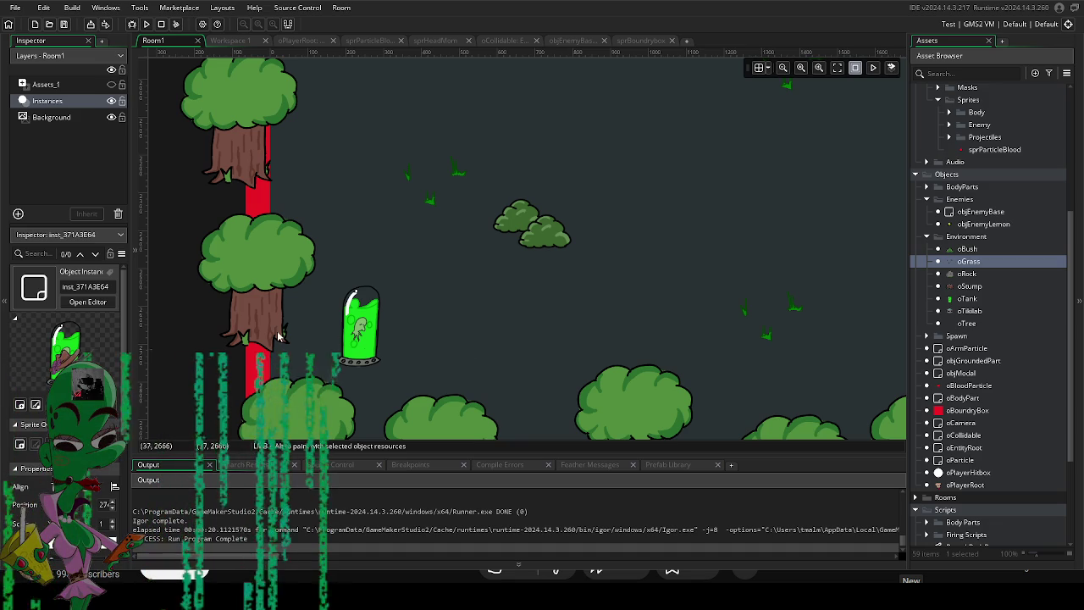
mouse_move(404, 354)
mouse_down()
mouse_move(370, 376)
mouse_move(403, 309)
mouse_up()
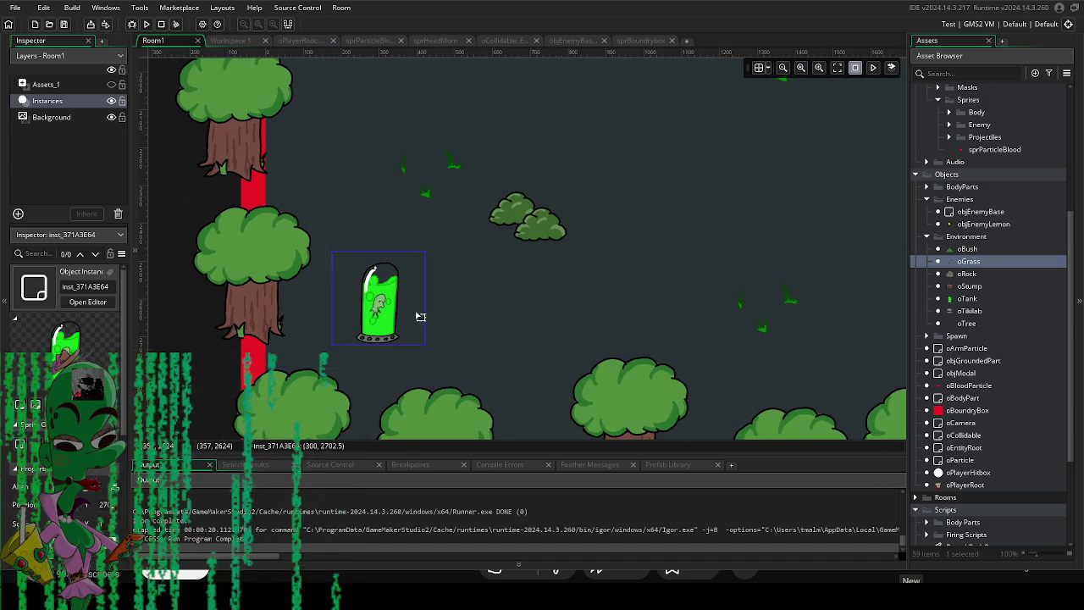
Scroll around Room1 to review the tank among the trees, bushes, grass and lemon enemies.
scroll(448, 304, down, 2)
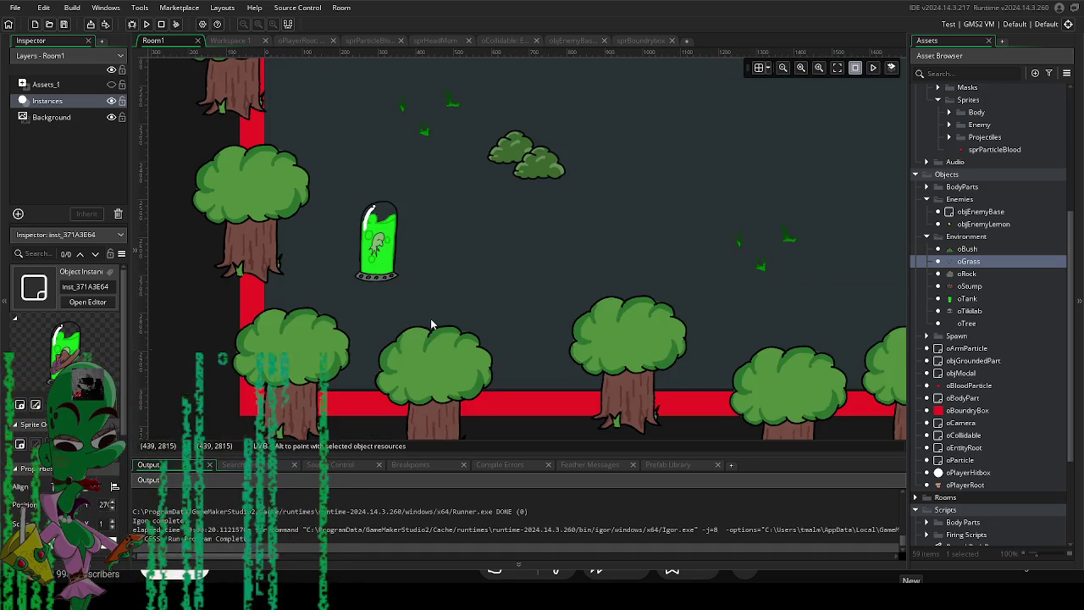
scroll(430, 319, up, 2)
scroll(439, 308, down, 2)
scroll(442, 306, up, 1)
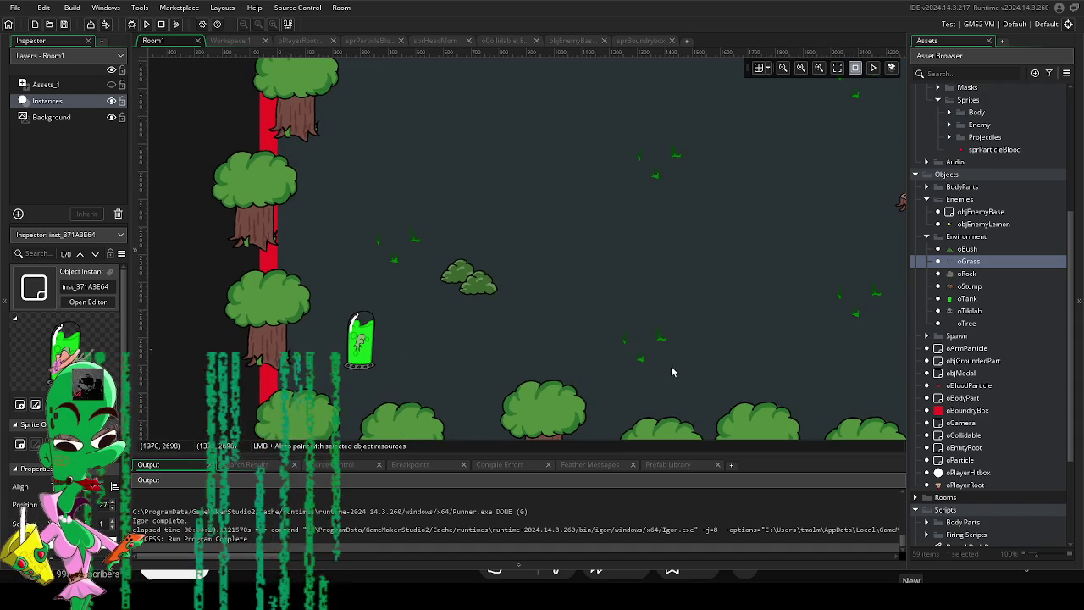
scroll(484, 338, right, 1)
scroll(499, 288, down, 1)
scroll(388, 296, up, 3)
scroll(388, 296, right, 2)
scroll(385, 355, up, 3)
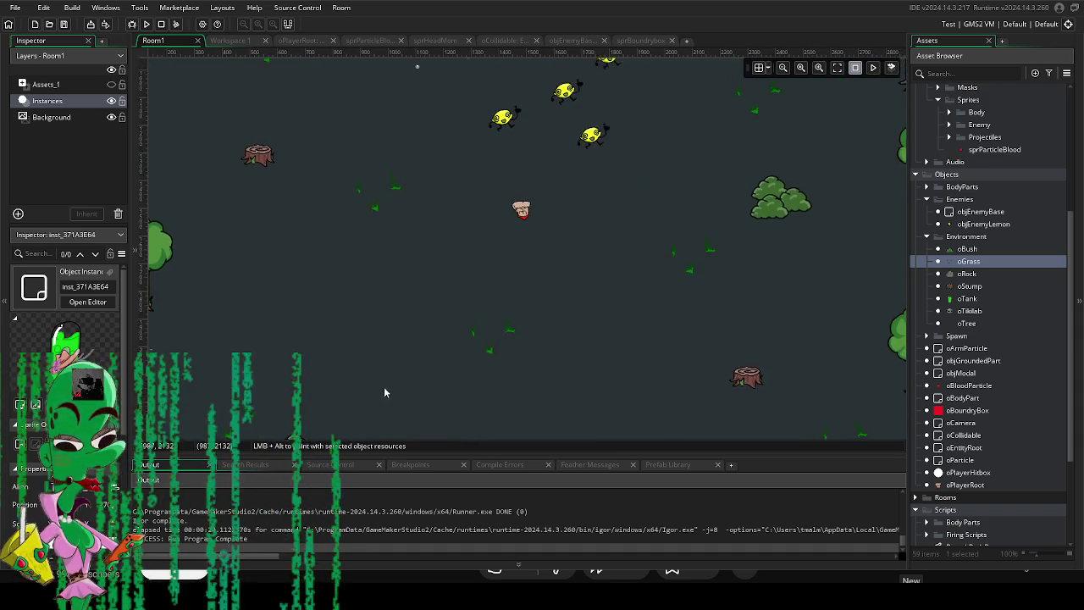
scroll(398, 343, right, 2)
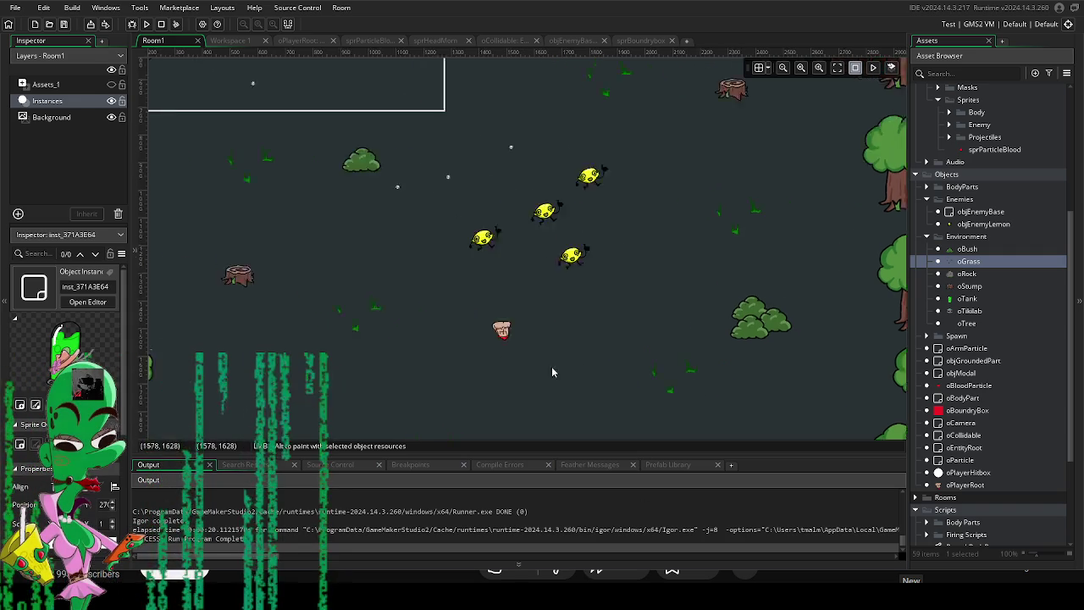
scroll(522, 357, down, 2)
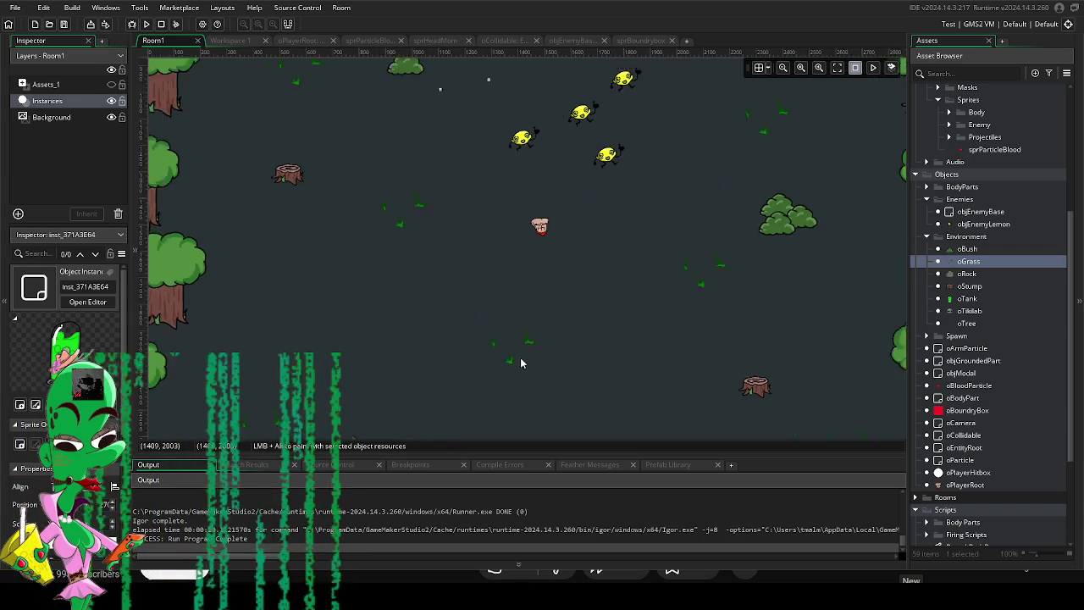
scroll(520, 362, down, 4)
scroll(576, 288, up, 2)
scroll(571, 338, up, 2)
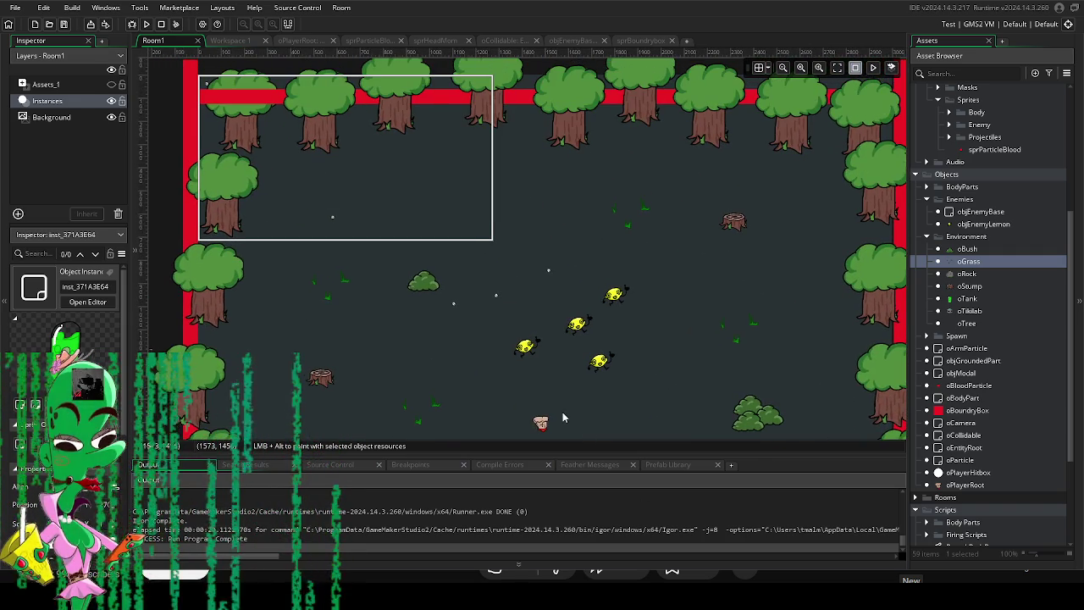
scroll(443, 283, up, 2)
scroll(458, 202, down, 10)
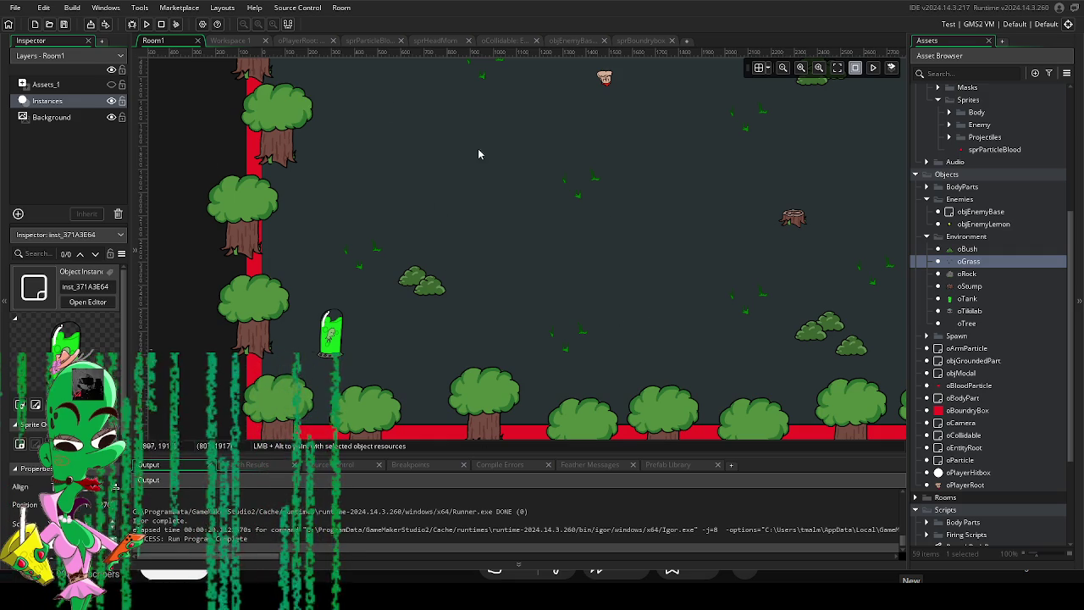
scroll(477, 318, down, 3)
scroll(477, 319, up, 3)
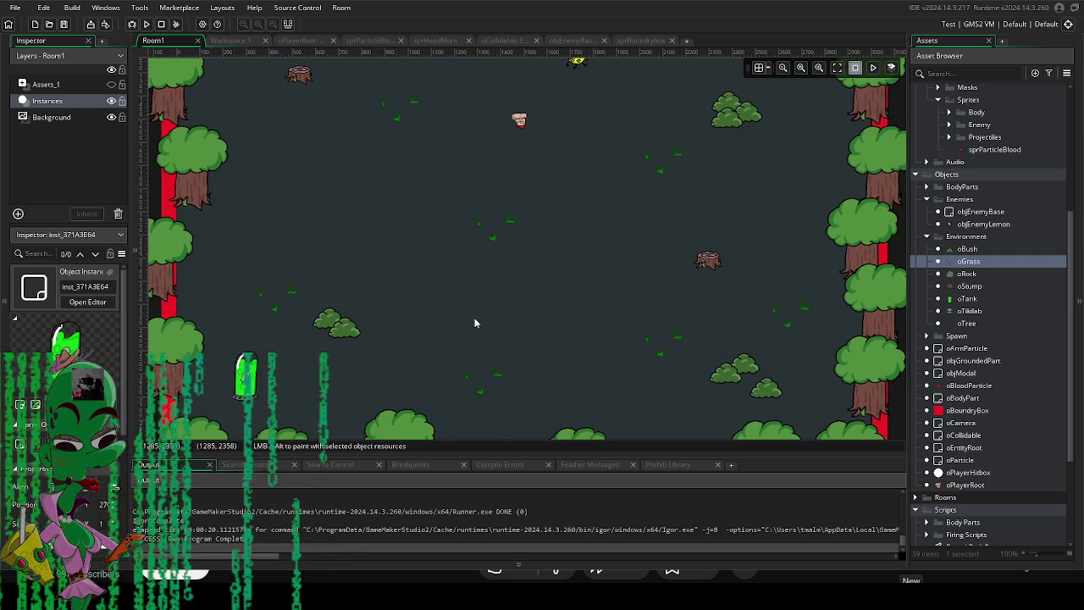
drag(493, 319, 505, 373)
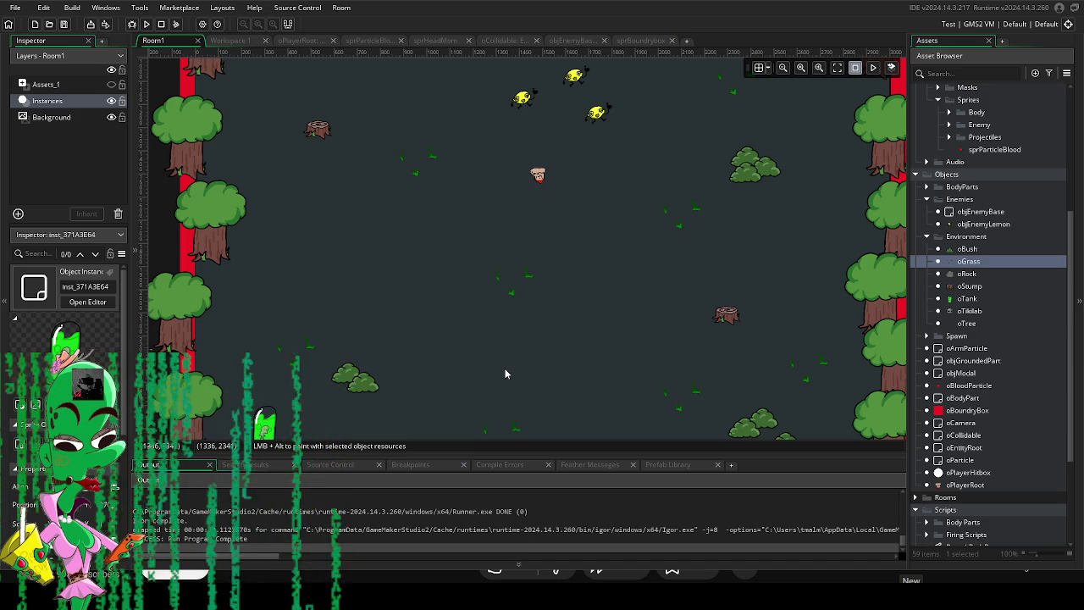
scroll(537, 355, up, 5)
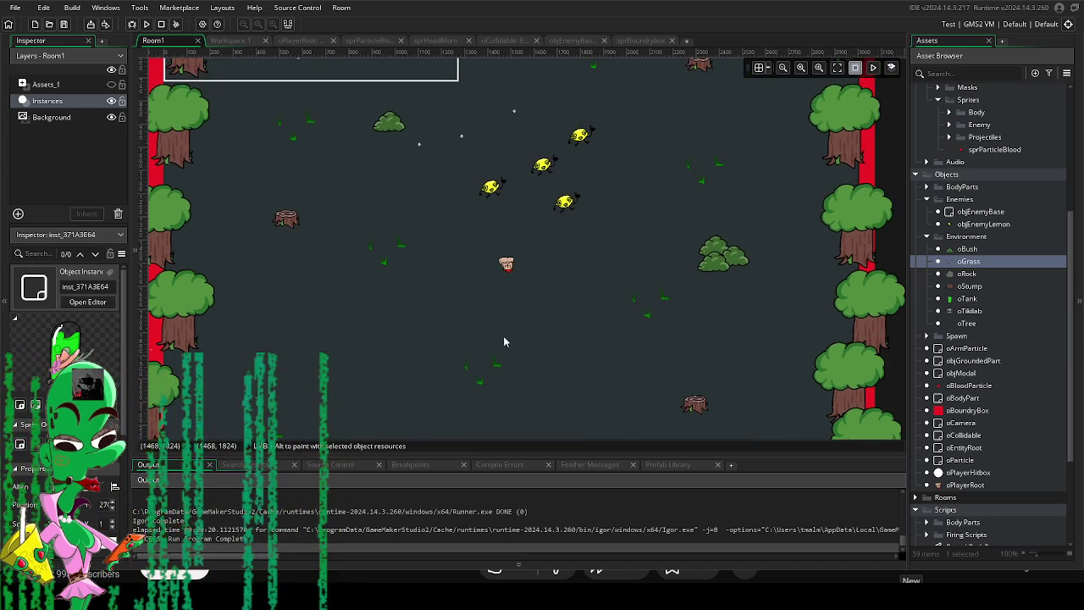
scroll(500, 338, up, 3)
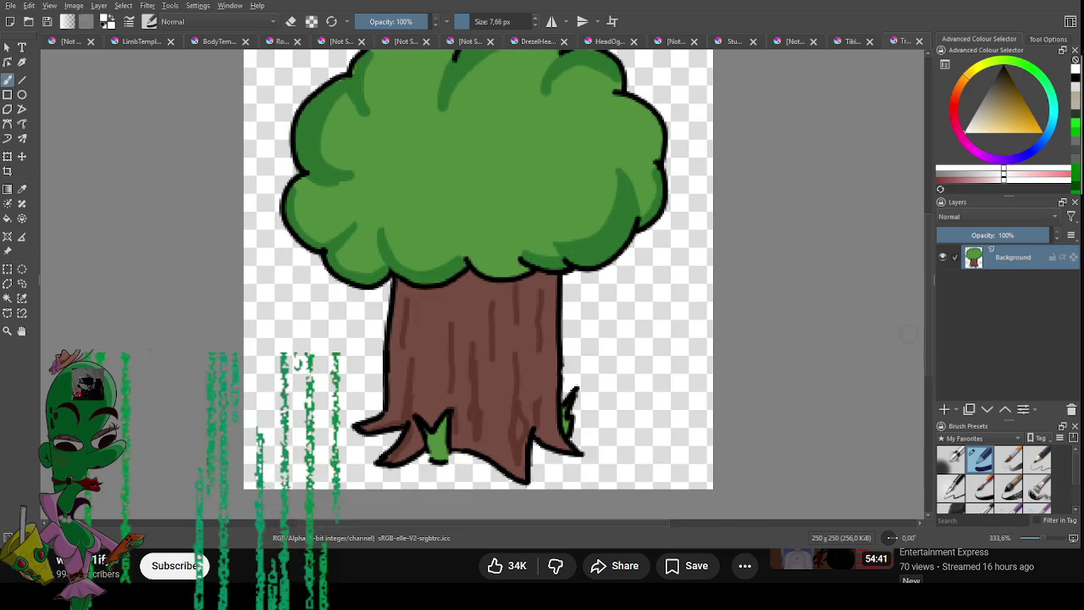
Add a new paint layer and fade the original tree Background layer to 28% opacity.
click(945, 410)
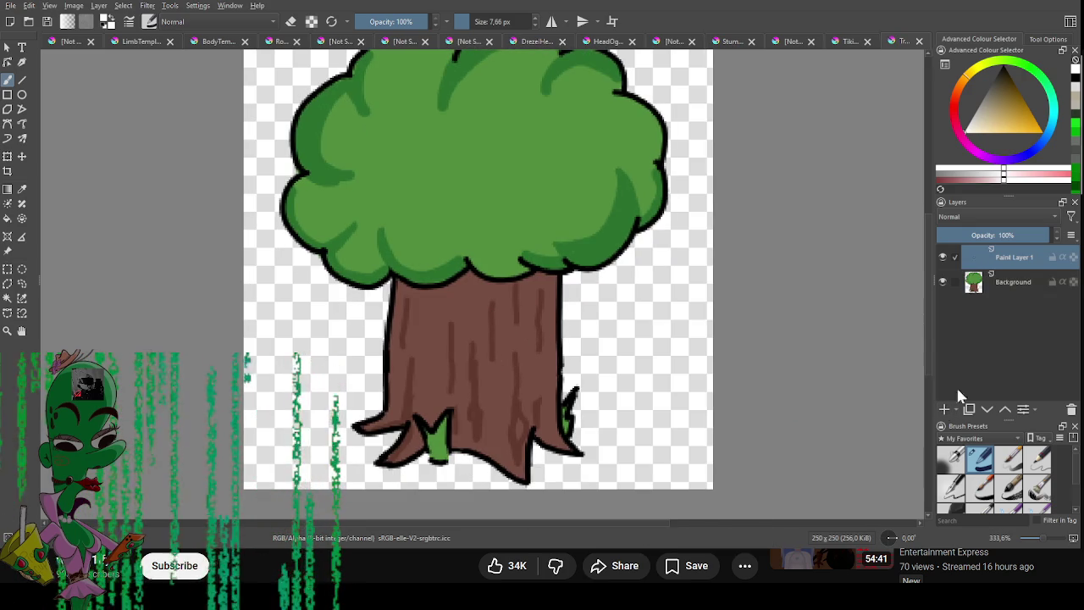
click(1012, 283)
click(972, 235)
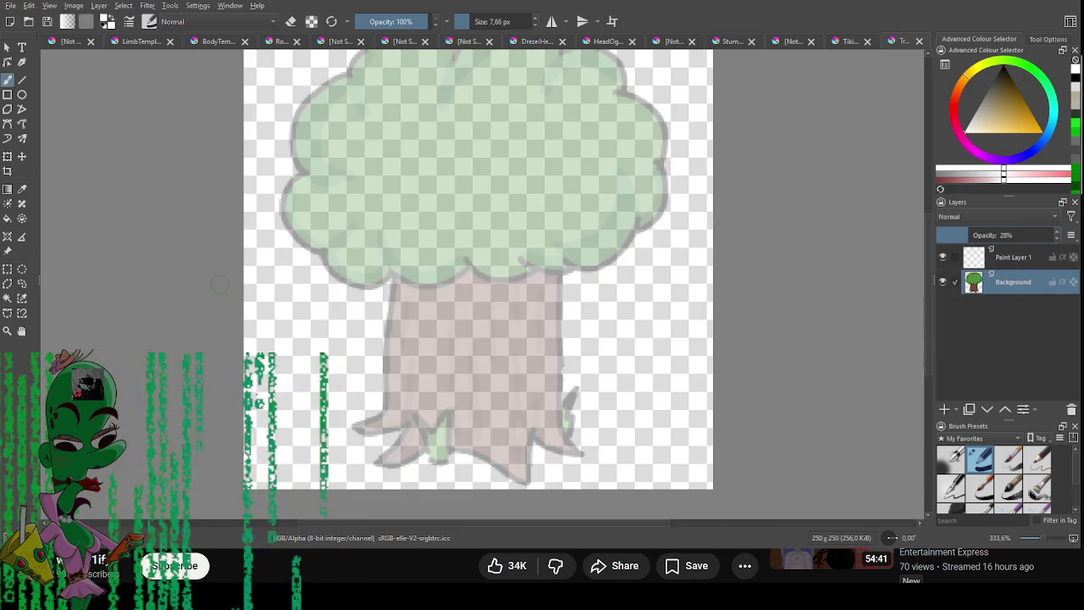
mouse_move(385, 375)
mouse_down()
mouse_move(404, 326)
mouse_move(405, 396)
mouse_up()
Make the new layer the drawing target with black colour and a 2 px brush.
click(1010, 257)
key(d)
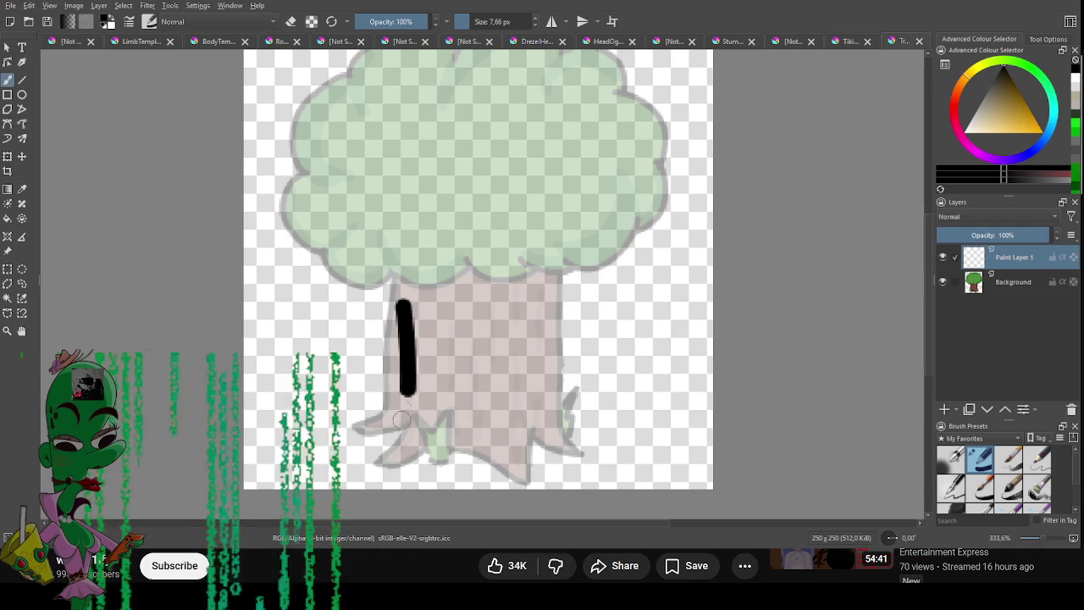
key(ctrl+z)
click(499, 21)
text(2)
key(Return)
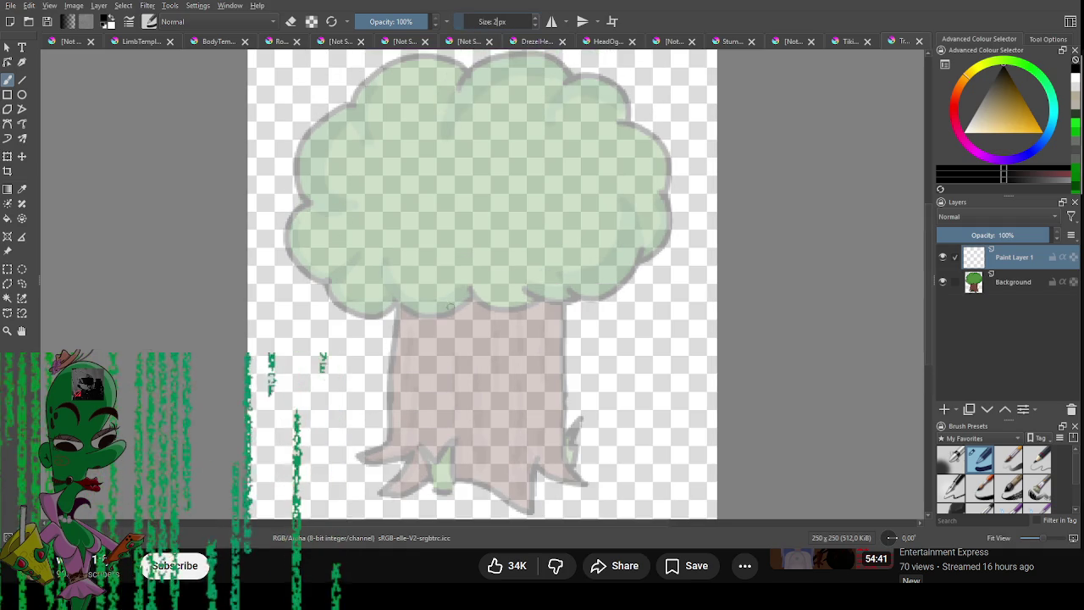
drag(437, 357, 571, 234)
key(ctrl+z)
Trace the trunk's left edge and base in thin black lines.
drag(561, 290, 537, 244)
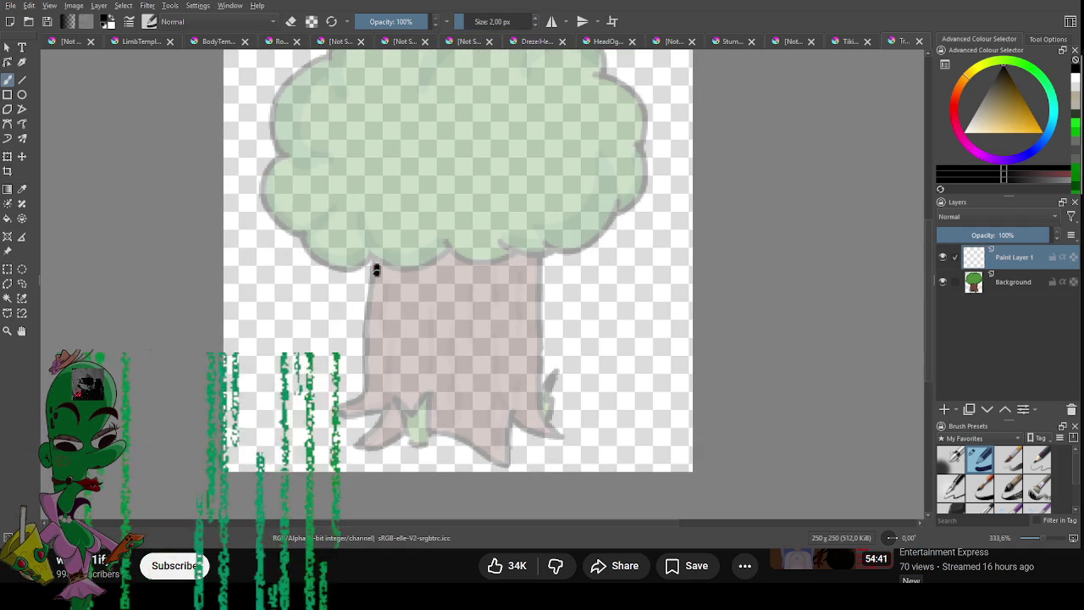
drag(376, 268, 369, 354)
mouse_move(352, 420)
mouse_down()
mouse_move(391, 409)
mouse_move(379, 424)
mouse_move(526, 447)
mouse_move(513, 431)
mouse_move(579, 435)
mouse_move(535, 410)
mouse_move(534, 259)
mouse_up()
key(ctrl+z)
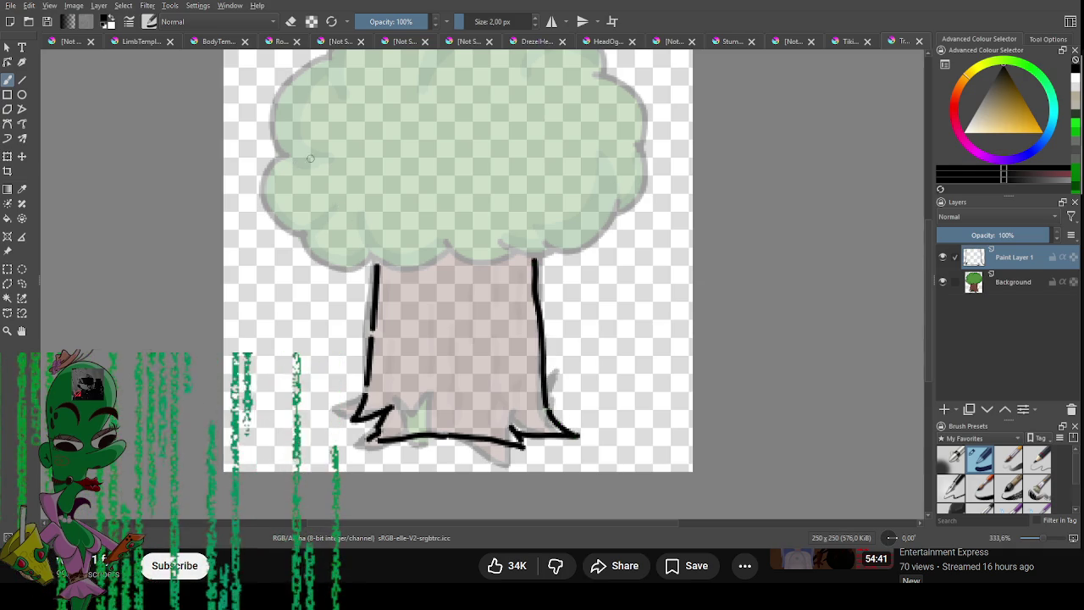
Trace the foliage's bumpy outline along its left side, underside and top in black.
mouse_move(323, 196)
mouse_down()
mouse_move(281, 281)
mouse_move(332, 302)
mouse_up()
key(ctrl+z)
mouse_move(297, 153)
mouse_down()
mouse_move(276, 239)
mouse_move(334, 265)
mouse_move(294, 156)
mouse_move(330, 262)
mouse_up()
key(ctrl+z)
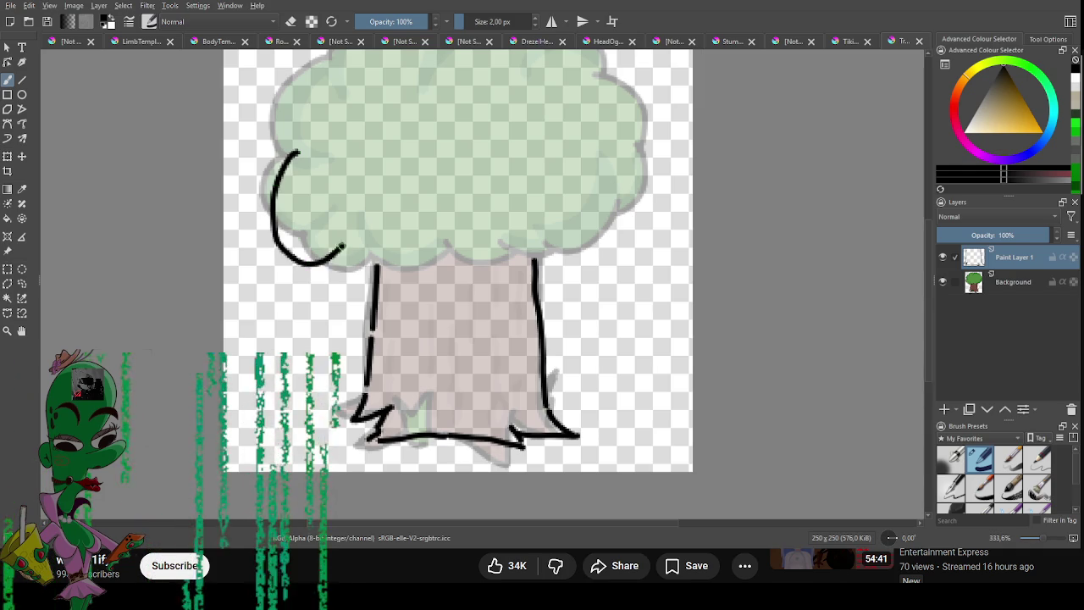
key(ctrl+z)
mouse_move(296, 154)
mouse_down()
mouse_move(285, 237)
mouse_move(404, 269)
mouse_move(498, 258)
mouse_move(521, 281)
mouse_move(573, 227)
mouse_move(626, 216)
mouse_move(626, 138)
mouse_up()
drag(654, 105, 588, 195)
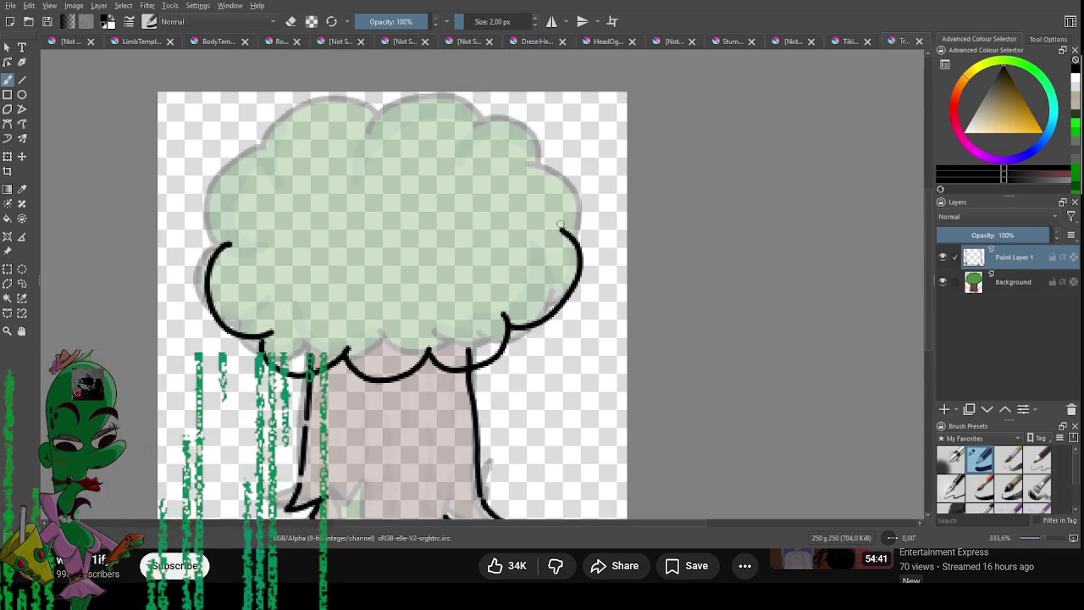
drag(227, 245, 255, 150)
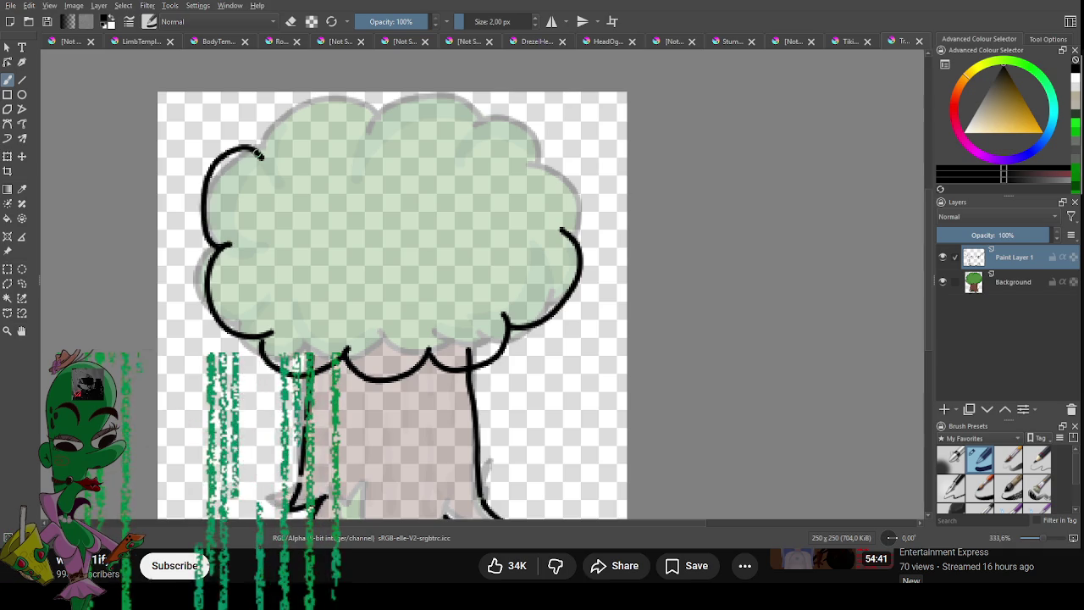
key(ctrl+z)
mouse_move(225, 247)
mouse_down()
mouse_move(221, 151)
mouse_move(271, 154)
mouse_up()
key(ctrl+z)
mouse_move(227, 245)
mouse_down()
mouse_move(269, 145)
mouse_move(499, 150)
mouse_move(514, 137)
mouse_move(575, 238)
mouse_up()
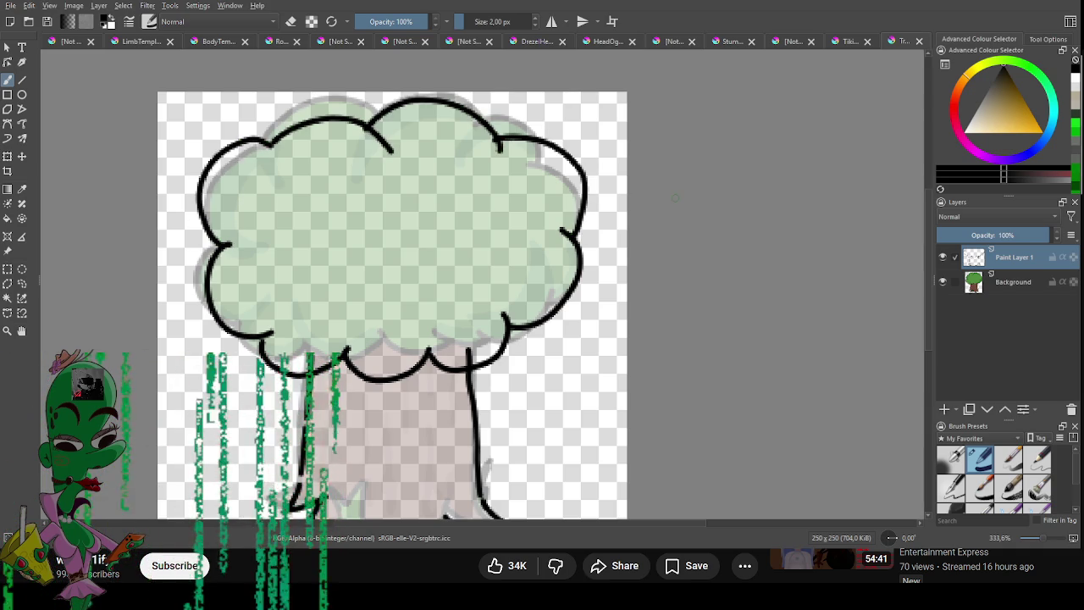
Retrace the trunk's left outline and add grass tufts at both sides of the trunk base.
drag(190, 357, 203, 177)
drag(316, 241, 308, 317)
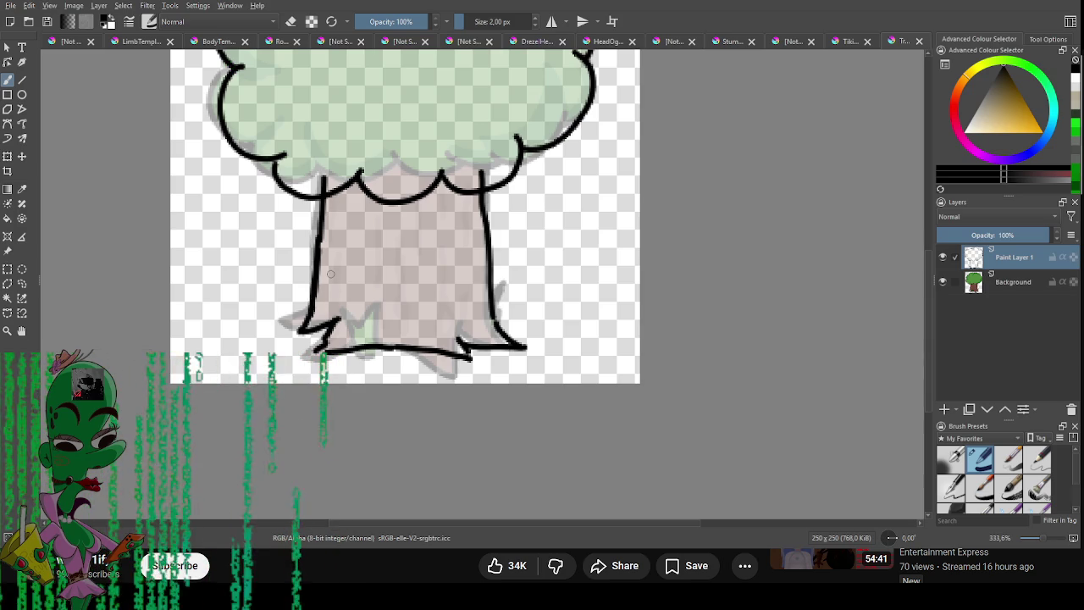
drag(491, 305, 516, 336)
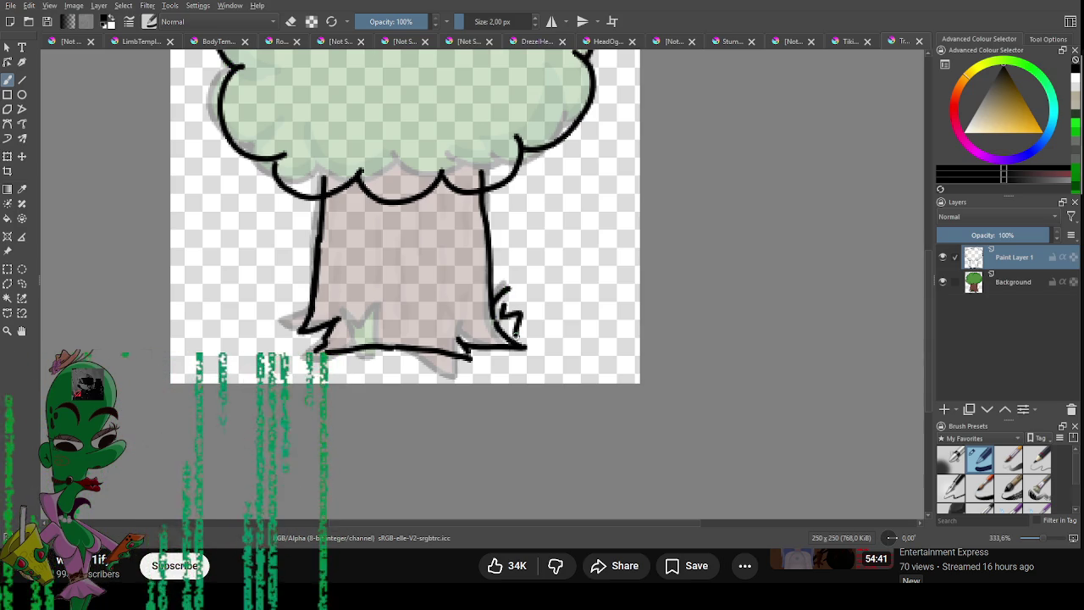
drag(307, 288, 294, 315)
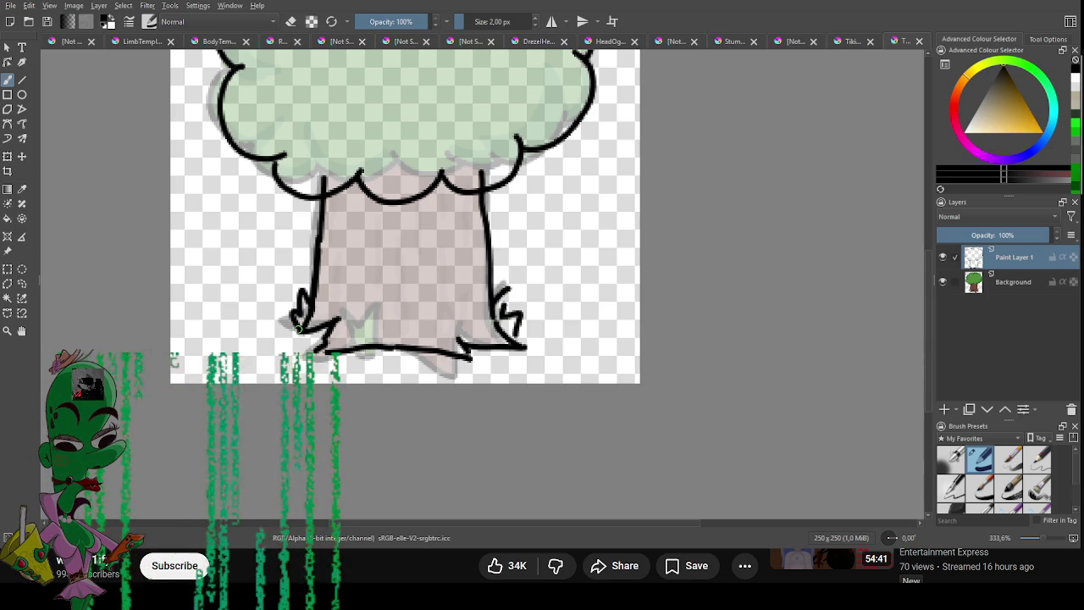
click(1022, 284)
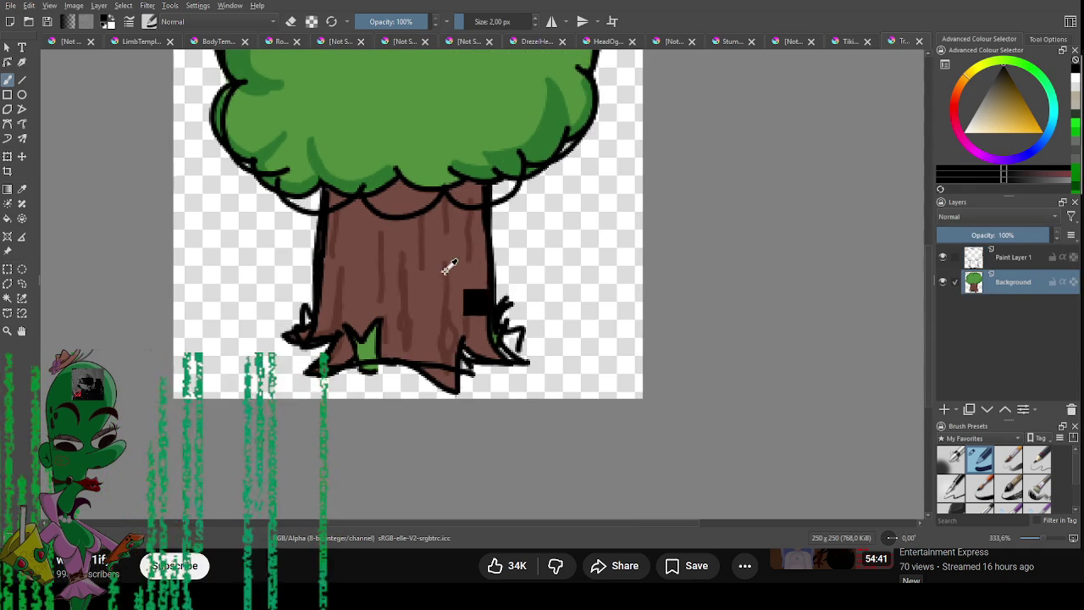
Restore the tree to full opacity, add a new layer and dab brown swatches beside the trunk.
ctrl+click(442, 242)
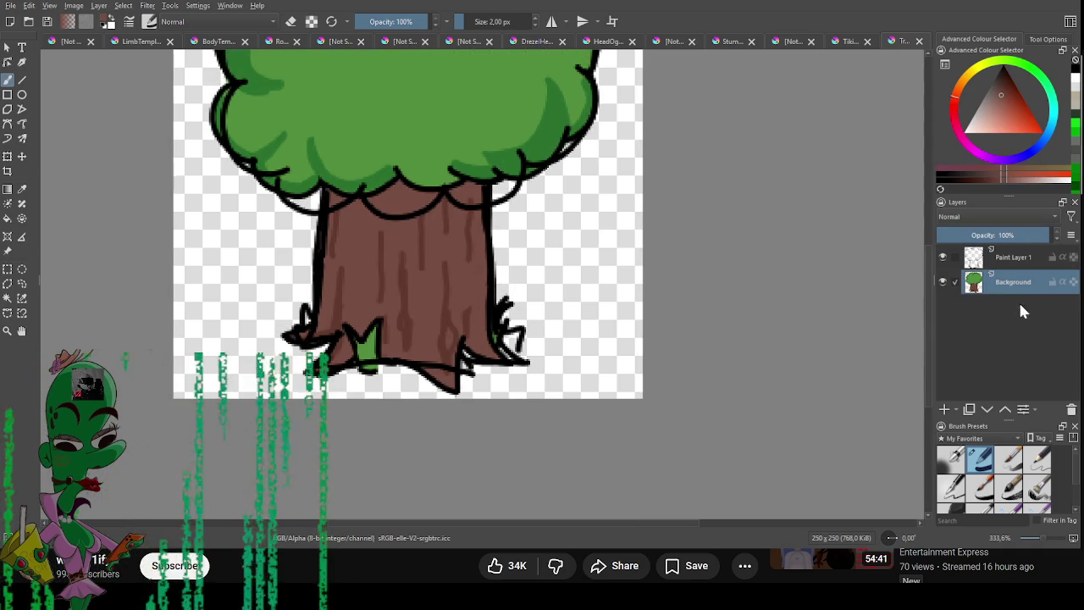
click(945, 409)
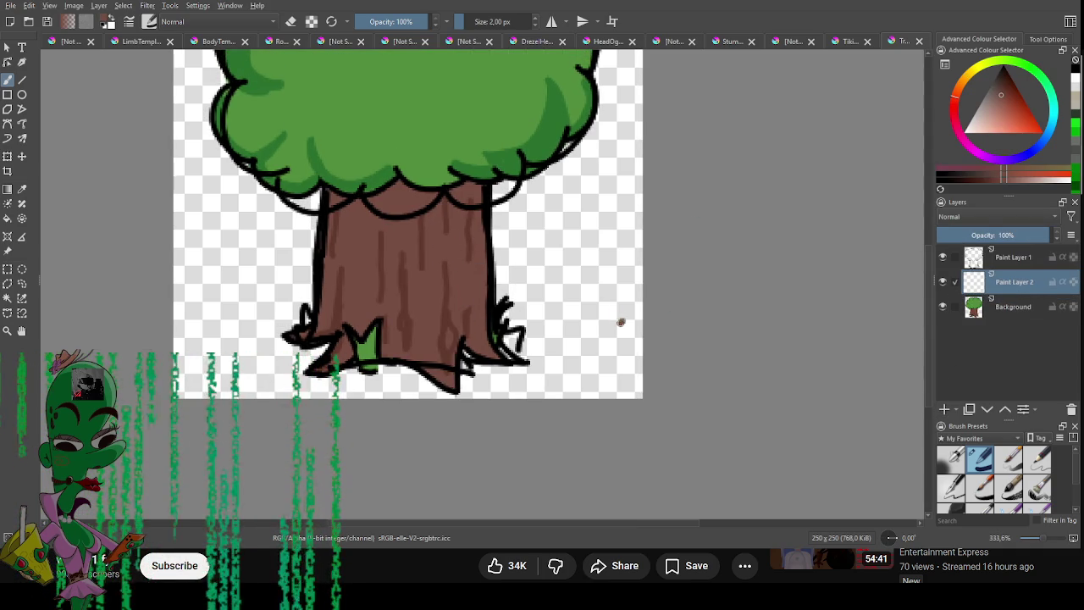
drag(620, 322, 619, 316)
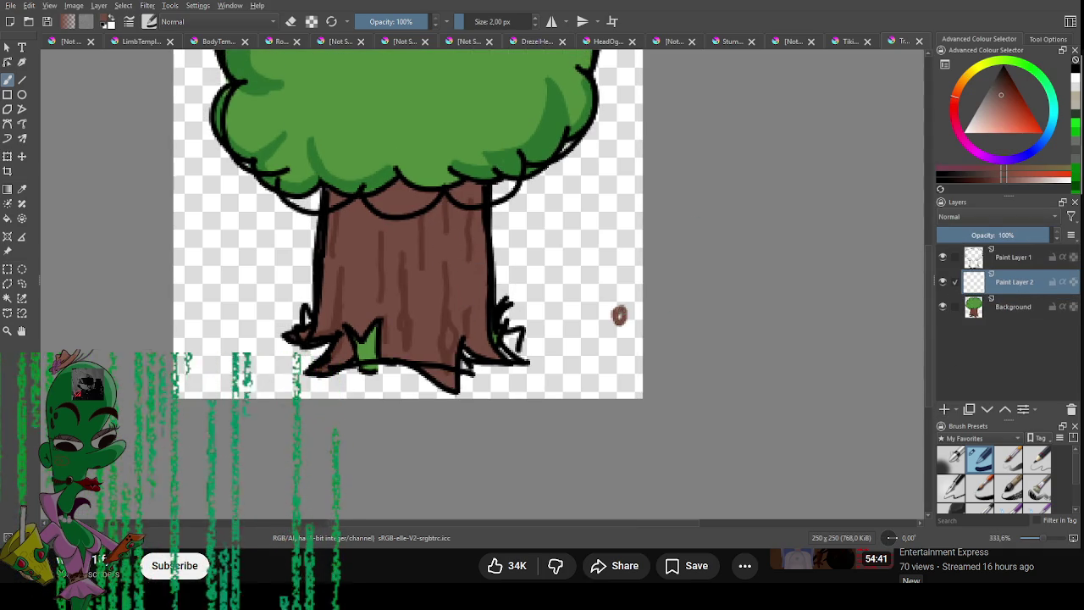
ctrl+click(449, 305)
drag(608, 300, 618, 278)
Add light and dark green swatches sampled from the crown, then hide the Background layer.
ctrl+click(555, 147)
ctrl+click(555, 133)
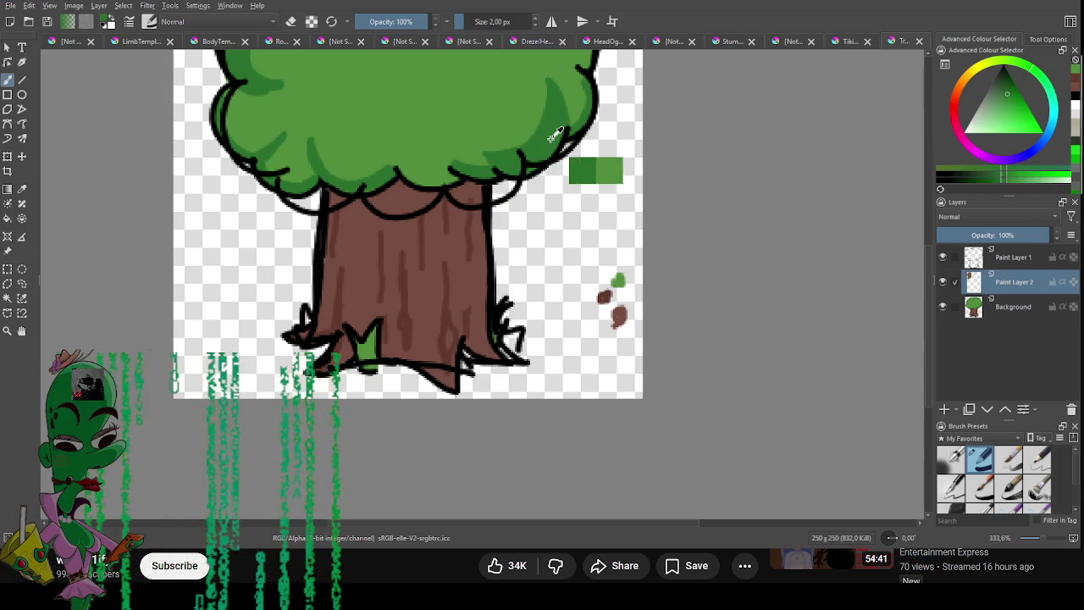
click(603, 256)
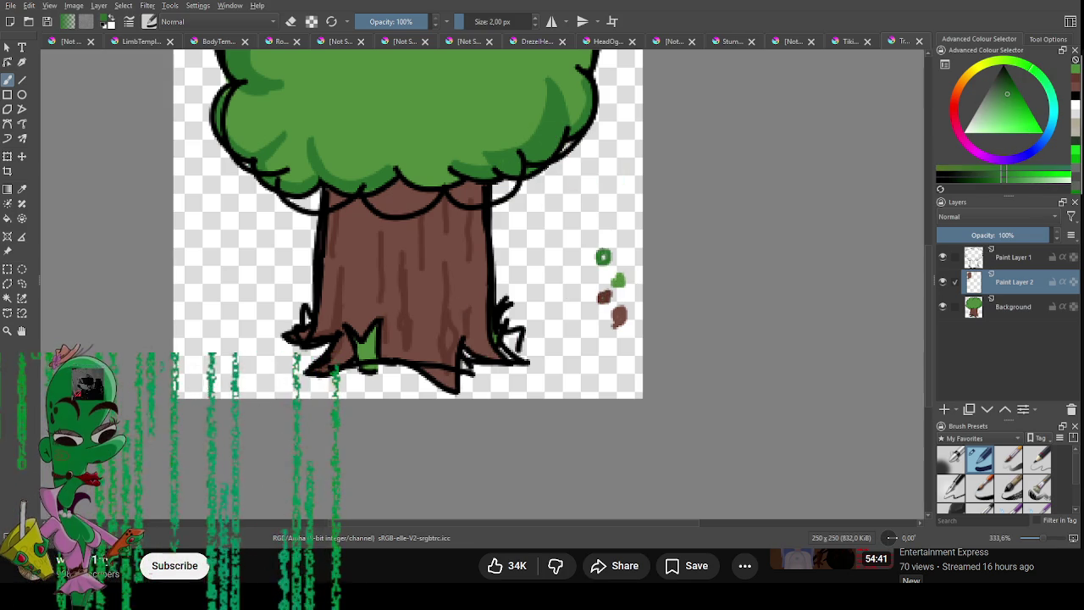
ctrl+click(619, 310)
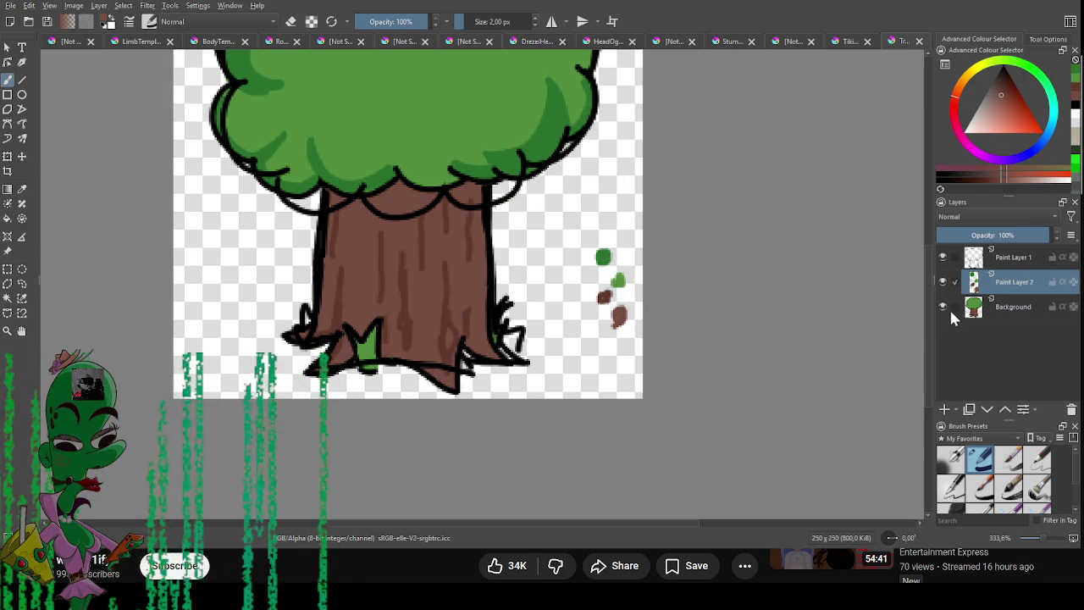
click(944, 307)
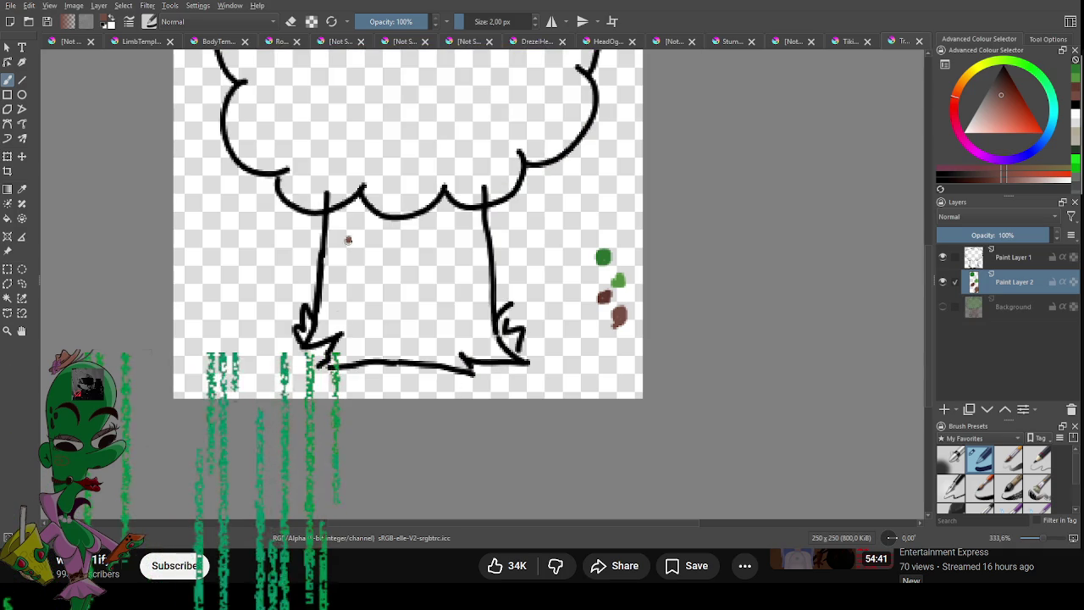
Fill the trunk with solid brown on Paint Layer 2, resizing the brush for its edges.
drag(351, 227, 339, 313)
click(1014, 257)
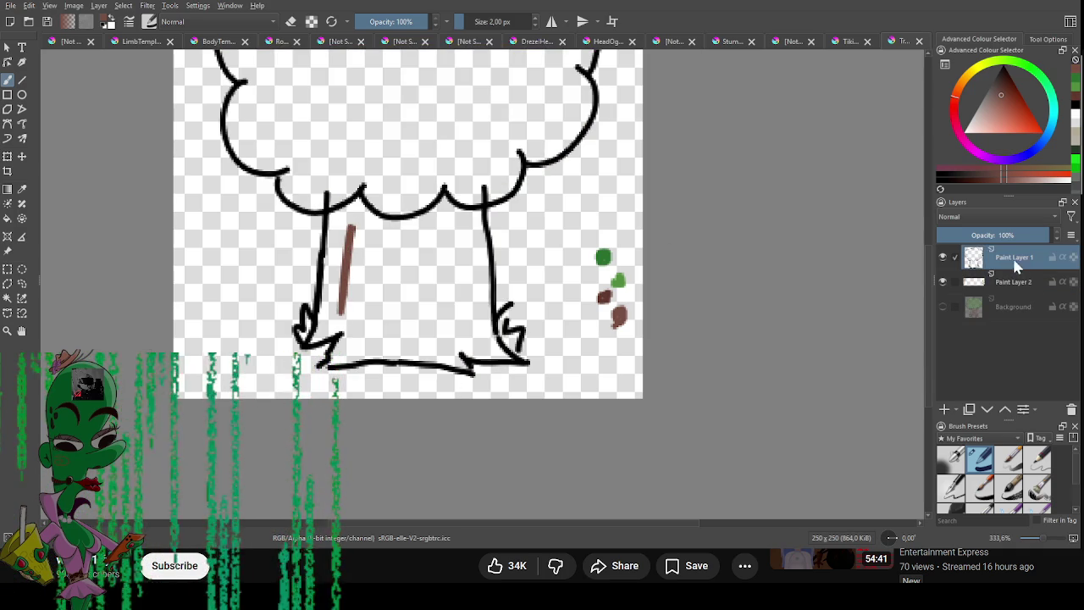
key(e)
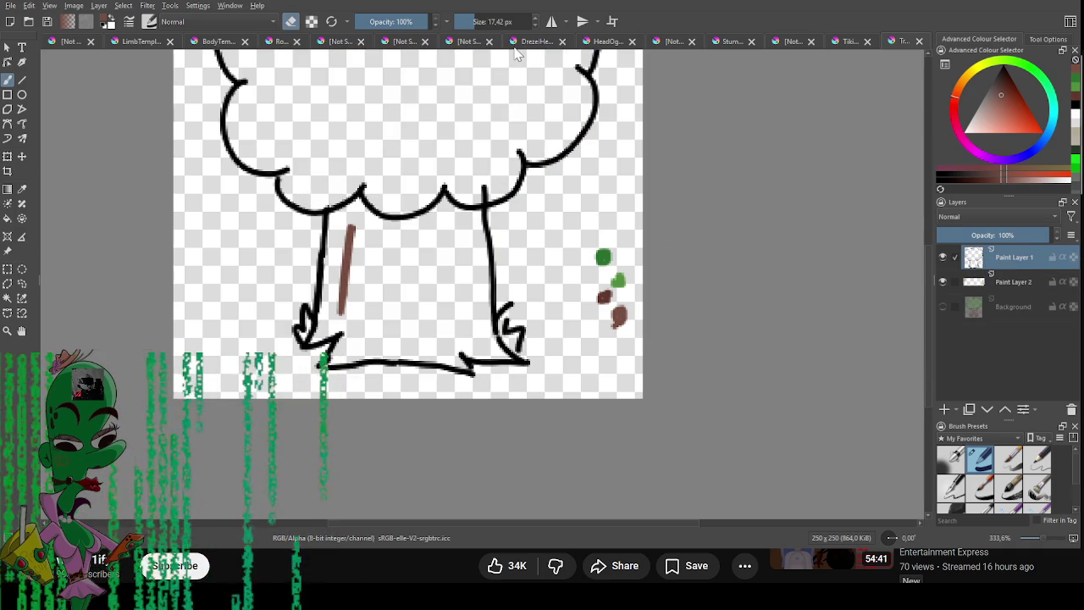
click(976, 284)
key(e)
mouse_move(378, 238)
mouse_down()
mouse_move(348, 279)
mouse_move(333, 280)
mouse_move(331, 222)
mouse_move(356, 203)
mouse_move(348, 231)
mouse_move(392, 216)
mouse_move(402, 240)
mouse_move(402, 222)
mouse_move(449, 205)
mouse_move(474, 211)
mouse_move(489, 343)
mouse_move(505, 352)
mouse_move(464, 360)
mouse_move(479, 271)
mouse_move(512, 359)
mouse_move(466, 356)
mouse_move(464, 293)
mouse_up()
key([)
key([)
key(ctrl+z)
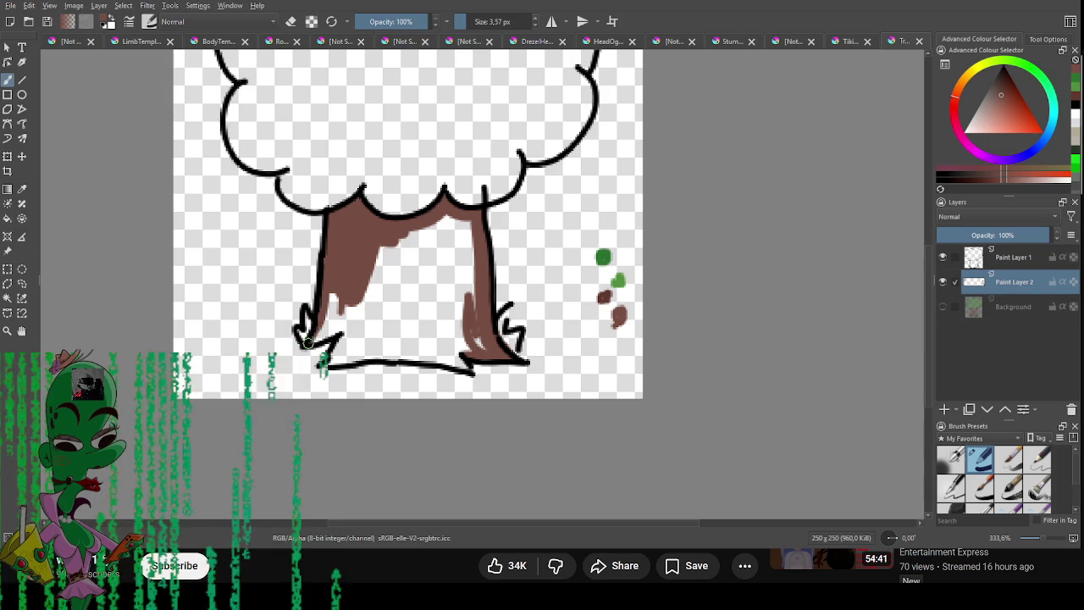
mouse_move(359, 322)
mouse_down()
mouse_move(329, 310)
mouse_move(328, 322)
mouse_move(443, 231)
mouse_move(470, 338)
mouse_move(398, 343)
mouse_move(448, 300)
mouse_move(443, 252)
mouse_up()
key(bracketright)
key(bracketright)
key(bracketright)
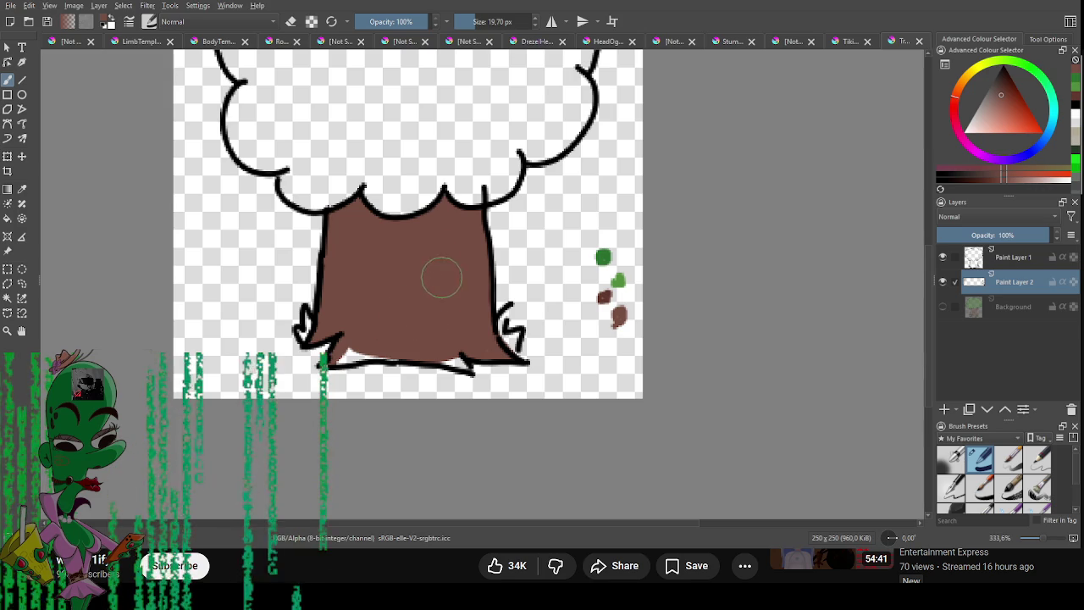
key(bracketleft)
key(bracketleft)
key(bracketleft)
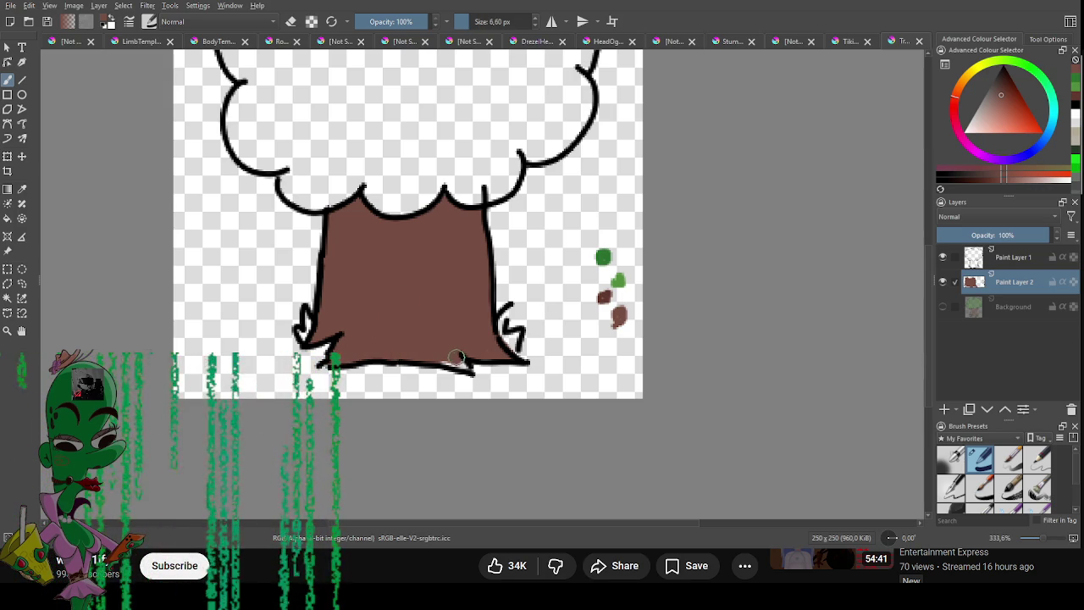
key(bracketleft)
key(bracketleft)
key(bracketleft)
drag(465, 366, 439, 362)
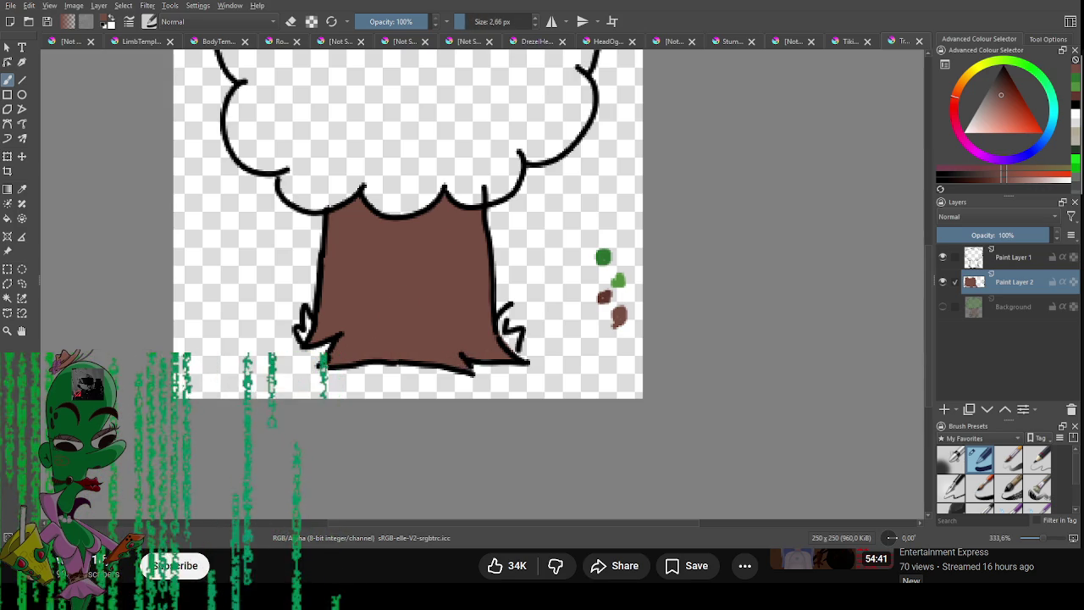
Paint the root tufts and whole crown flat green, then start dark-green shading along the crown's bottom.
ctrl+click(622, 282)
drag(307, 325, 305, 332)
drag(506, 310, 515, 346)
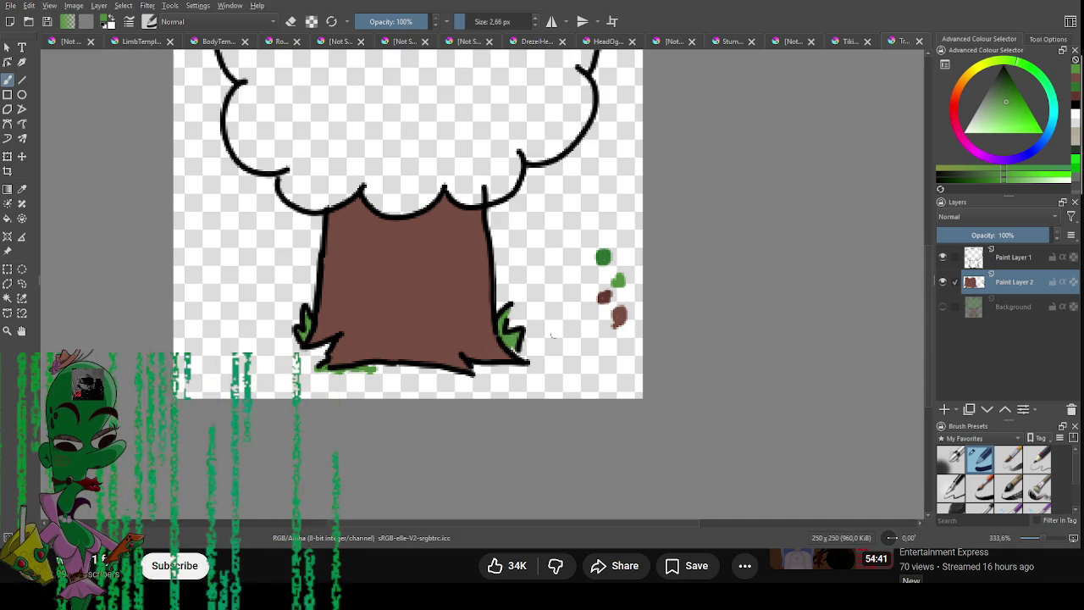
scroll(473, 271, up, 3)
mouse_move(301, 185)
mouse_down()
mouse_move(245, 182)
mouse_move(254, 118)
mouse_move(320, 161)
mouse_up()
mouse_move(322, 123)
mouse_down()
mouse_move(323, 110)
mouse_move(389, 132)
mouse_up()
key(ctrl+z)
mouse_move(313, 127)
mouse_down()
mouse_move(381, 118)
mouse_move(364, 161)
mouse_move(407, 110)
mouse_move(434, 110)
mouse_move(458, 80)
mouse_move(509, 110)
mouse_move(504, 135)
mouse_move(364, 211)
mouse_move(246, 238)
mouse_move(238, 263)
mouse_move(280, 288)
mouse_move(339, 271)
mouse_move(356, 313)
mouse_move(407, 267)
mouse_move(462, 148)
mouse_up()
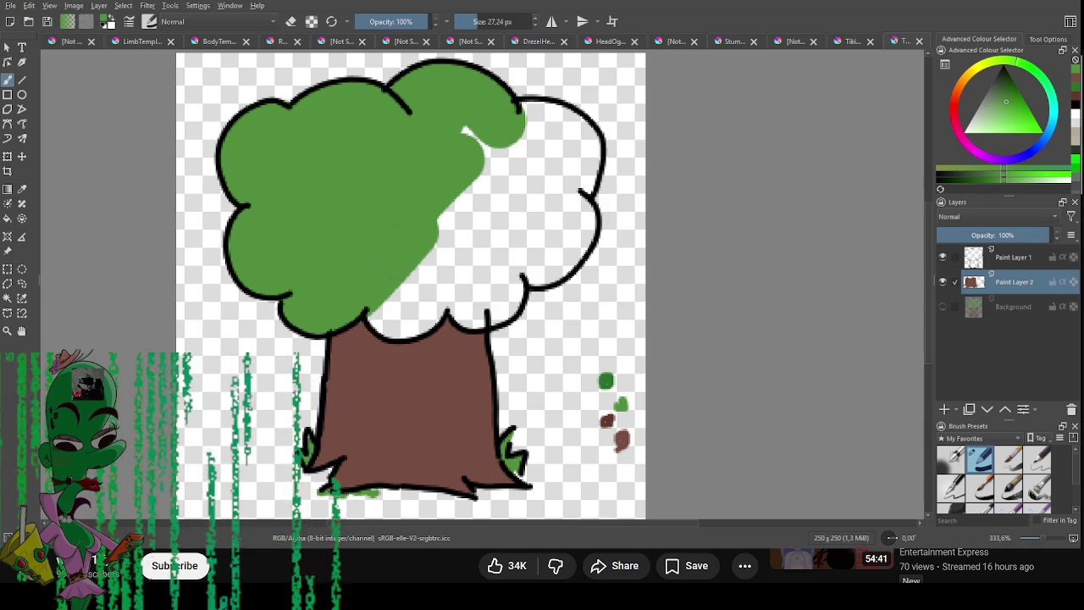
mouse_move(394, 301)
mouse_down()
mouse_move(415, 309)
mouse_move(474, 297)
mouse_move(500, 313)
mouse_move(512, 193)
mouse_move(533, 186)
mouse_move(555, 279)
mouse_move(589, 225)
mouse_move(555, 178)
mouse_move(584, 156)
mouse_move(585, 123)
mouse_move(521, 110)
mouse_move(478, 165)
mouse_up()
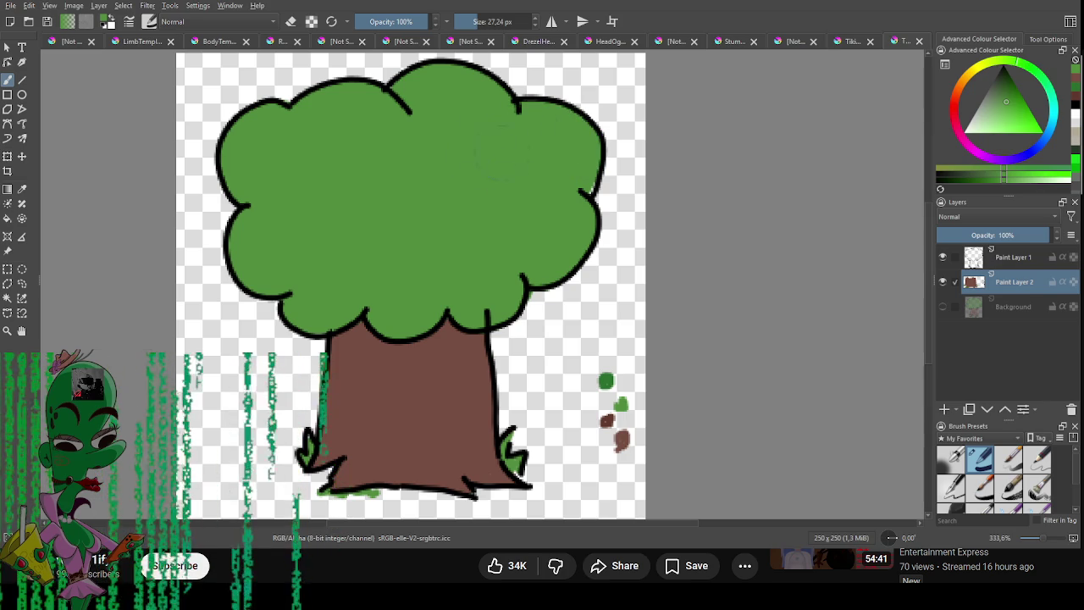
ctrl+click(607, 381)
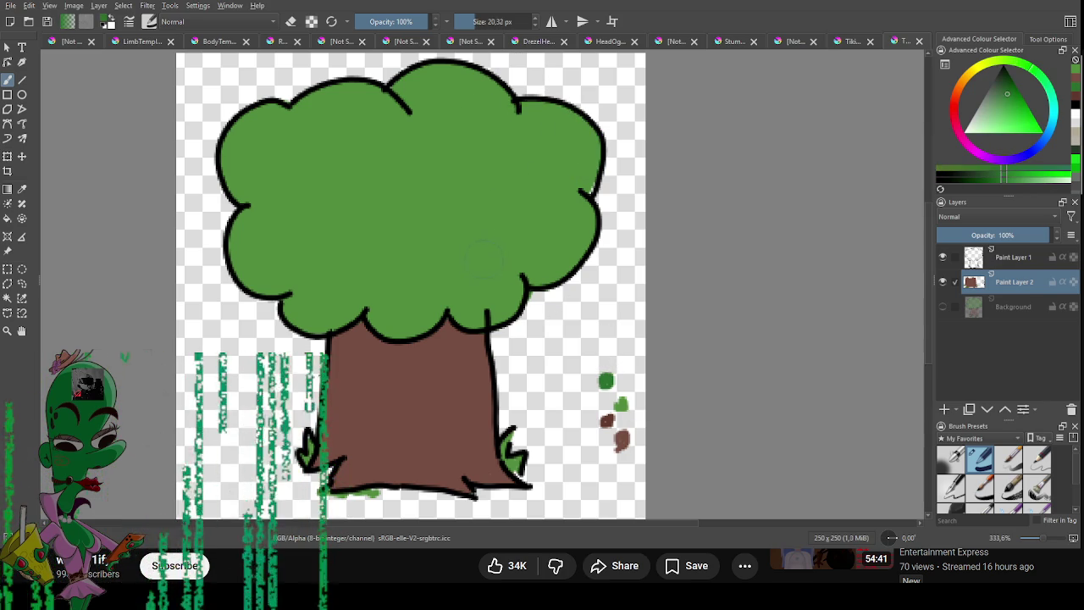
key([)
mouse_move(366, 288)
mouse_down()
mouse_move(381, 305)
mouse_move(432, 301)
mouse_move(386, 313)
mouse_move(364, 287)
mouse_move(398, 317)
mouse_move(288, 288)
mouse_move(327, 314)
mouse_up()
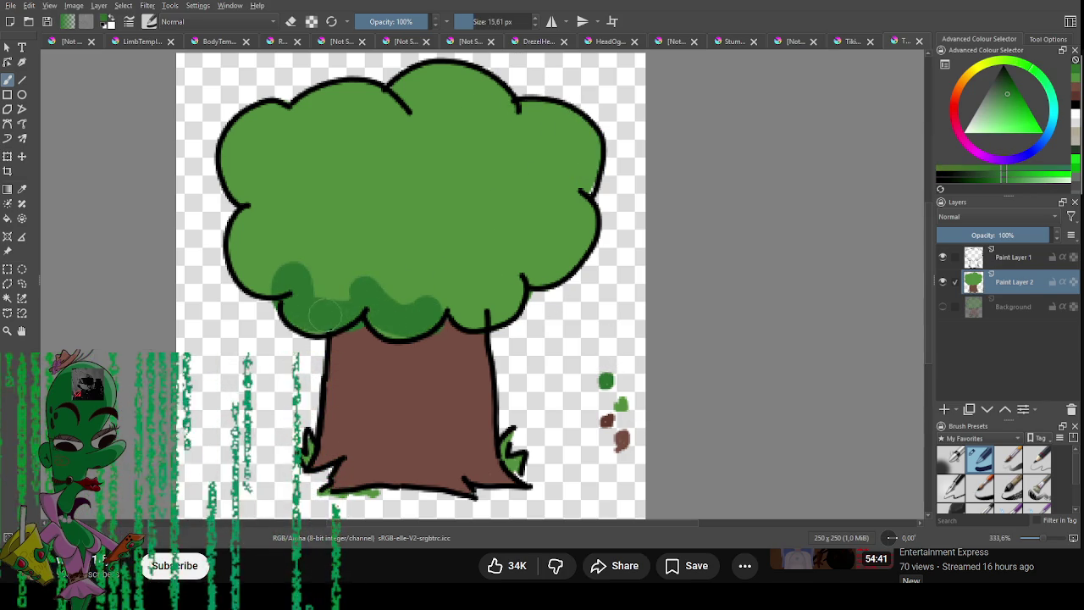
Shade the crown's left and lower-right edges dark green and draw thin brown bark lines on the trunk.
mouse_move(288, 273)
mouse_down()
mouse_move(227, 216)
mouse_move(237, 239)
mouse_up()
mouse_move(513, 292)
mouse_down()
mouse_move(491, 313)
mouse_move(462, 296)
mouse_up()
ctrl+click(624, 438)
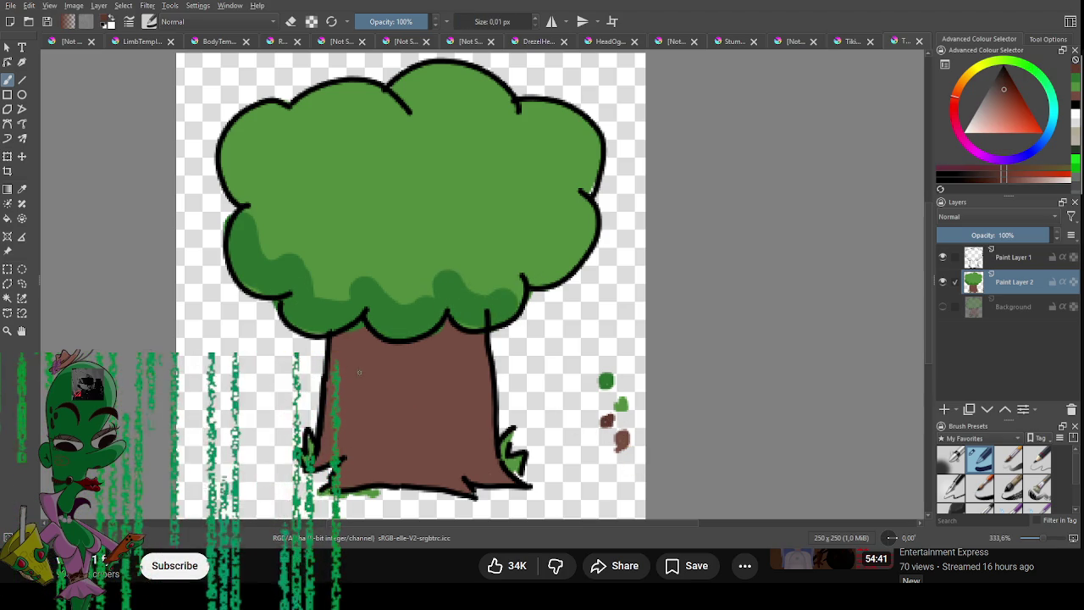
shift+drag(363, 347, 359, 362)
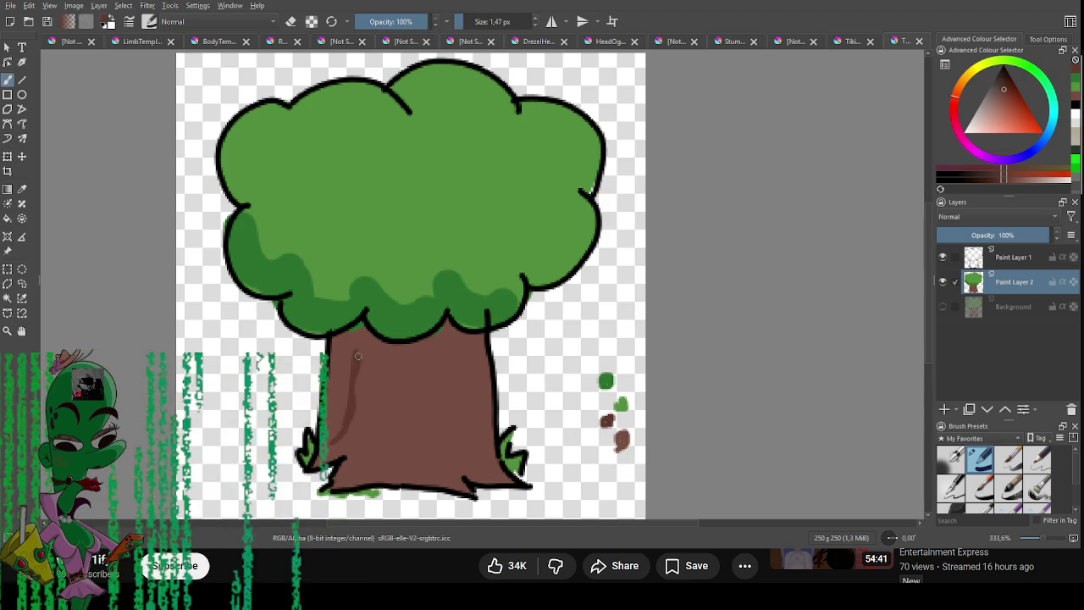
drag(383, 391, 383, 423)
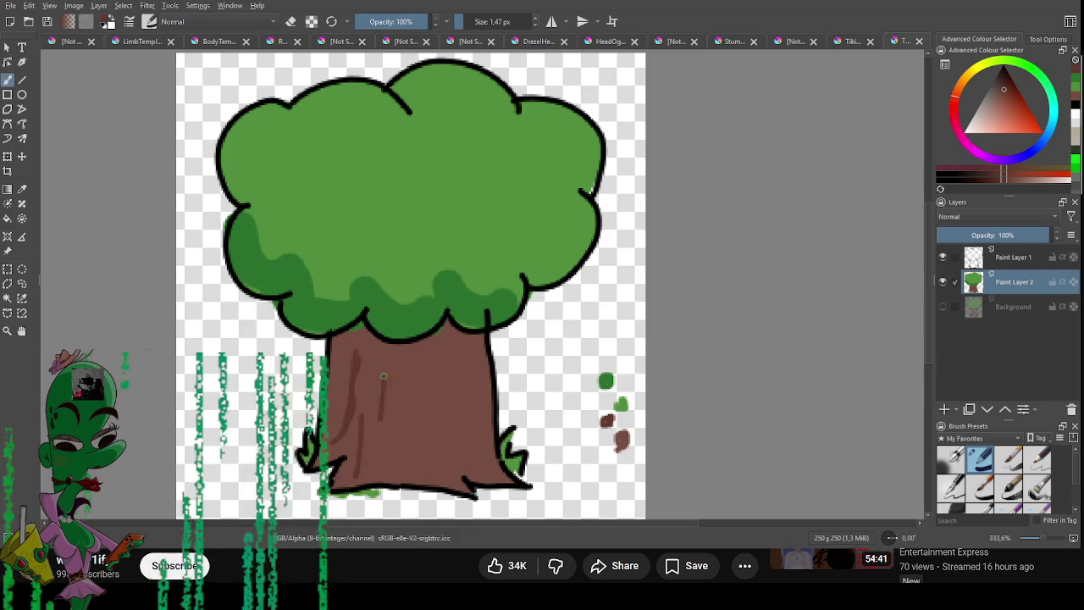
drag(383, 344, 383, 436)
drag(415, 377, 409, 467)
key(ctrl+z)
drag(415, 349, 410, 466)
mouse_move(420, 426)
mouse_down()
mouse_move(431, 335)
mouse_move(468, 462)
mouse_up()
drag(466, 386, 466, 464)
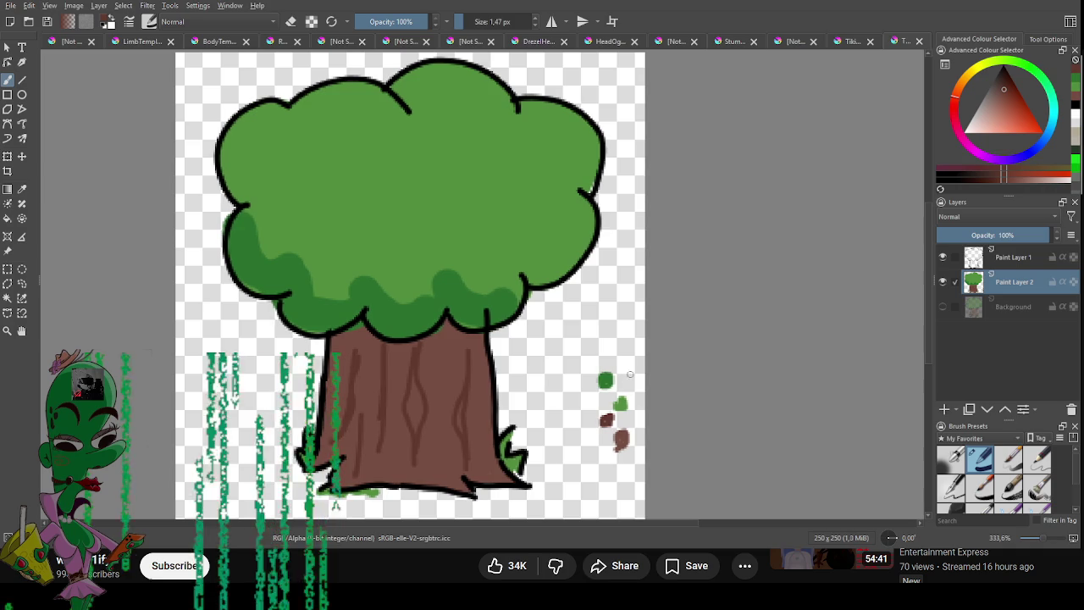
Erase the colour swatches beside the tree and save the document.
key(e)
drag(581, 375, 617, 416)
scroll(618, 279, down, 2)
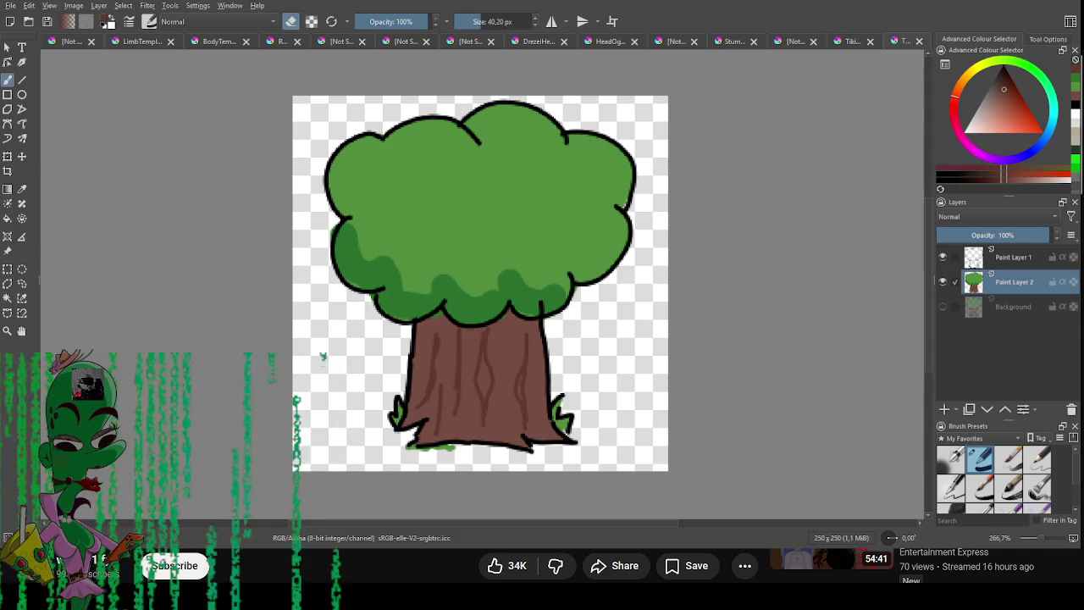
key(ctrl+s)
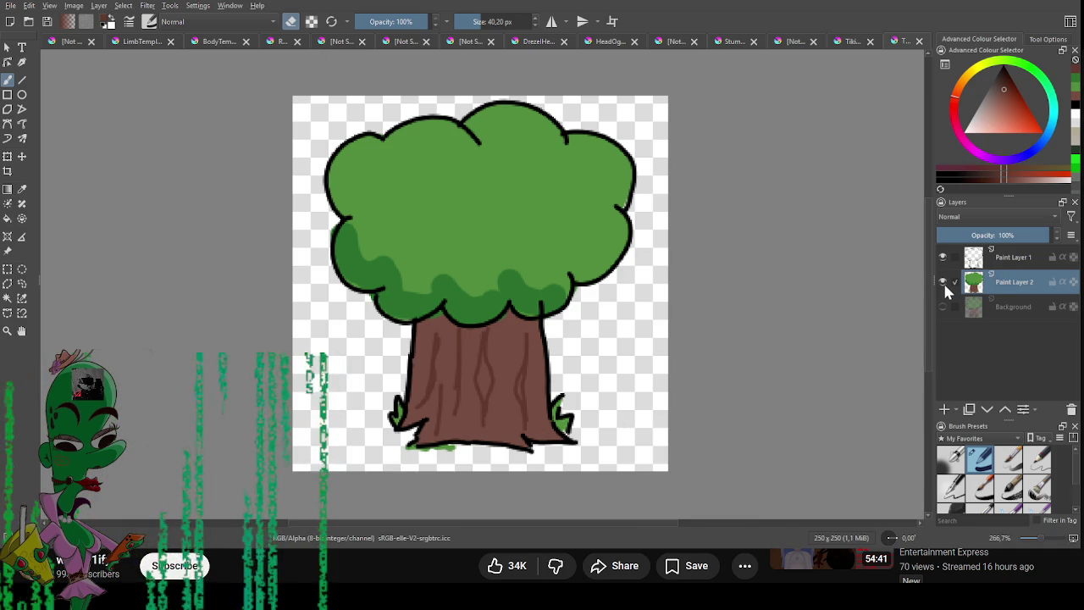
Select the empty Paint Layer 1 in the layers panel.
click(1009, 248)
Remove the empty Paint Layer 1, fade the tree layer as a guide, and add a new layer.
key(ctrl+e)
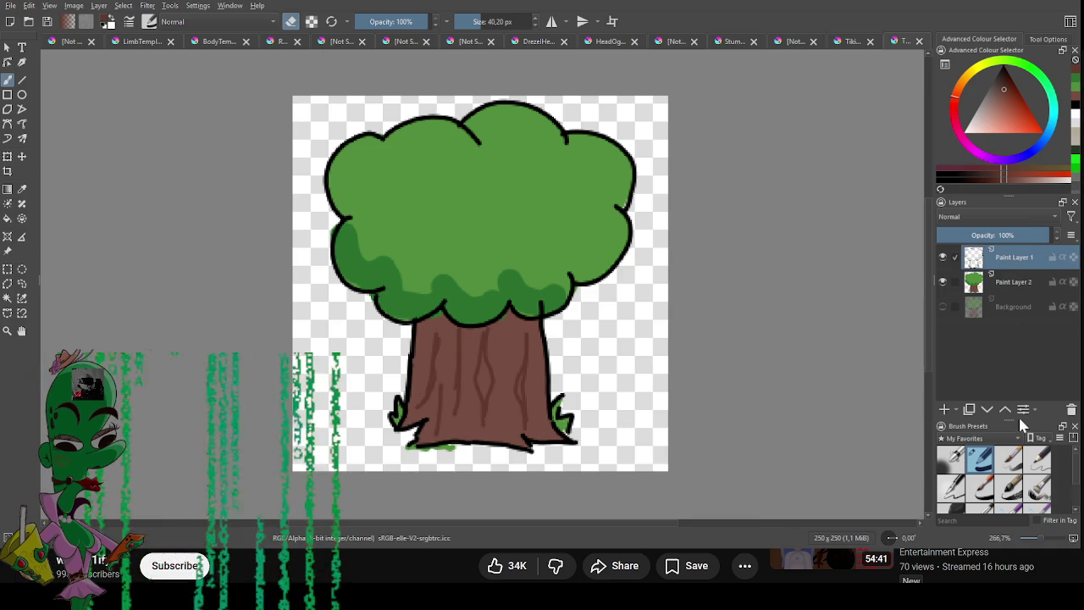
click(943, 257)
click(943, 256)
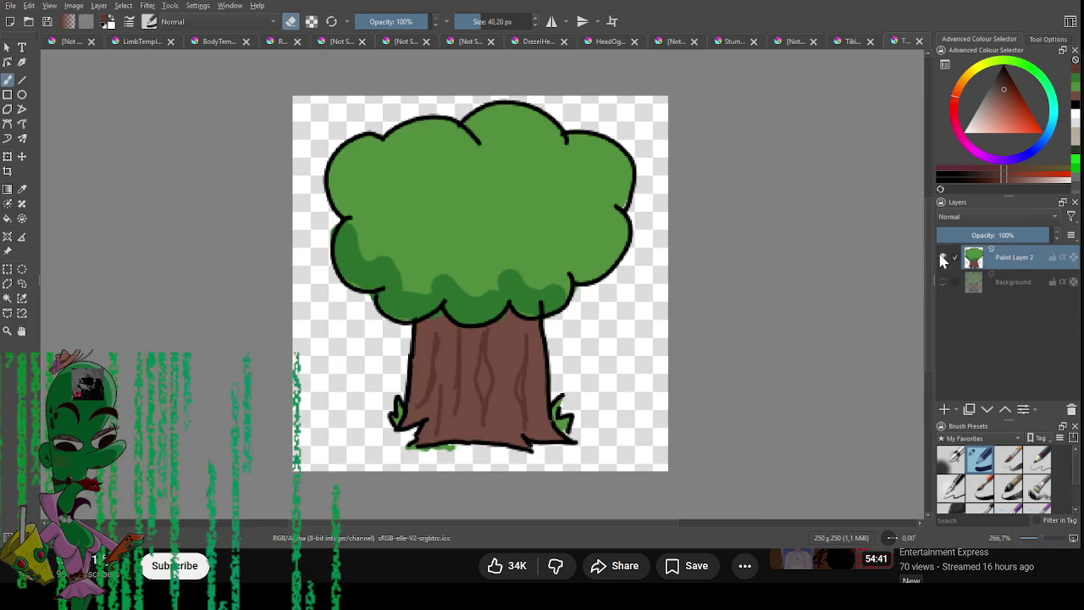
drag(997, 236, 980, 236)
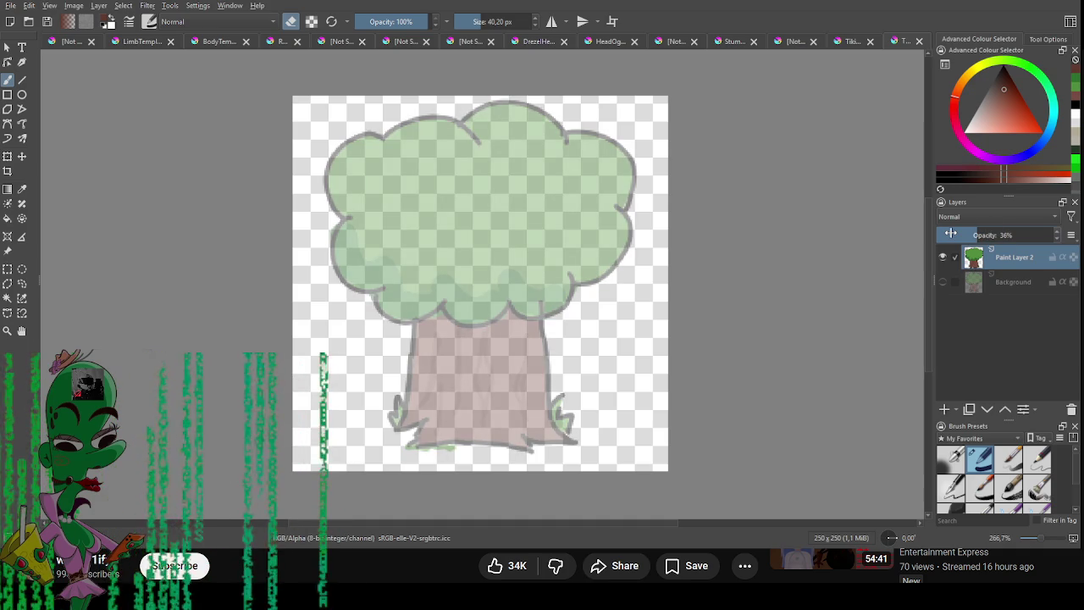
key(e)
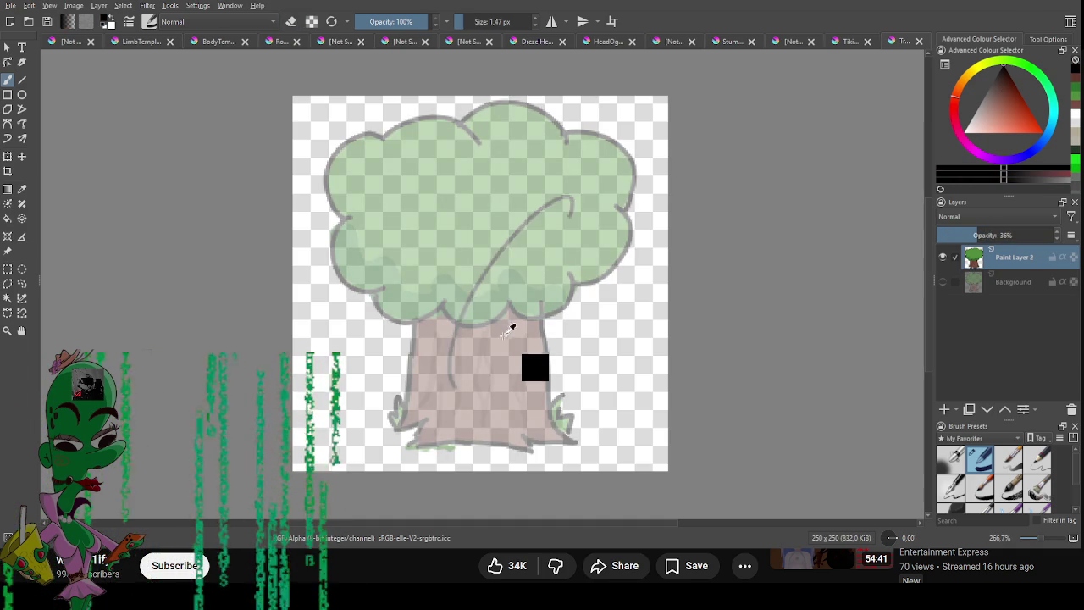
click(945, 409)
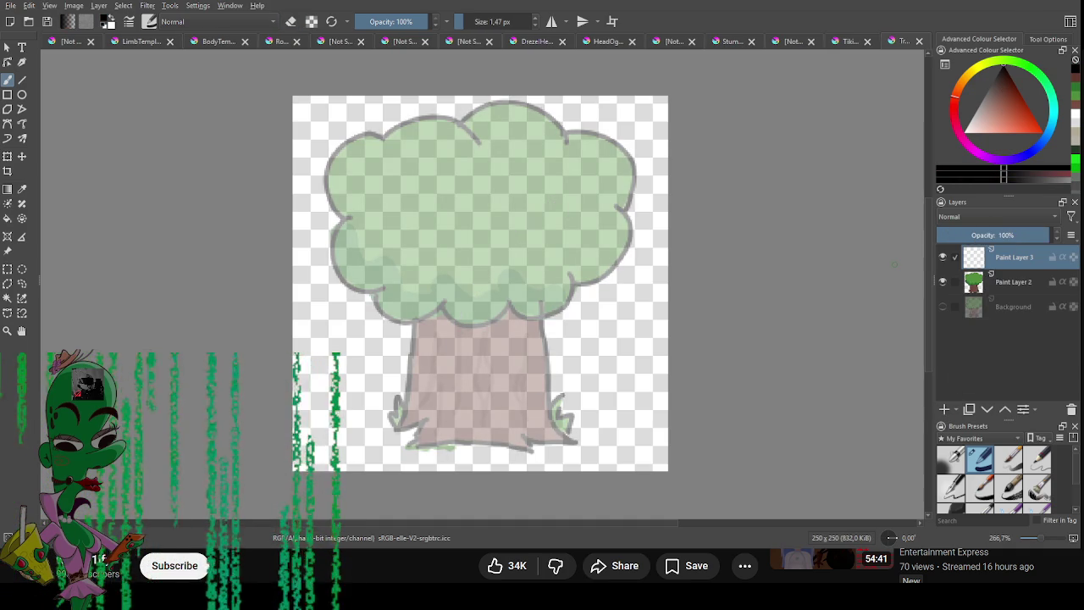
Ink the trunk's left and right outlines and the right root base in black.
drag(418, 319, 418, 405)
key(ctrl+z)
key(ctrl+z)
mouse_move(416, 325)
mouse_down()
mouse_move(407, 418)
mouse_move(506, 456)
mouse_up()
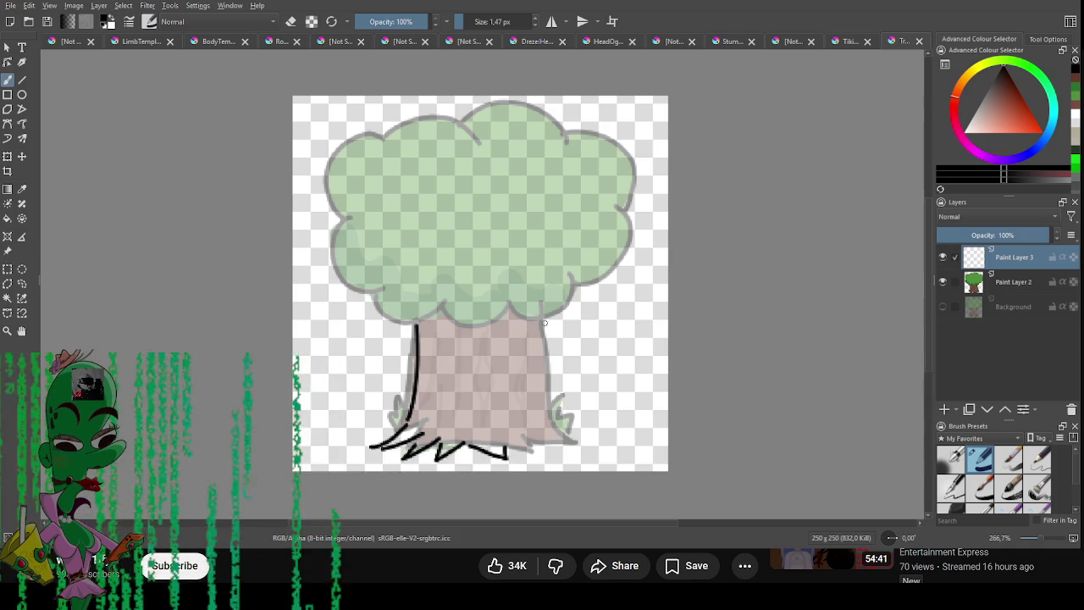
drag(545, 335, 543, 393)
key(ctrl+z)
mouse_move(565, 271)
mouse_down()
mouse_move(547, 352)
mouse_move(552, 416)
mouse_up()
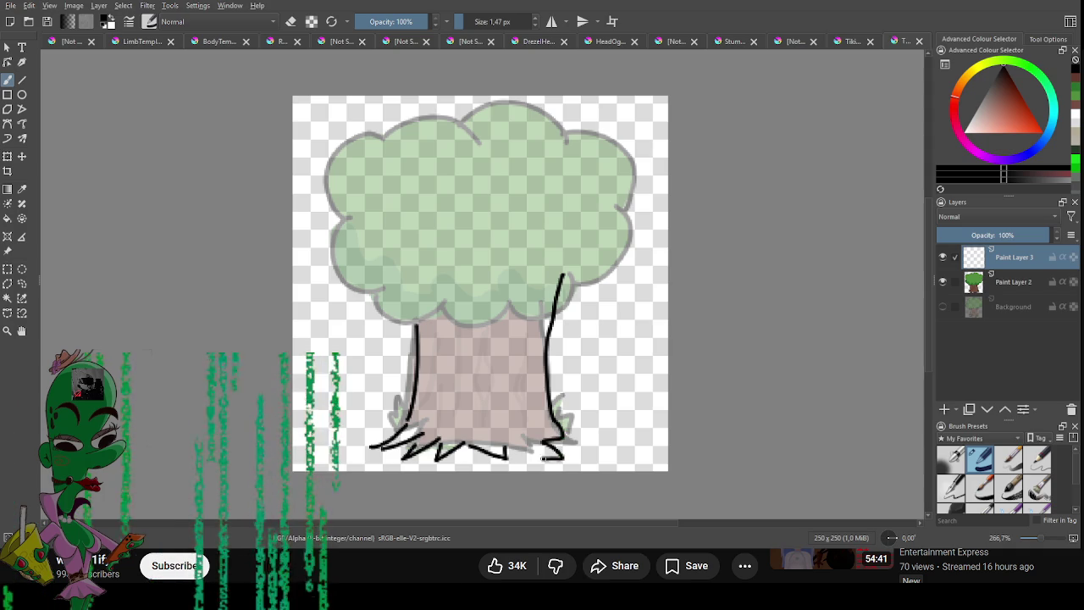
drag(552, 461, 507, 450)
Ink the canopy's lower edge above the trunk and erase its stray upper end.
mouse_move(371, 278)
mouse_down()
mouse_move(427, 323)
mouse_move(376, 269)
mouse_move(435, 324)
mouse_up()
key(ctrl+z)
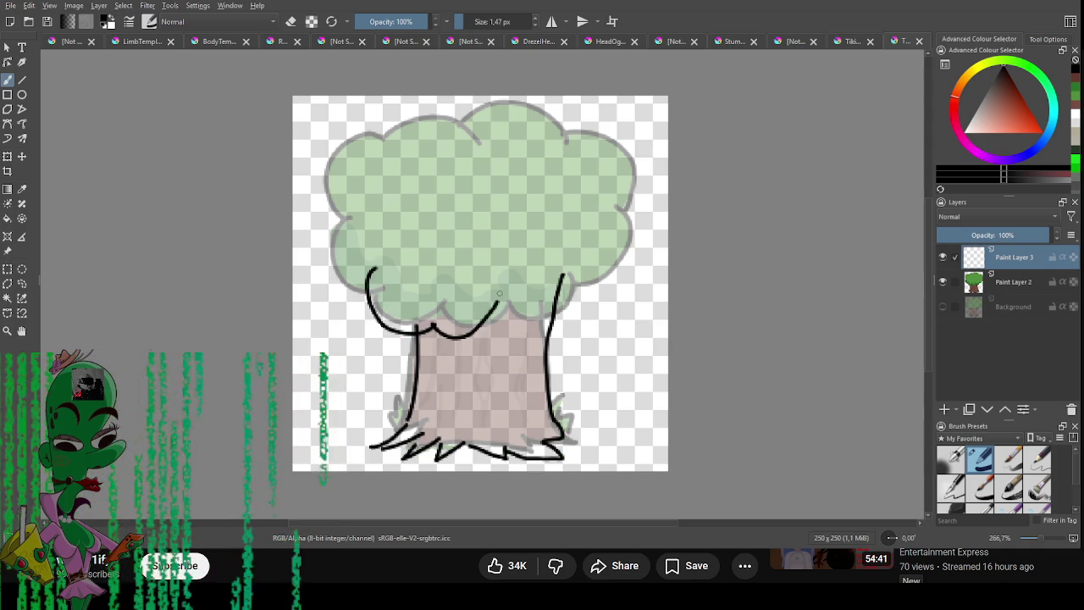
key(ctrl+z)
mouse_move(370, 271)
mouse_down()
mouse_move(386, 307)
mouse_move(427, 322)
mouse_move(387, 317)
mouse_move(508, 287)
mouse_up()
key(ctrl+z)
key(ctrl+z)
mouse_move(417, 320)
mouse_down()
mouse_move(485, 323)
mouse_move(604, 255)
mouse_up()
key(e)
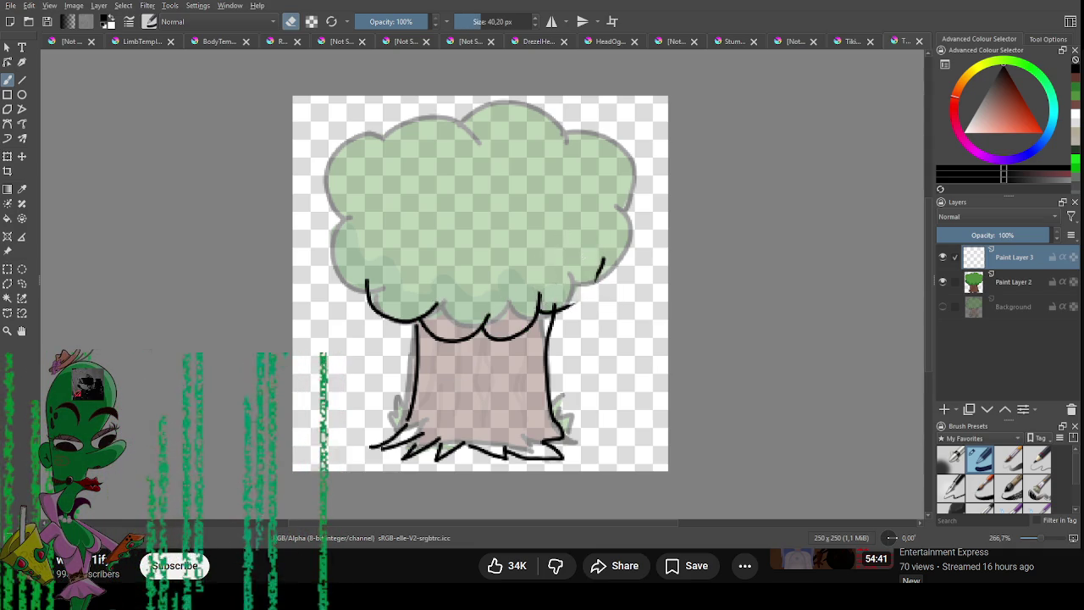
key(bracketleft)
key(bracketleft)
key(bracketleft)
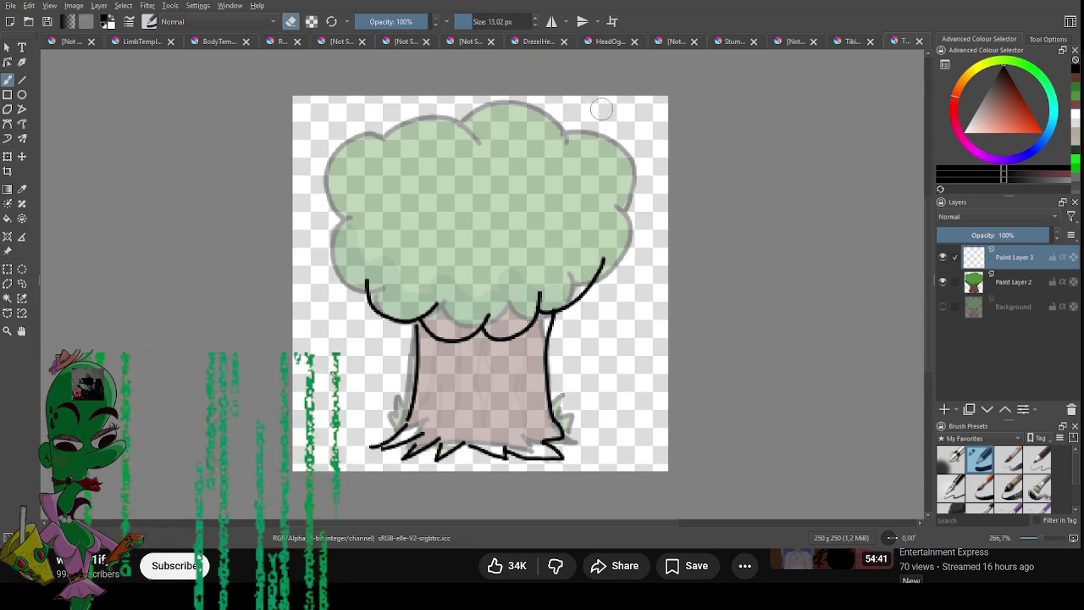
key(e)
key(e)
mouse_move(603, 255)
mouse_down()
mouse_move(583, 298)
mouse_move(590, 268)
mouse_up()
key(e)
Ink the canopy's left side and top outline, retrying the right-side stroke several times.
mouse_move(367, 294)
mouse_down()
mouse_move(323, 259)
mouse_move(363, 211)
mouse_up()
key(ctrl+z)
mouse_move(366, 295)
mouse_down()
mouse_move(375, 218)
mouse_move(408, 149)
mouse_move(453, 111)
mouse_move(488, 144)
mouse_up()
key(ctrl+z)
mouse_move(395, 140)
mouse_down()
mouse_move(472, 126)
mouse_move(565, 146)
mouse_move(596, 237)
mouse_up()
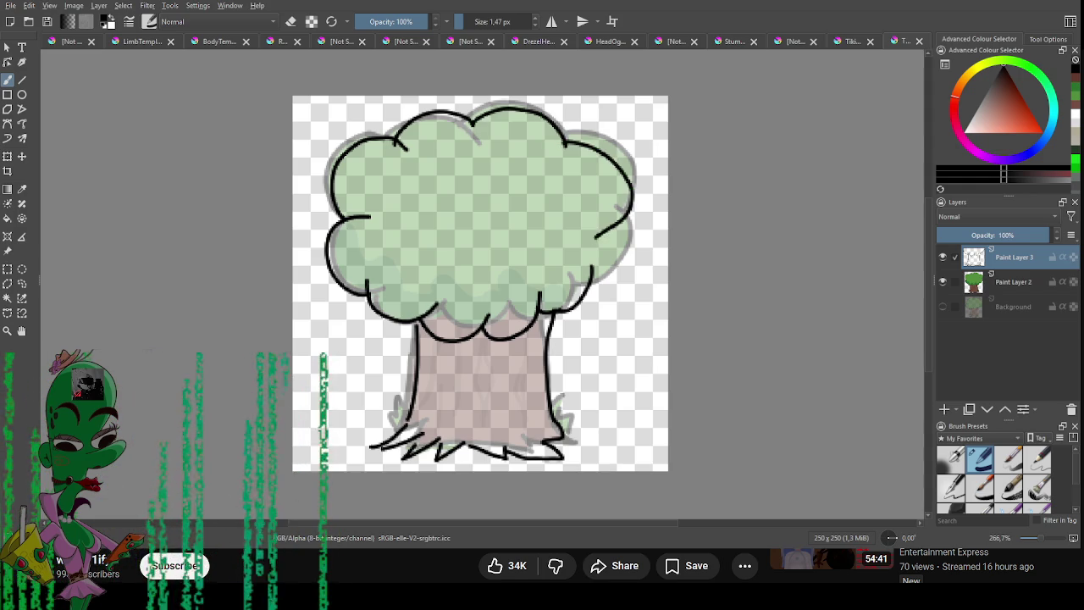
key(ctrl+z)
drag(564, 135, 598, 223)
key(ctrl+z)
mouse_move(562, 135)
mouse_down()
mouse_move(616, 164)
mouse_move(609, 224)
mouse_up()
key(ctrl+z)
mouse_move(564, 135)
mouse_down()
mouse_move(627, 169)
mouse_move(613, 224)
mouse_move(631, 183)
mouse_move(626, 211)
mouse_move(607, 138)
mouse_move(630, 185)
mouse_move(621, 222)
mouse_move(630, 244)
mouse_move(584, 291)
mouse_up()
key(ctrl+z)
key(ctrl+z)
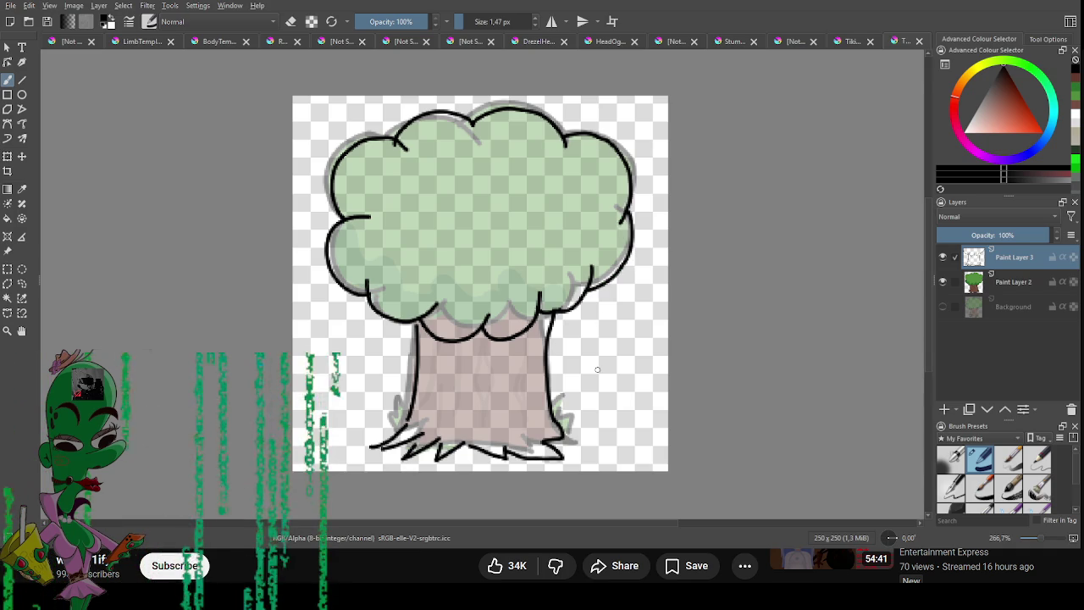
key(plus)
drag(581, 338, 594, 298)
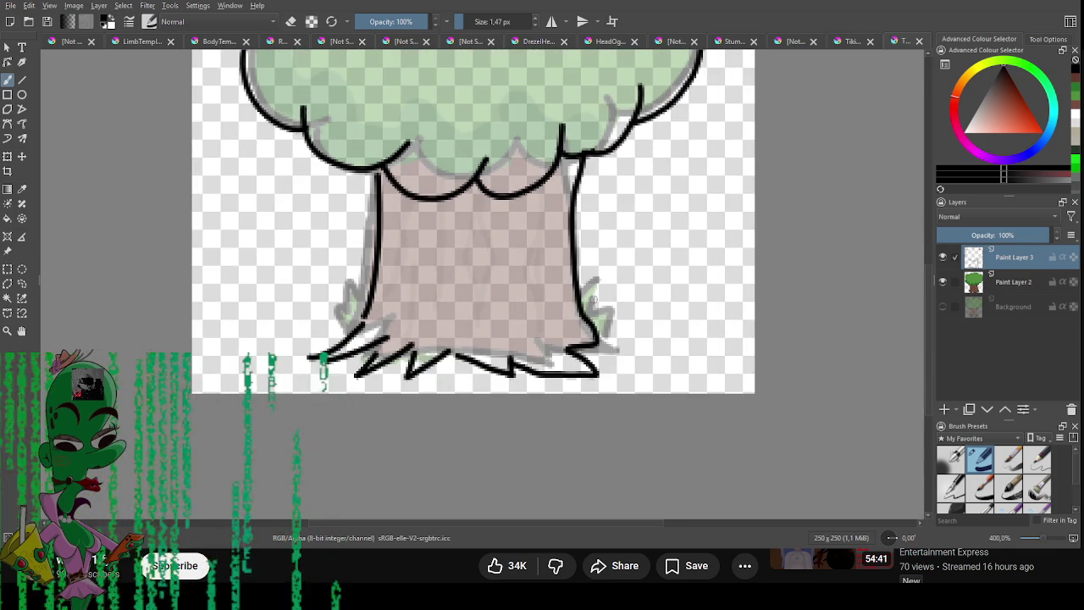
Ink roots and grass blades at the left and right of the trunk base.
mouse_move(448, 359)
mouse_down()
mouse_move(473, 303)
mouse_move(475, 343)
mouse_move(500, 335)
mouse_move(502, 371)
mouse_up()
key(e)
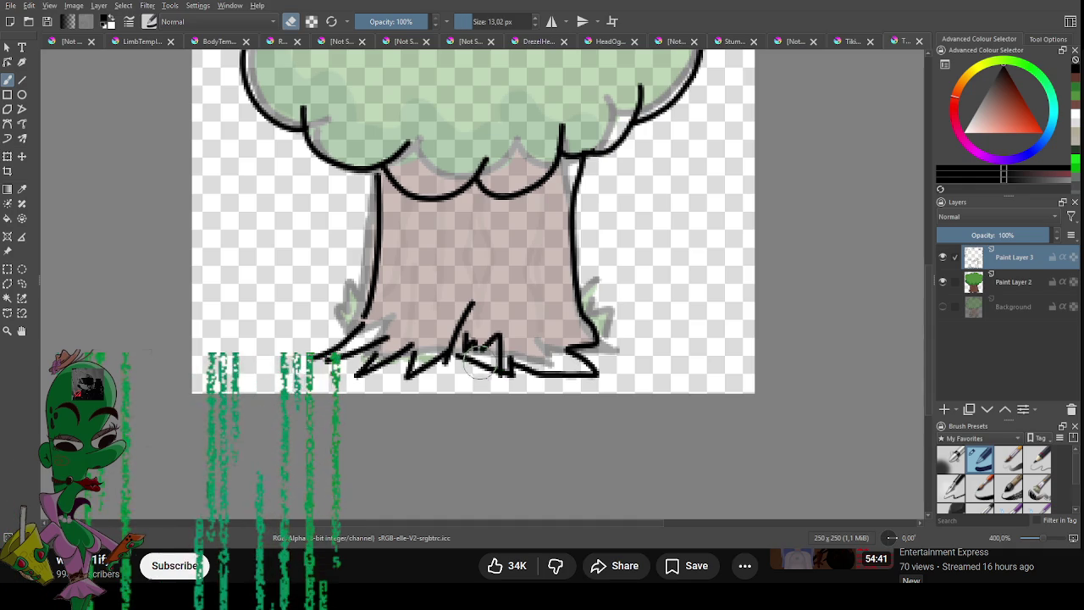
key(e)
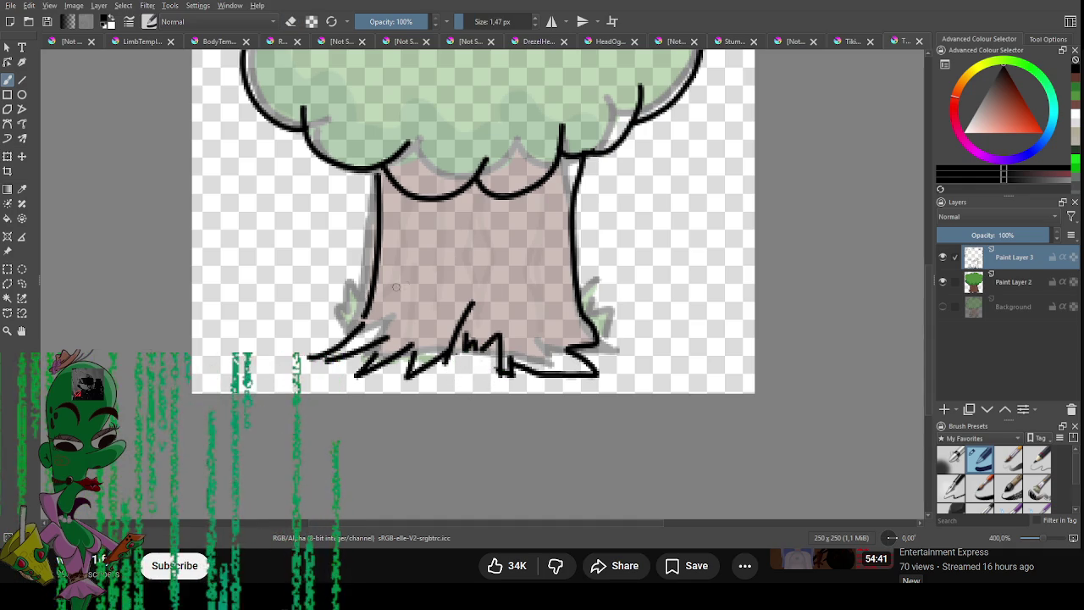
mouse_move(354, 312)
mouse_down()
mouse_move(326, 271)
mouse_move(332, 326)
mouse_up()
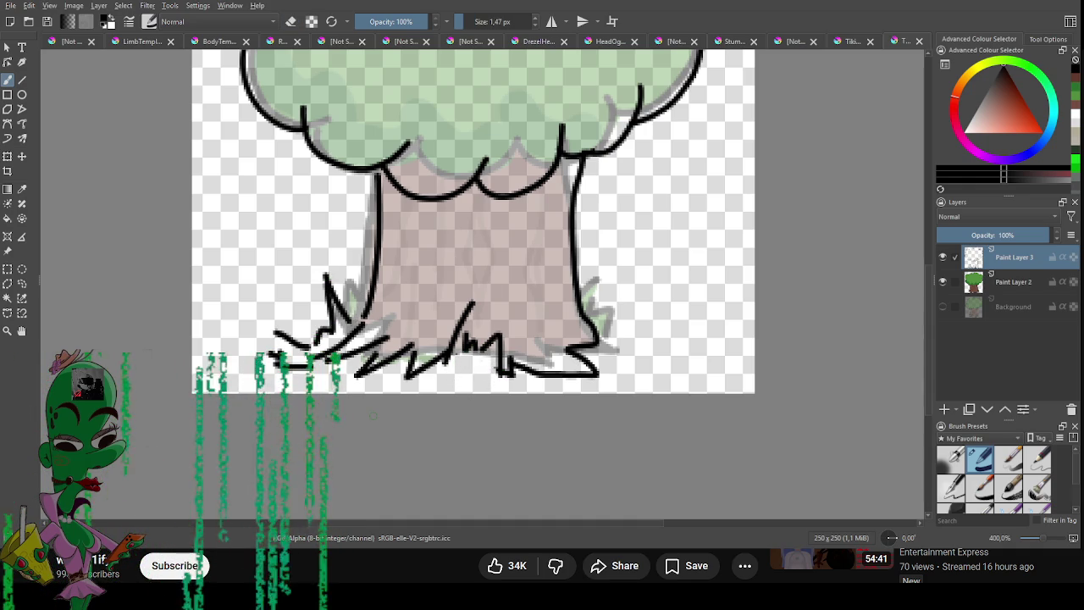
drag(600, 315, 618, 355)
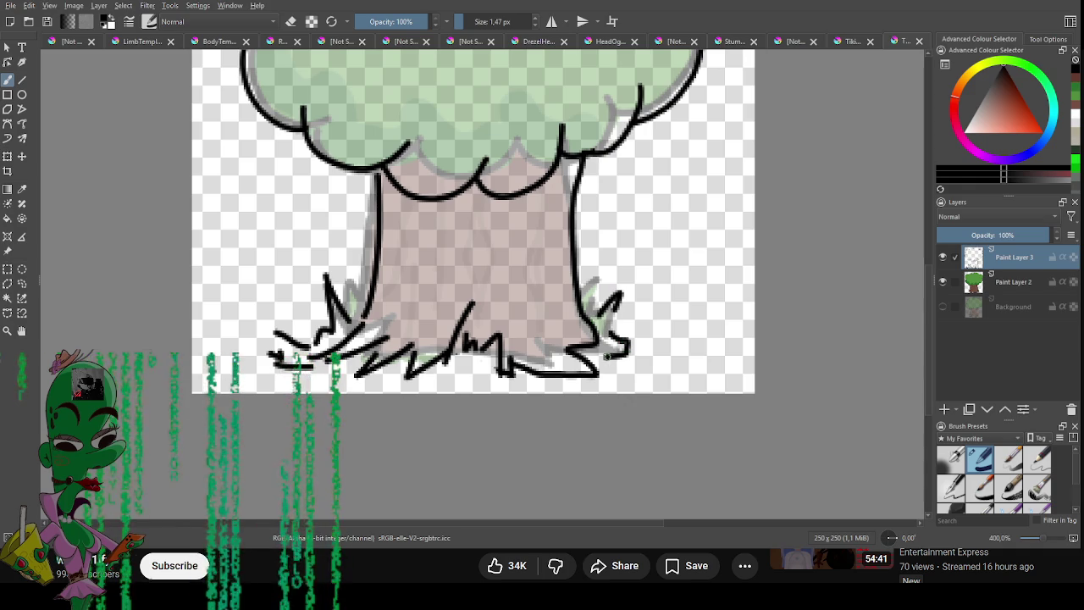
Set Paint Layer 2's opacity to 100% and add a new Paint Layer 4.
click(1009, 286)
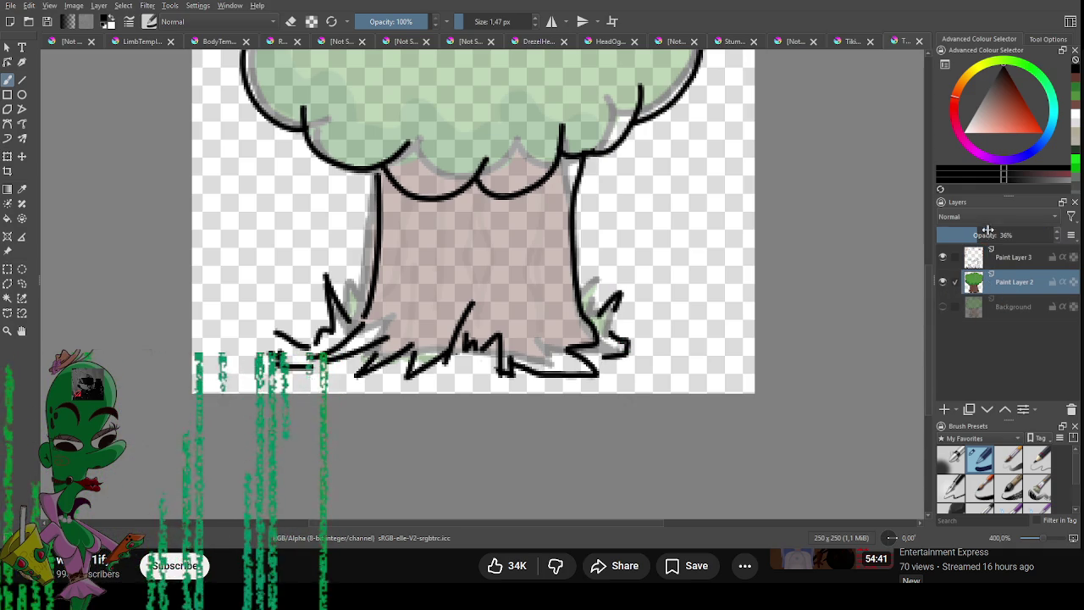
drag(988, 230, 1062, 235)
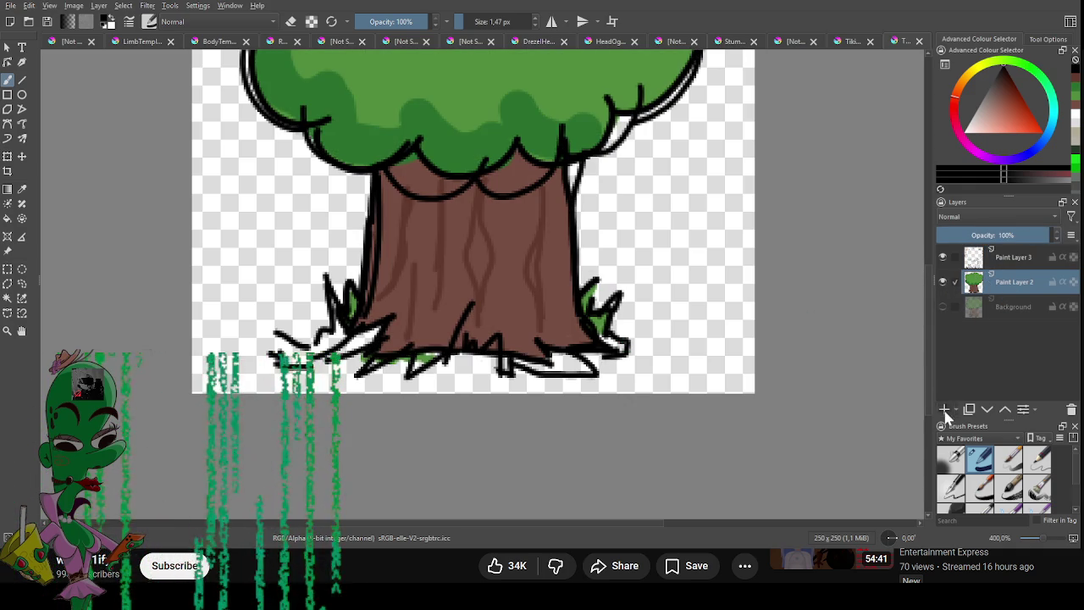
click(945, 410)
click(947, 309)
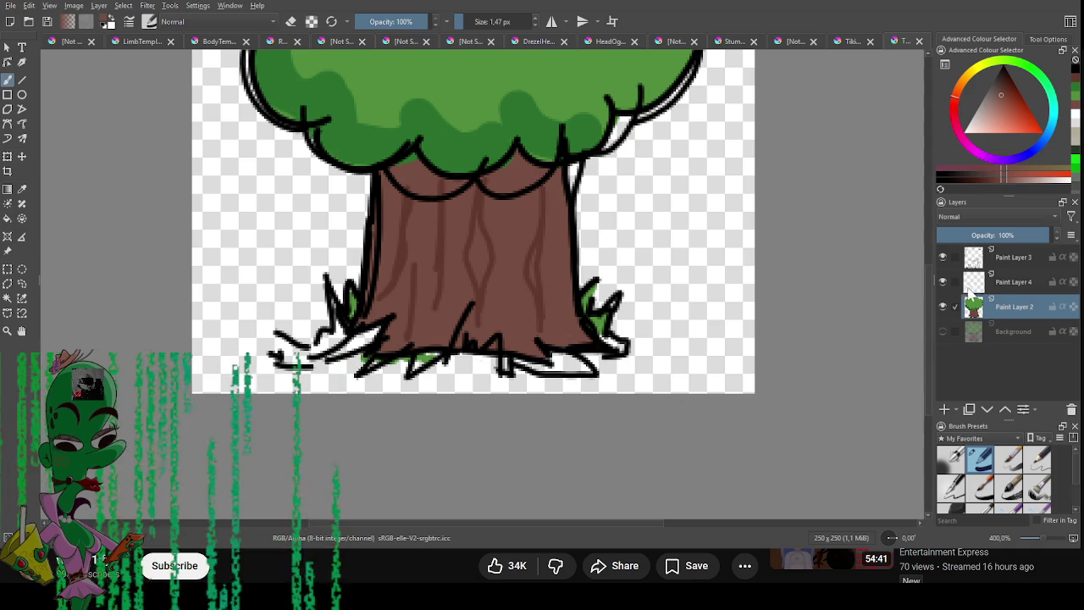
click(1021, 281)
Dab two brown swatches and a green swatch beside the tree.
drag(720, 352, 734, 347)
click(1014, 307)
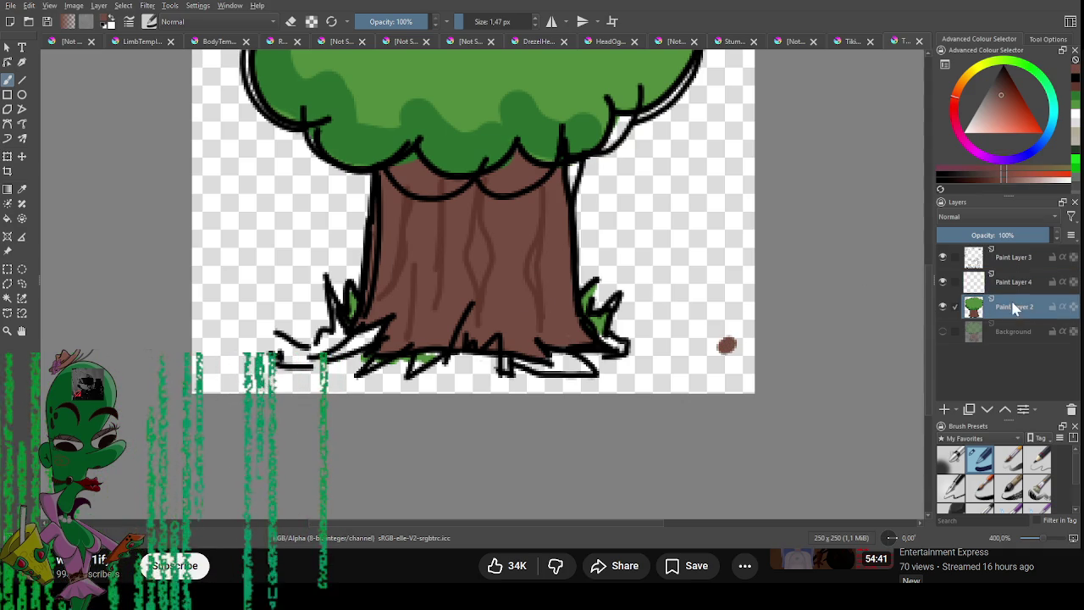
drag(732, 317, 728, 326)
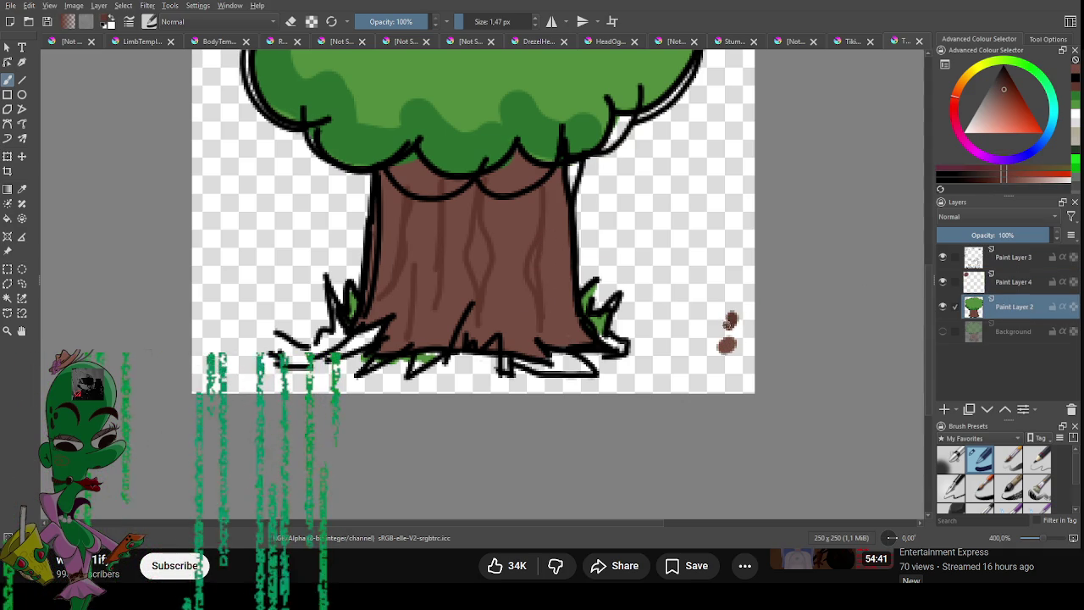
click(1014, 282)
click(1014, 307)
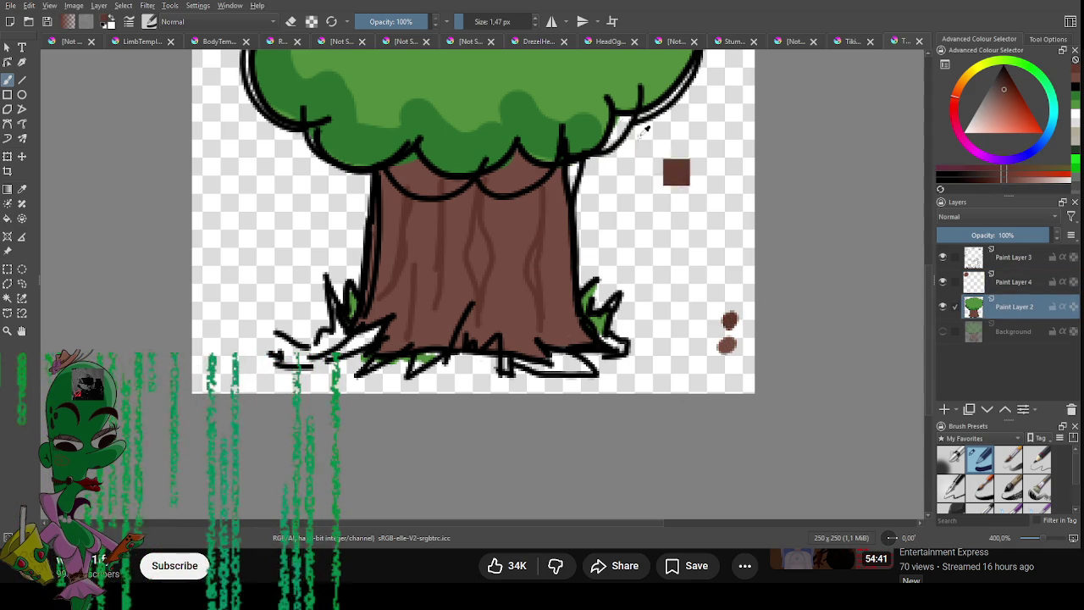
ctrl+click(589, 80)
drag(725, 293, 730, 291)
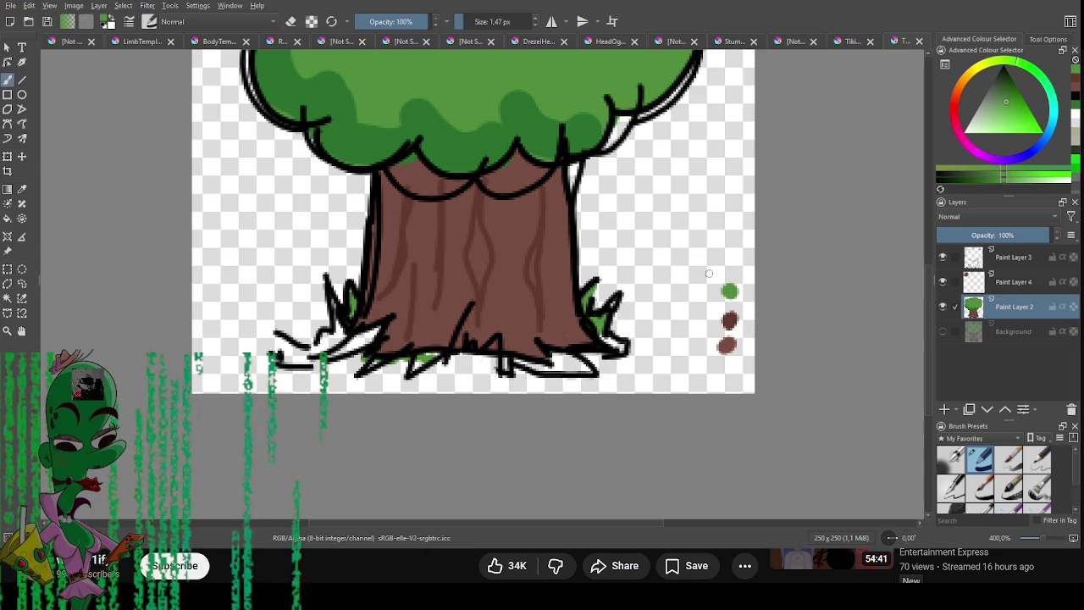
Add another green swatch on Paint Layer 4 and hide the coloured tree on Paint Layer 2.
click(1014, 281)
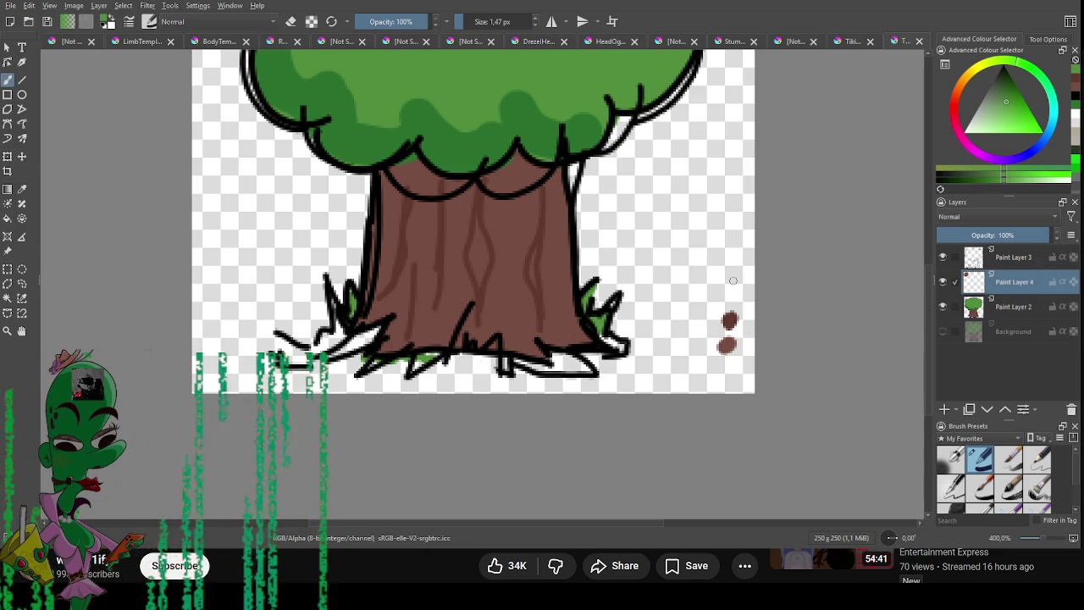
click(1013, 307)
drag(708, 227, 725, 231)
key(ctrl+z)
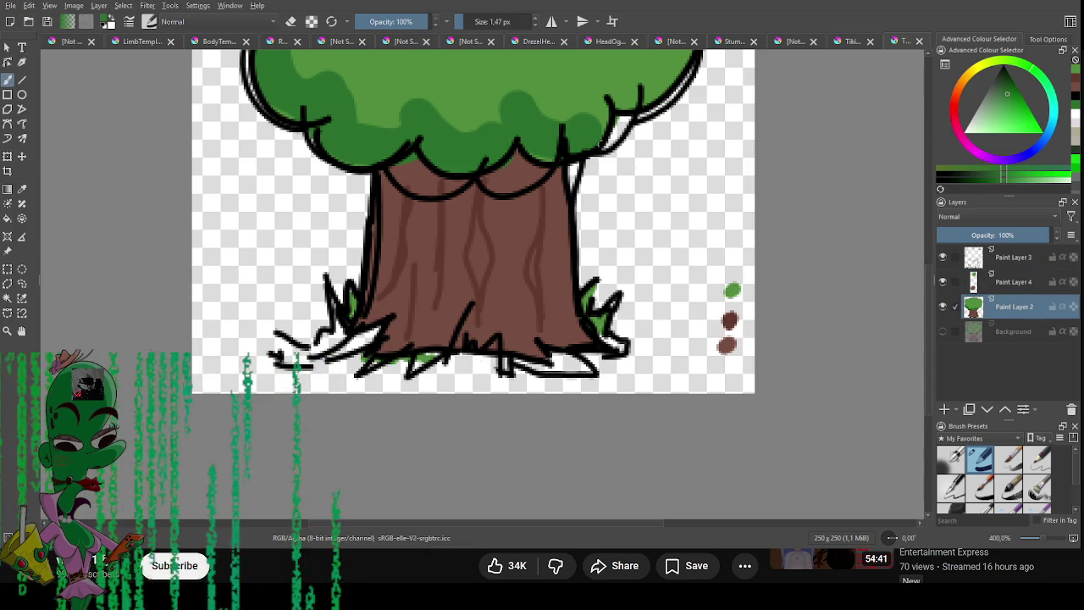
click(1012, 287)
drag(726, 274, 727, 264)
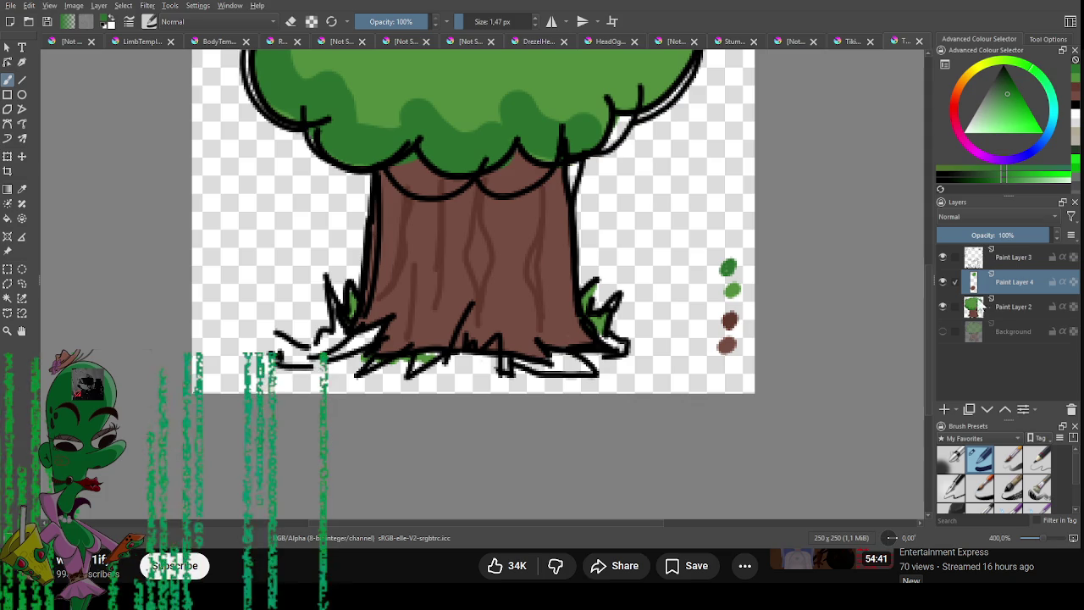
click(944, 306)
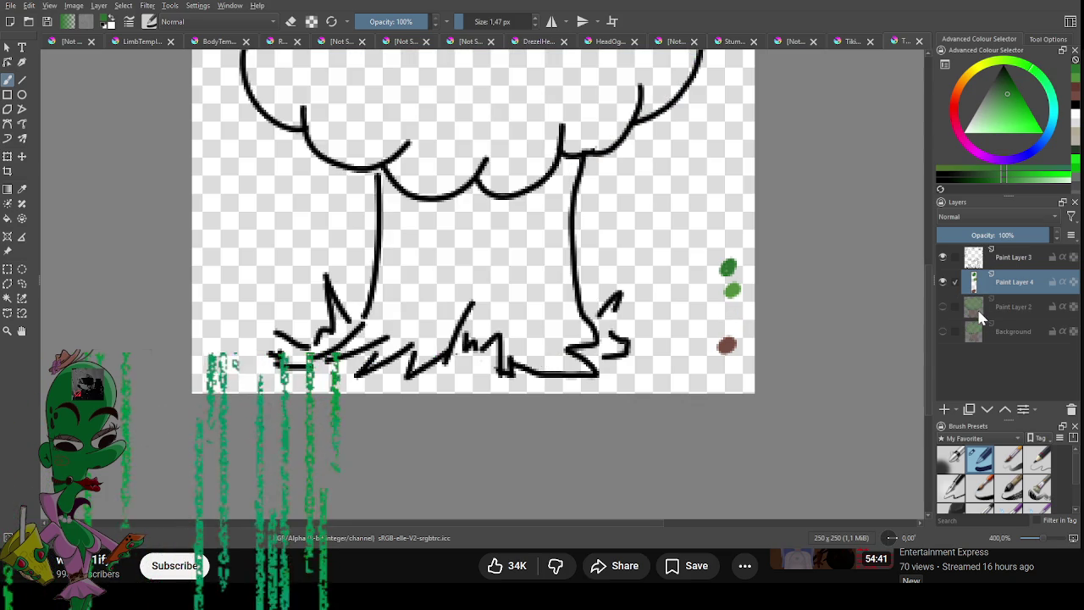
Sample the brown swatch and paint the trunk's left side and roots brown.
ctrl+click(726, 346)
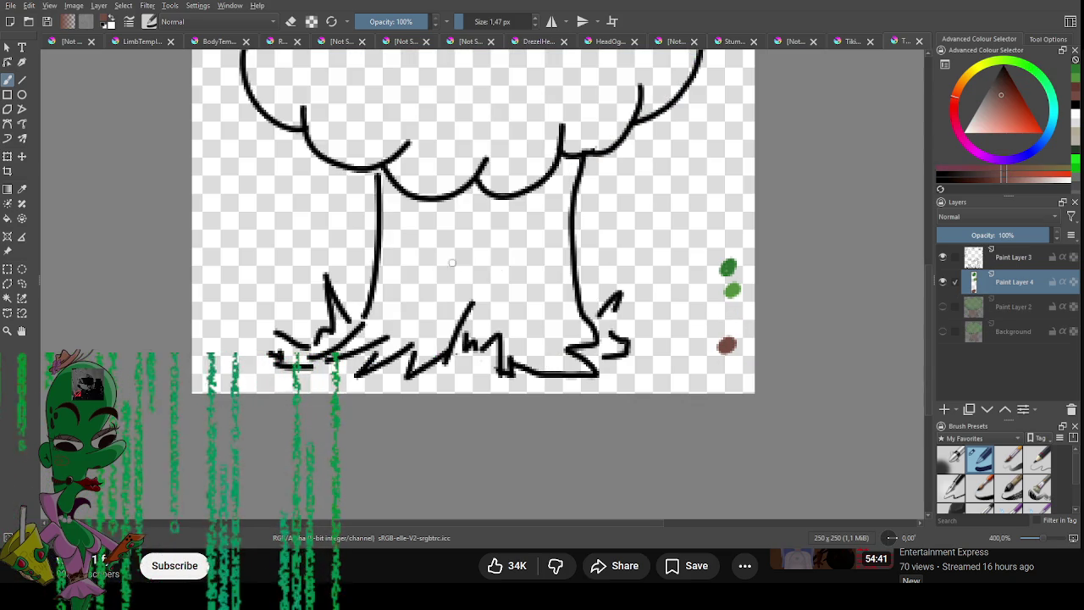
mouse_move(415, 218)
mouse_down()
mouse_move(403, 312)
mouse_move(390, 323)
mouse_up()
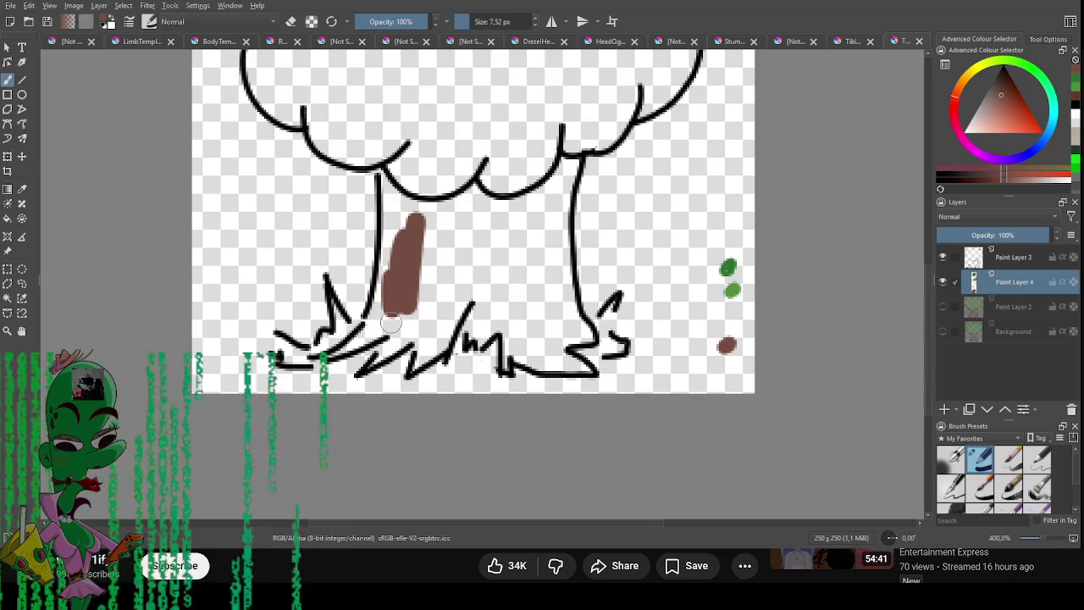
key(bracketleft)
key(bracketleft)
drag(415, 245, 327, 360)
drag(385, 297, 364, 336)
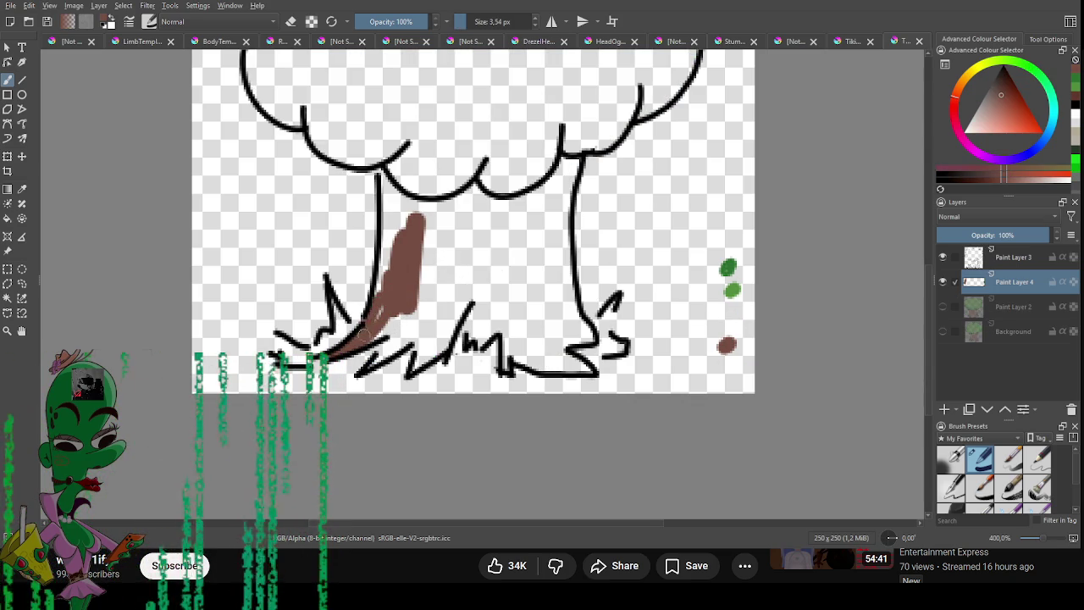
mouse_move(380, 176)
mouse_down()
mouse_move(381, 322)
mouse_move(391, 222)
mouse_move(424, 279)
mouse_move(412, 230)
mouse_move(419, 211)
mouse_move(405, 241)
mouse_move(398, 194)
mouse_move(465, 197)
mouse_move(417, 210)
mouse_move(449, 228)
mouse_move(415, 246)
mouse_move(447, 245)
mouse_move(439, 311)
mouse_move(466, 288)
mouse_move(444, 343)
mouse_move(420, 361)
mouse_move(425, 329)
mouse_move(393, 350)
mouse_move(398, 329)
mouse_move(388, 335)
mouse_move(402, 343)
mouse_move(428, 284)
mouse_move(454, 260)
mouse_move(439, 337)
mouse_move(479, 290)
mouse_move(472, 340)
mouse_move(491, 339)
mouse_move(500, 280)
mouse_move(487, 262)
mouse_move(508, 266)
mouse_move(499, 220)
mouse_up()
key(bracketright)
key(bracketright)
key(e)
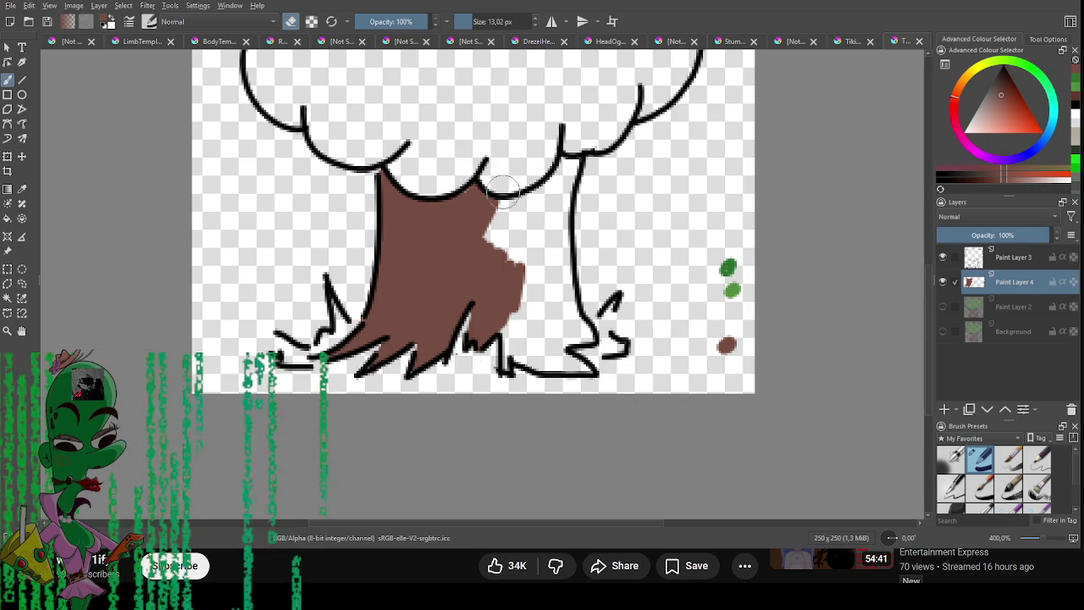
Fill the trunk's upper and lower right sides solid brown, then sample the green swatch.
mouse_move(508, 208)
mouse_down()
mouse_move(529, 207)
mouse_move(512, 212)
mouse_move(569, 165)
mouse_move(543, 281)
mouse_up()
mouse_move(564, 177)
mouse_down()
mouse_move(562, 309)
mouse_move(574, 331)
mouse_move(507, 369)
mouse_move(515, 276)
mouse_move(504, 251)
mouse_move(518, 349)
mouse_move(563, 349)
mouse_move(535, 362)
mouse_move(555, 368)
mouse_up()
key([)
key([)
key(])
key(bracketright)
key(bracketleft)
key(bracketleft)
key(bracketleft)
key(bracketright)
key(bracketright)
key(bracketright)
mouse_move(532, 305)
mouse_down()
mouse_move(534, 349)
mouse_move(563, 360)
mouse_move(599, 348)
mouse_up()
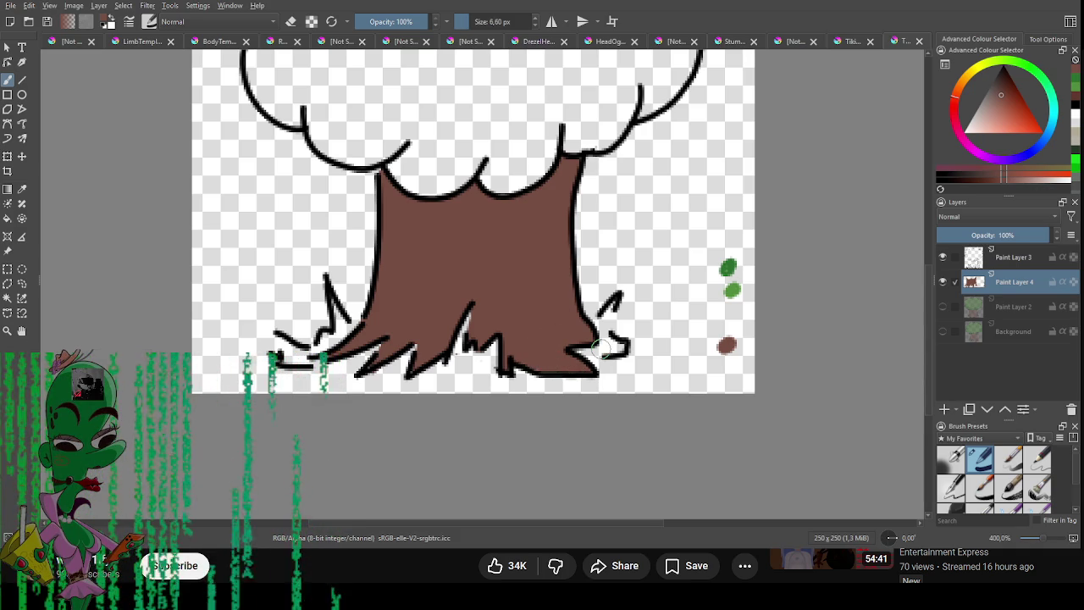
scroll(600, 348, down, 2)
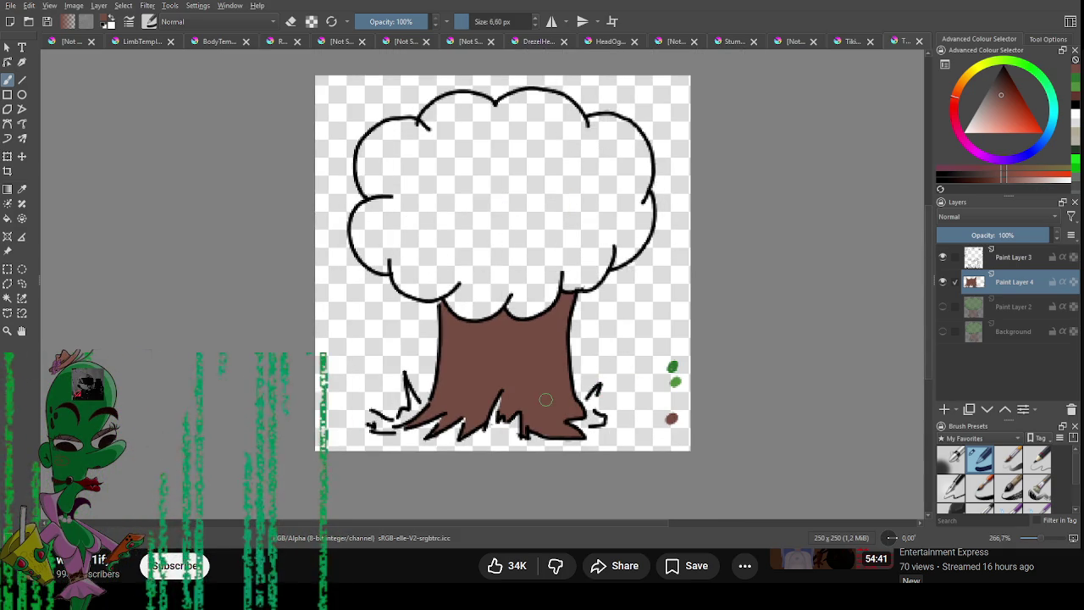
ctrl+click(675, 382)
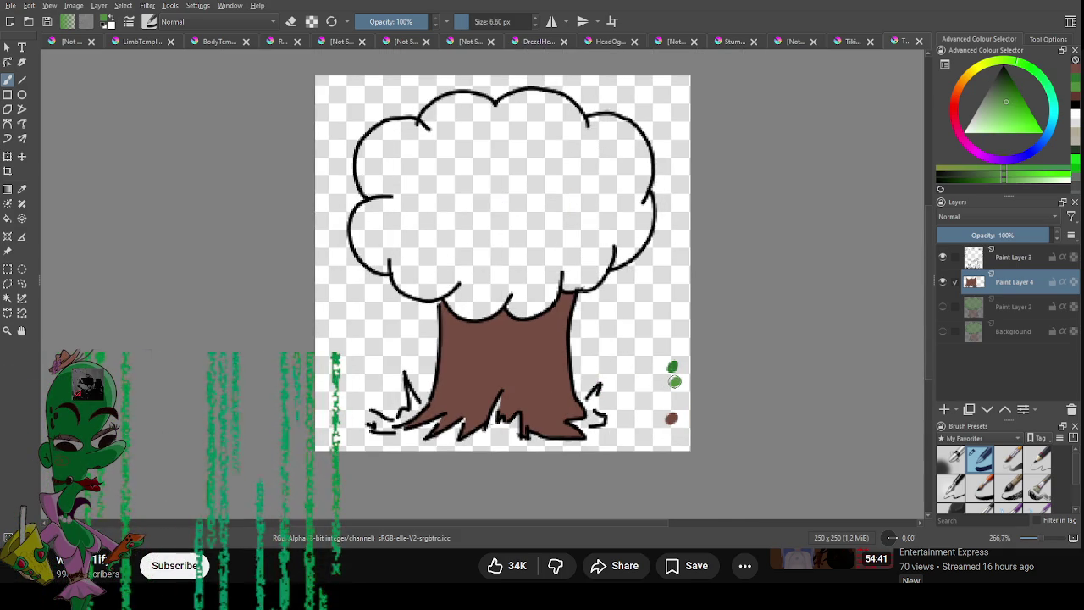
Paint green over the crown's white patches, undoing stray blobs, until the crown is solid green.
mouse_move(441, 199)
mouse_down()
mouse_move(398, 169)
mouse_move(389, 148)
mouse_move(423, 122)
mouse_up()
key(ctrl+z)
mouse_move(406, 182)
mouse_down()
mouse_move(386, 148)
mouse_move(491, 123)
mouse_move(551, 118)
mouse_move(566, 140)
mouse_move(605, 131)
mouse_move(623, 148)
mouse_move(623, 195)
mouse_move(597, 250)
mouse_move(563, 233)
mouse_move(563, 271)
mouse_move(535, 262)
mouse_move(518, 287)
mouse_up()
key(ctrl+z)
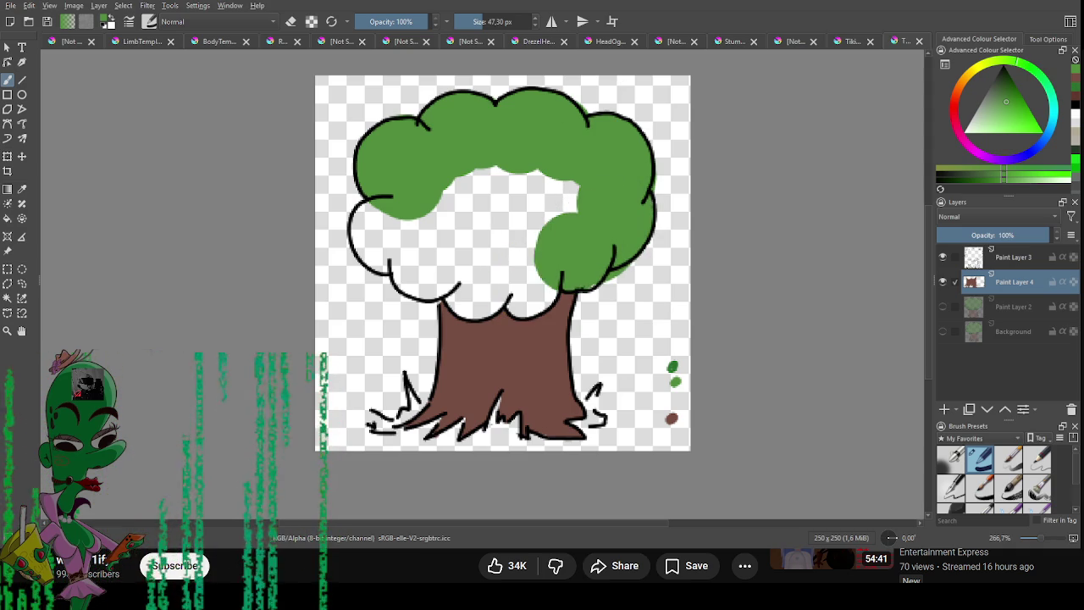
key(ctrl+z)
key(ctrl+z)
key(bracketleft)
key(bracketleft)
key(bracketleft)
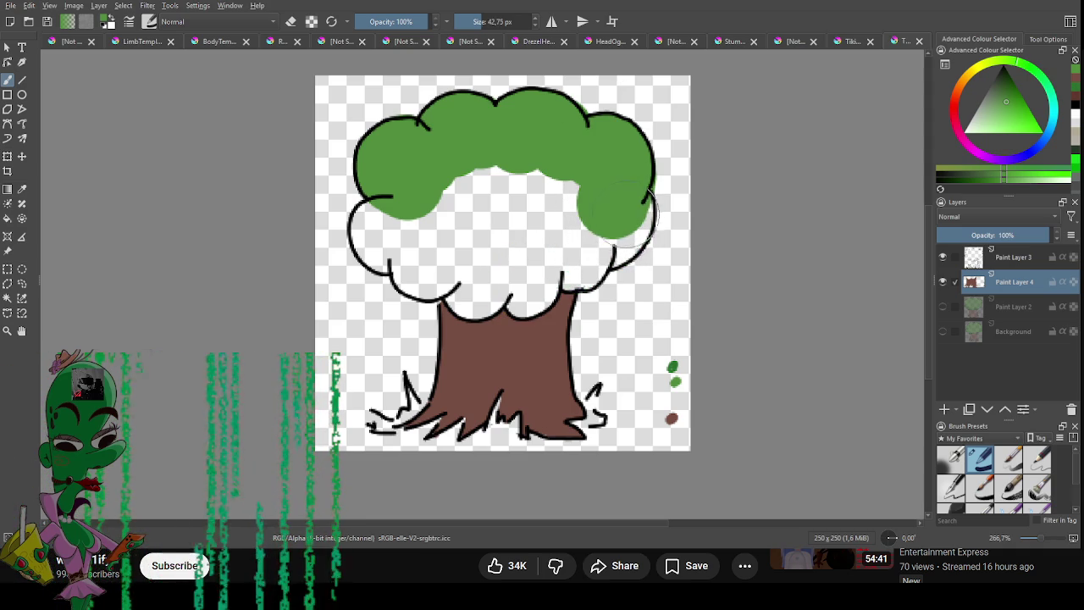
key(bracketright)
mouse_move(650, 210)
mouse_down()
mouse_move(616, 254)
mouse_move(567, 279)
mouse_move(584, 271)
mouse_move(576, 221)
mouse_move(510, 258)
mouse_move(475, 195)
mouse_move(377, 207)
mouse_move(366, 245)
mouse_move(419, 250)
mouse_move(398, 266)
mouse_move(427, 292)
mouse_move(465, 246)
mouse_move(430, 254)
mouse_move(382, 224)
mouse_up()
mouse_move(444, 283)
mouse_down()
mouse_move(489, 306)
mouse_move(510, 248)
mouse_up()
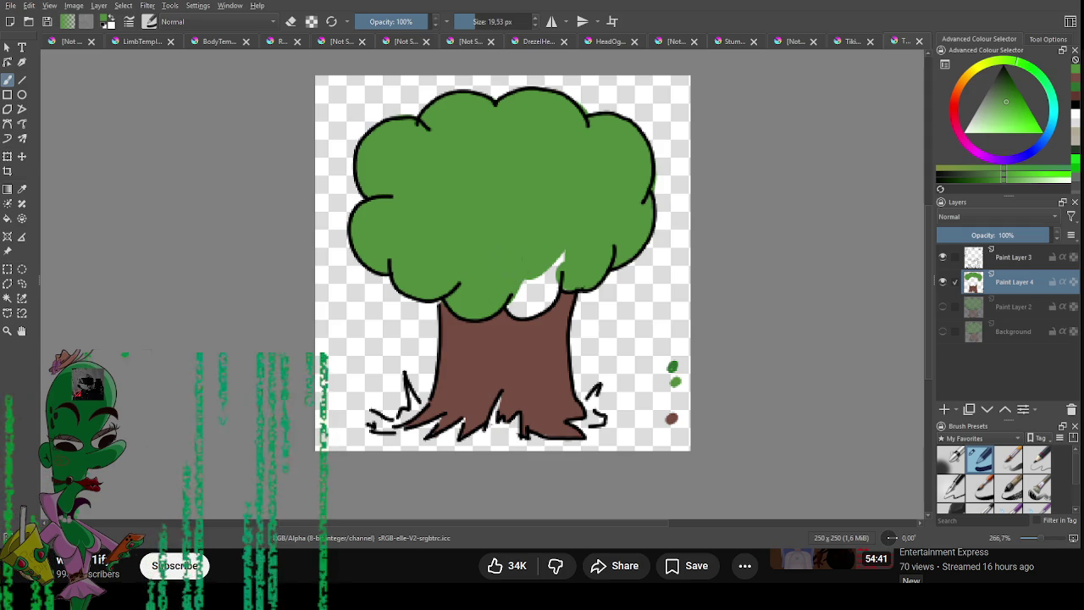
drag(525, 298, 559, 252)
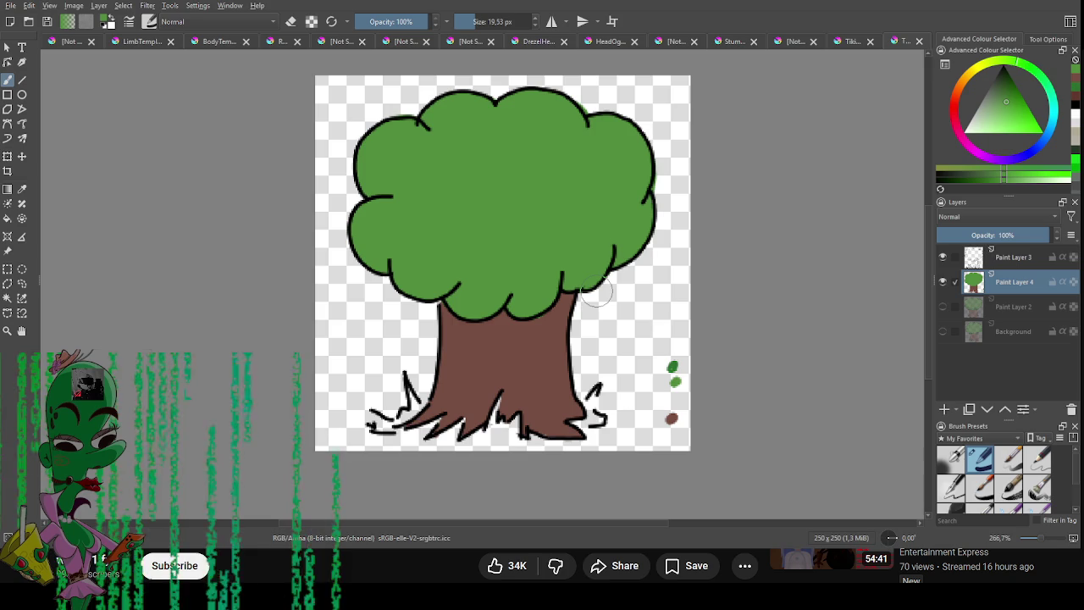
Shrink the brush to 4.60 px for fine detail.
key(bracketleft)
key(bracketleft)
key(bracketleft)
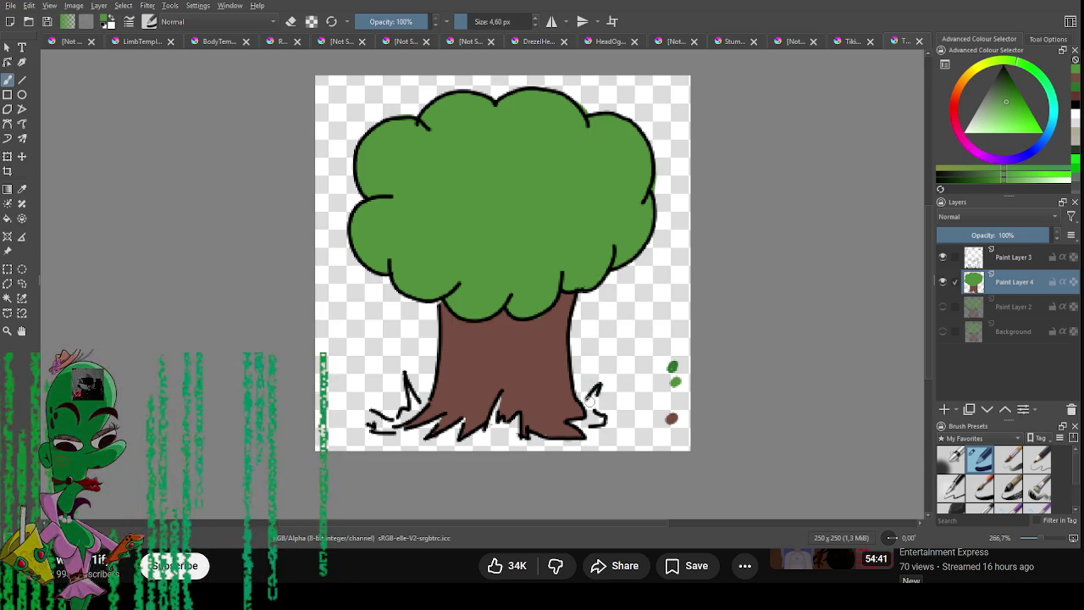
Paint thin green grass blades along both sides of the trunk base.
mouse_move(595, 390)
mouse_down()
mouse_move(597, 420)
mouse_move(513, 430)
mouse_move(489, 426)
mouse_move(498, 395)
mouse_up()
key(bracketleft)
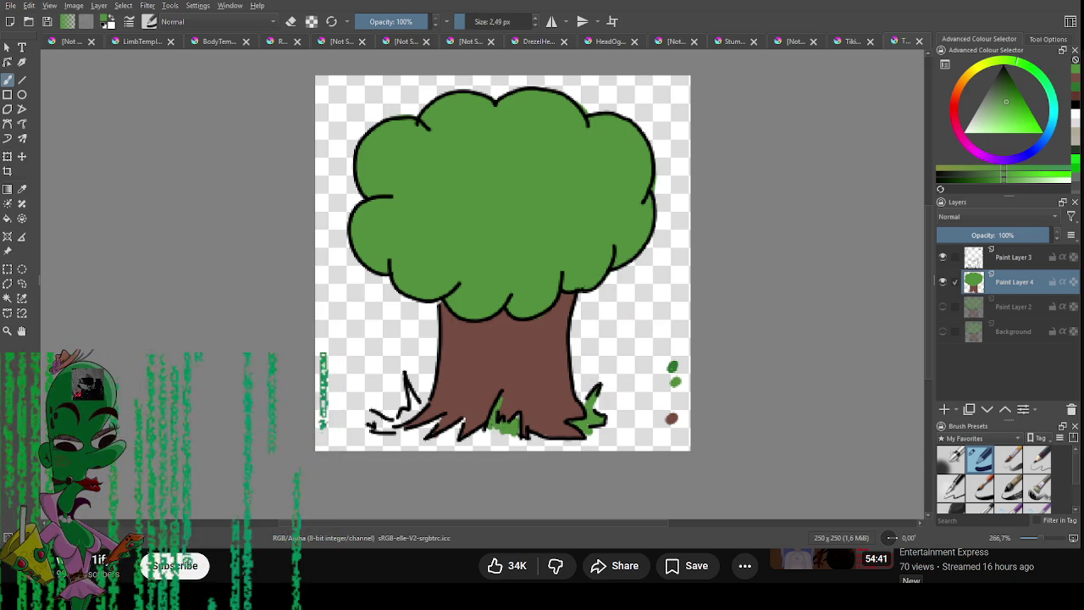
mouse_move(418, 412)
mouse_down()
mouse_move(408, 387)
mouse_move(421, 415)
mouse_move(371, 423)
mouse_up()
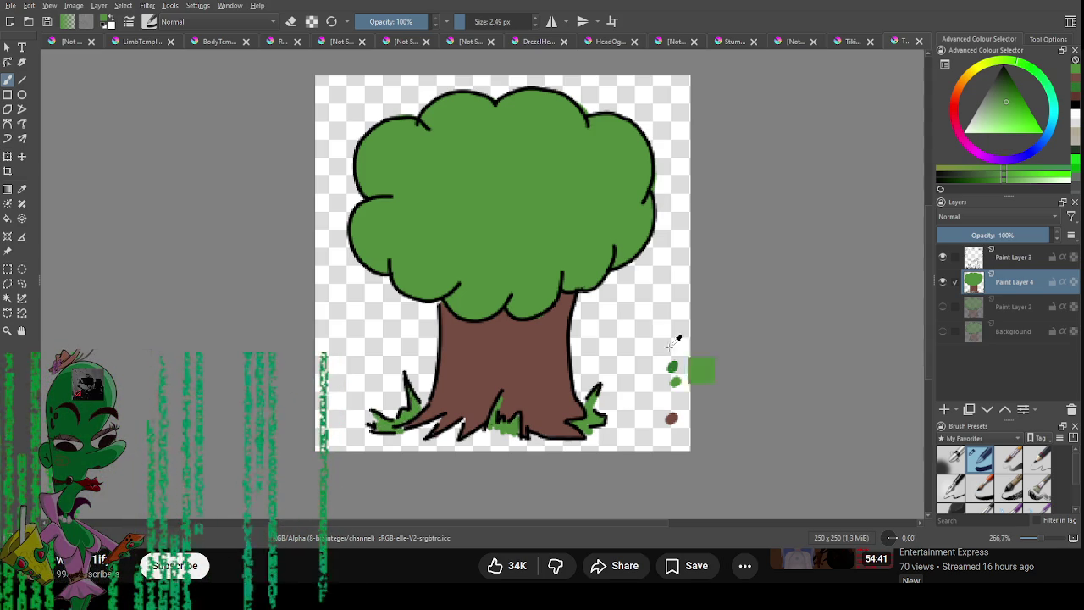
Shade the canopy's left side and upper-left lobe with a darker green.
ctrl+click(675, 382)
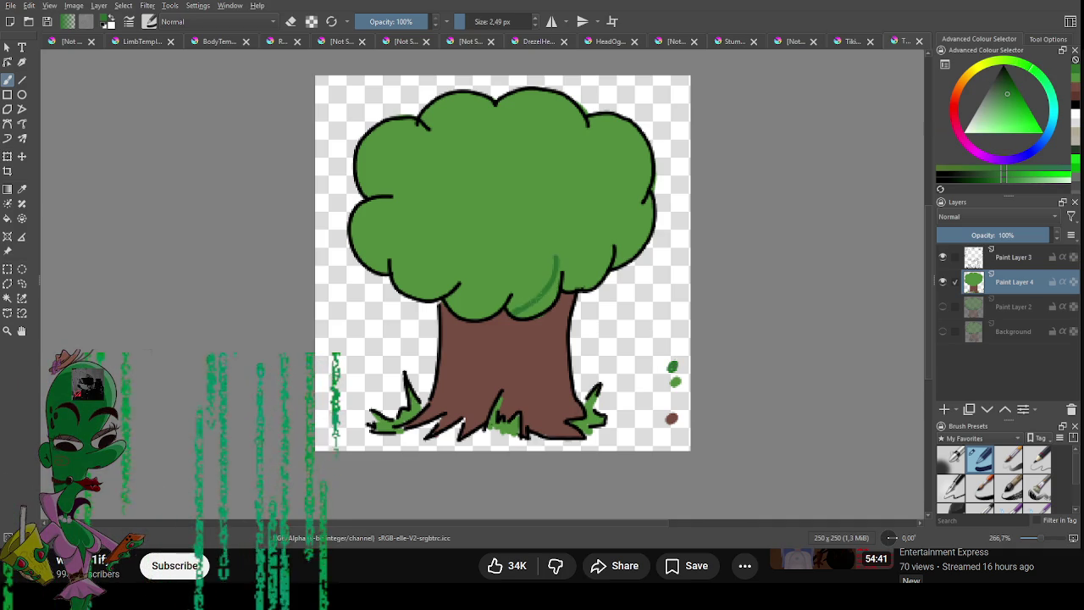
mouse_move(555, 256)
mouse_down()
mouse_move(514, 307)
mouse_move(566, 290)
mouse_move(613, 231)
mouse_up()
drag(507, 313, 449, 286)
key(ctrl+z)
key(ctrl+z)
key(ctrl+z)
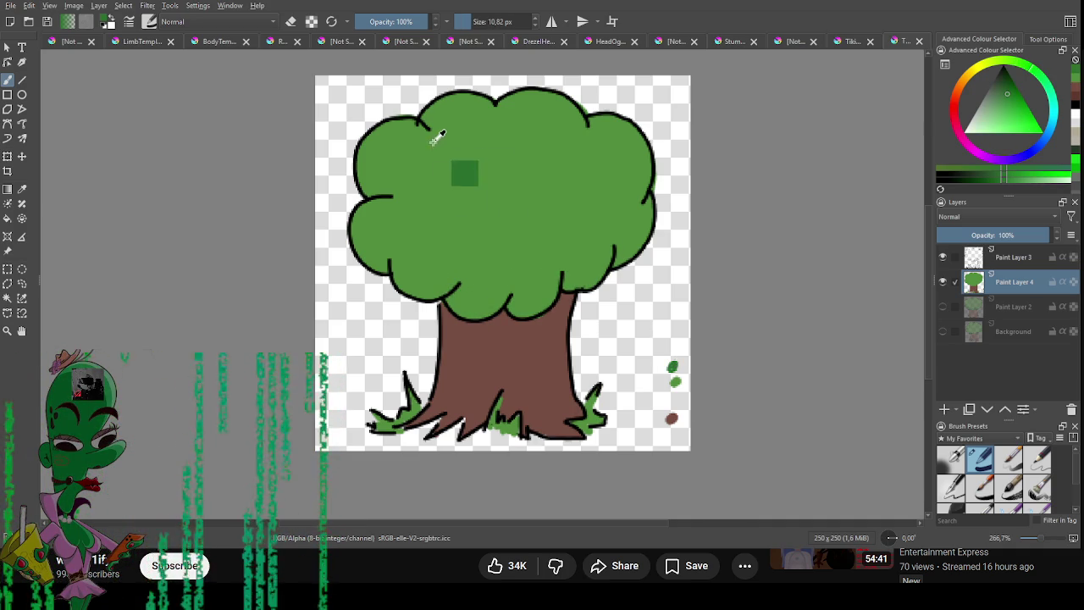
mouse_move(421, 127)
mouse_down()
mouse_move(454, 189)
mouse_move(420, 236)
mouse_move(462, 254)
mouse_up()
key(ctrl+z)
mouse_move(421, 126)
mouse_down()
mouse_move(457, 245)
mouse_move(504, 296)
mouse_move(484, 312)
mouse_move(381, 264)
mouse_move(359, 145)
mouse_move(417, 127)
mouse_up()
key(bracketright)
key(bracketright)
key(bracketright)
mouse_move(381, 177)
mouse_down()
mouse_move(402, 166)
mouse_move(428, 207)
mouse_move(420, 197)
mouse_move(373, 245)
mouse_move(440, 262)
mouse_move(478, 297)
mouse_move(465, 270)
mouse_up()
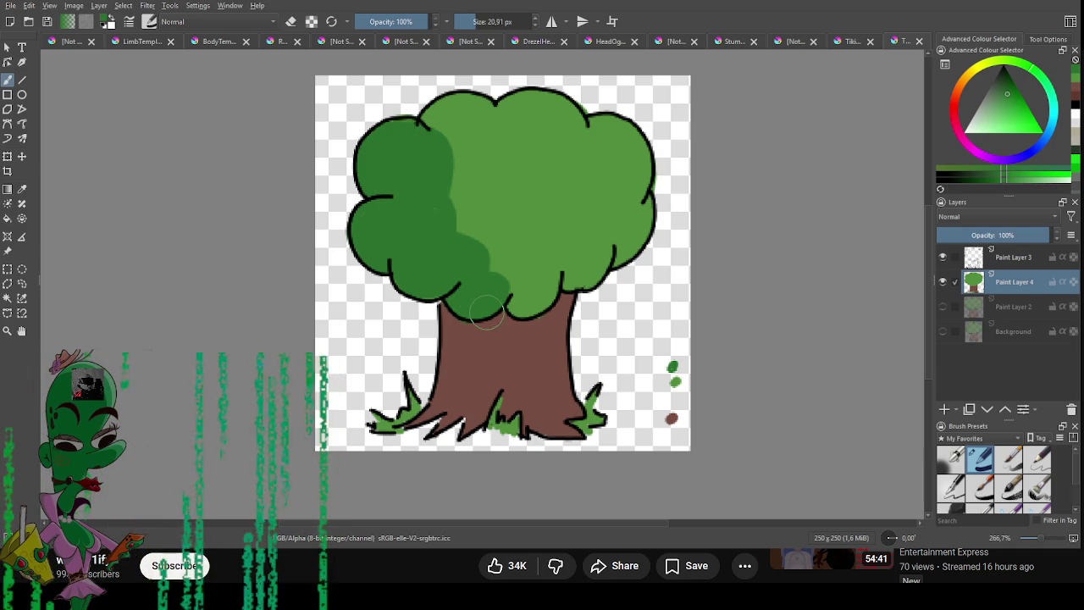
key(bracketleft)
key(bracketleft)
key(bracketleft)
ctrl+click(673, 416)
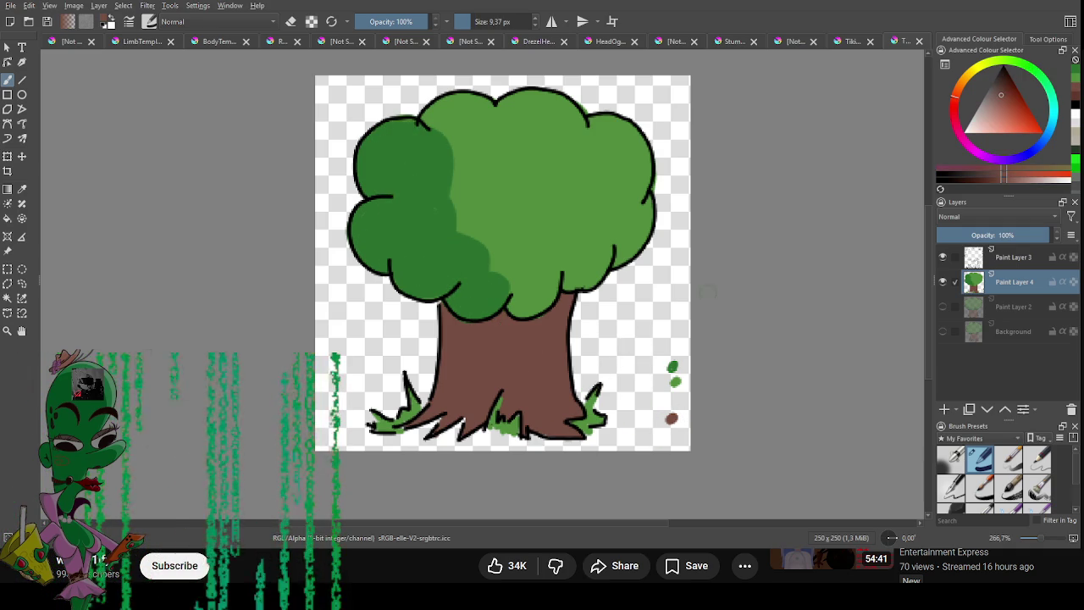
Draw thin dark brown bark lines down the trunk.
click(1001, 179)
key(bracketleft)
key(bracketleft)
key(bracketleft)
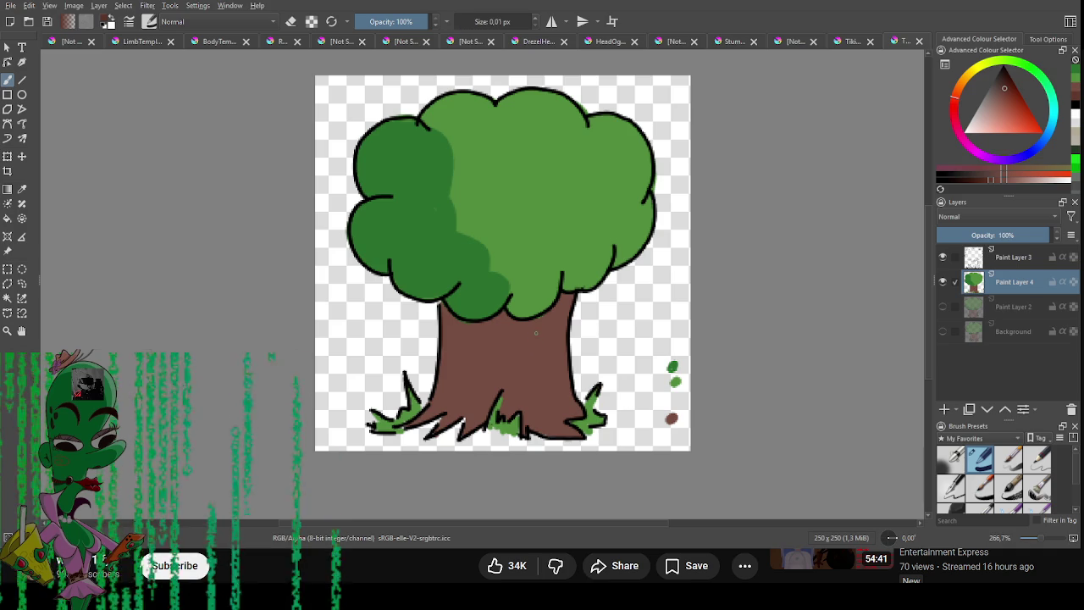
drag(547, 320, 546, 371)
key(ctrl+z)
drag(555, 317, 557, 400)
mouse_move(553, 388)
mouse_down()
mouse_move(551, 327)
mouse_move(528, 391)
mouse_move(539, 416)
mouse_up()
key(ctrl+z)
mouse_move(512, 325)
mouse_down()
mouse_move(511, 358)
mouse_move(468, 427)
mouse_up()
drag(469, 376, 460, 412)
mouse_move(486, 319)
mouse_down()
mouse_move(479, 376)
mouse_move(491, 374)
mouse_move(469, 371)
mouse_move(454, 417)
mouse_up()
key(ctrl+z)
key(ctrl+z)
Erase the colour swatch dots beside the tree, export the drawing, and return to GameMaker.
key(e)
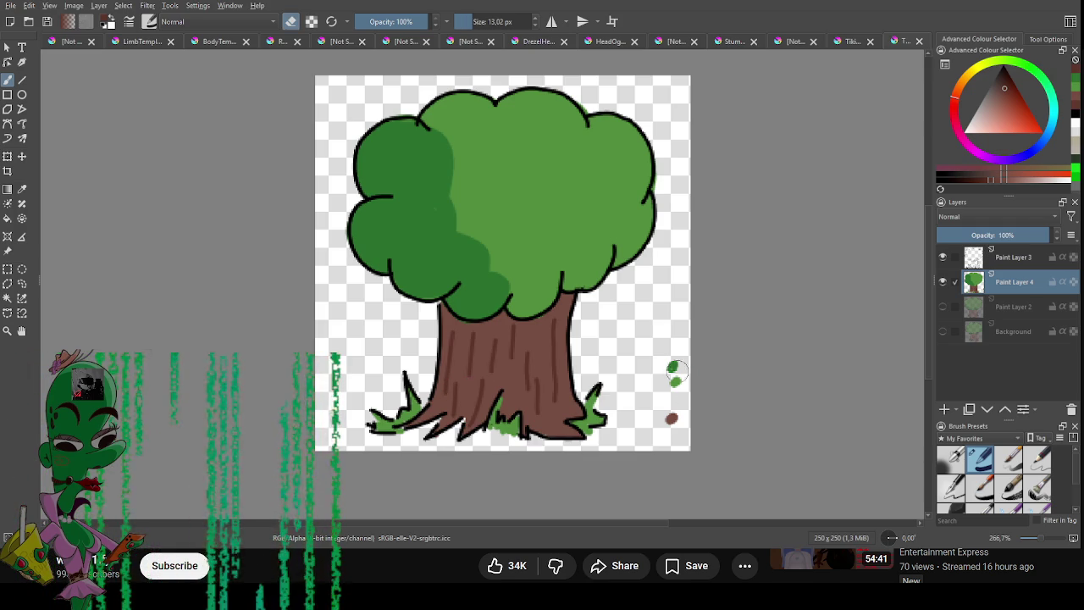
drag(673, 362, 673, 399)
scroll(674, 305, down, 2)
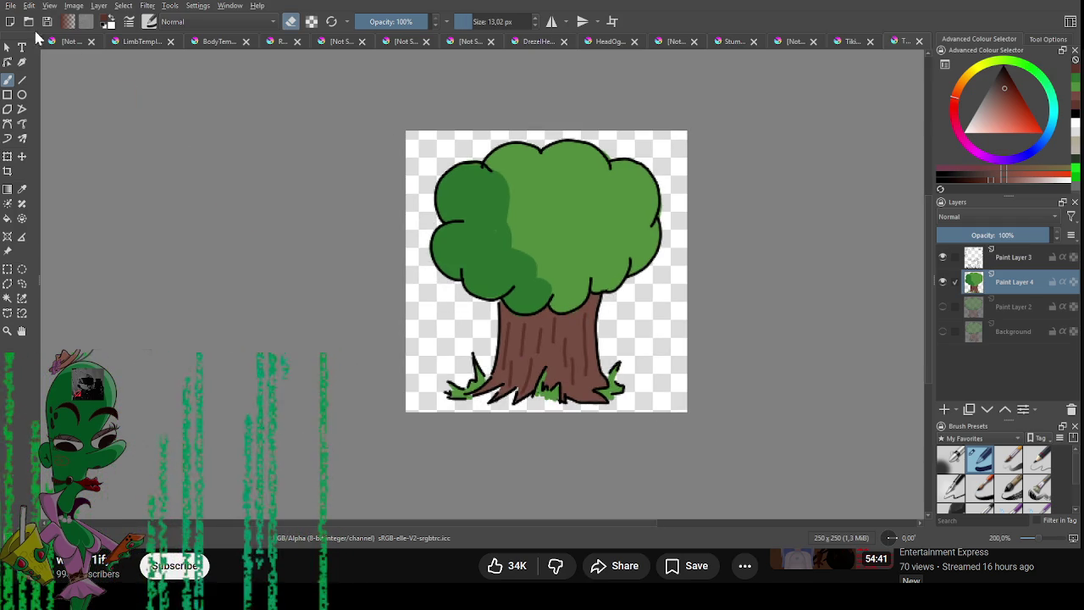
key(alt)
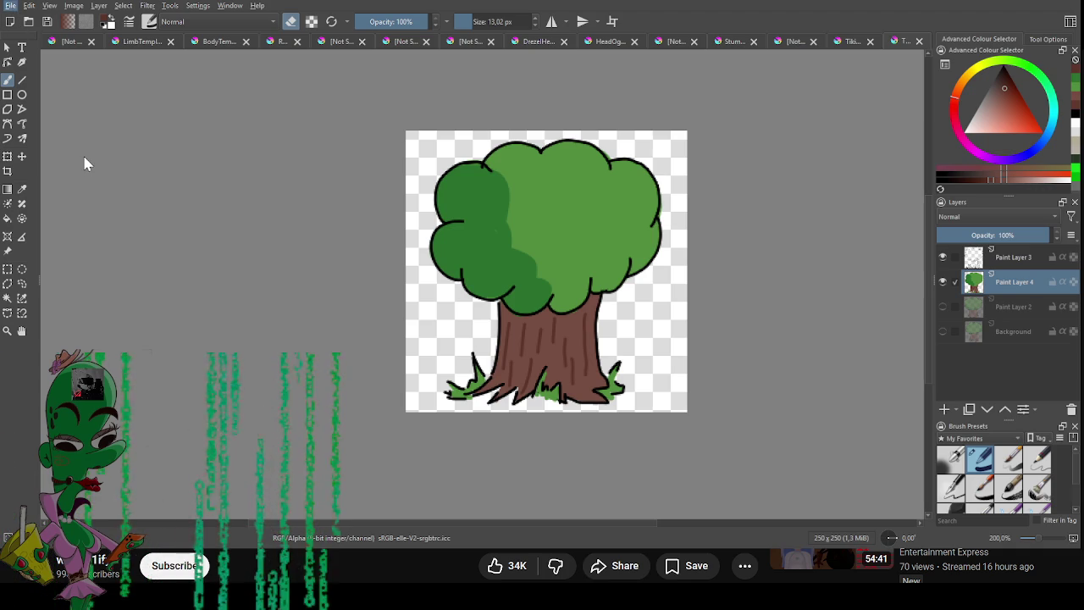
key(Escape)
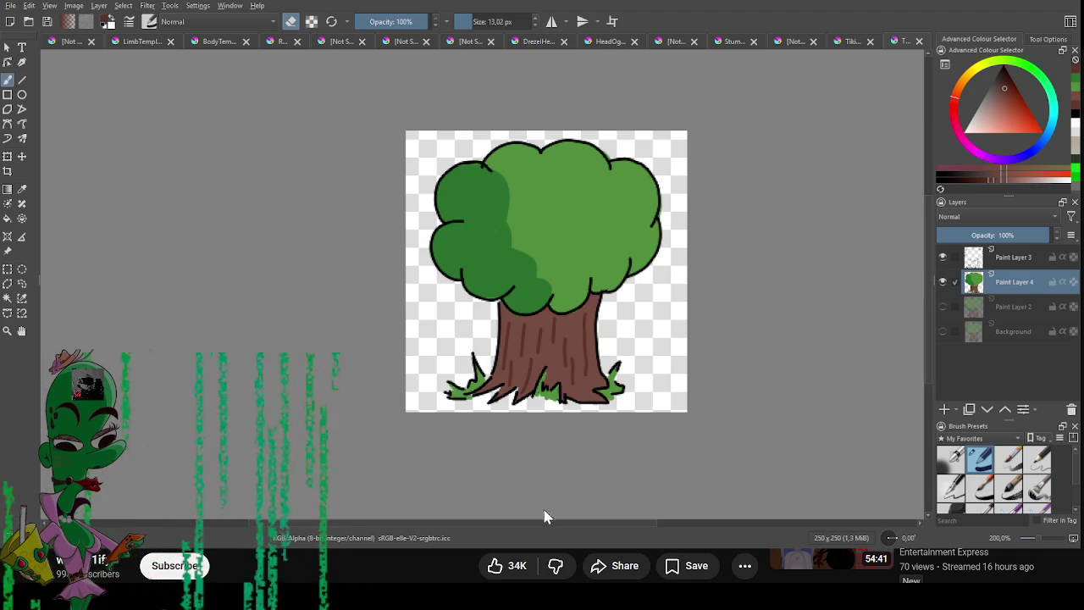
key(ctrl+s)
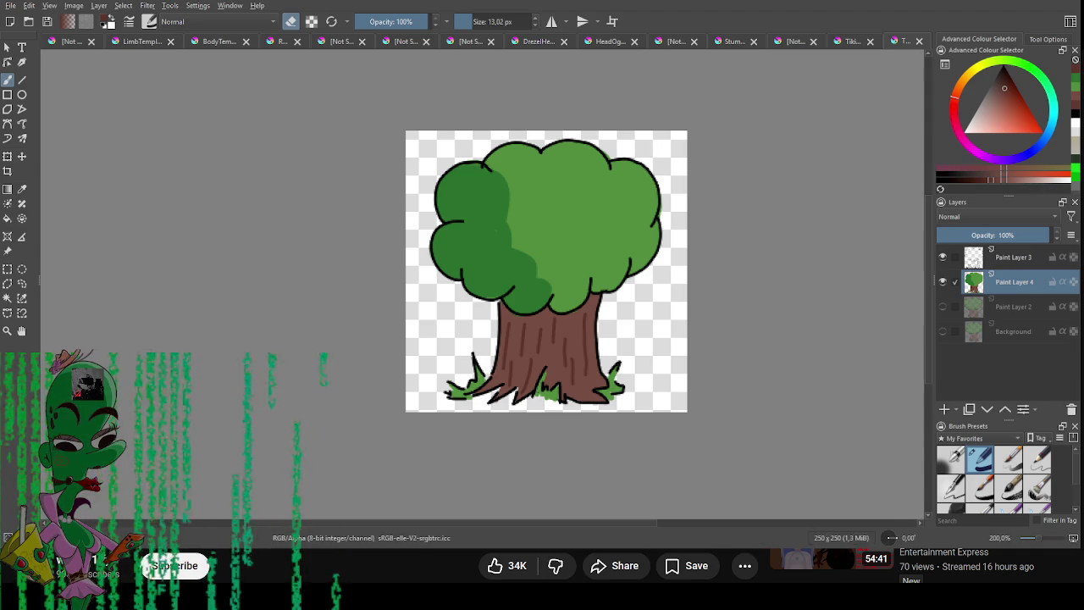
key(alt+Tab)
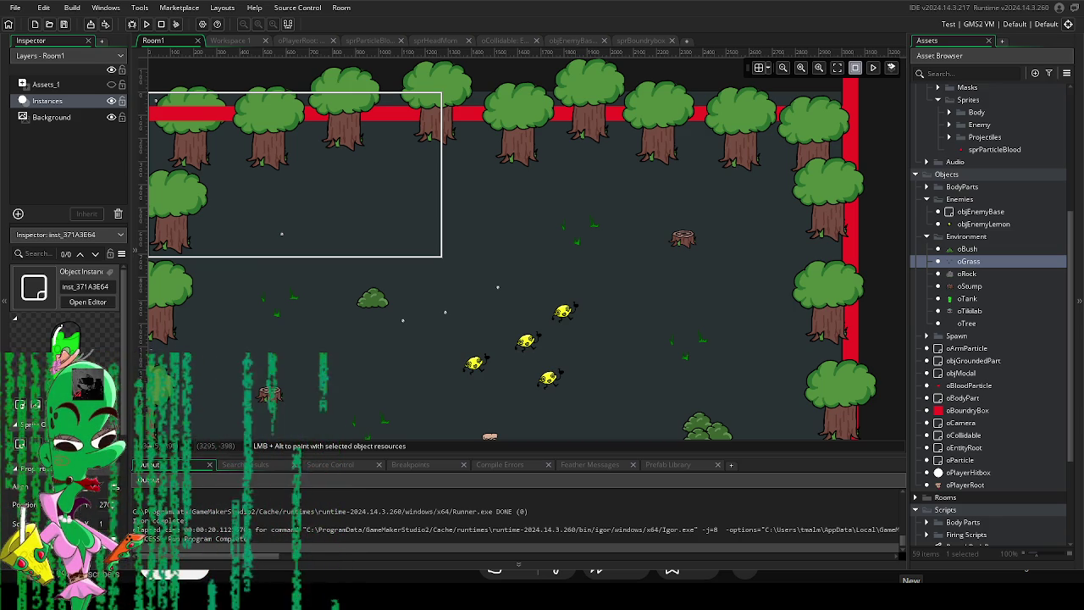
Open the sprTree sprite from Art > Environment in the Asset Browser.
drag(466, 349, 530, 291)
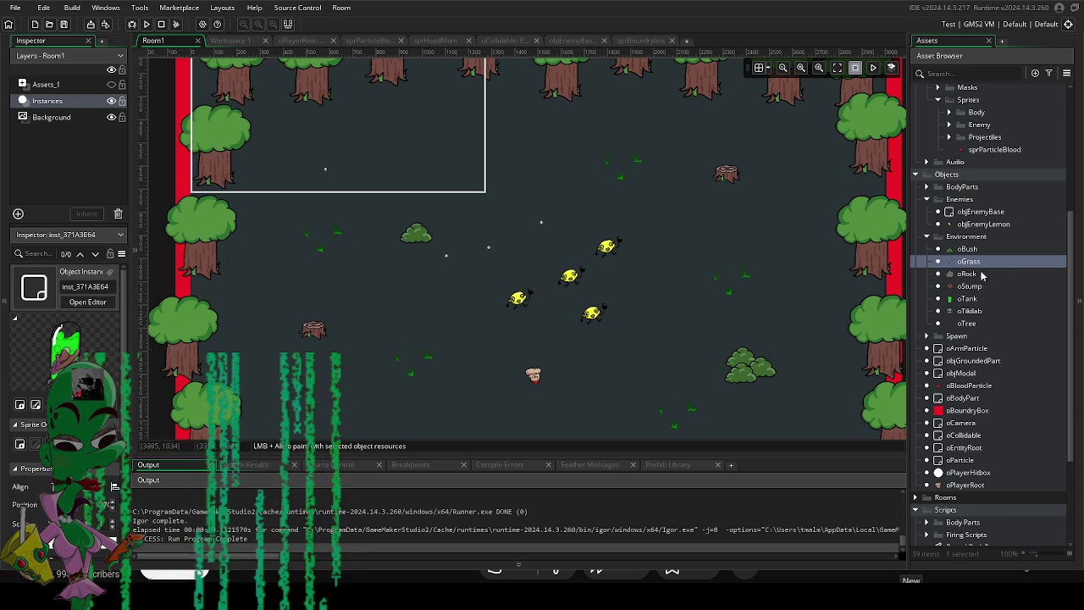
scroll(982, 303, down, 2)
scroll(981, 305, up, 5)
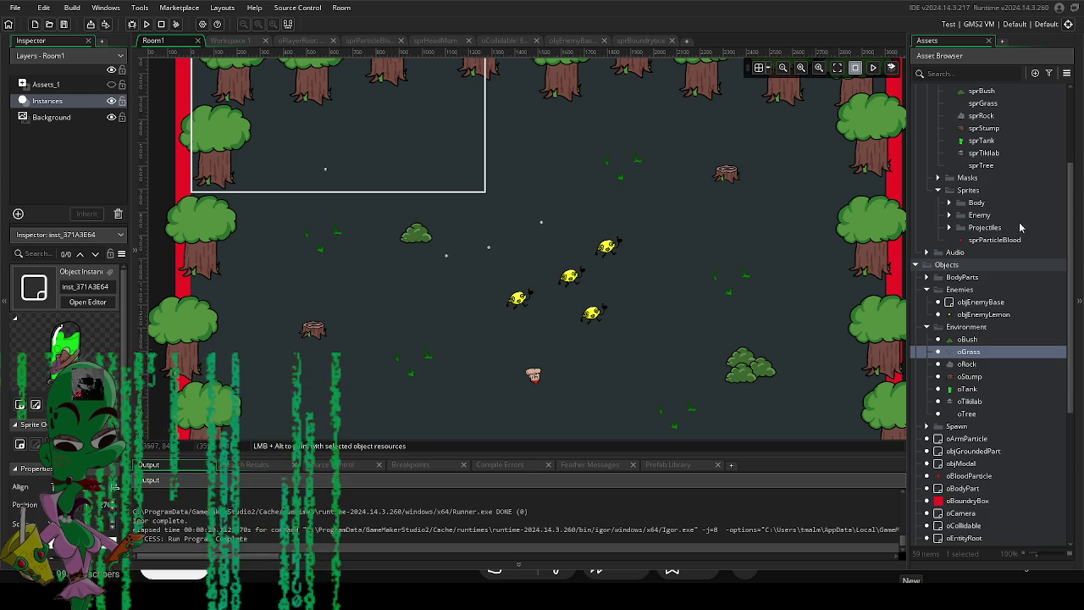
scroll(980, 373, down, 8)
scroll(981, 390, up, 13)
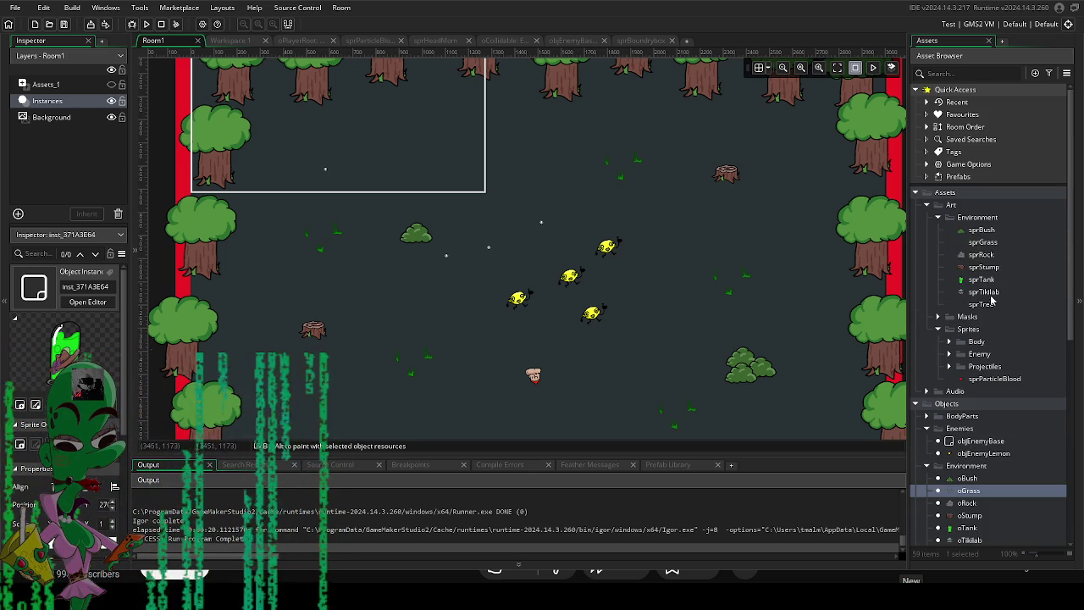
double_click(985, 304)
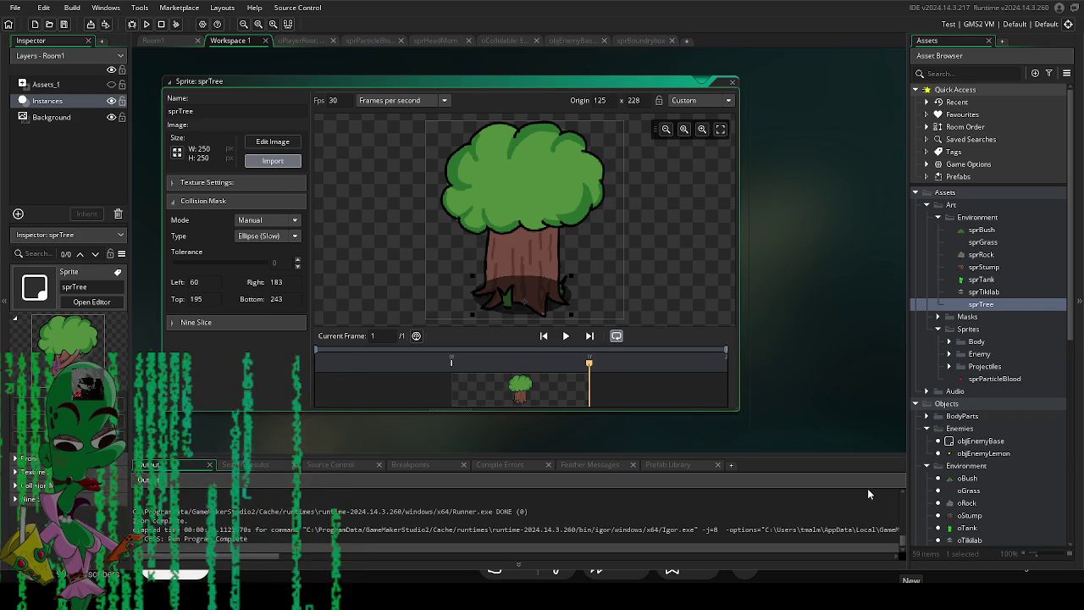
Import the three tree images as sprTree's frames, then open the oTree object.
click(596, 306)
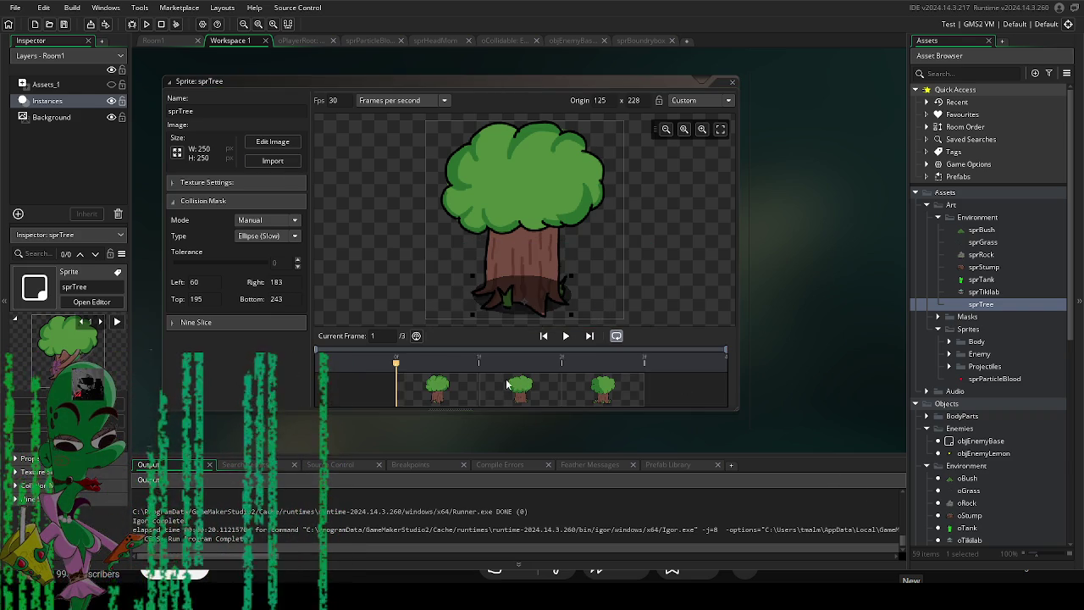
click(596, 397)
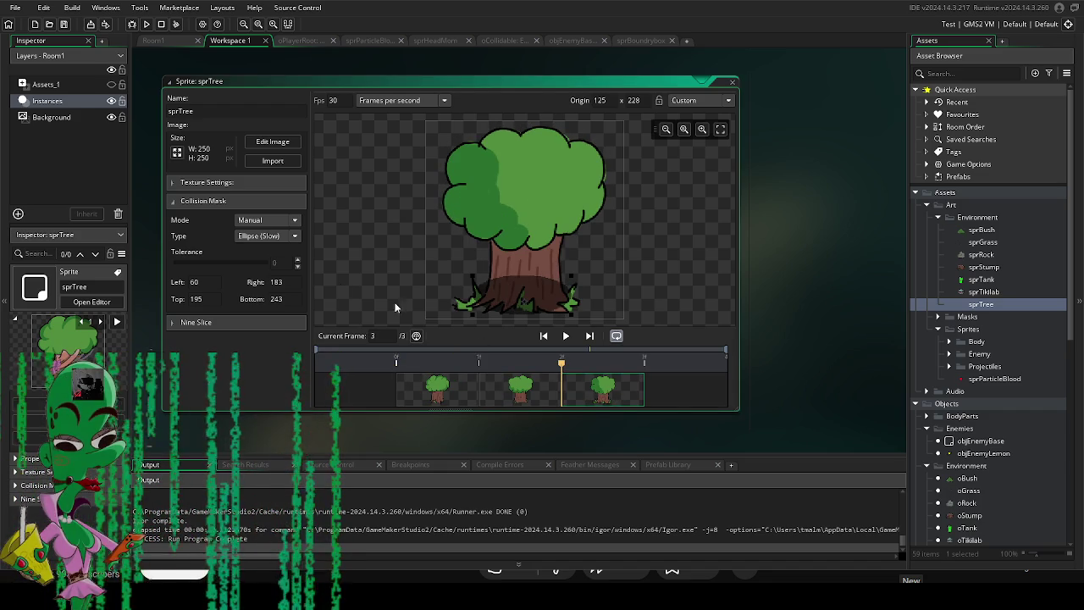
drag(256, 370, 273, 365)
scroll(957, 339, down, 4)
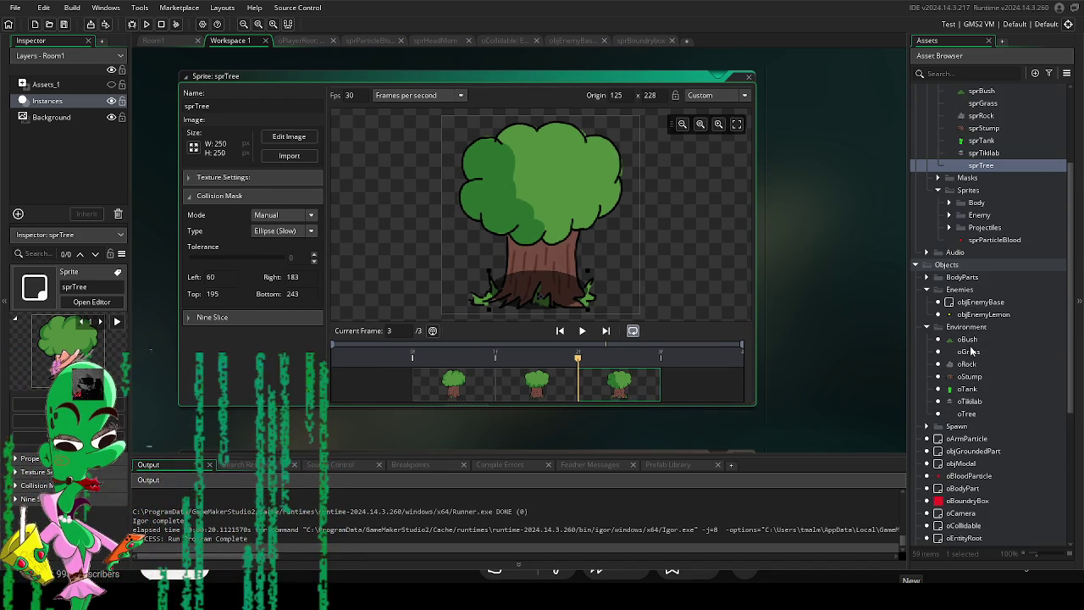
double_click(967, 414)
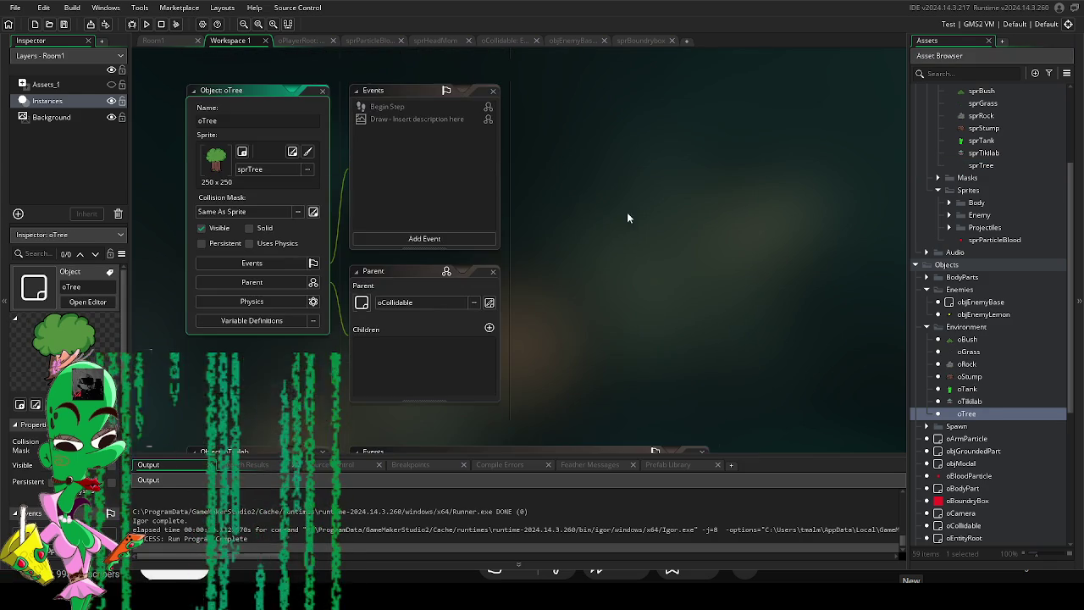
Add an oTree Create event with image_index = random(1);.
click(394, 239)
click(416, 245)
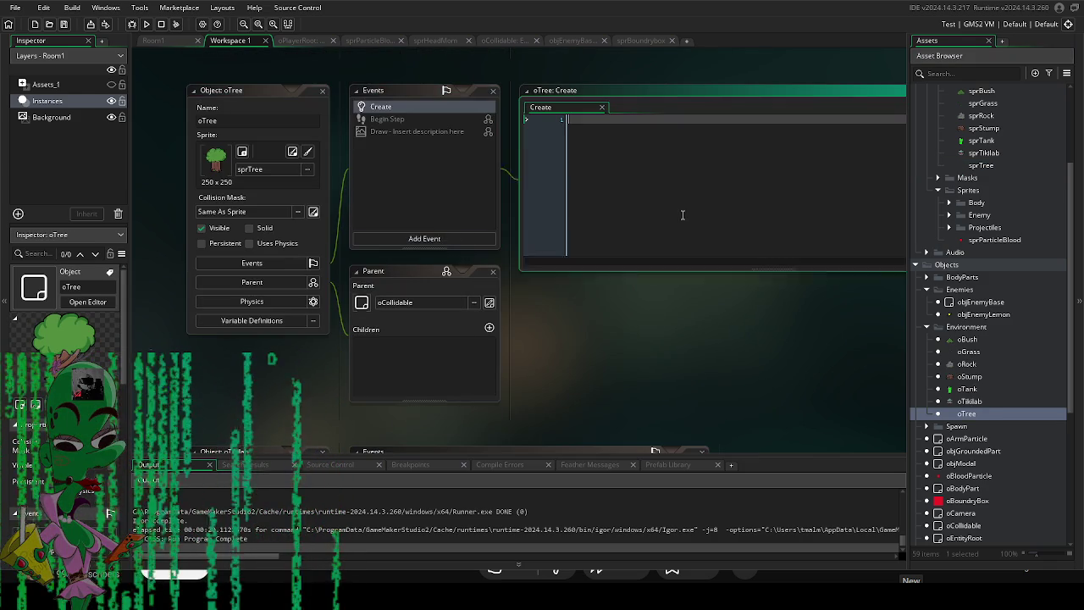
text(imag)
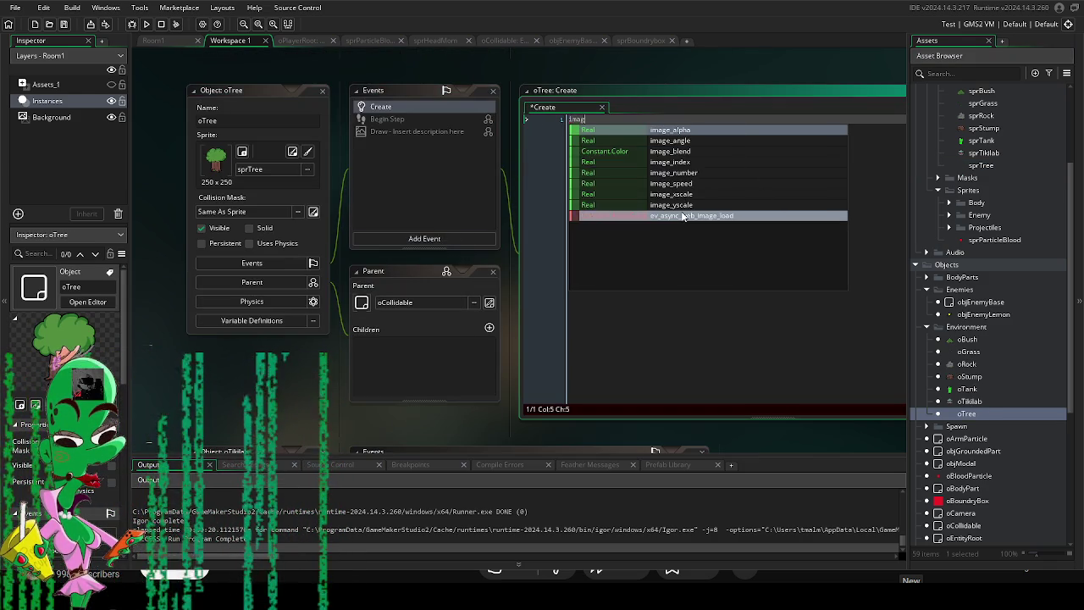
text(e_ind)
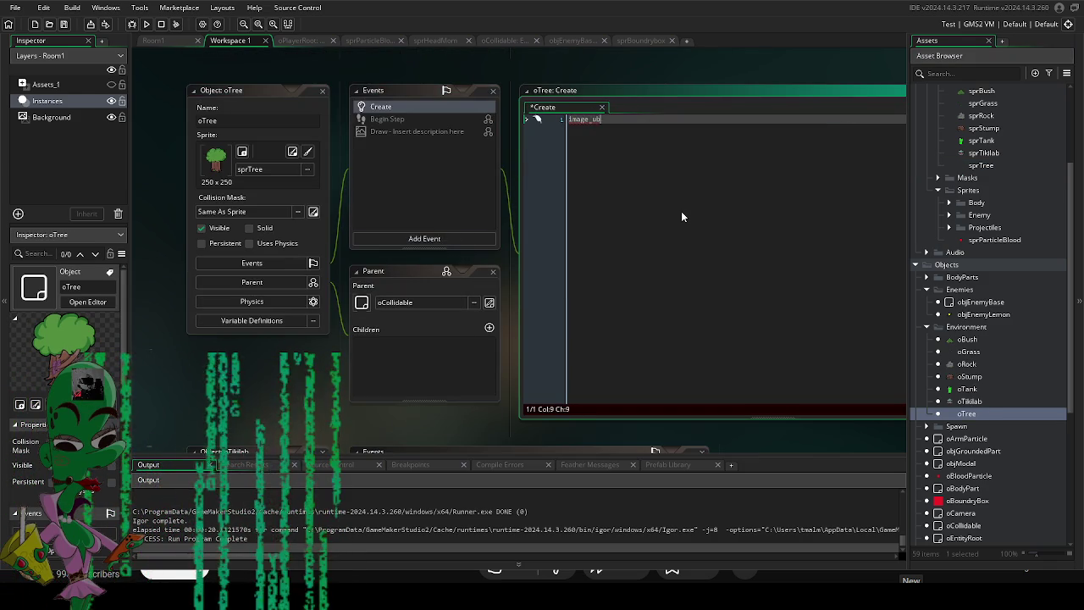
key(Return)
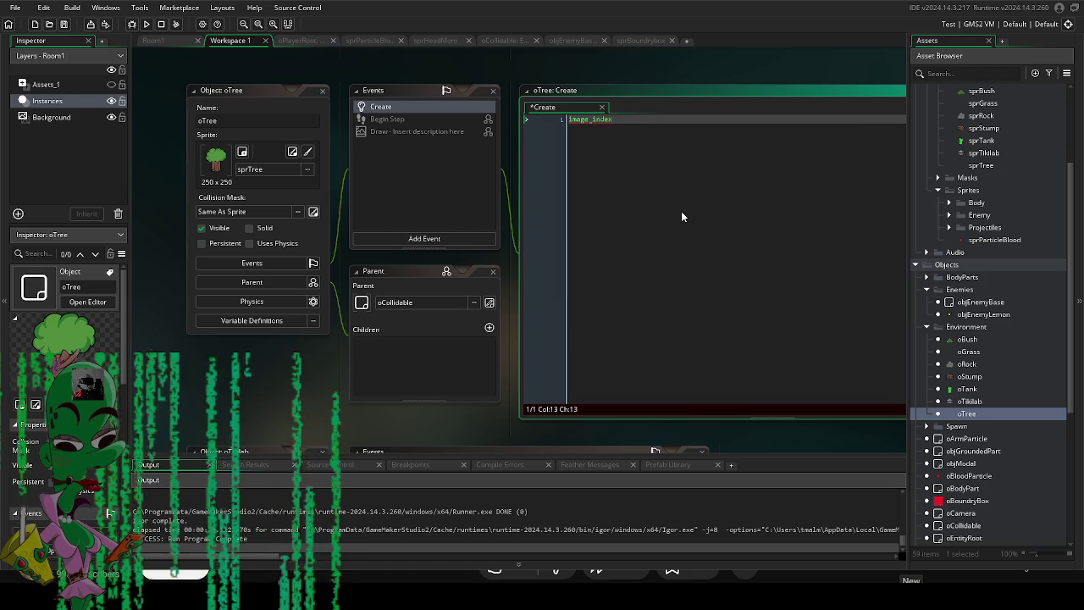
text(= random)
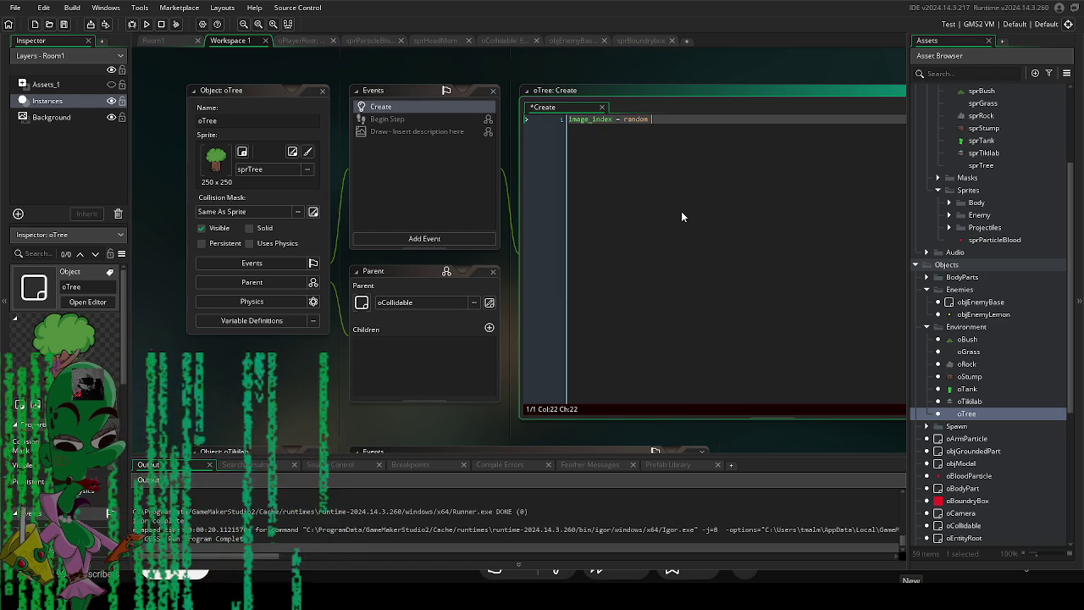
text(()
key(BackSpace)
text(1);)
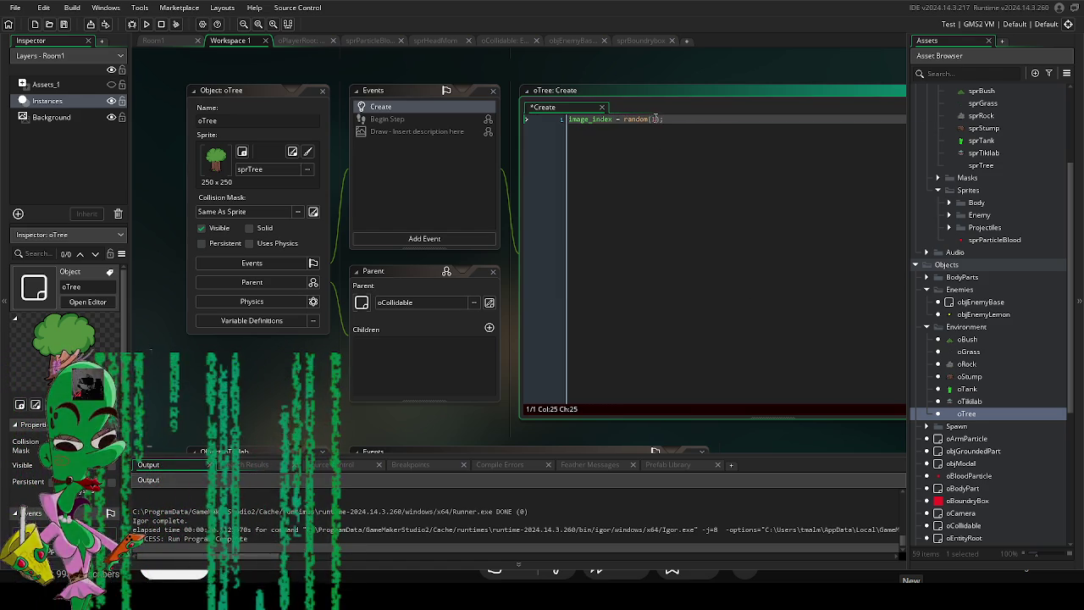
Reopen sprTree from the Environment folder to view its frames.
click(1015, 326)
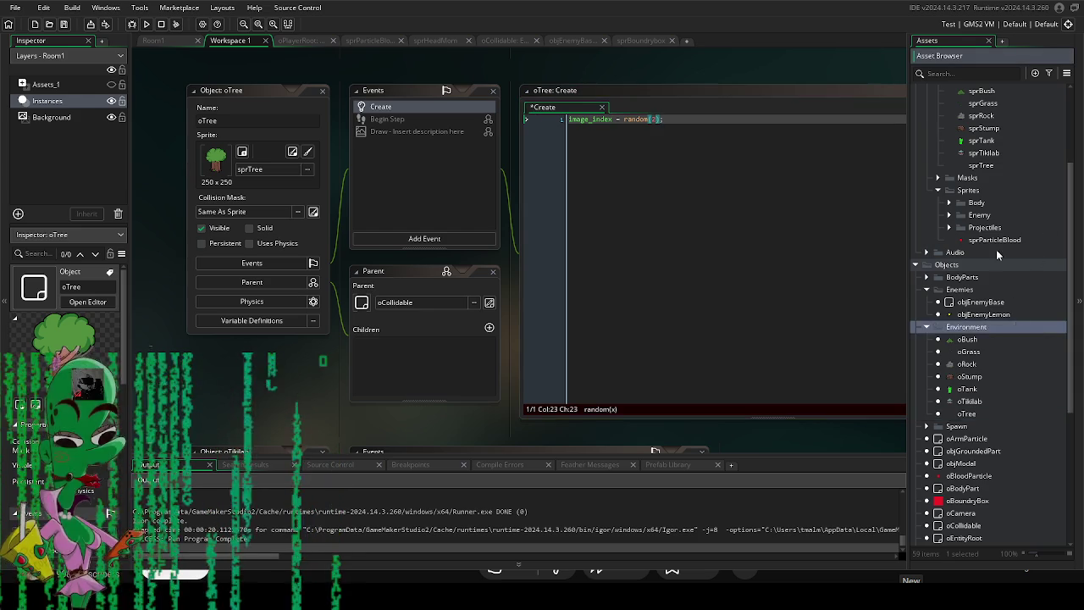
scroll(993, 181, up, 3)
double_click(997, 238)
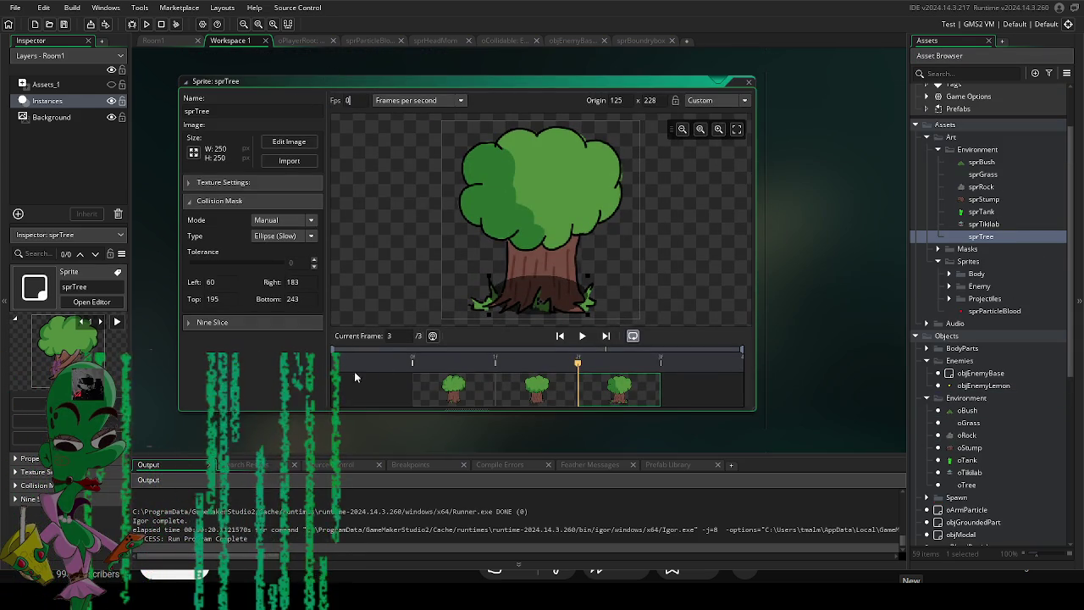
Run the game with F5, walk the player among the varied trees, close it, and reopen oTree.
key(F5)
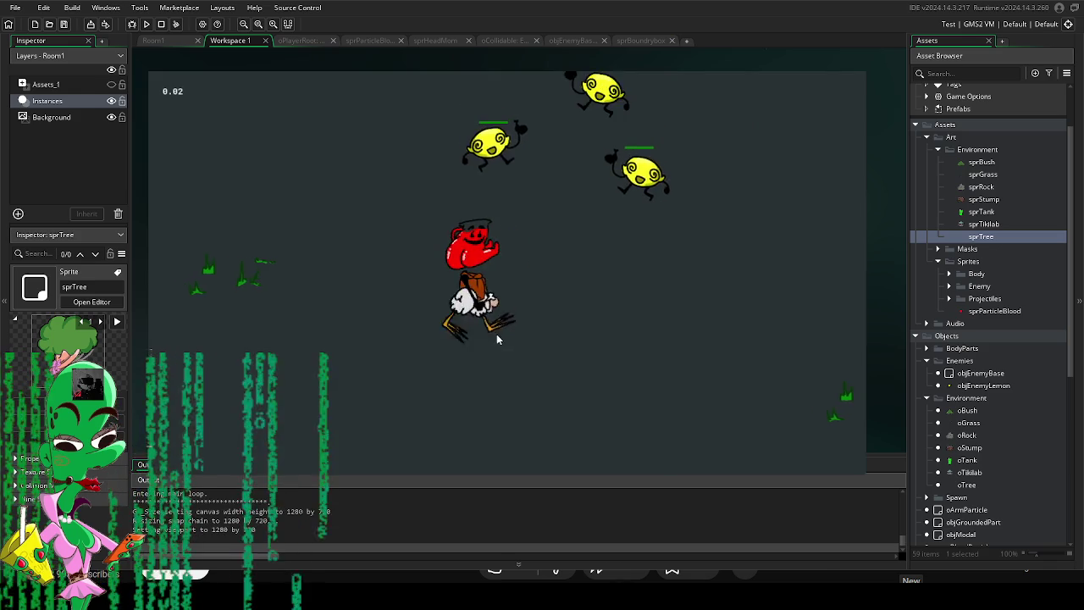
key(a)
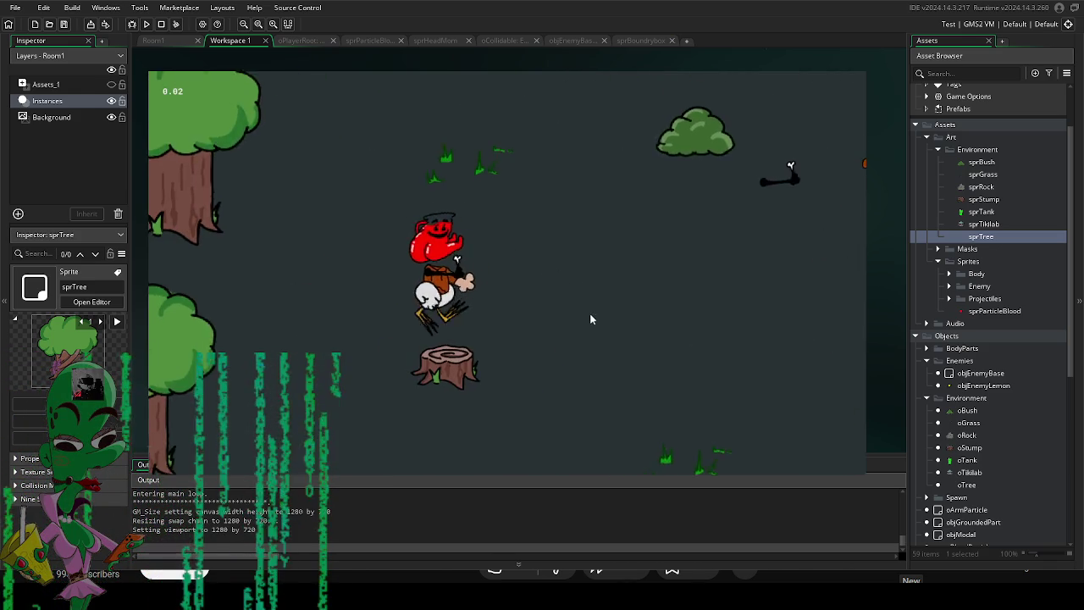
key(w)
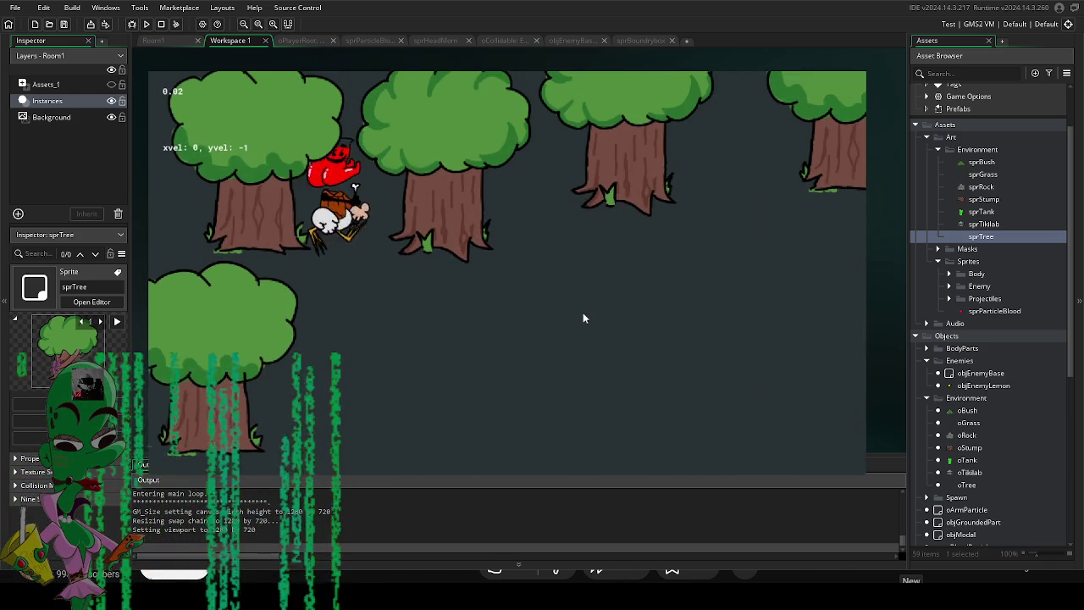
key(d)
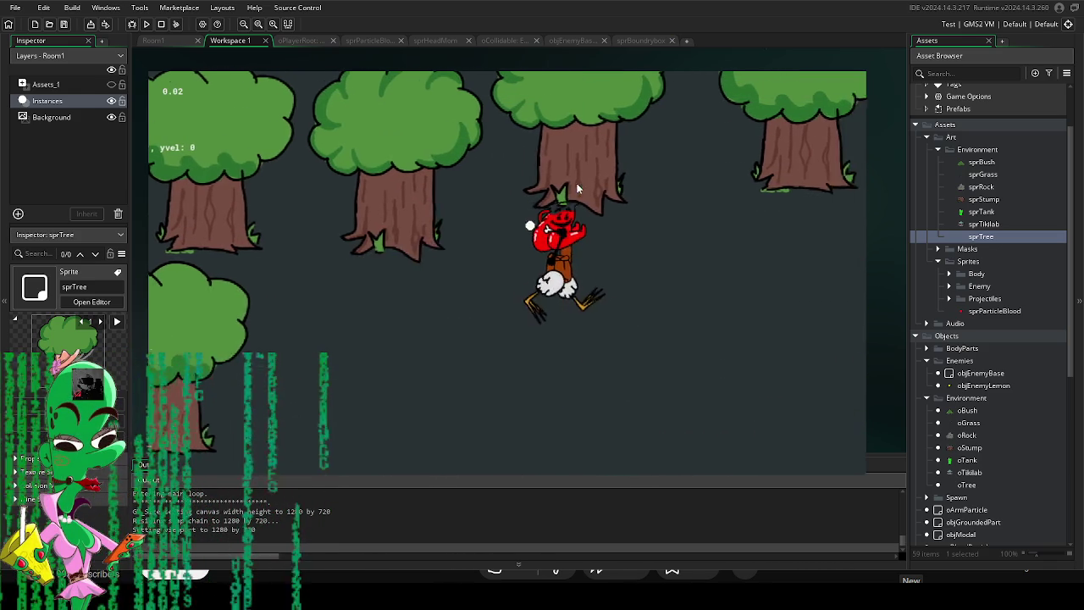
key(s)
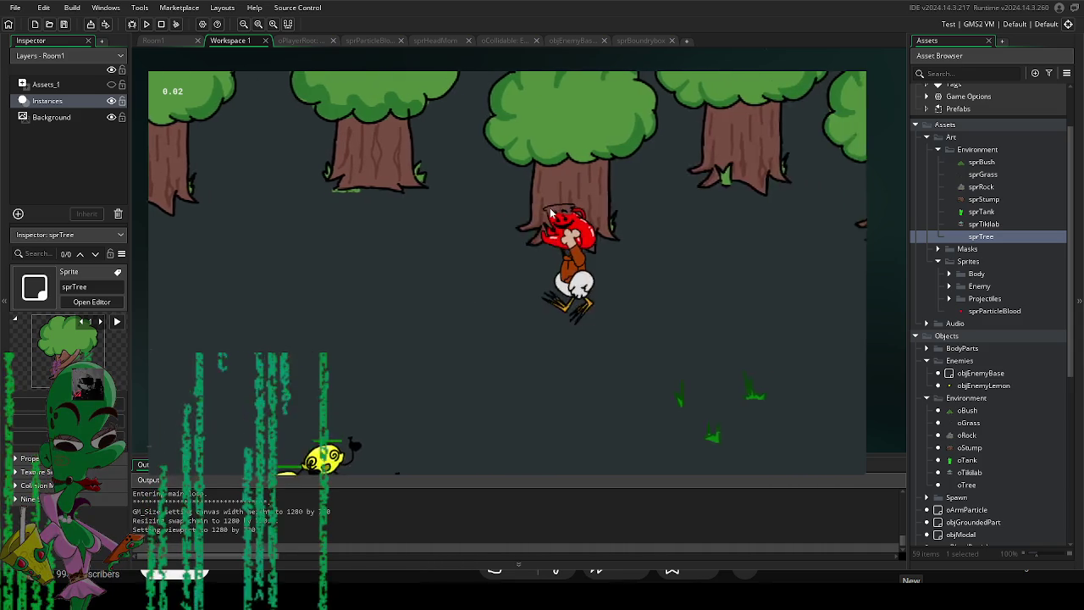
key(d)
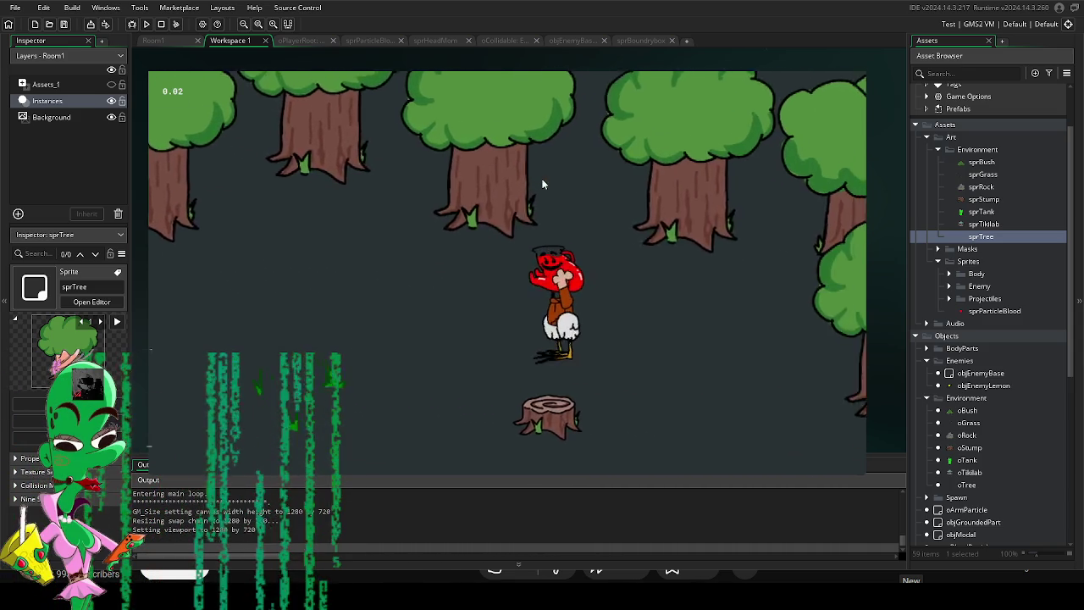
key(w)
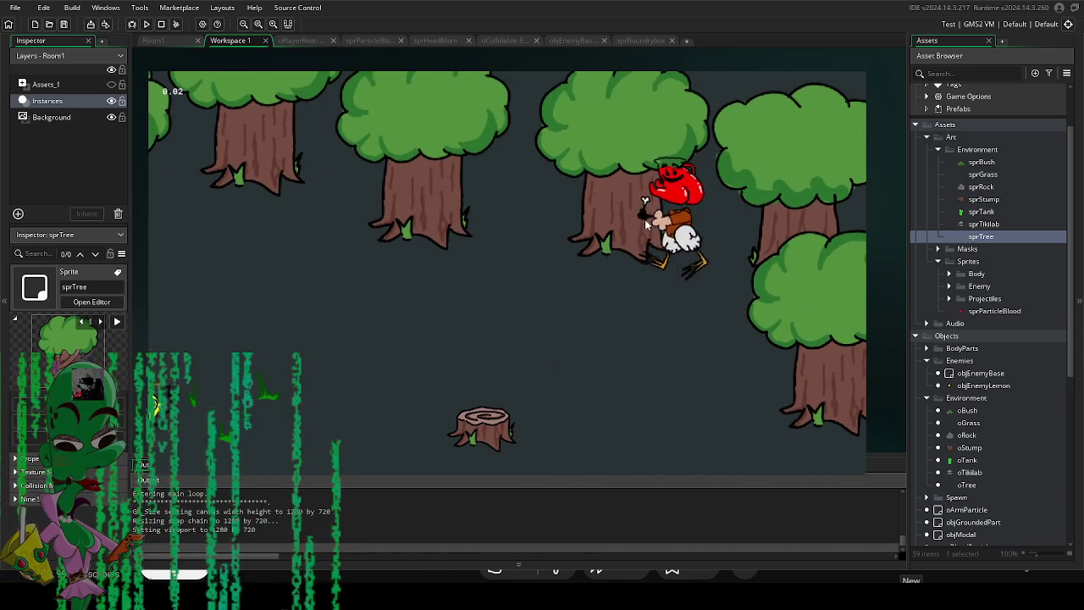
key(a)
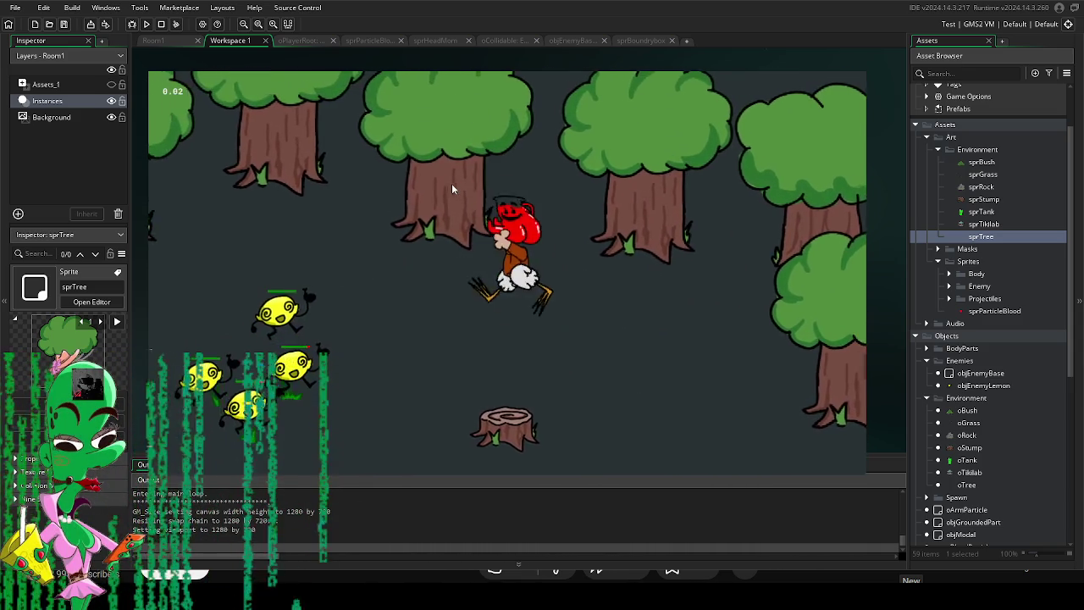
key(s)
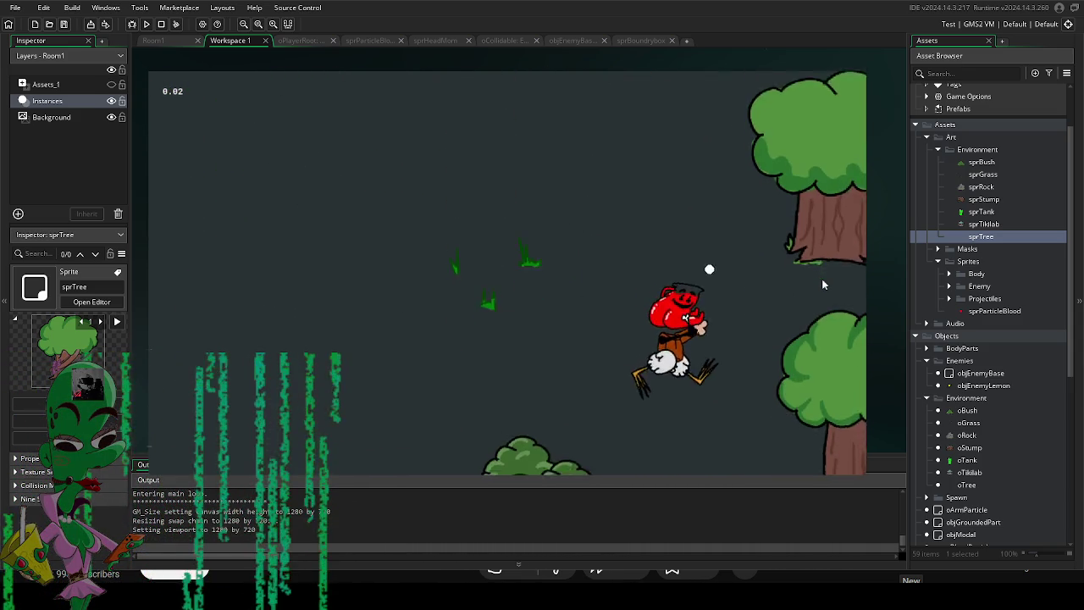
key(a)
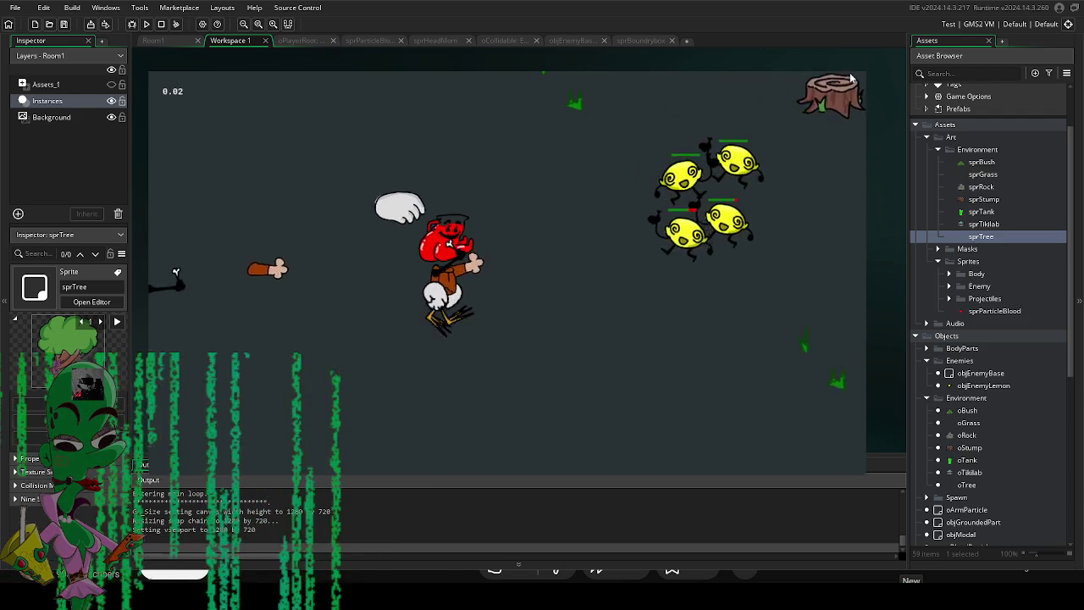
key(Escape)
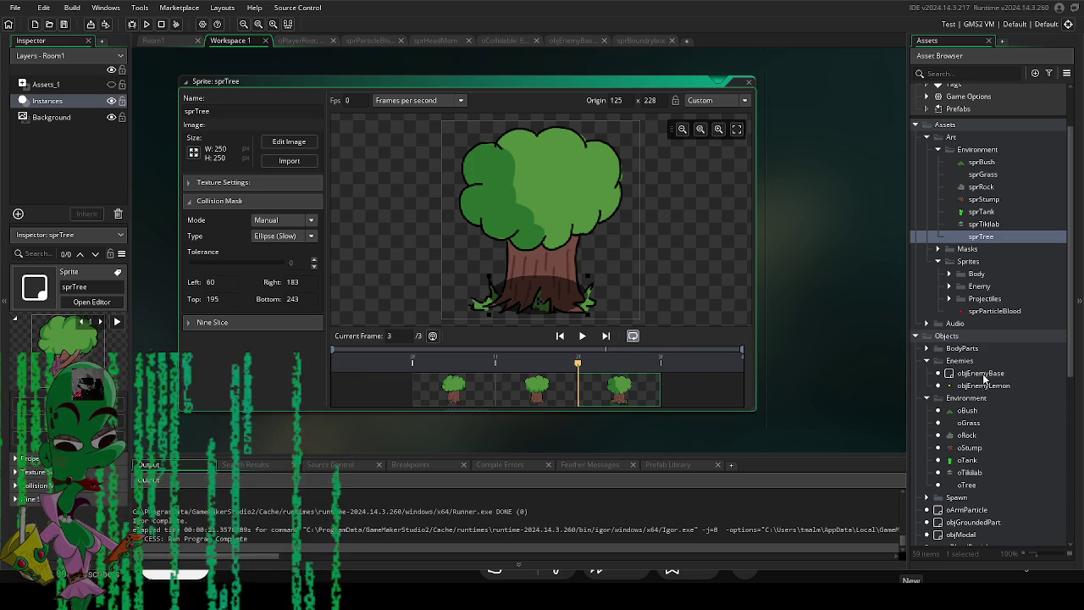
double_click(970, 481)
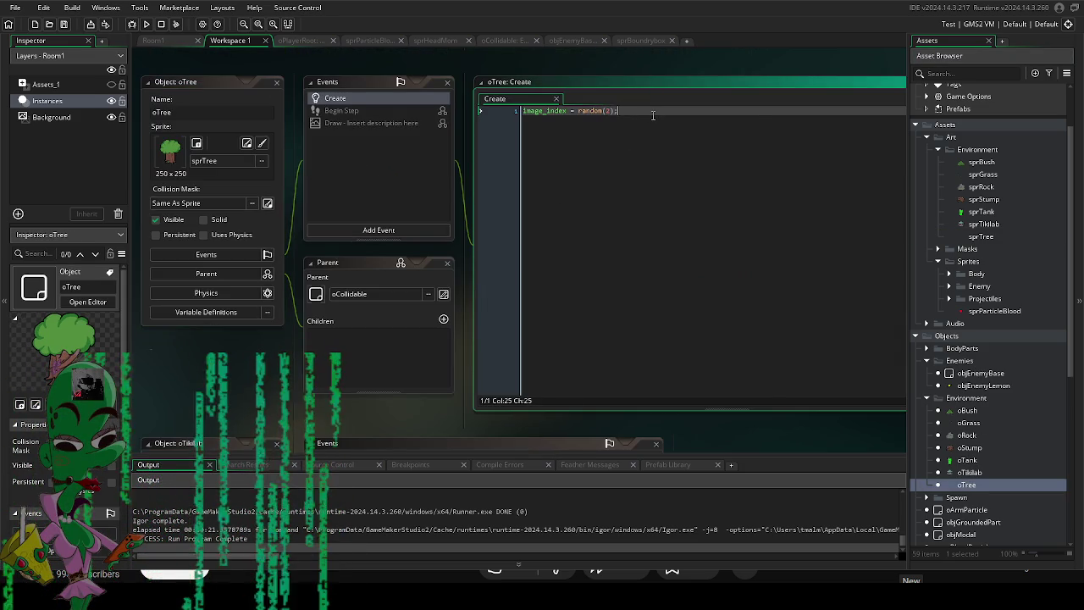
In oTree Create, declare var _size = random_range(.8, 1.2).
key(Return)
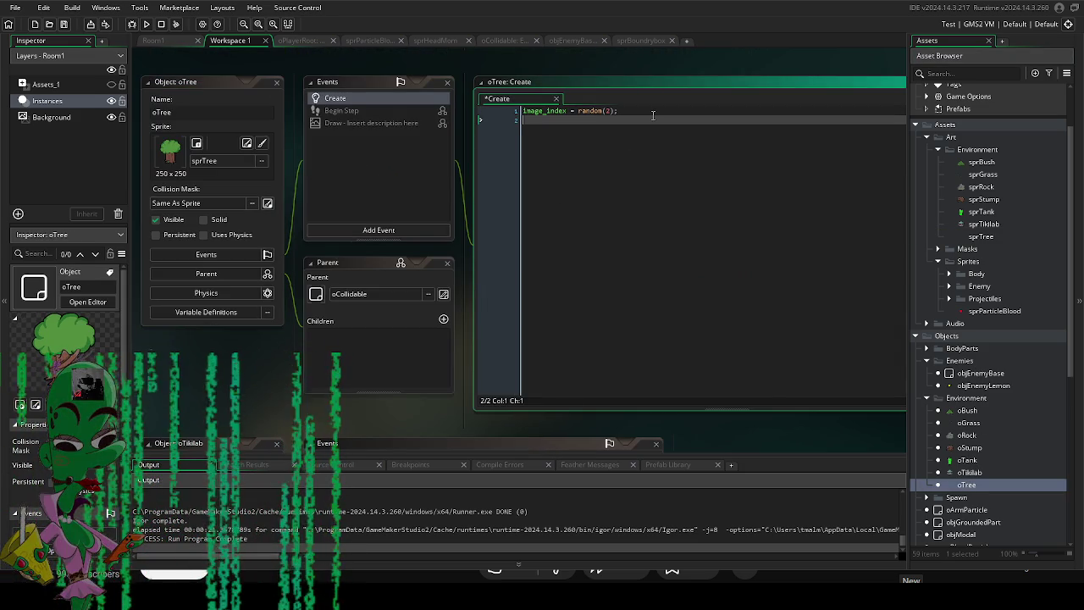
text(var _zi)
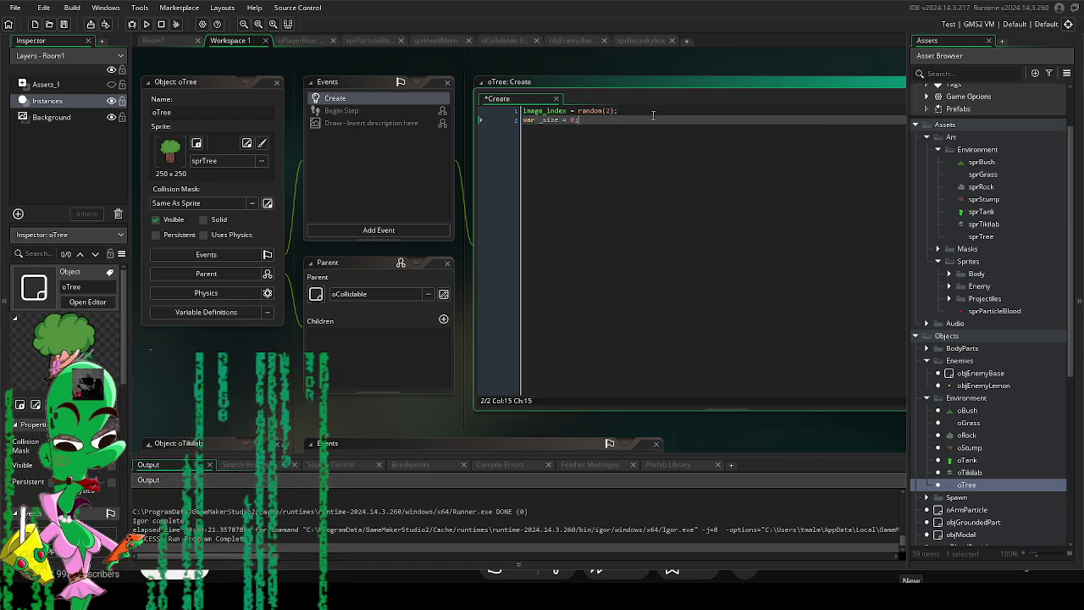
key(Return)
key(BackSpace)
key(BackSpace)
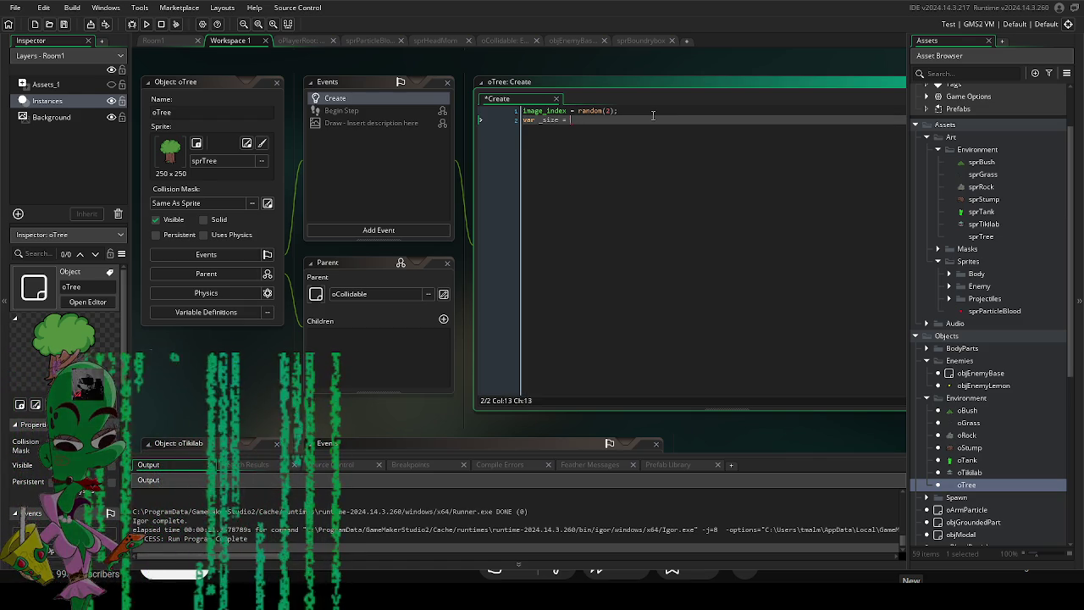
text(random_range)
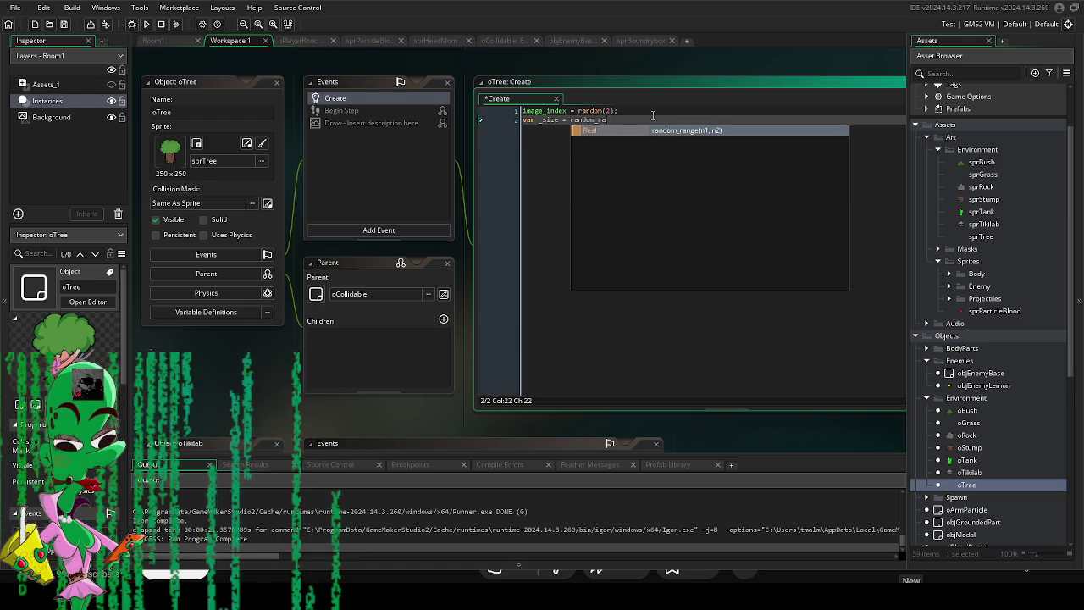
text(())
key(Left)
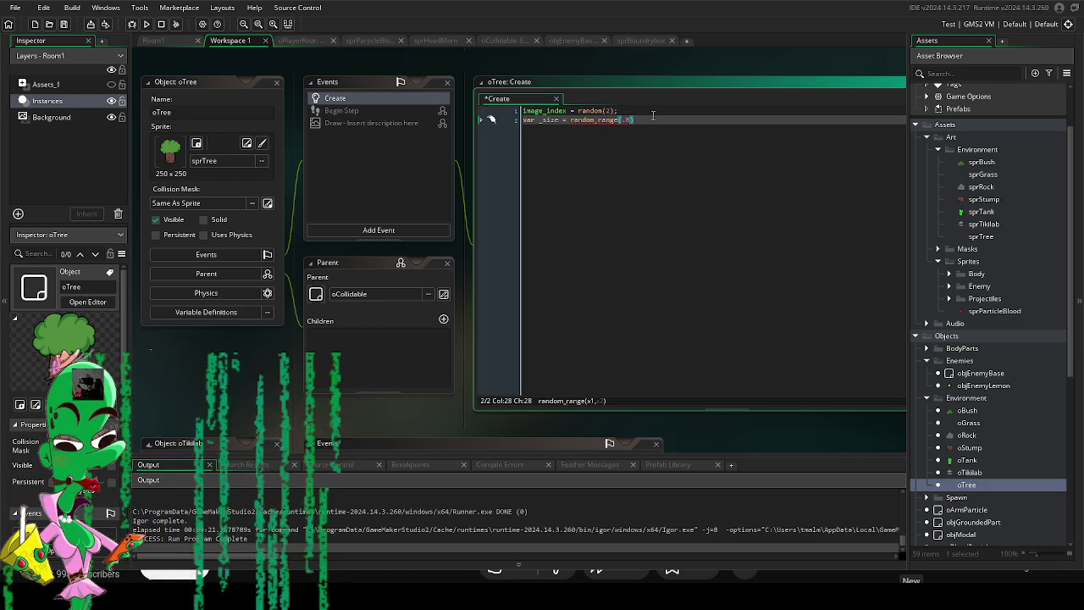
text(;)
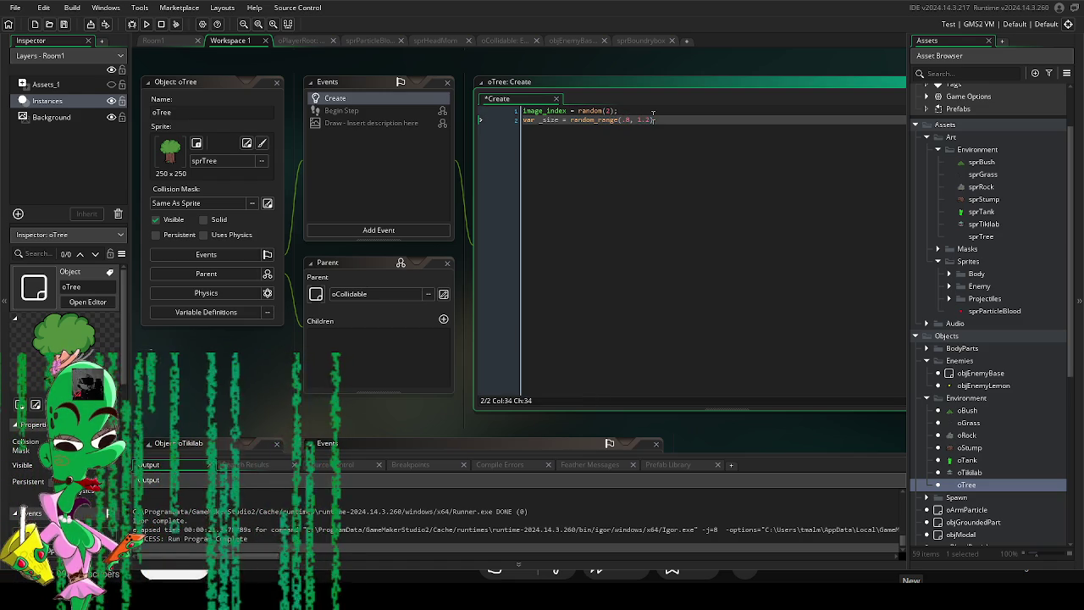
Set image_xscale and image_yscale to _size, then run the game to test scaling.
key(Return)
text(ima)
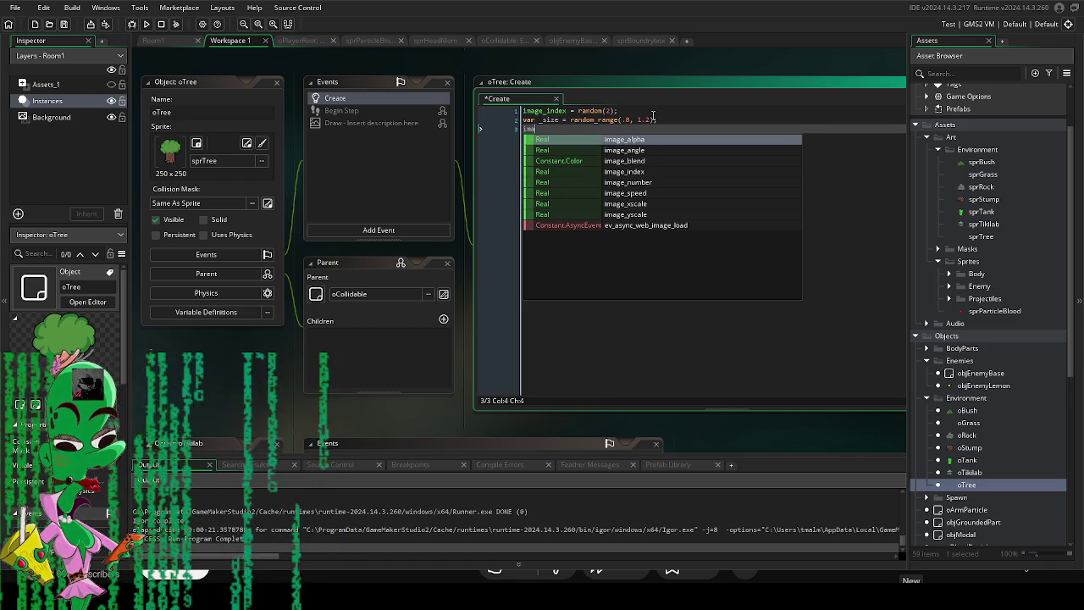
text()s)
text(_xscale)
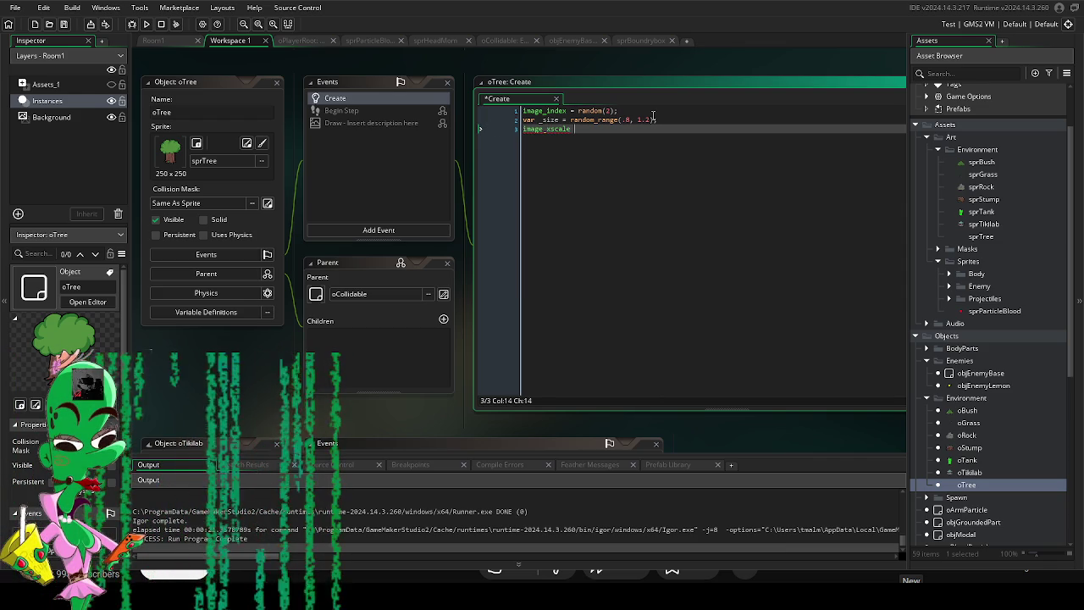
text(_size)
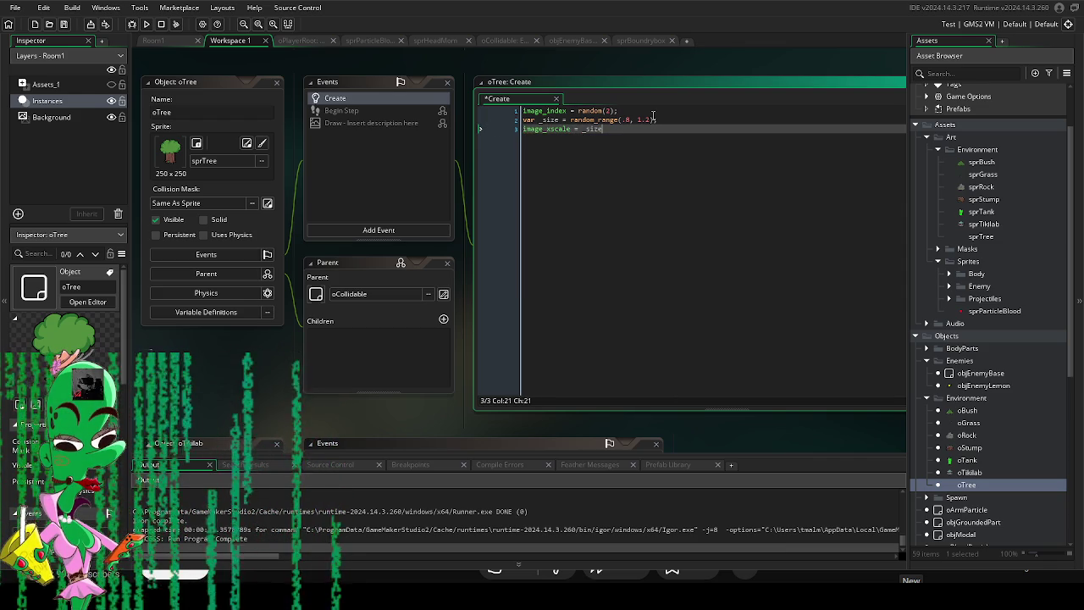
key(shift+Home)
key(ctrl+c)
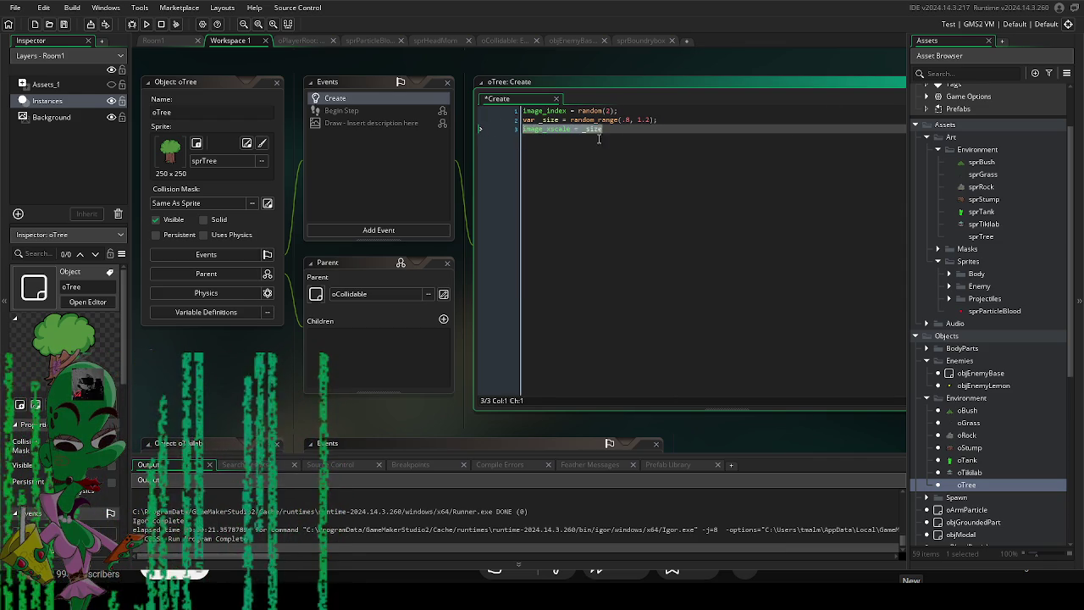
click(635, 136)
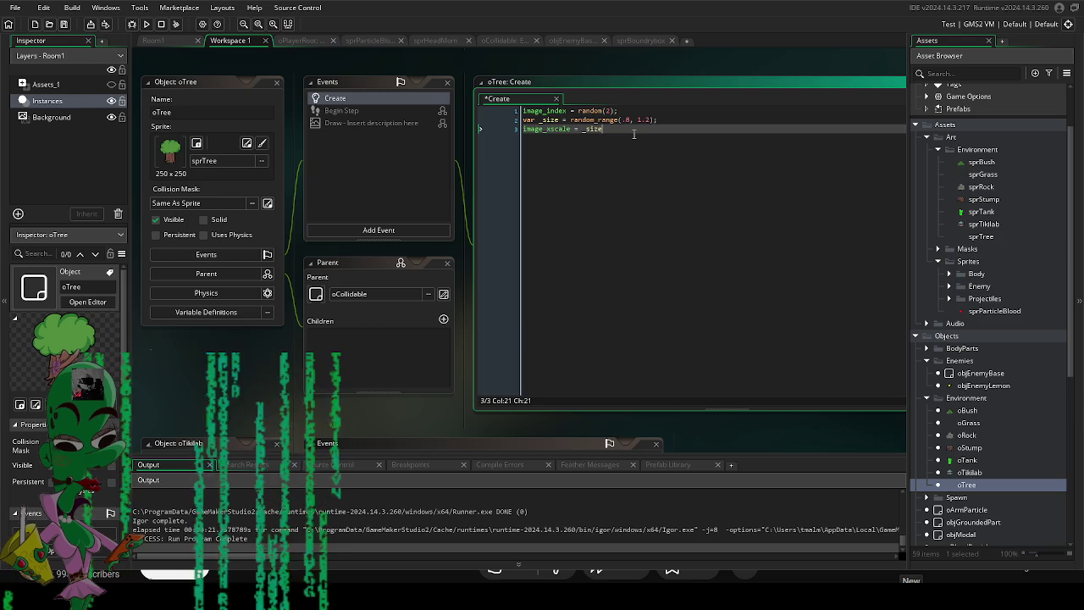
key(Return)
key(ctrl+v)
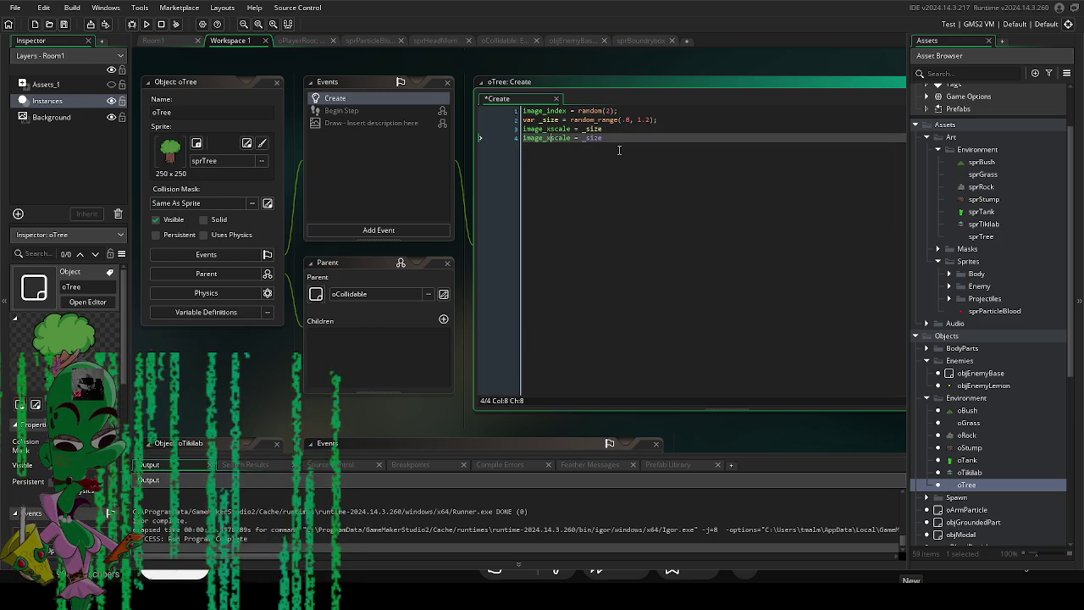
key(BackSpace)
key(F5)
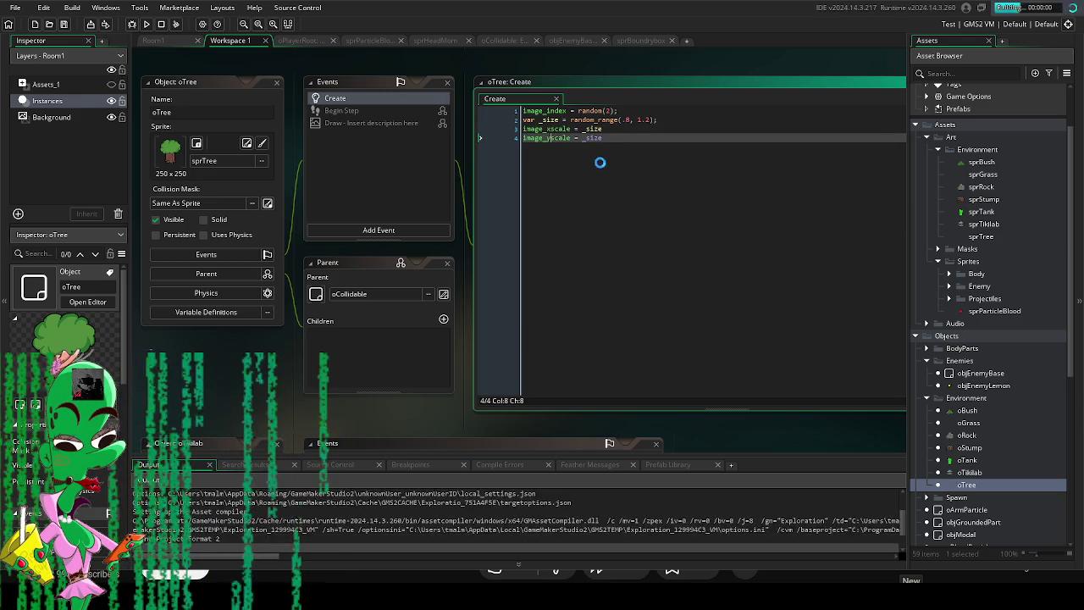
key(a)
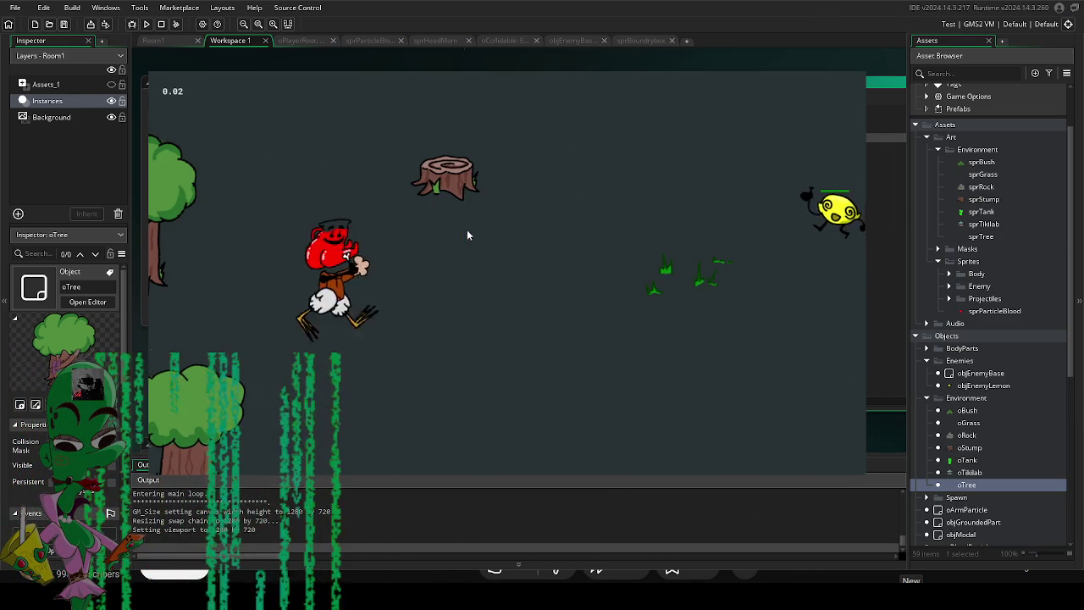
Walk the player toward the trees, then stop the game.
key(w)
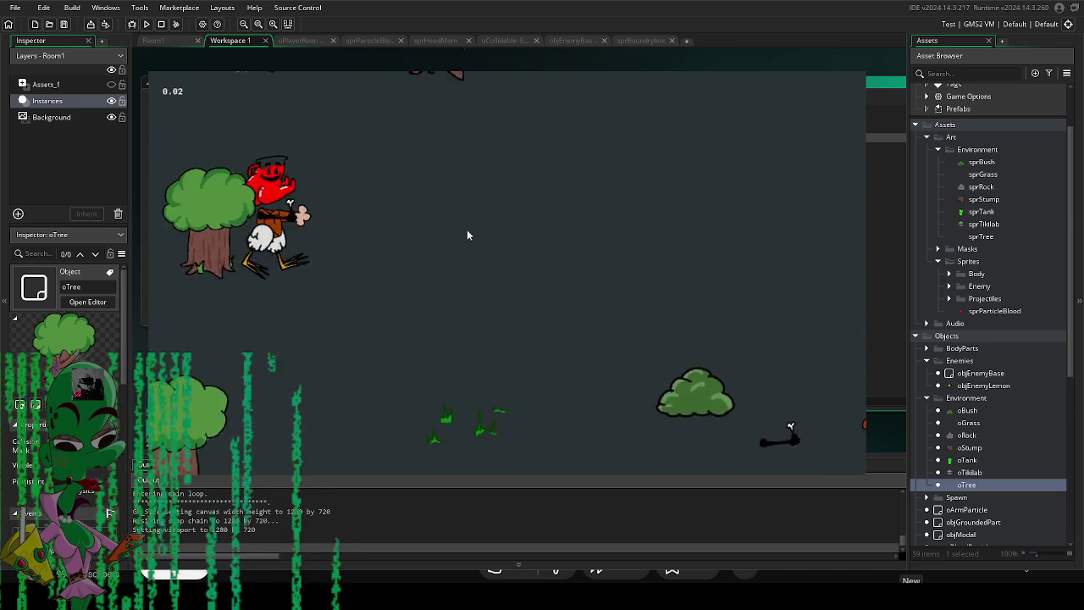
key(d)
key(d)
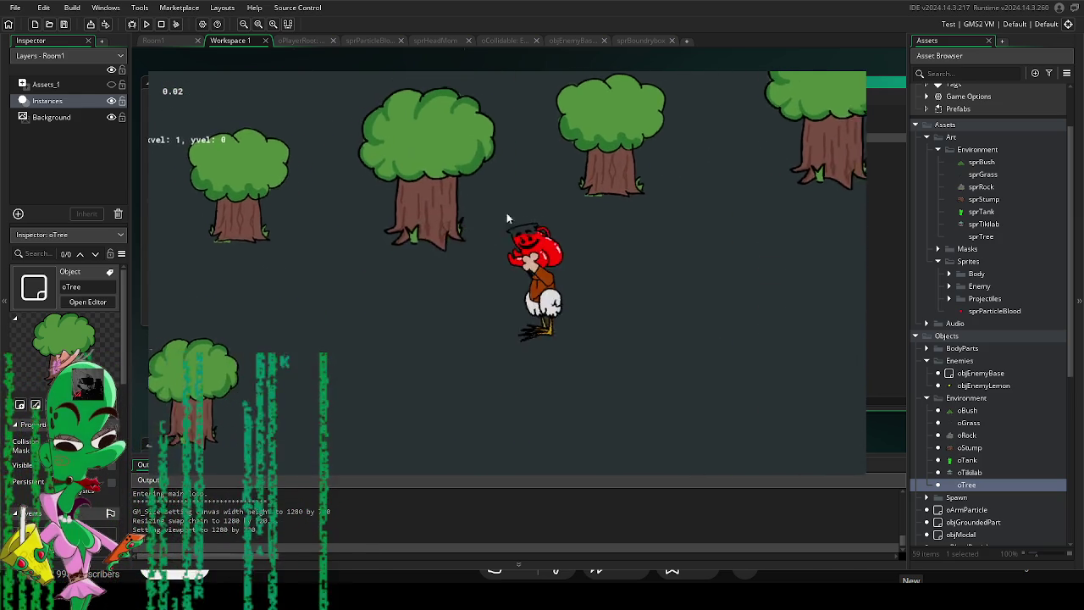
key(Escape)
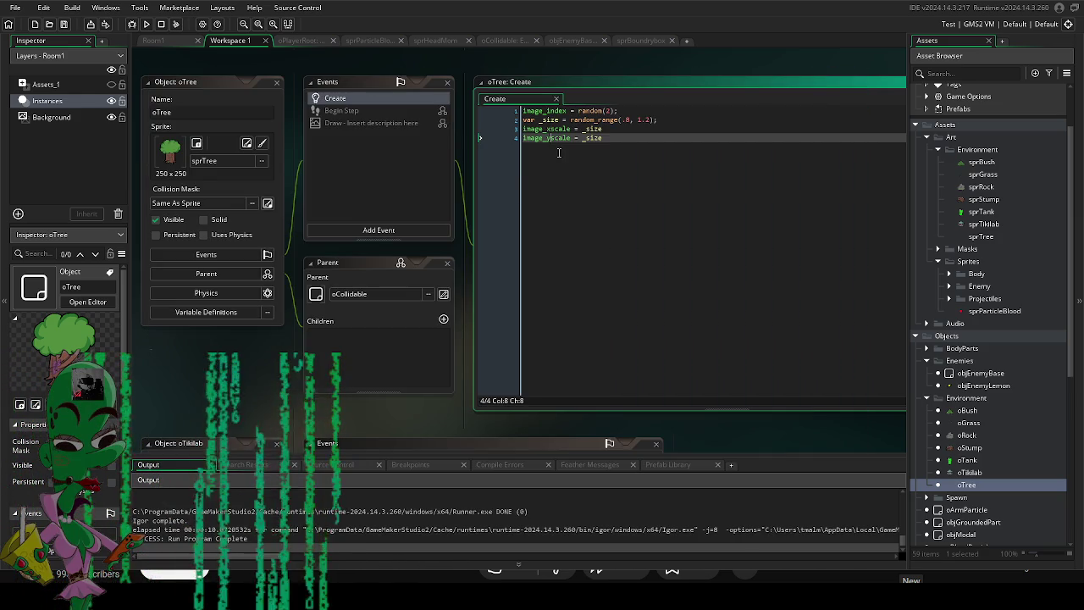
Change the tree size range to random_range(1, 1.4) and run the game again.
double_click(630, 119)
text(1)
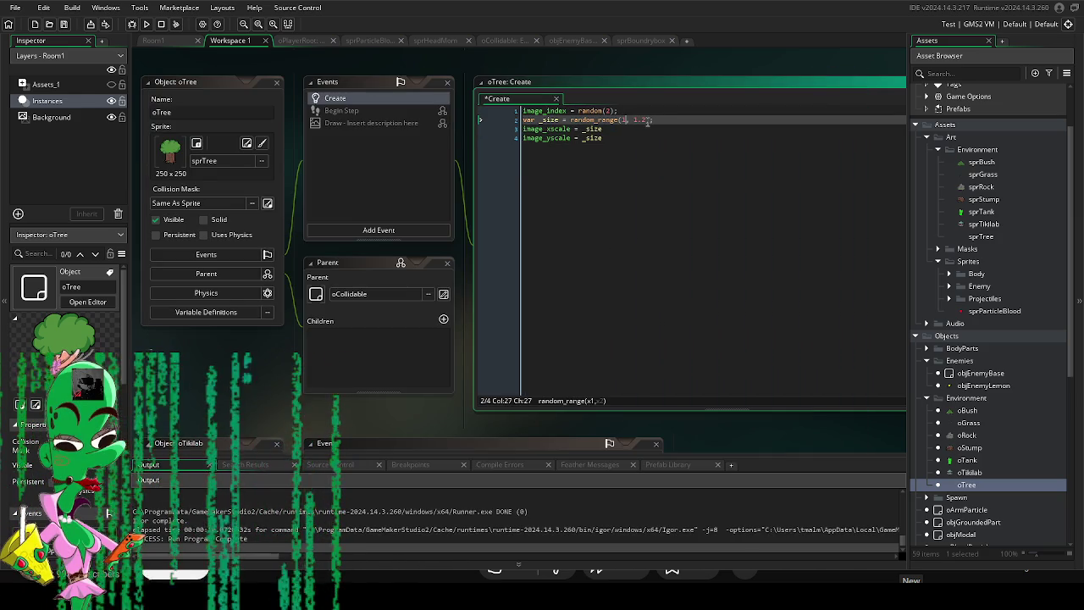
click(664, 157)
key(F5)
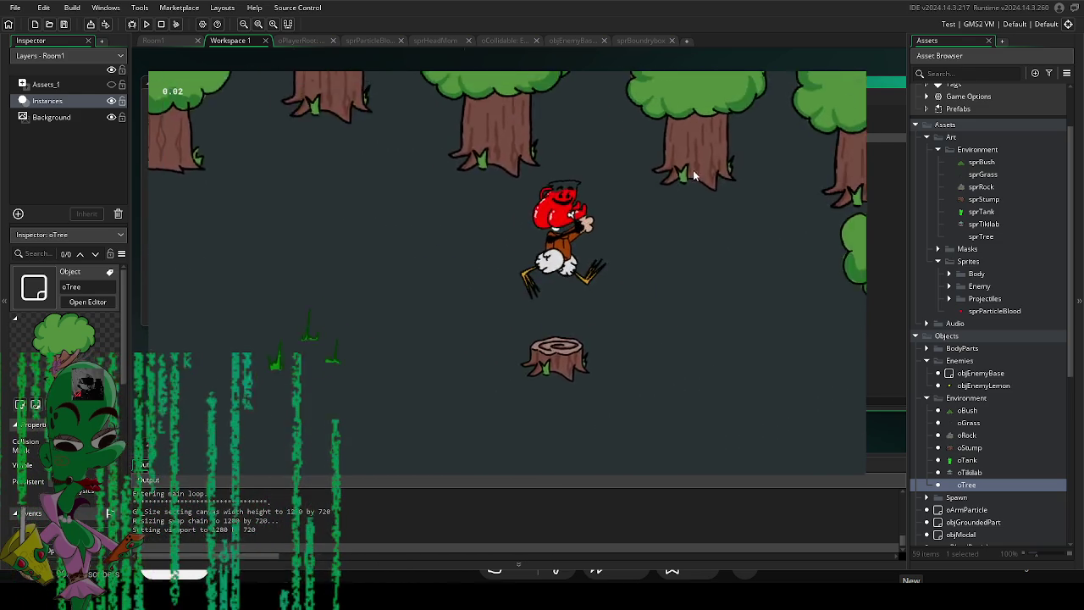
Close the game and return to the Room1 editor.
key(Escape)
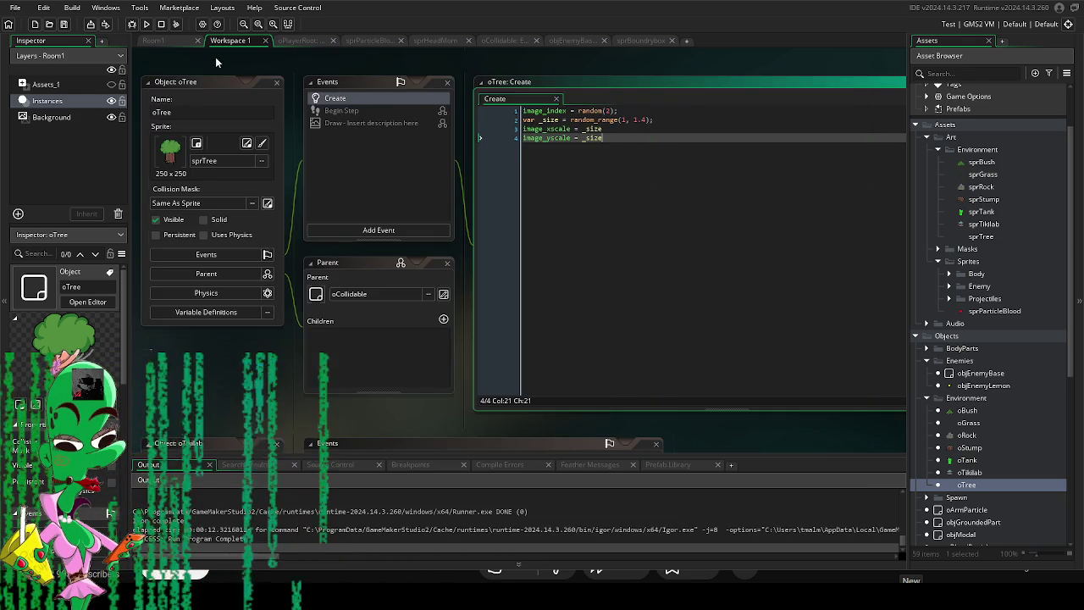
click(153, 40)
scroll(378, 305, up, 3)
Select tree instances along Room1's top, right and left borders.
click(570, 237)
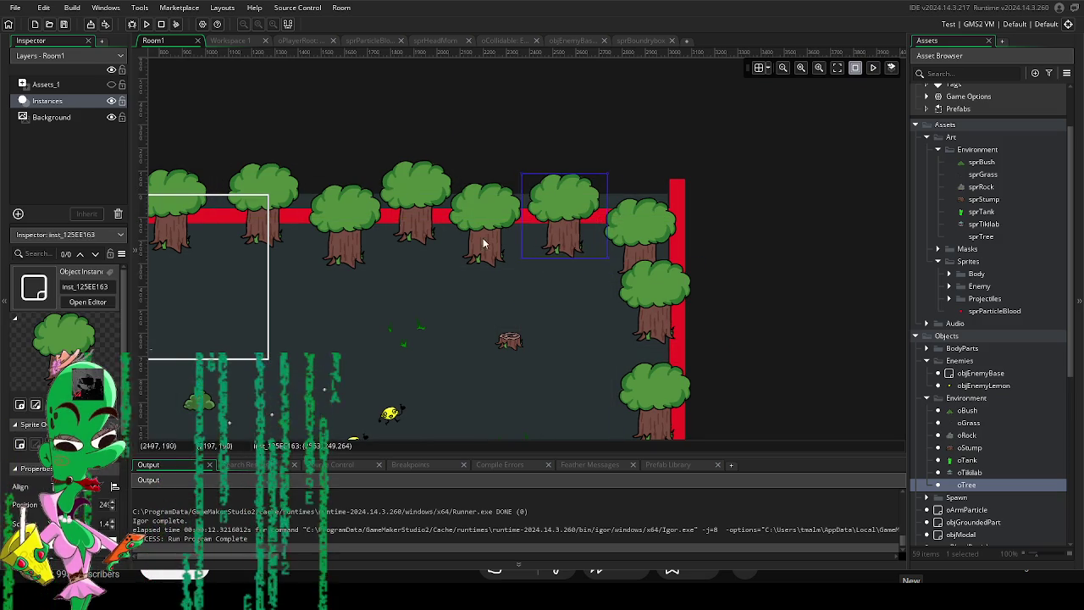
click(633, 223)
click(666, 315)
scroll(666, 315, down, 2)
click(735, 284)
scroll(749, 265, up, 2)
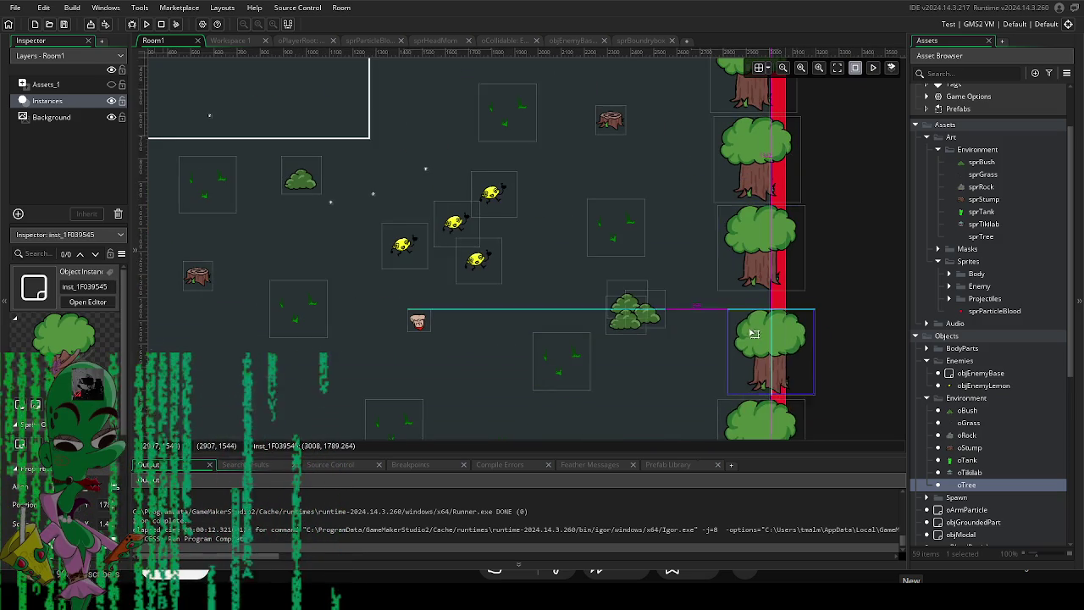
click(380, 280)
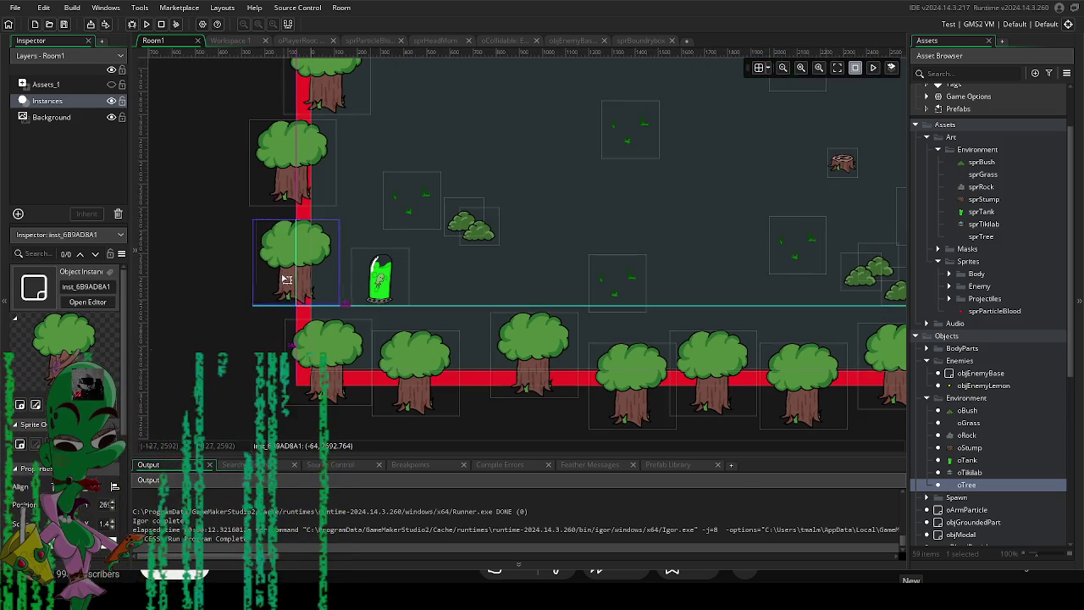
click(403, 385)
Paint extra trees along the bottom wall and shift one up to overlap neighbours.
mouse_move(404, 385)
mouse_down()
mouse_move(477, 367)
mouse_move(484, 380)
mouse_move(669, 370)
mouse_move(746, 348)
mouse_move(738, 377)
mouse_move(767, 370)
mouse_move(702, 363)
mouse_move(670, 377)
mouse_move(766, 373)
mouse_up()
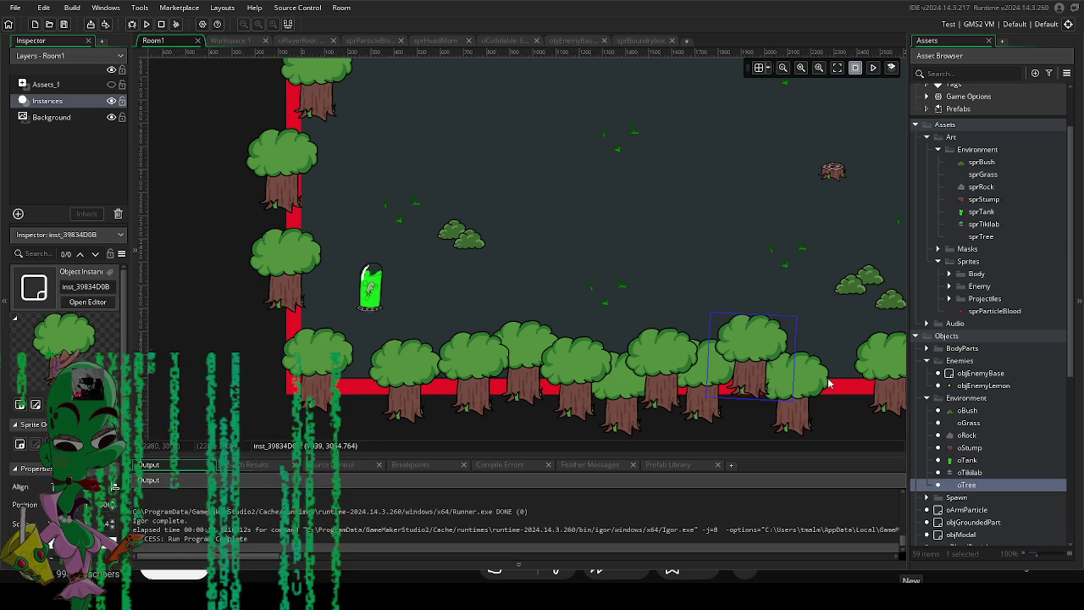
scroll(831, 384, right, 5)
mouse_move(573, 387)
mouse_down()
mouse_move(585, 364)
mouse_move(638, 341)
mouse_move(641, 362)
mouse_move(720, 382)
mouse_move(767, 278)
mouse_up()
scroll(737, 271, up, 5)
scroll(737, 271, right, 2)
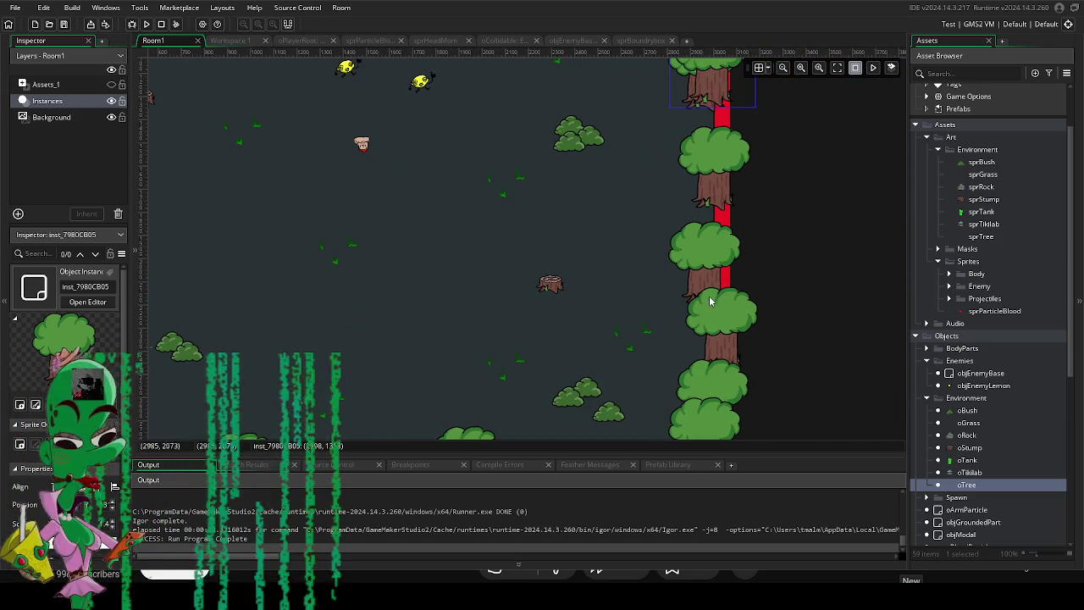
Add trees to the right column and rearrange the top row further left.
drag(725, 88, 726, 243)
scroll(725, 244, up, 5)
scroll(652, 286, right, 2)
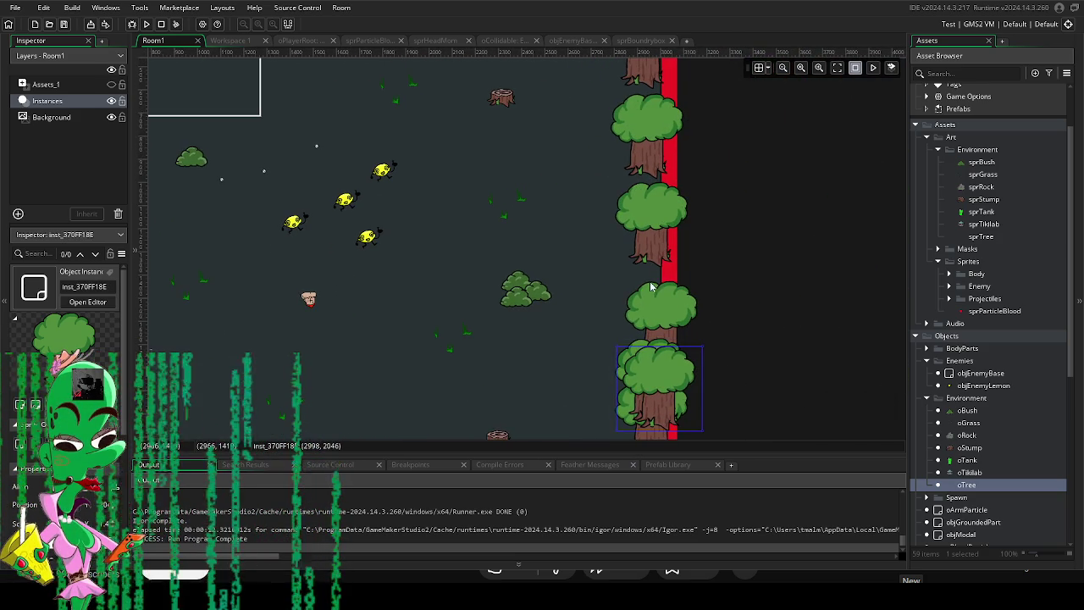
mouse_move(660, 347)
mouse_down()
mouse_move(648, 292)
mouse_move(623, 254)
mouse_up()
mouse_move(632, 123)
mouse_down()
mouse_move(599, 155)
mouse_move(462, 166)
mouse_move(630, 227)
mouse_up()
scroll(613, 130, up, 5)
scroll(469, 159, up, 2)
drag(714, 221, 457, 224)
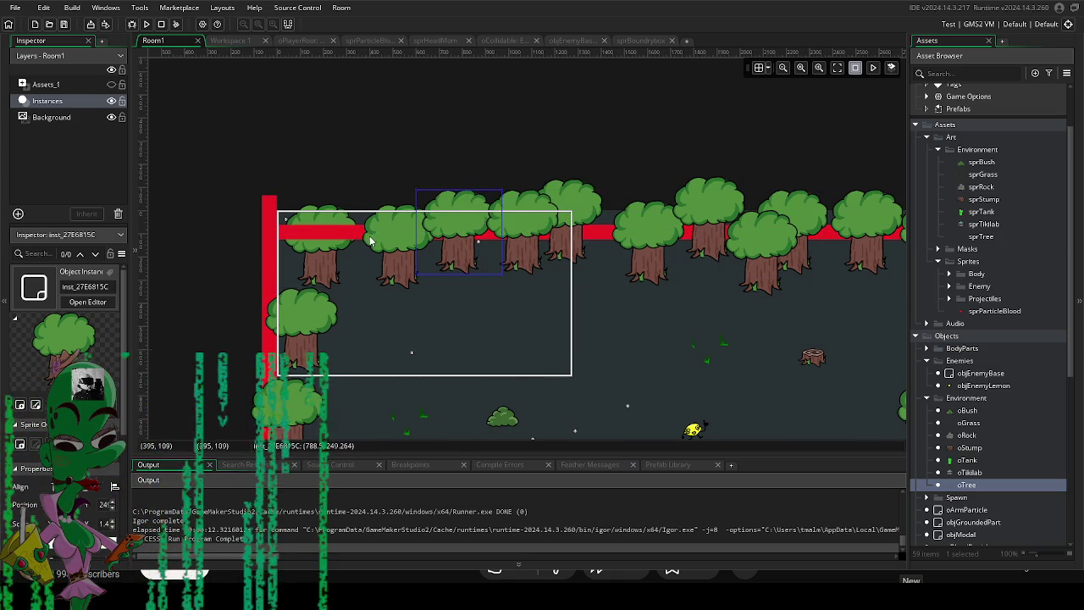
mouse_move(320, 262)
mouse_down()
mouse_move(305, 250)
mouse_move(412, 271)
mouse_move(366, 233)
mouse_up()
Add and position new trees along the left wall near the top.
alt+click(288, 255)
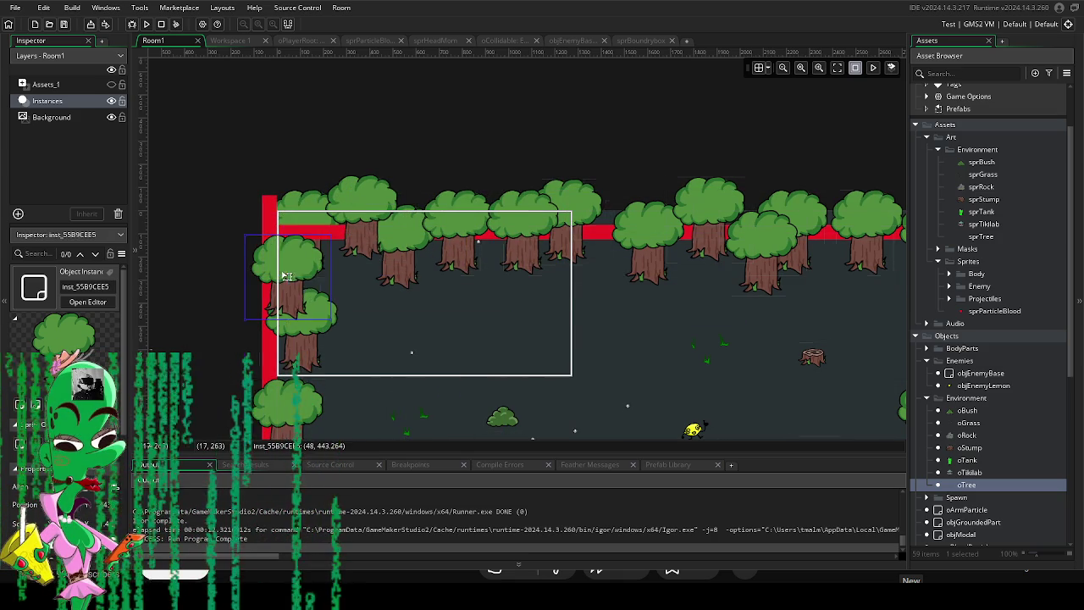
scroll(324, 223, down, 4)
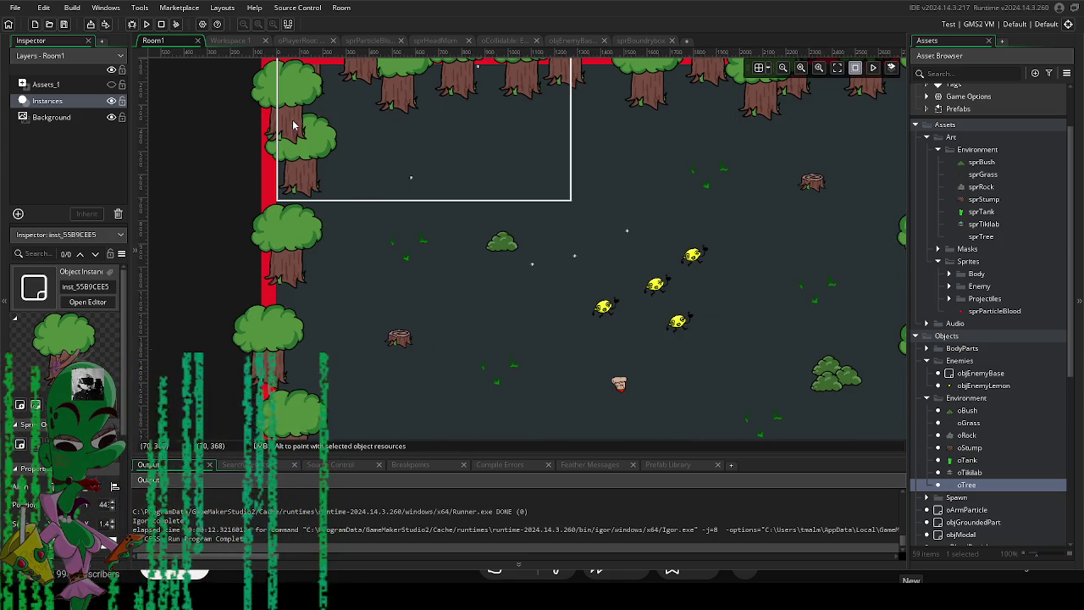
scroll(319, 223, up, 2)
alt+click(331, 223)
drag(331, 222, 300, 398)
scroll(301, 398, down, 5)
drag(317, 190, 378, 250)
scroll(376, 218, down, 2)
Add trees beside the left column and fit one into the bottom-left corner.
alt+click(375, 217)
mouse_move(446, 279)
mouse_down()
mouse_move(420, 273)
mouse_move(491, 103)
mouse_up()
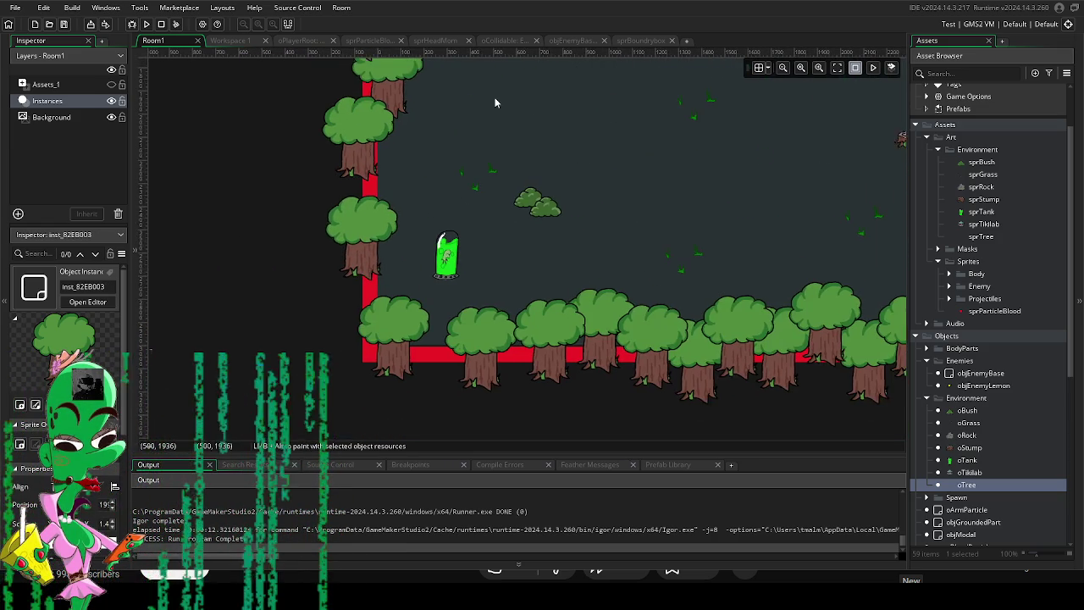
drag(396, 248, 423, 195)
alt+click(458, 320)
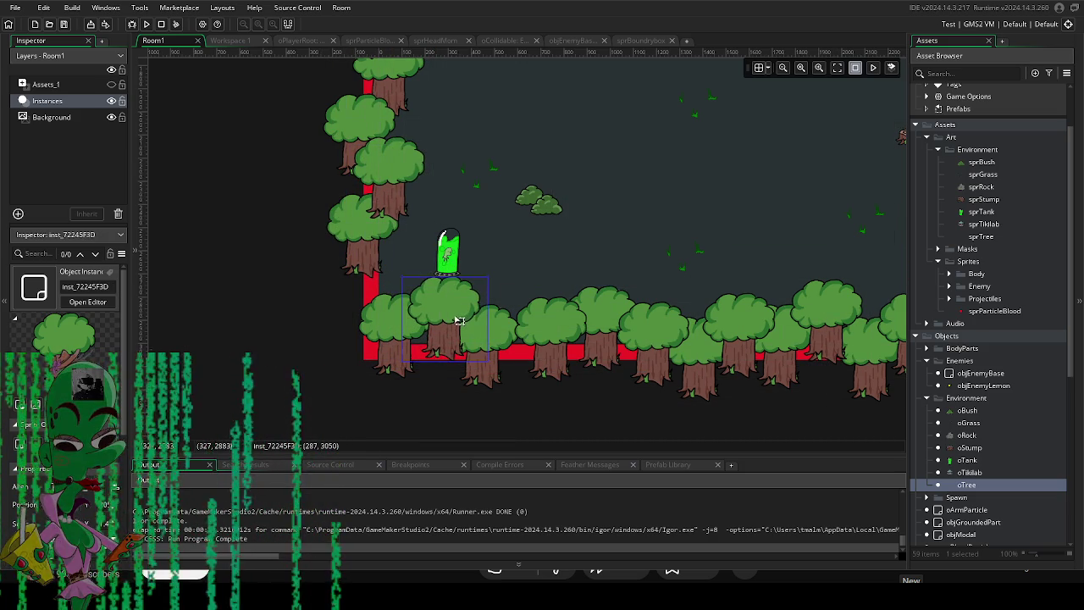
alt+click(381, 271)
drag(547, 267, 386, 276)
scroll(386, 276, right, 3)
scroll(440, 273, up, 6)
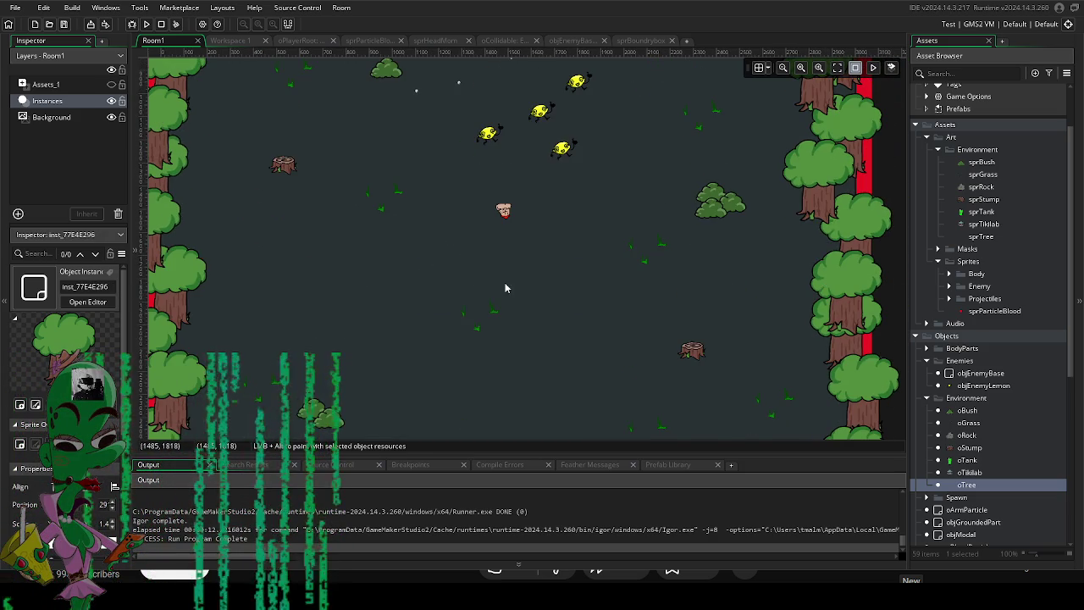
scroll(503, 287, down, 2)
drag(503, 287, 562, 385)
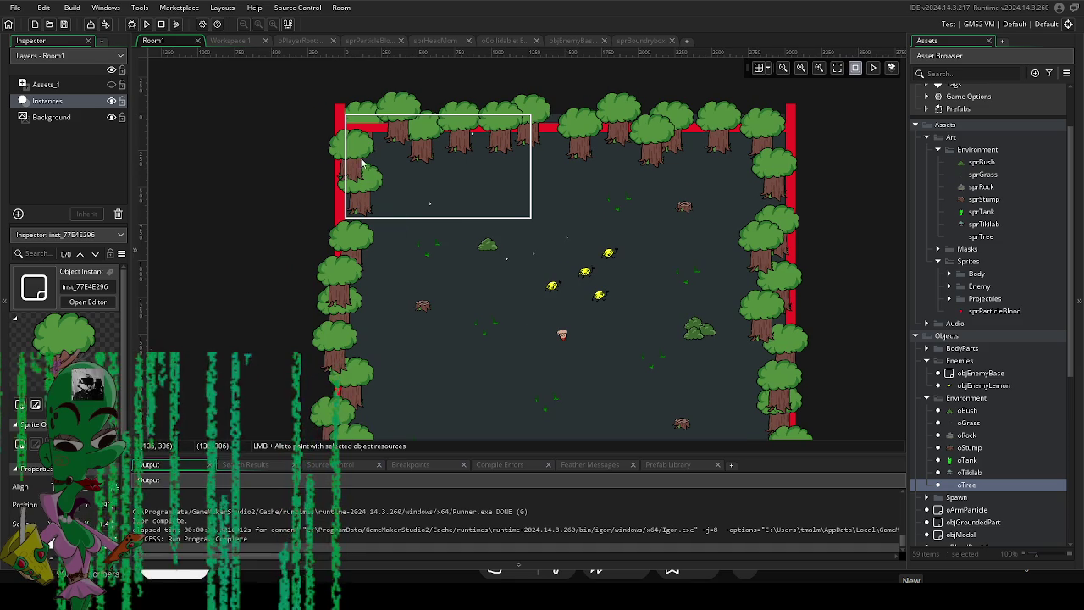
Add a left-column tree and nudge two top-row trees slightly left.
alt+click(354, 218)
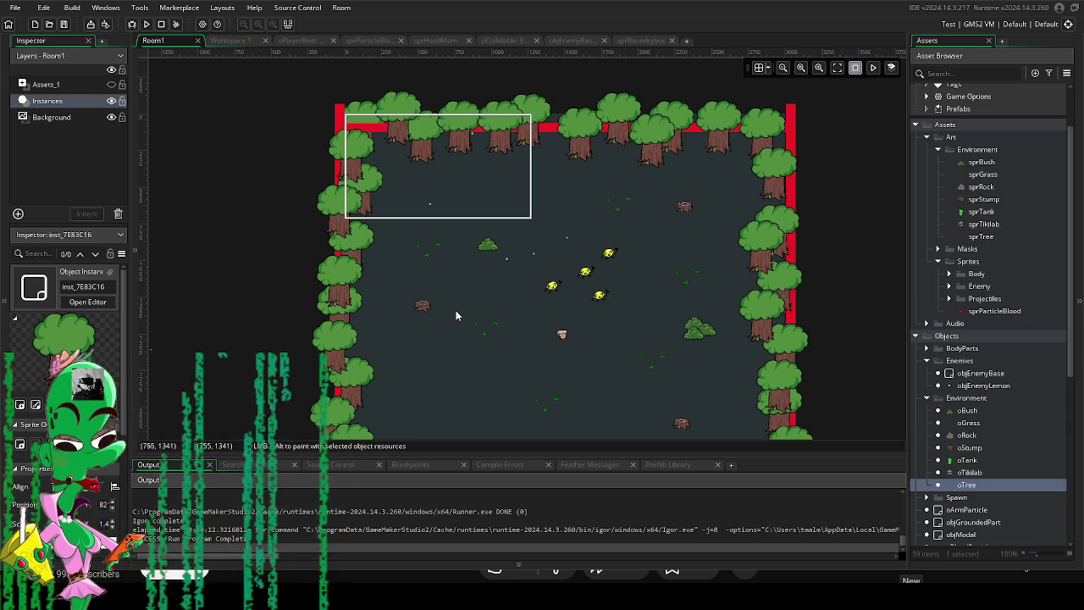
drag(555, 117, 546, 115)
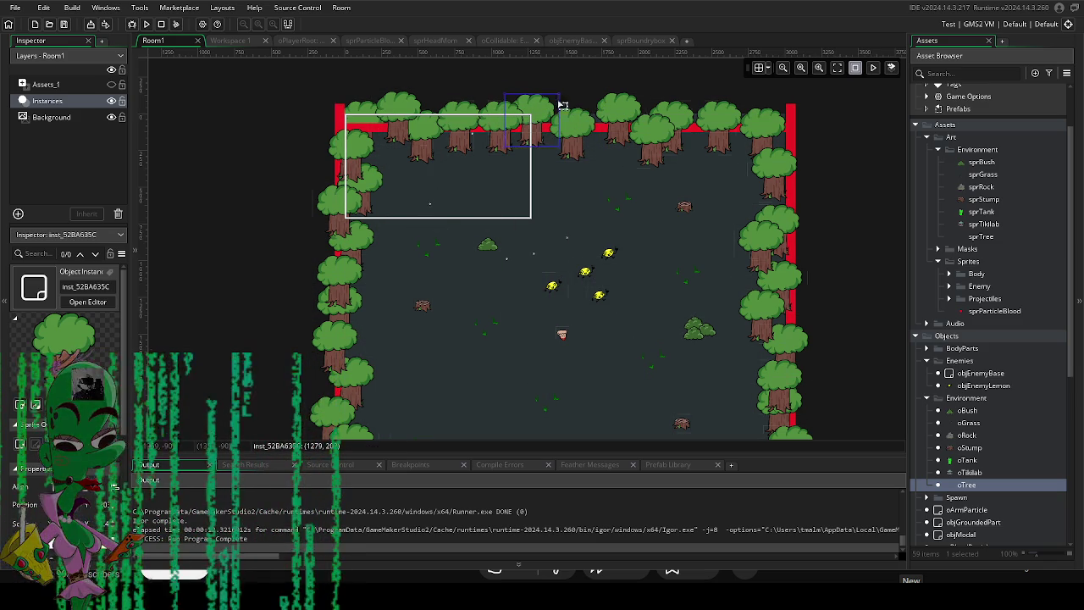
drag(618, 110, 612, 114)
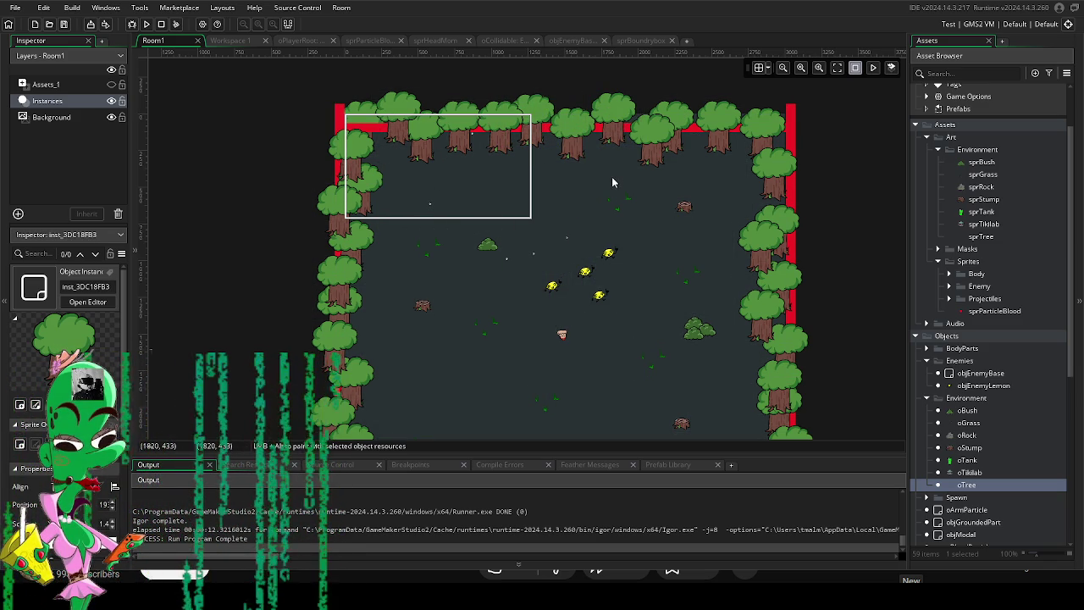
Reposition a tree stump and place another objEnemyLemon near the right wall.
click(692, 213)
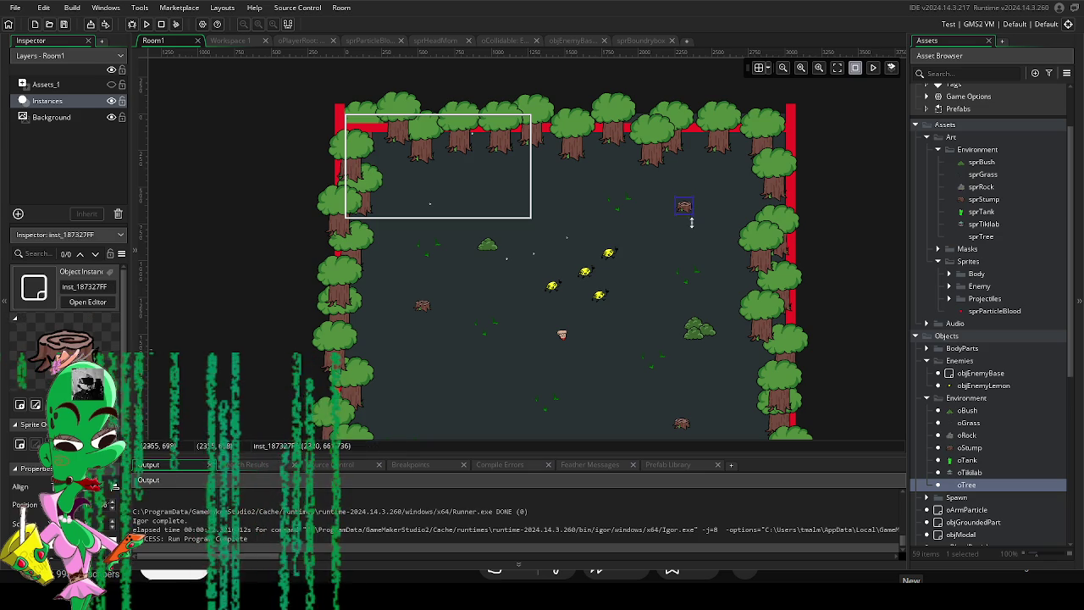
scroll(678, 169, down, 3)
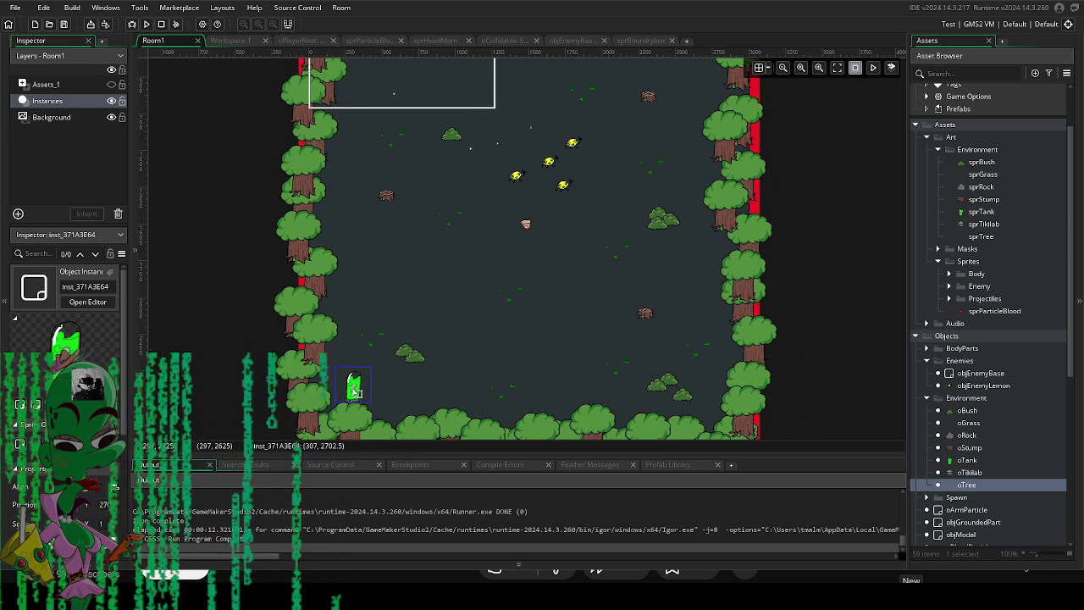
key(ctrl+z)
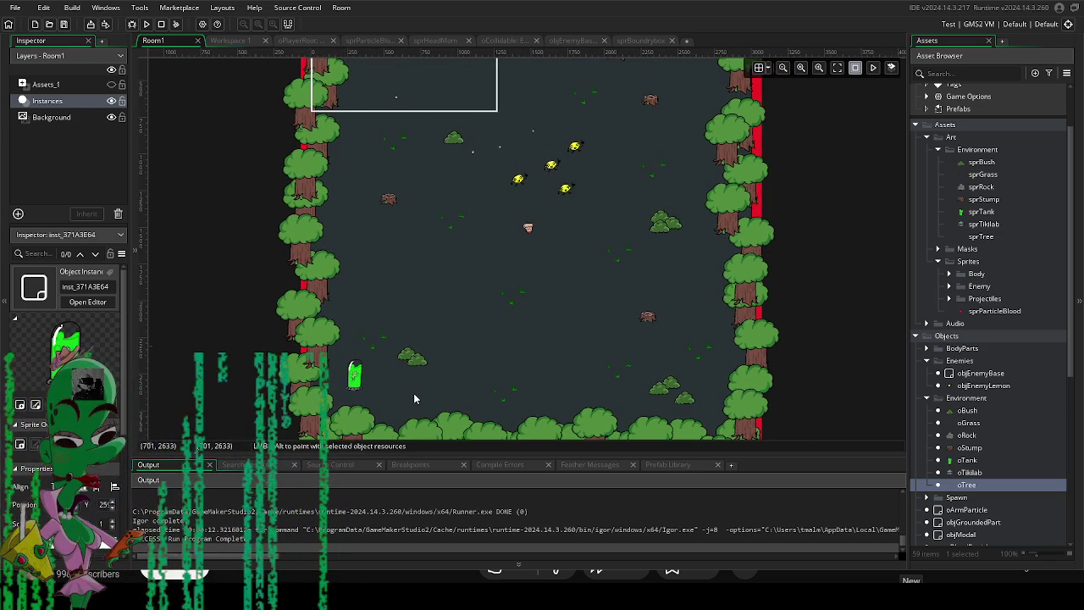
scroll(415, 398, up, 2)
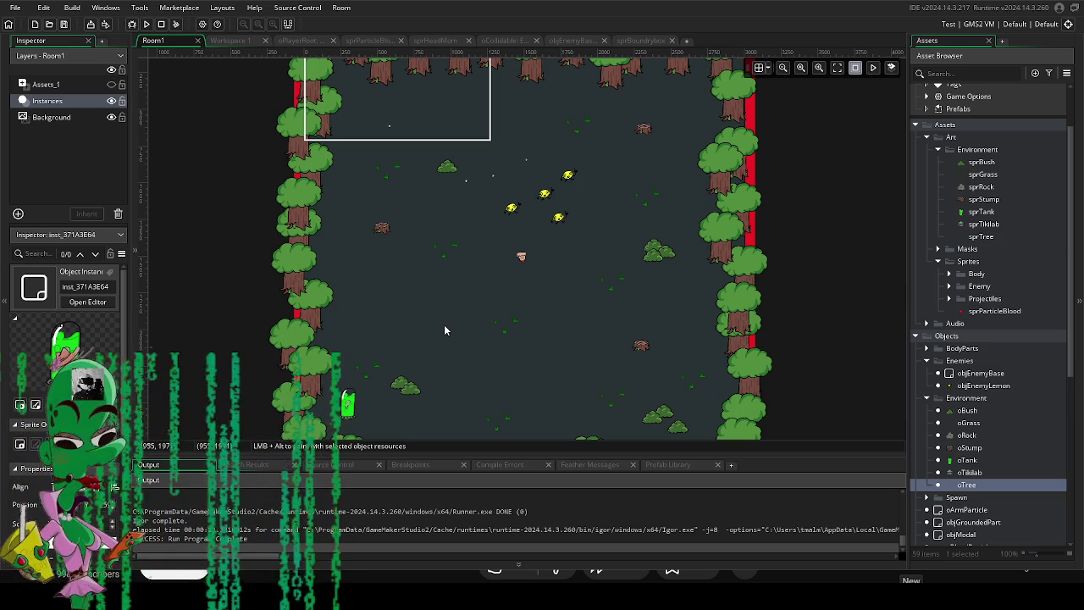
scroll(555, 292, down, 1)
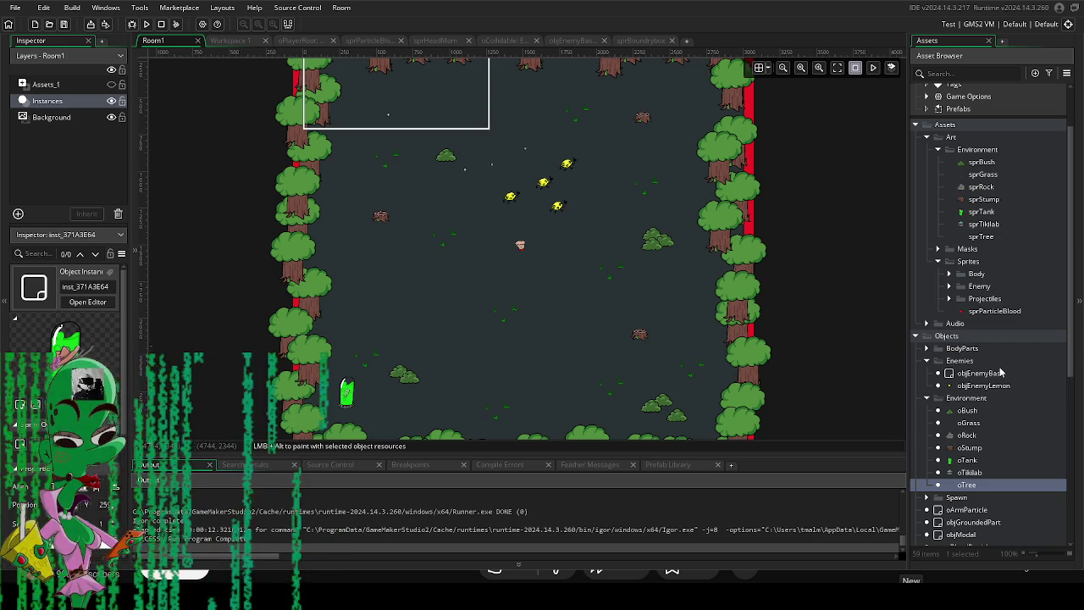
drag(999, 386, 792, 383)
scroll(721, 310, up, 3)
drag(638, 173, 638, 176)
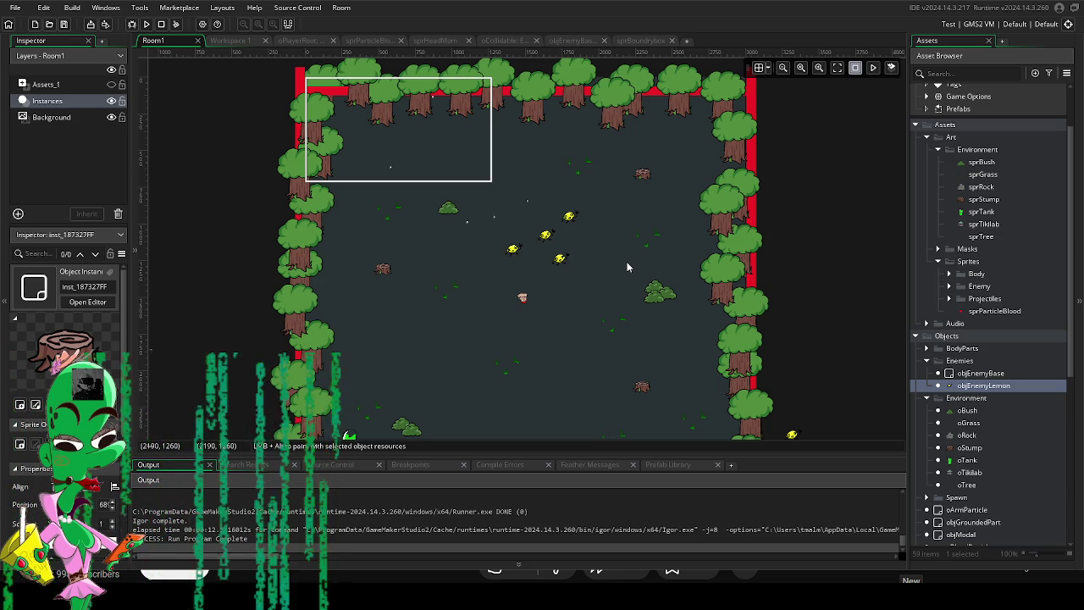
scroll(627, 267, down, 3)
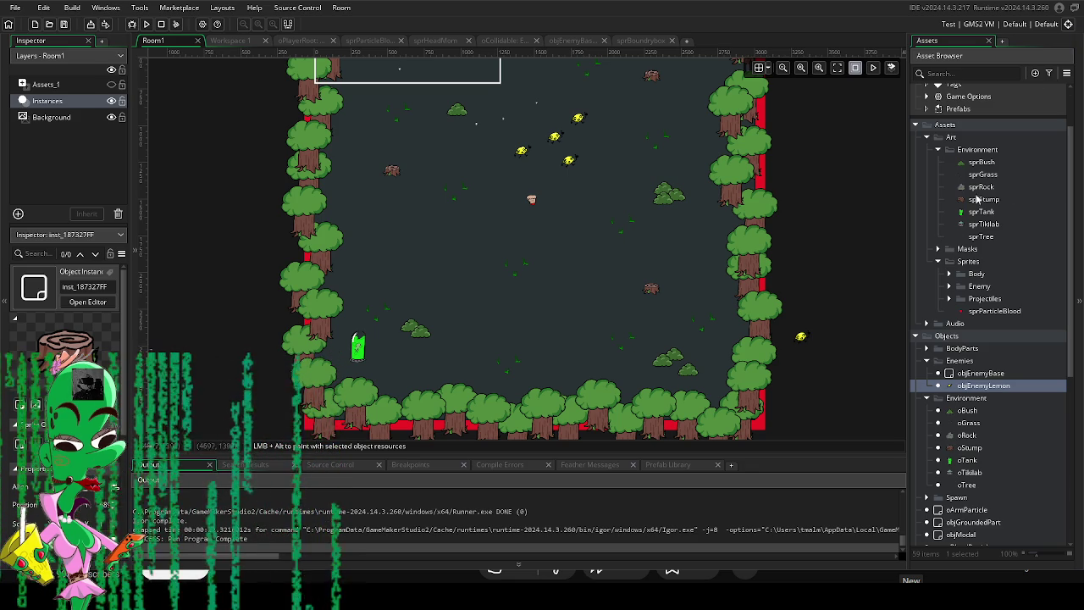
scroll(573, 212, up, 3)
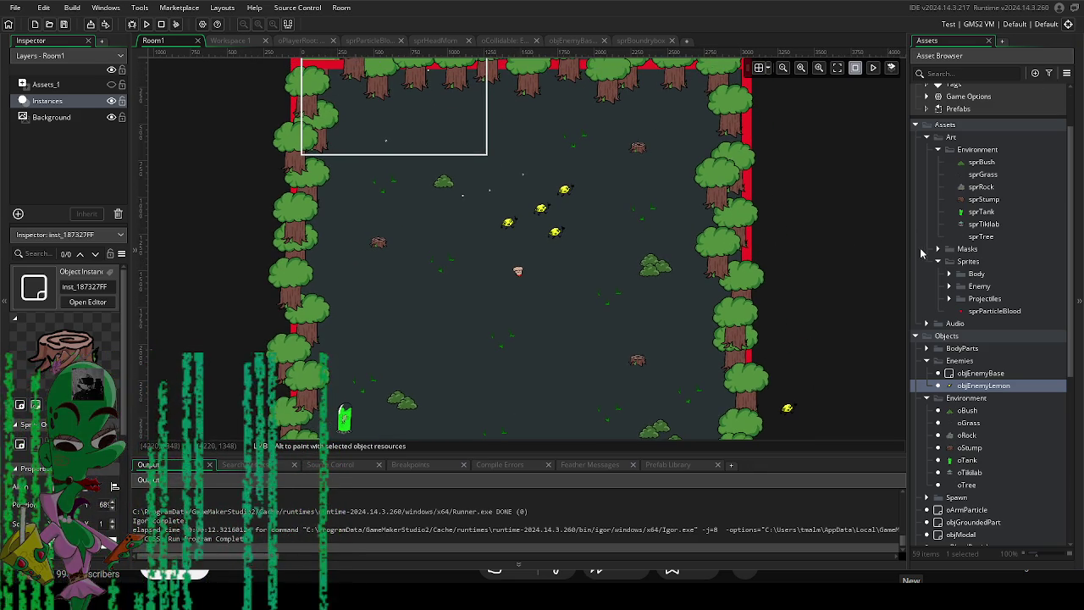
scroll(996, 416, down, 4)
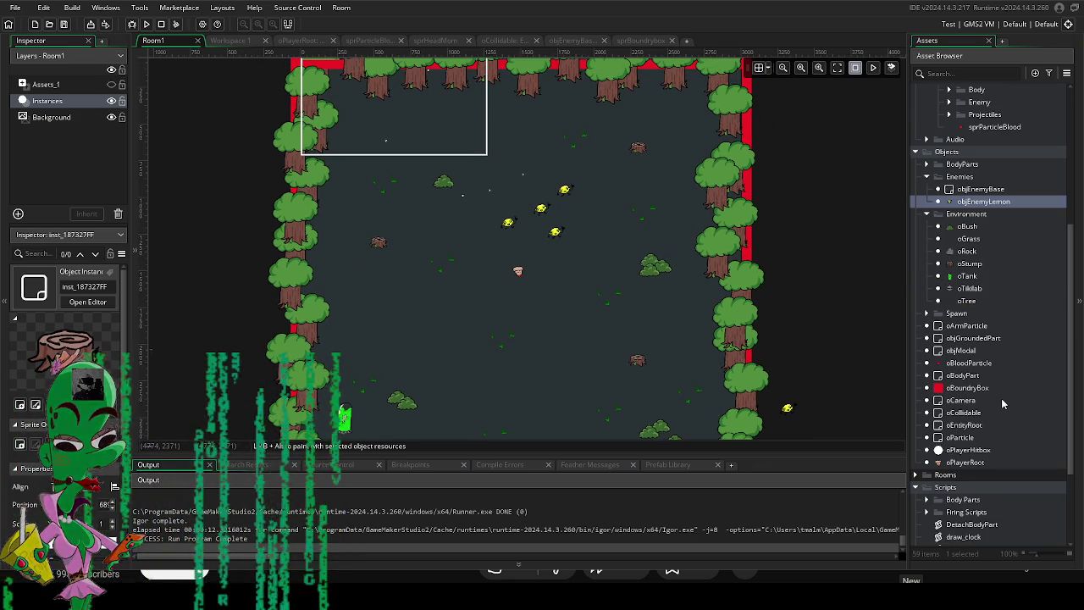
Open oCollidable's Begin Step code setting depth = -y, then run the game.
double_click(965, 412)
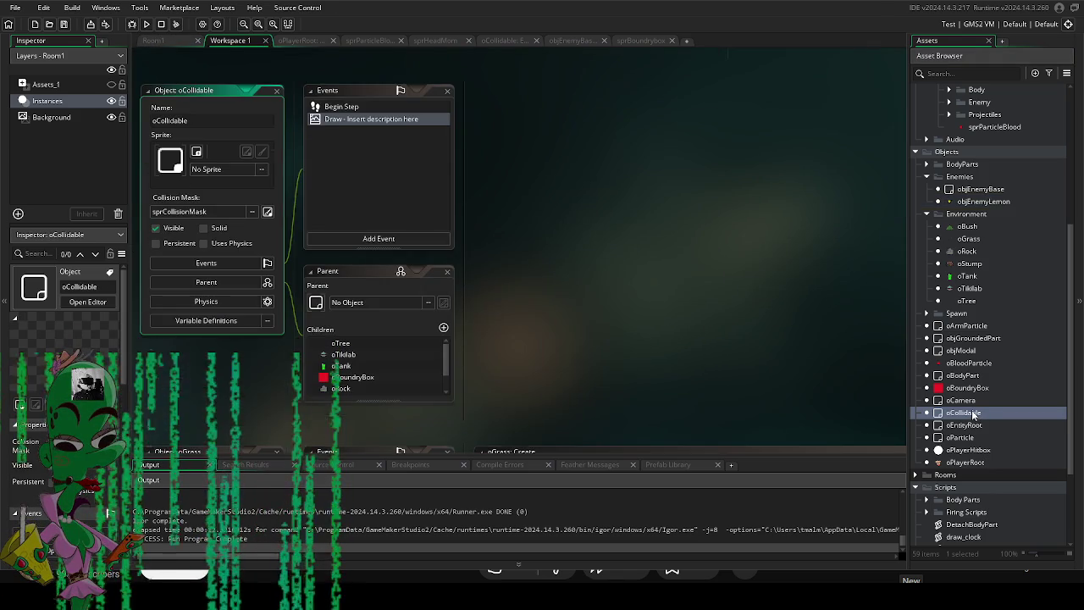
click(354, 241)
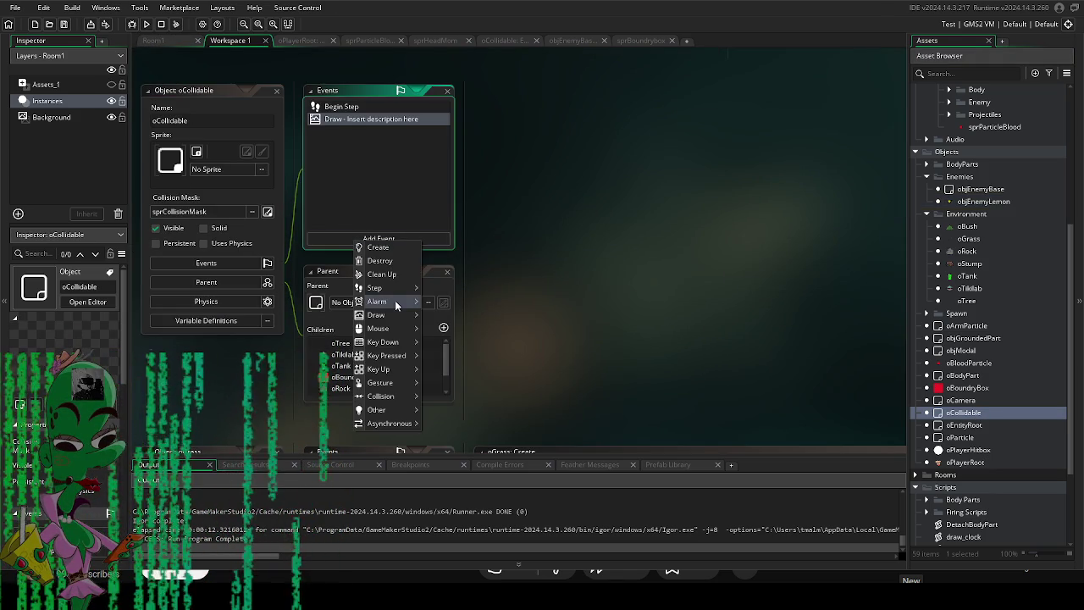
mouse_move(397, 313)
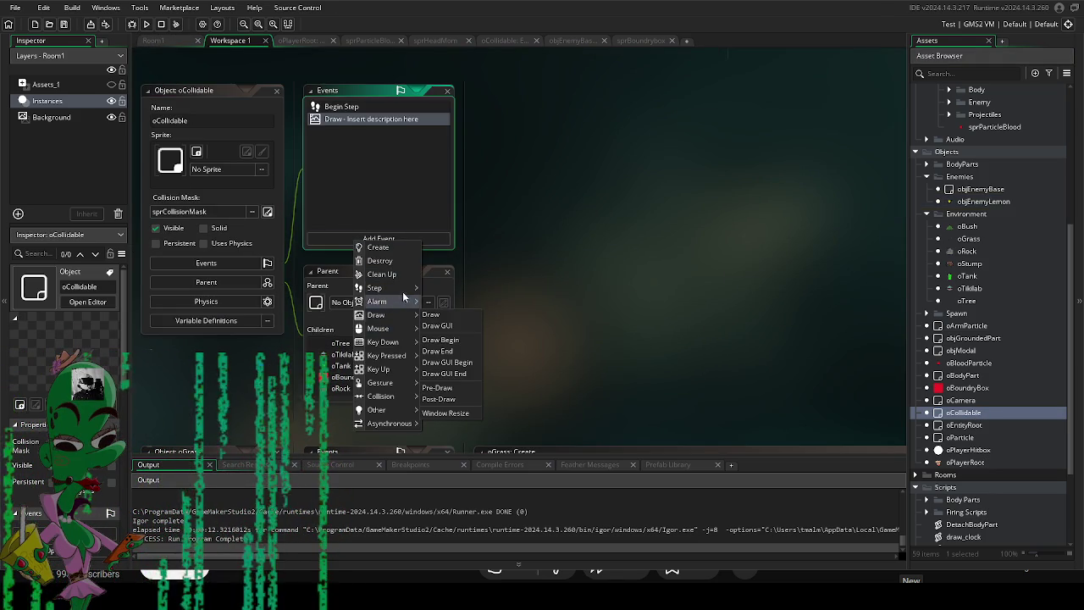
mouse_move(390, 288)
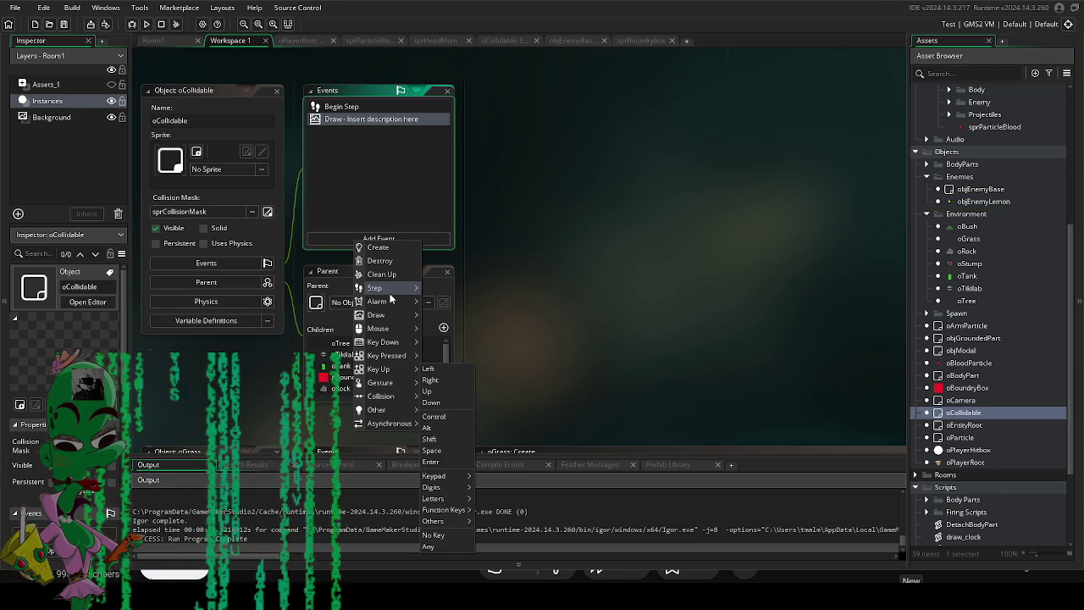
click(436, 299)
scroll(553, 288, up, 2)
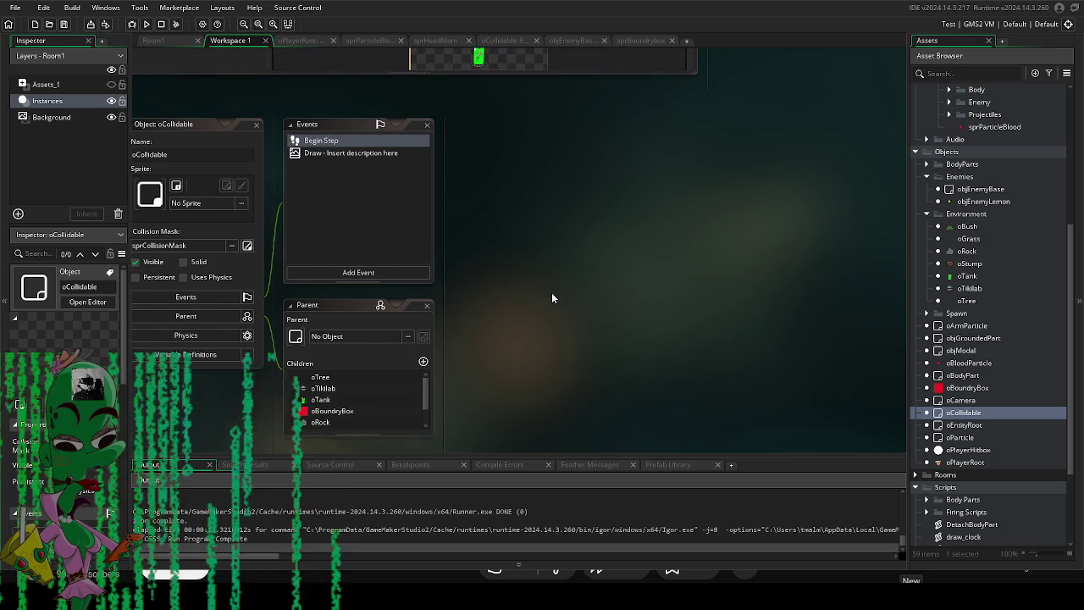
double_click(356, 145)
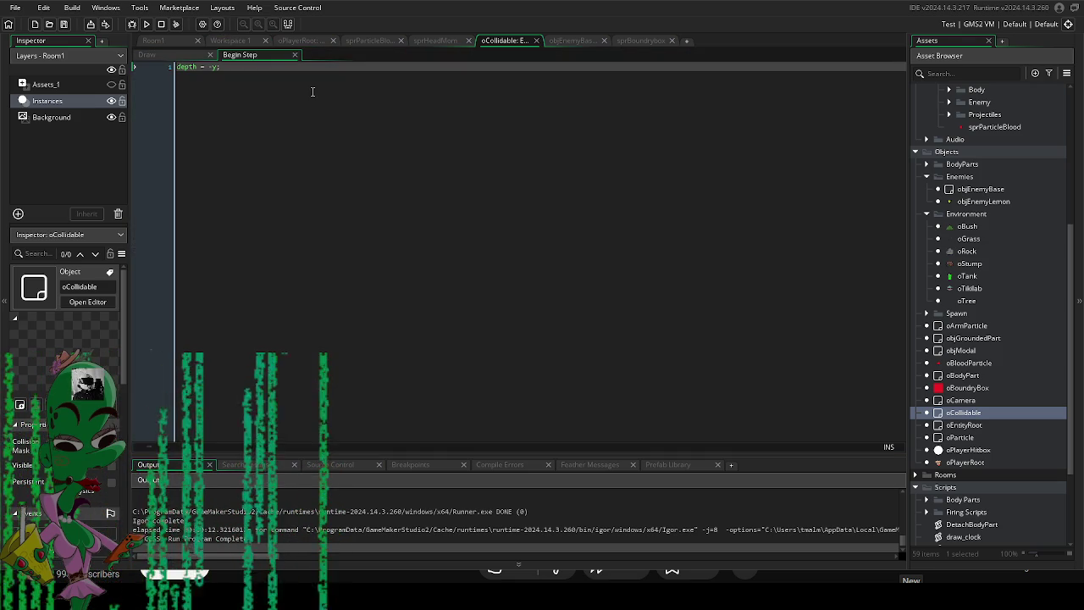
click(134, 25)
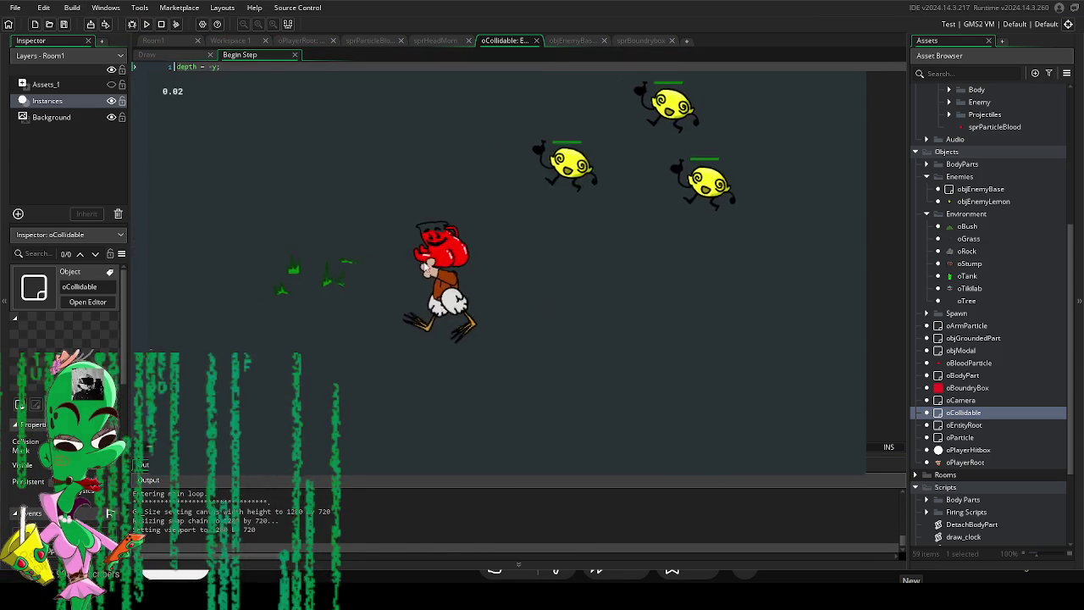
Walk the character around the forest room's trees.
key(a)
key(w)
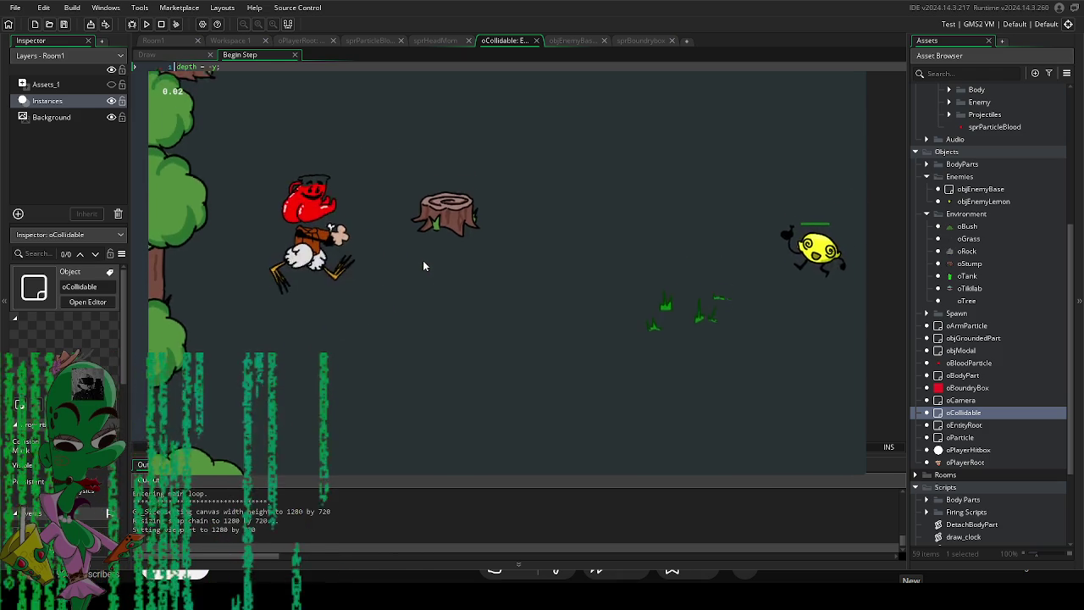
key(d)
key(d)
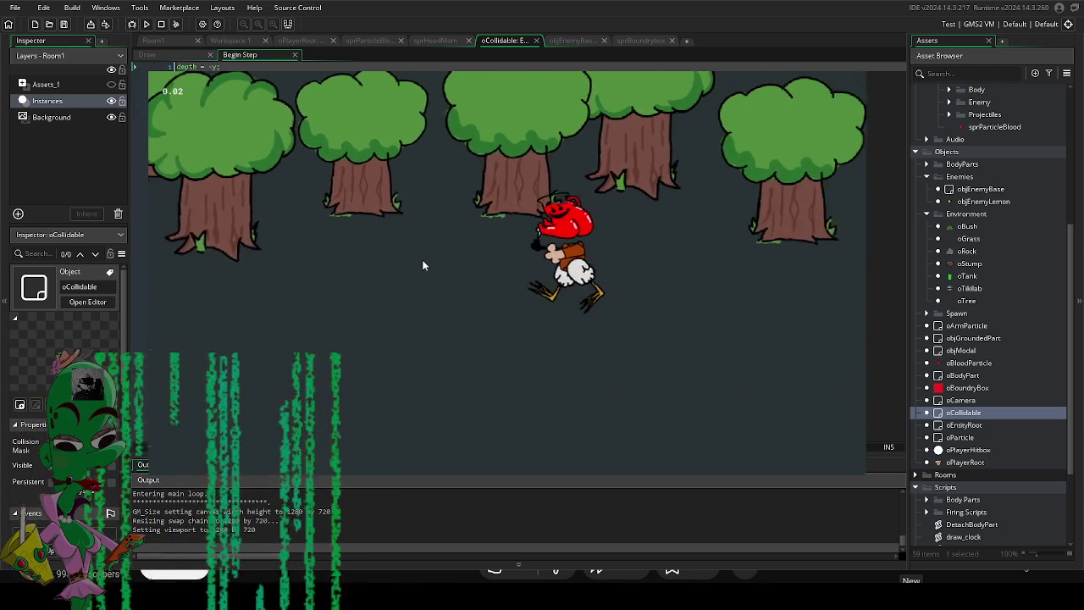
key(w)
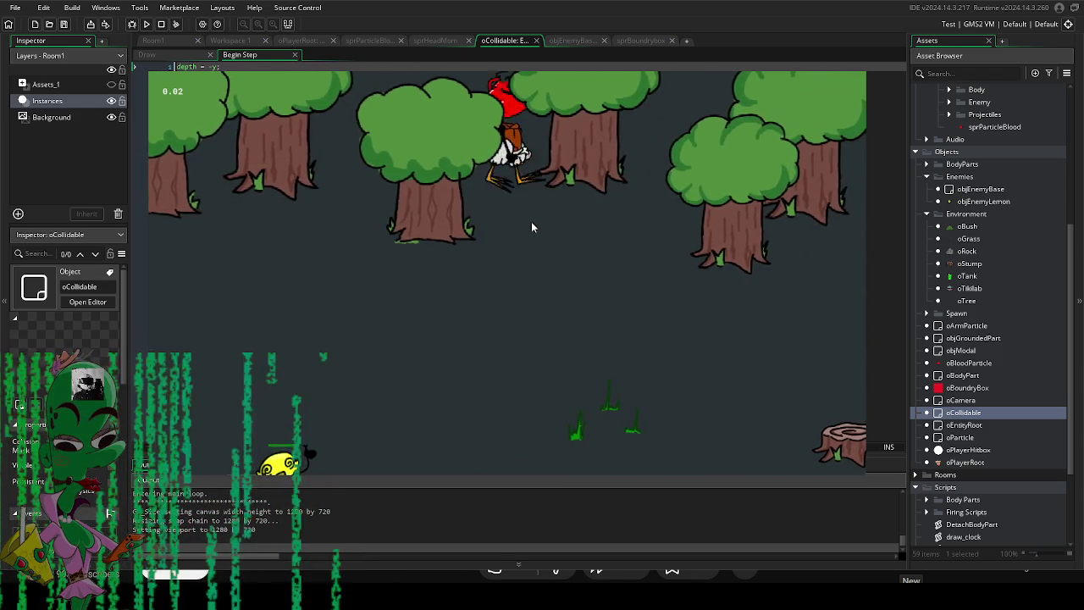
key(s)
key(d)
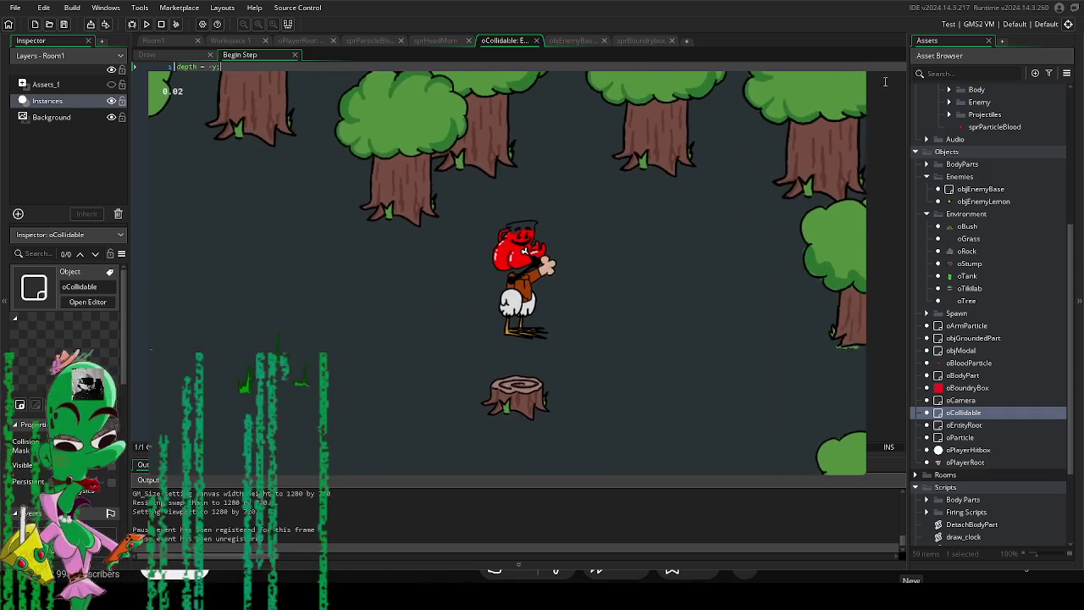
click(536, 40)
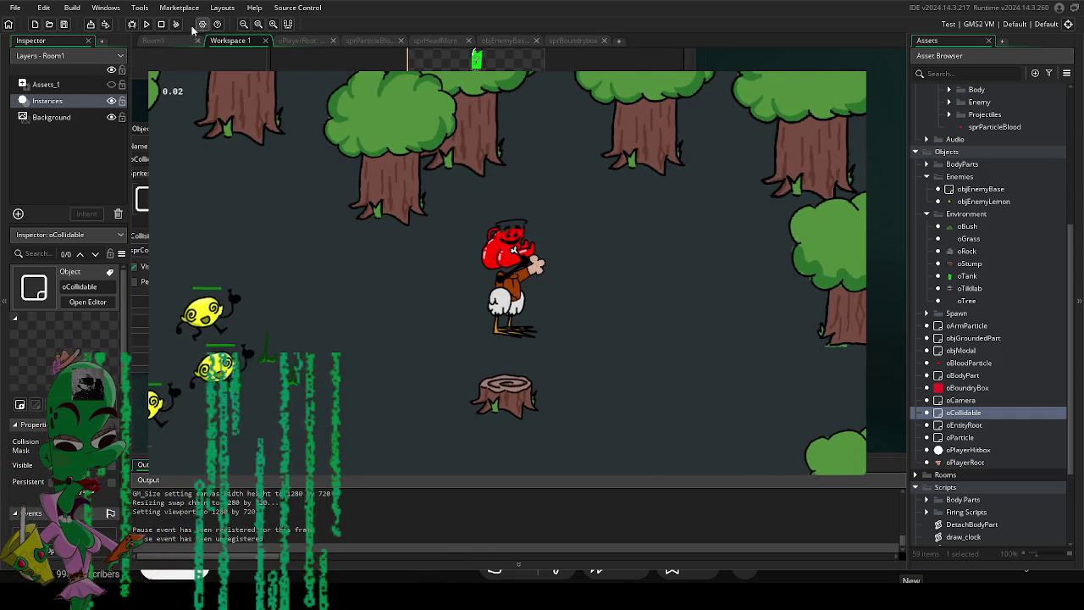
click(153, 41)
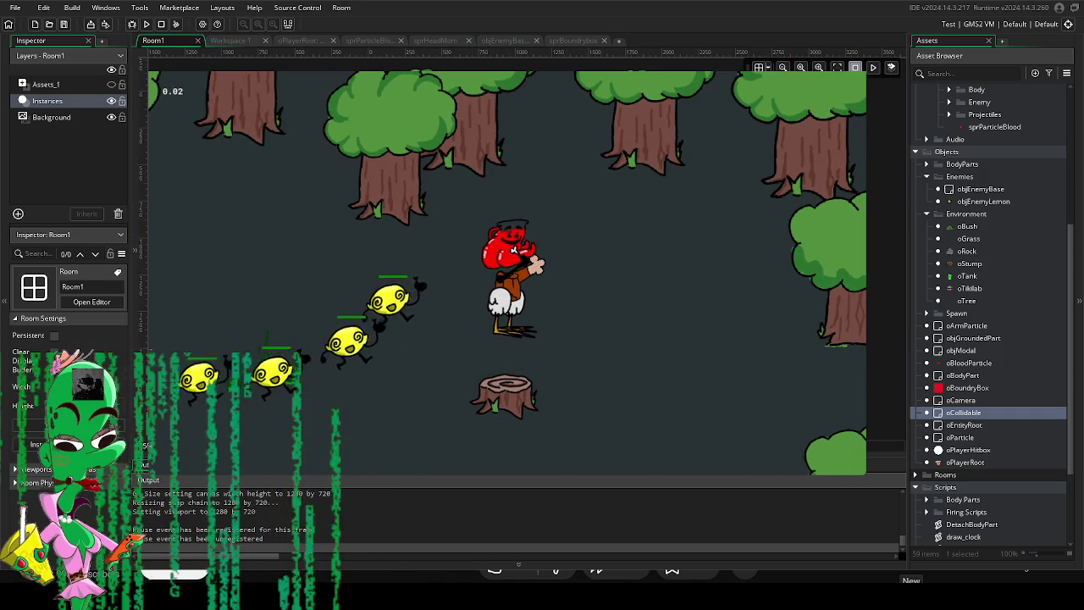
Repeatedly attack the lemon enemies surrounding the character.
click(513, 251)
shift+click(513, 251)
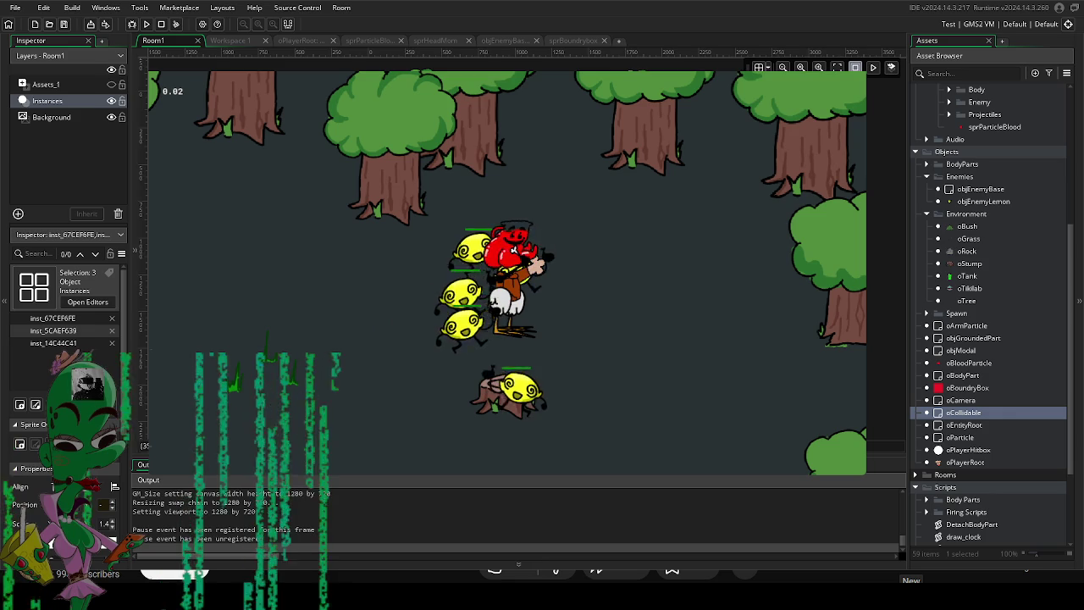
click(533, 264)
click(513, 250)
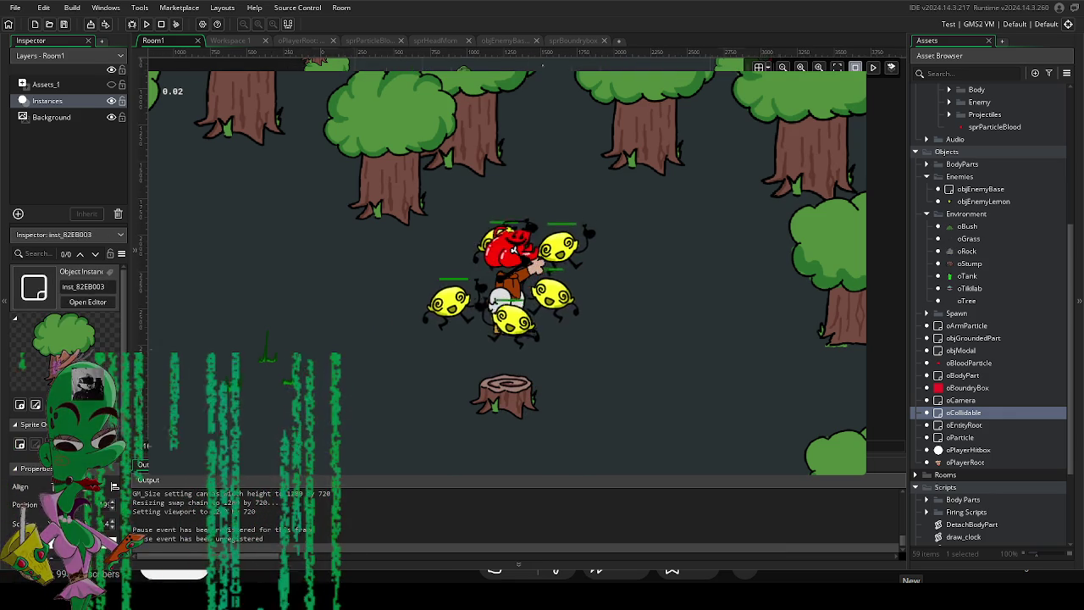
click(514, 251)
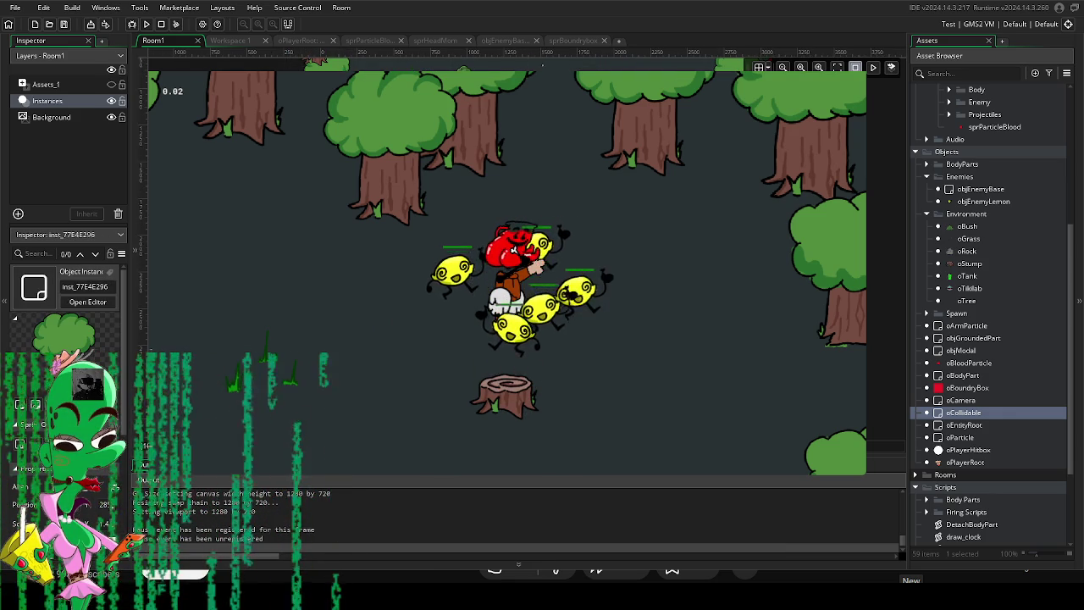
click(513, 250)
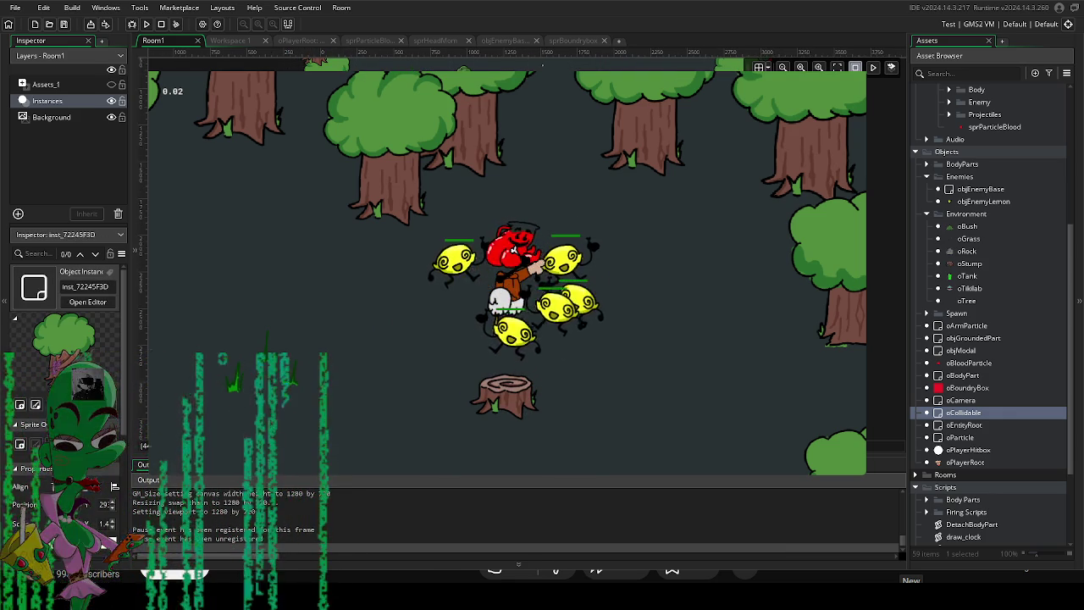
click(513, 250)
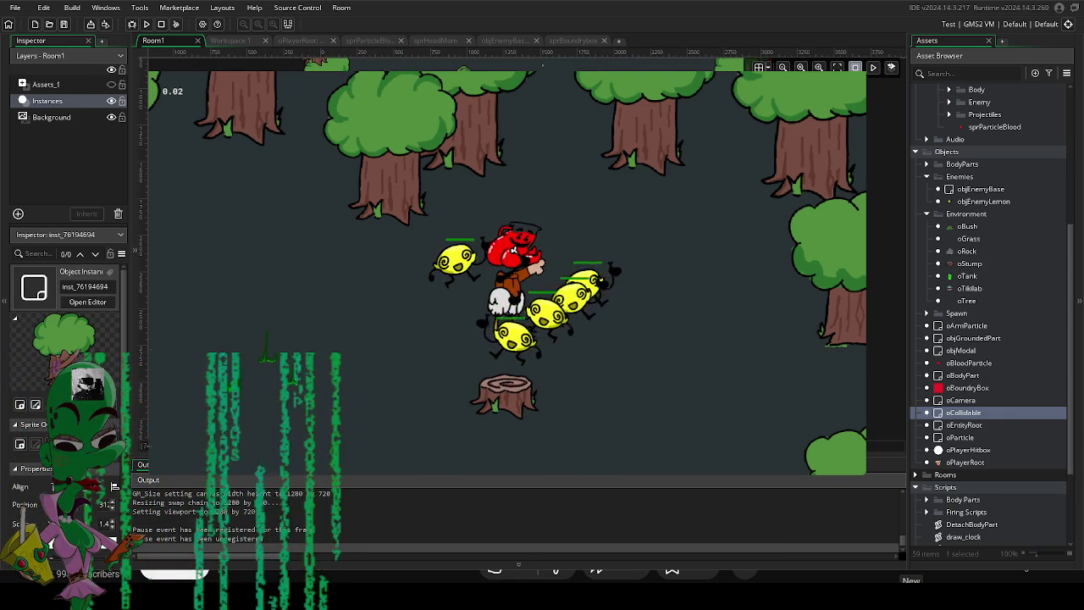
click(513, 251)
click(513, 251)
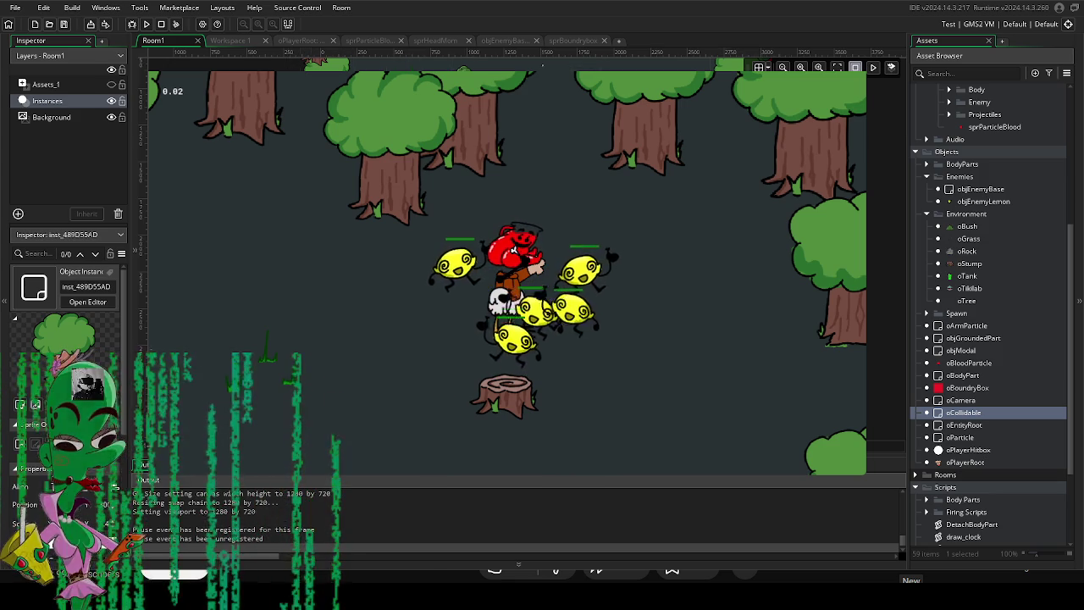
click(513, 251)
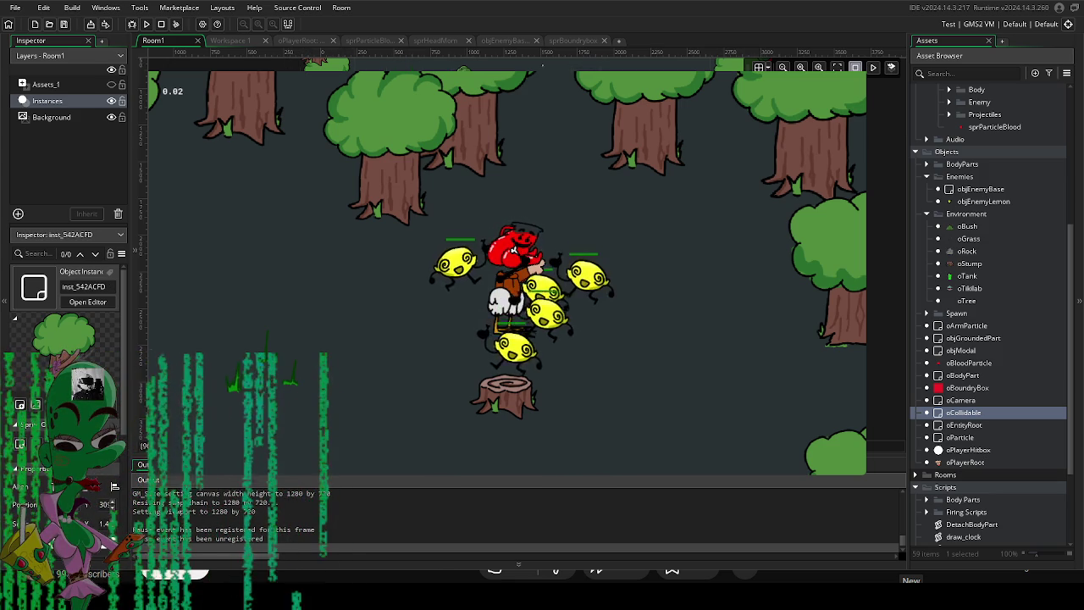
click(513, 251)
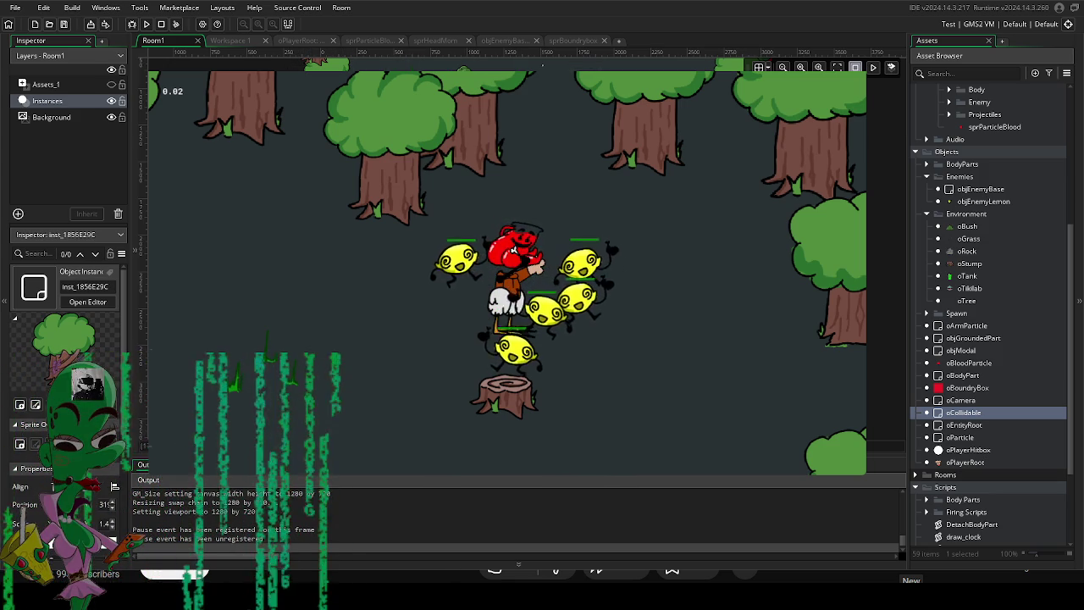
click(513, 250)
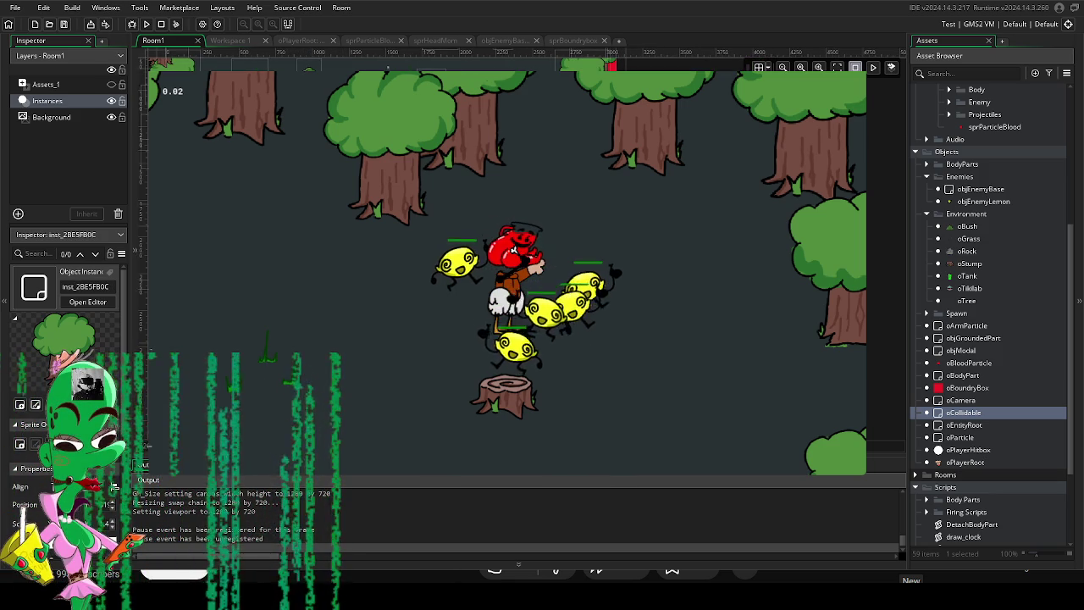
click(513, 251)
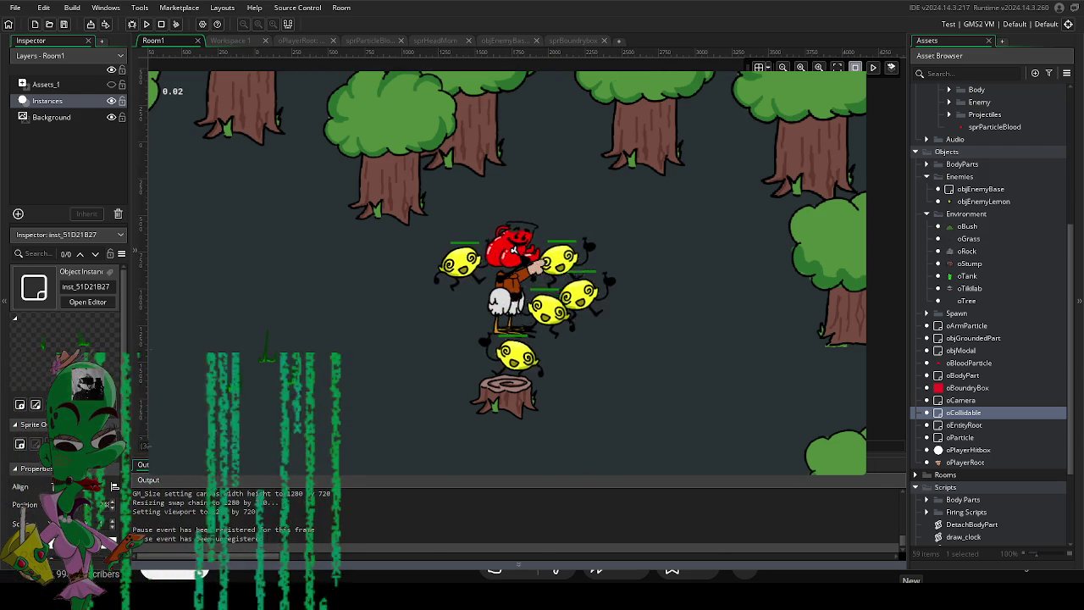
Move down-left while fighting, then close the game.
key(a)
key(s)
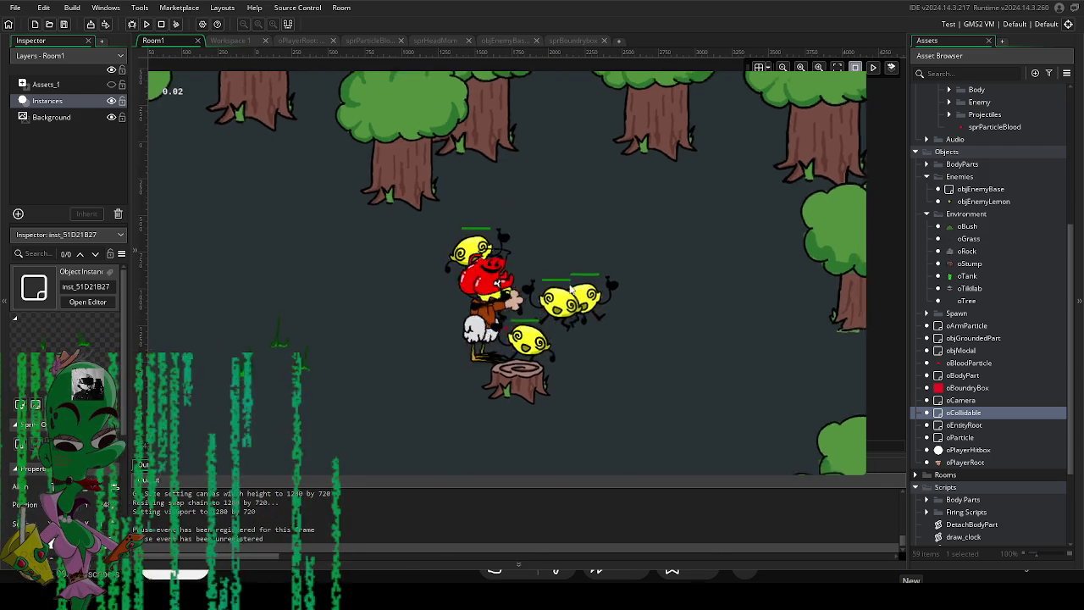
key(F5)
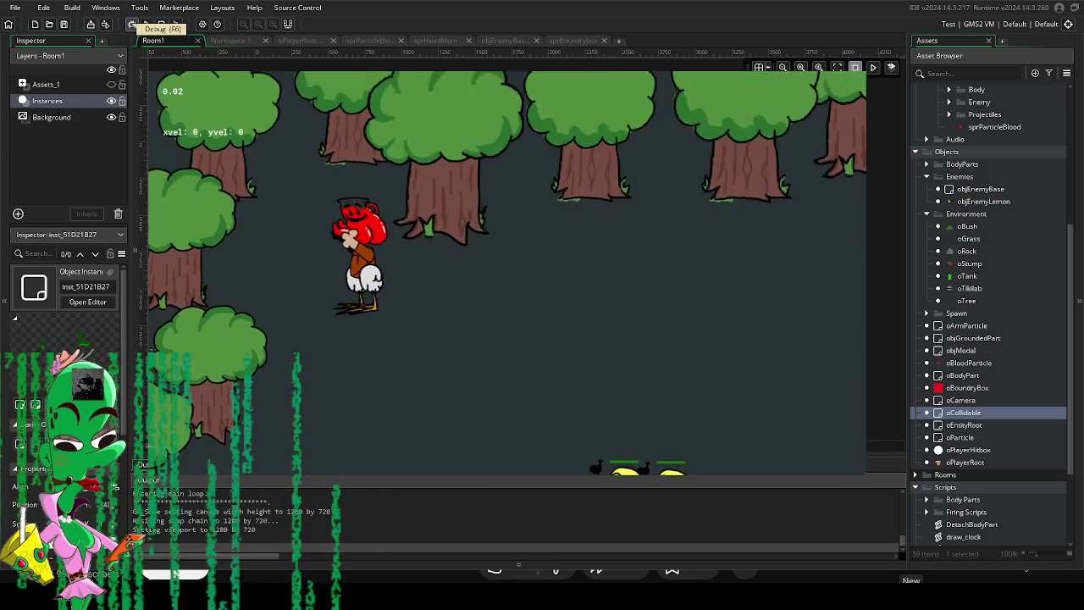
key(Escape)
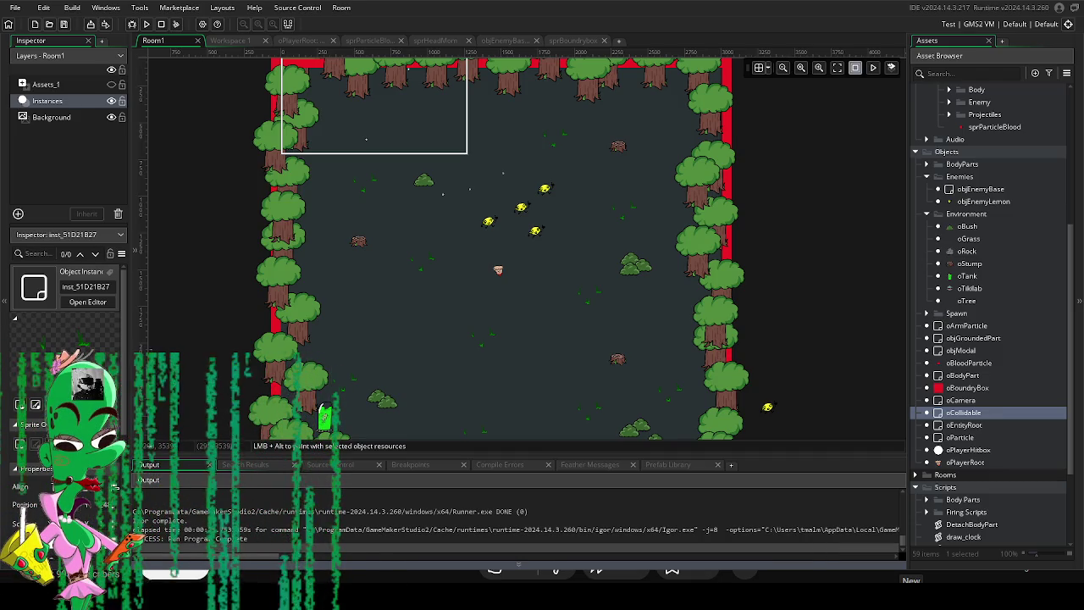
Nudge the green instance right and shift a left-wall tree slightly up.
scroll(574, 313, down, 3)
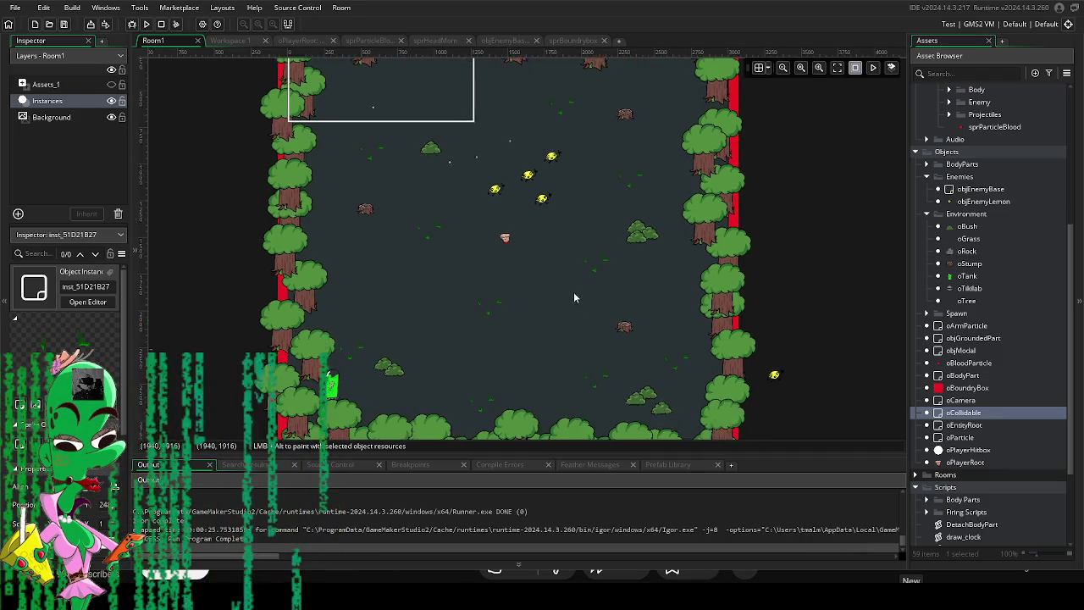
drag(339, 349, 353, 348)
scroll(388, 376, down, 1)
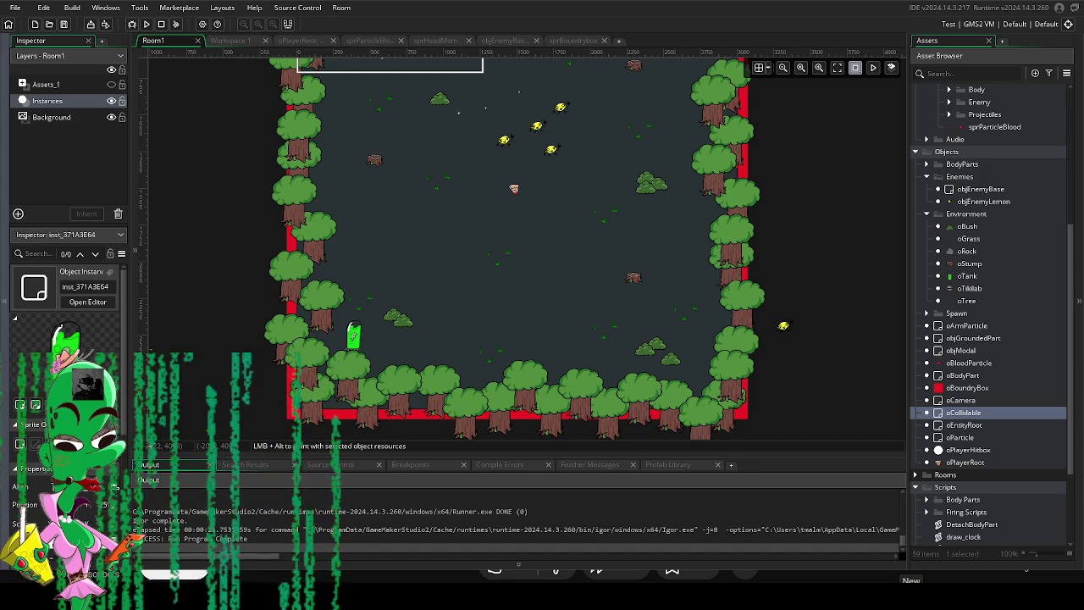
scroll(318, 302, up, 5)
click(317, 301)
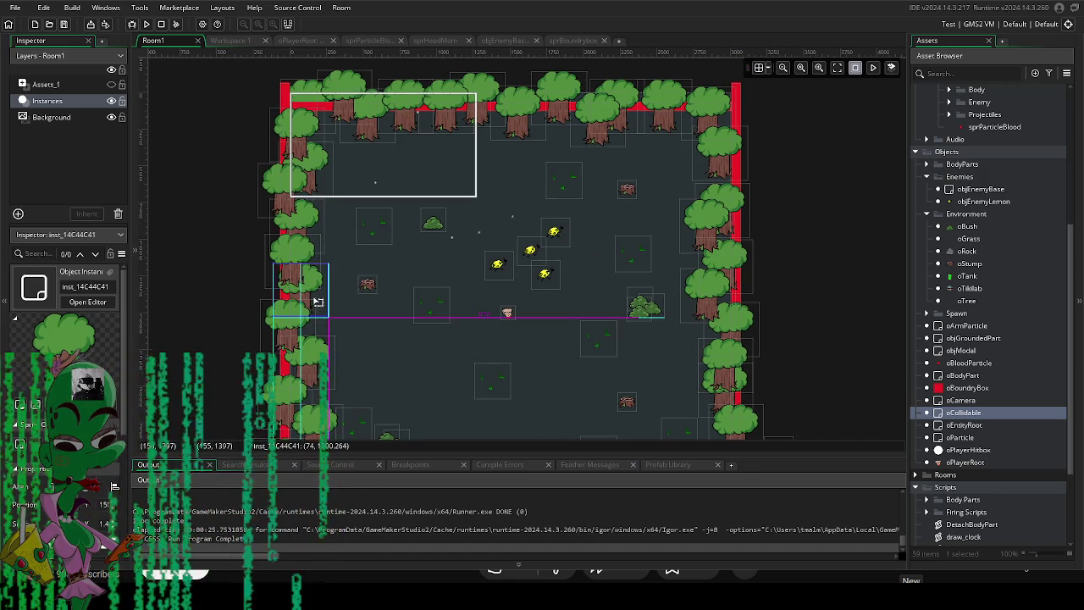
drag(318, 301, 321, 293)
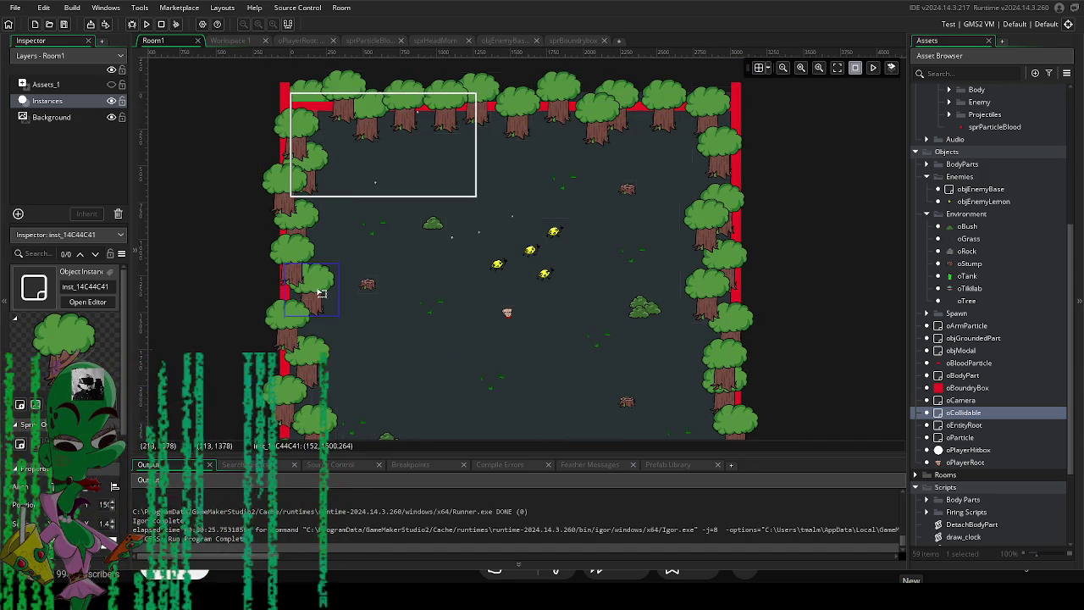
Inspect trees along the top-left, bottom and bottom-right borders.
click(326, 153)
click(324, 166)
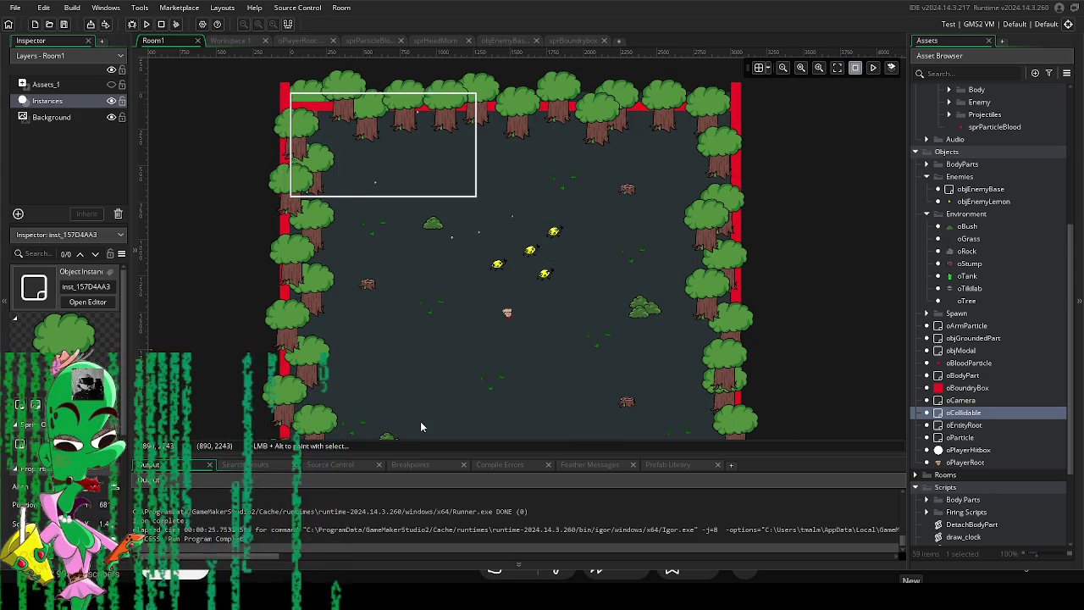
scroll(422, 398, down, 3)
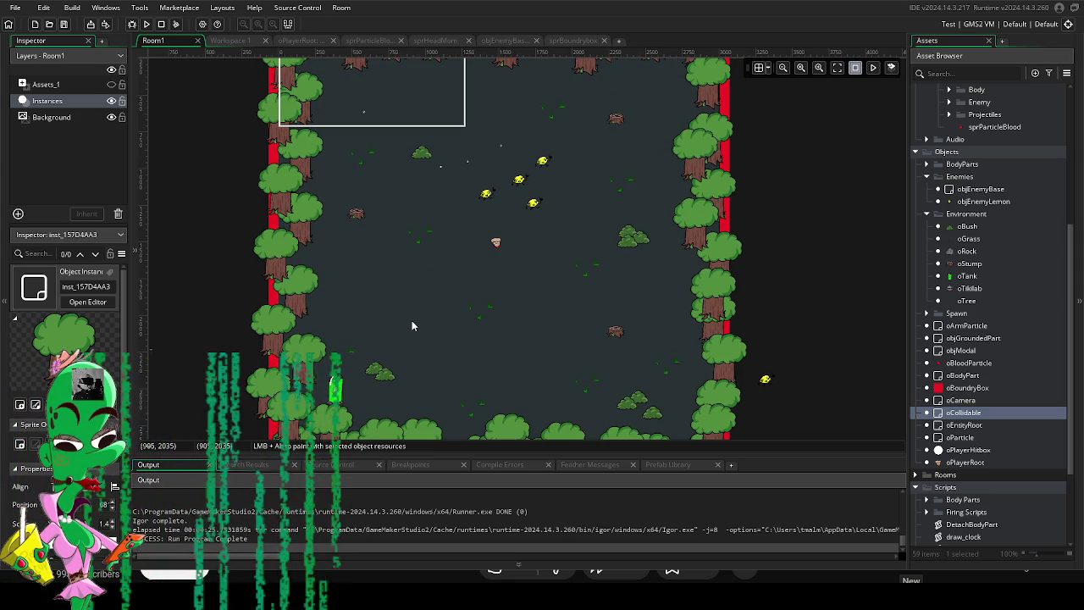
scroll(411, 320, down, 4)
scroll(512, 221, right, 3)
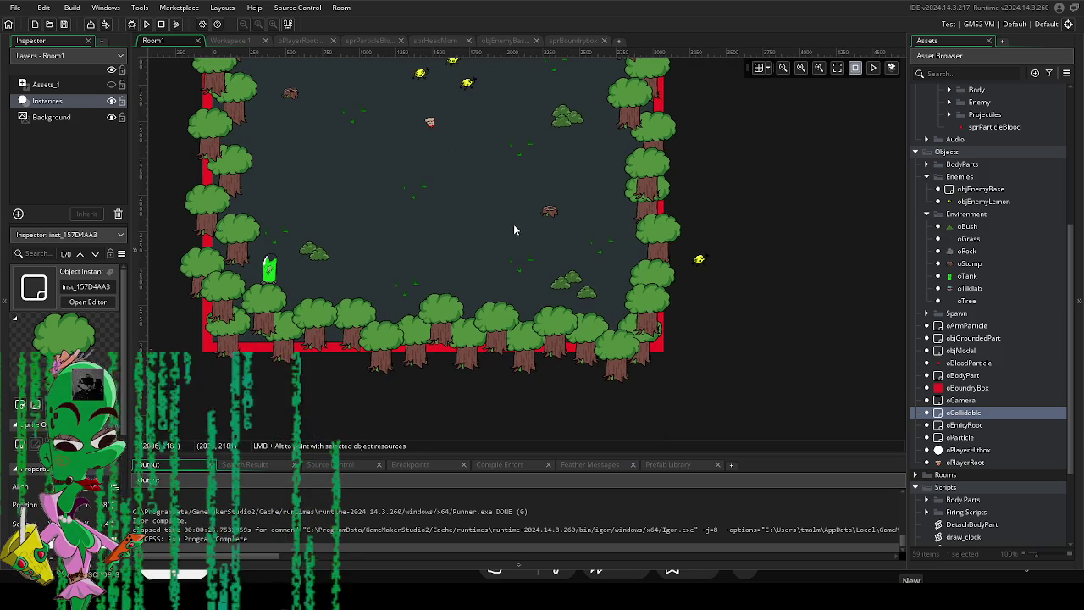
click(630, 327)
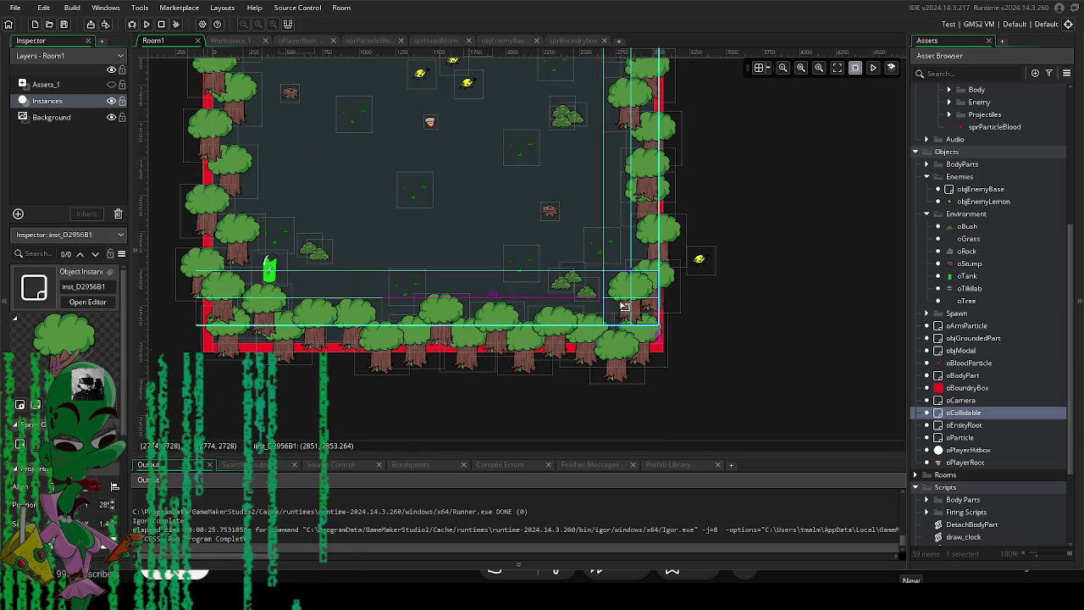
scroll(717, 356, up, 2)
click(602, 371)
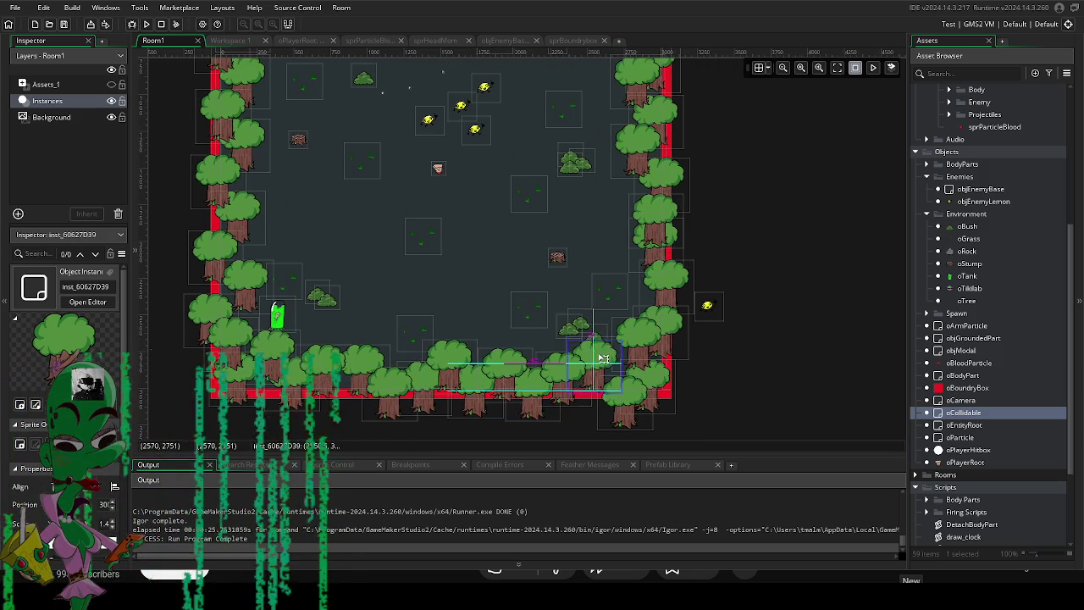
click(530, 380)
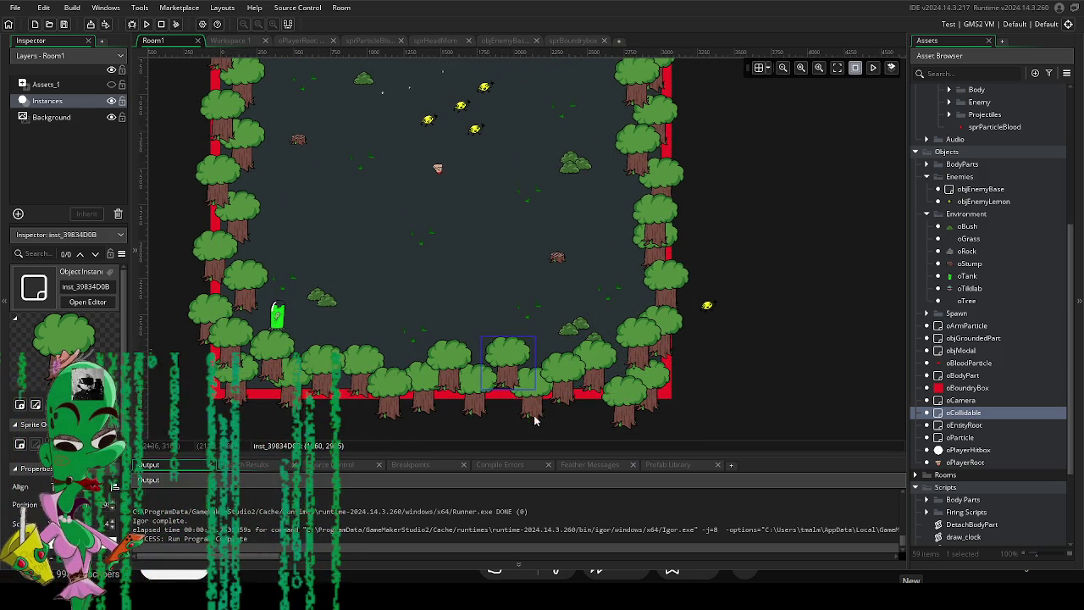
click(622, 413)
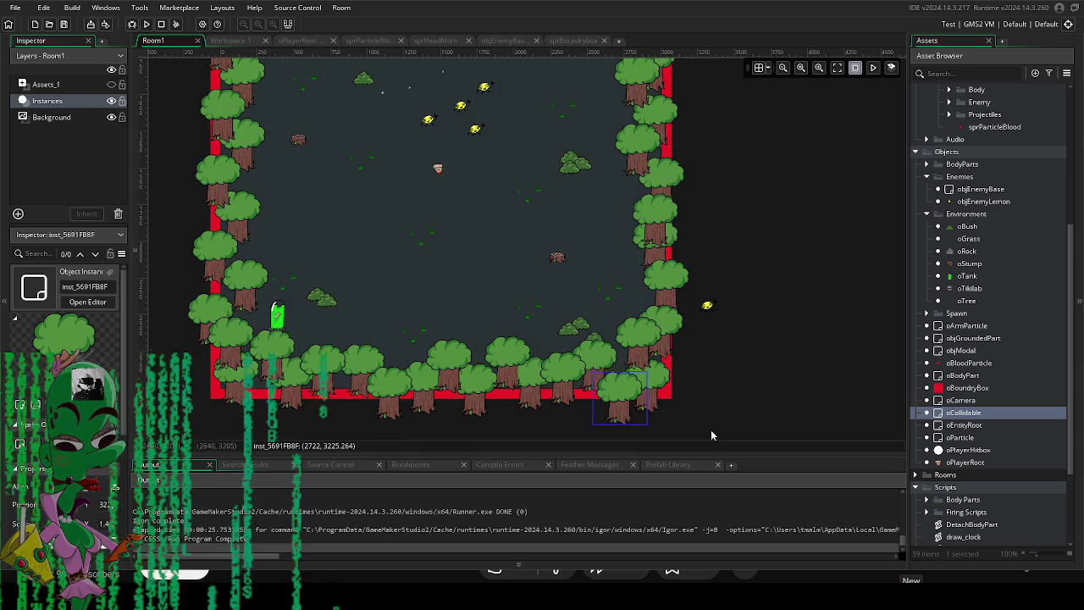
scroll(641, 356, up, 4)
Move a right-wall tree up near the top-right corner and shift a top-row tree sideways.
click(659, 314)
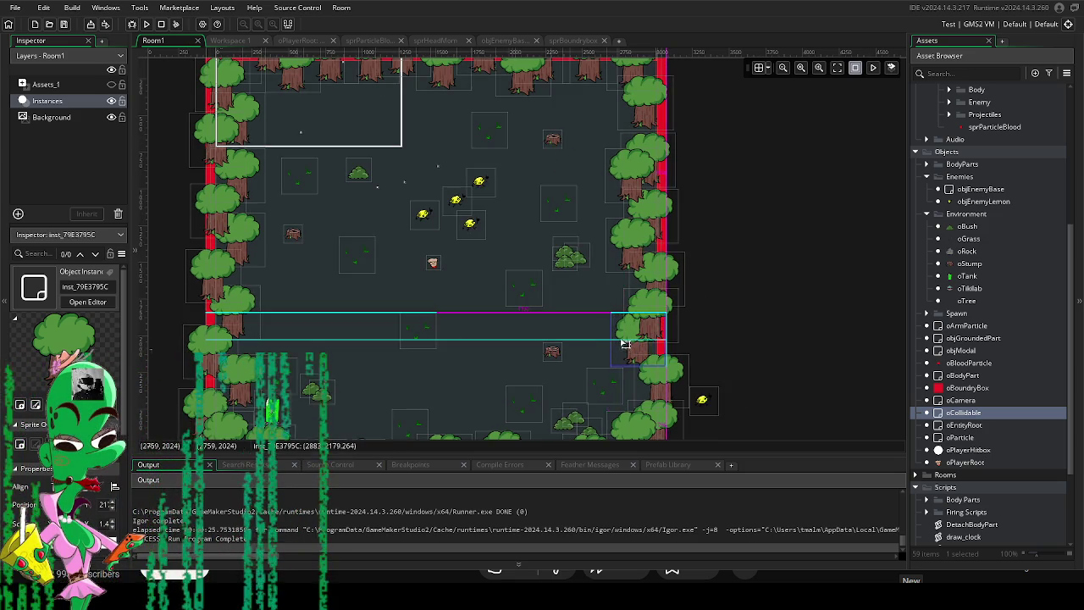
click(657, 277)
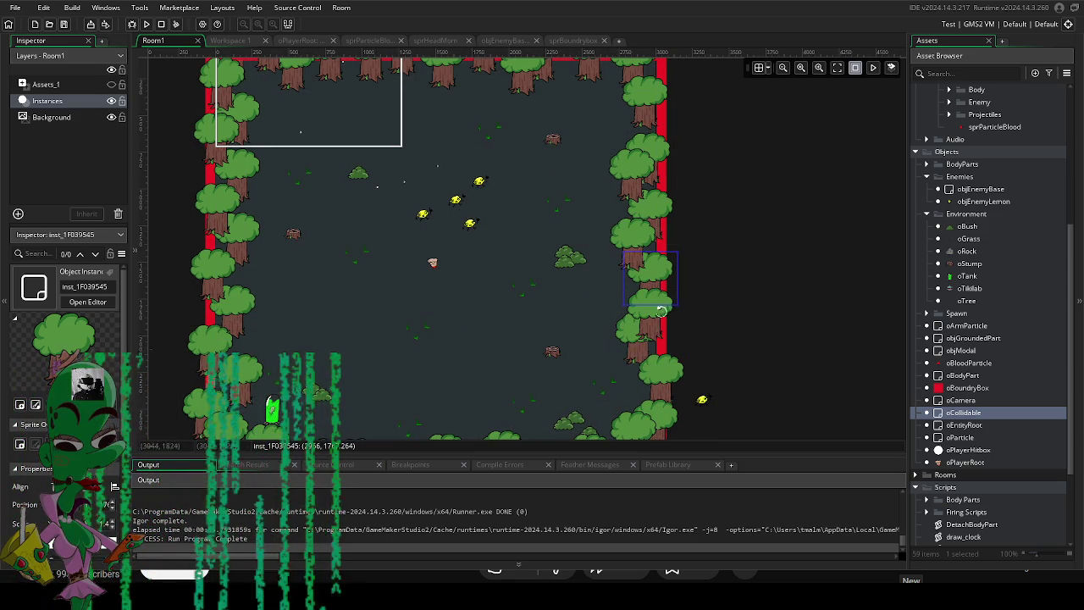
scroll(722, 254, up, 4)
drag(641, 265, 656, 193)
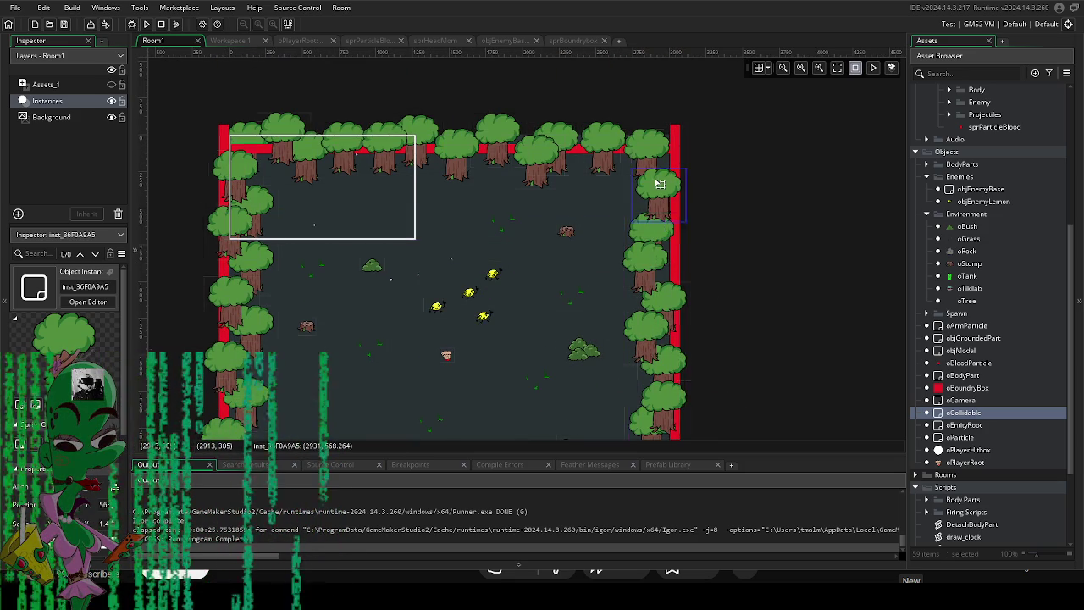
click(569, 127)
drag(568, 133, 577, 131)
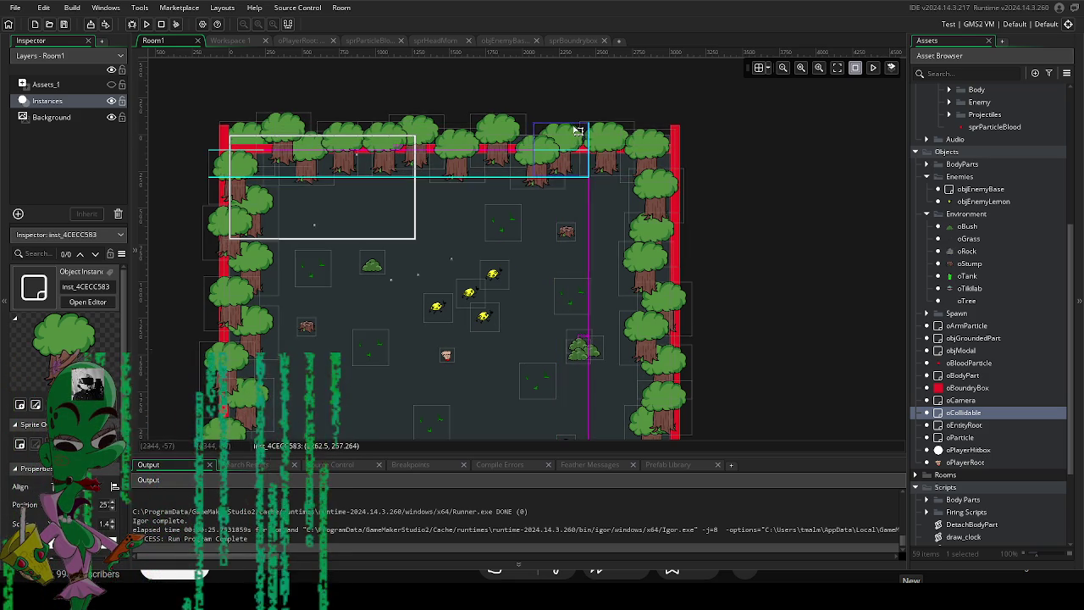
Pan the room view to the top wall and run the game again.
scroll(556, 264, down, 5)
mouse_move(556, 269)
mouse_down()
mouse_move(556, 397)
mouse_move(576, 316)
mouse_up()
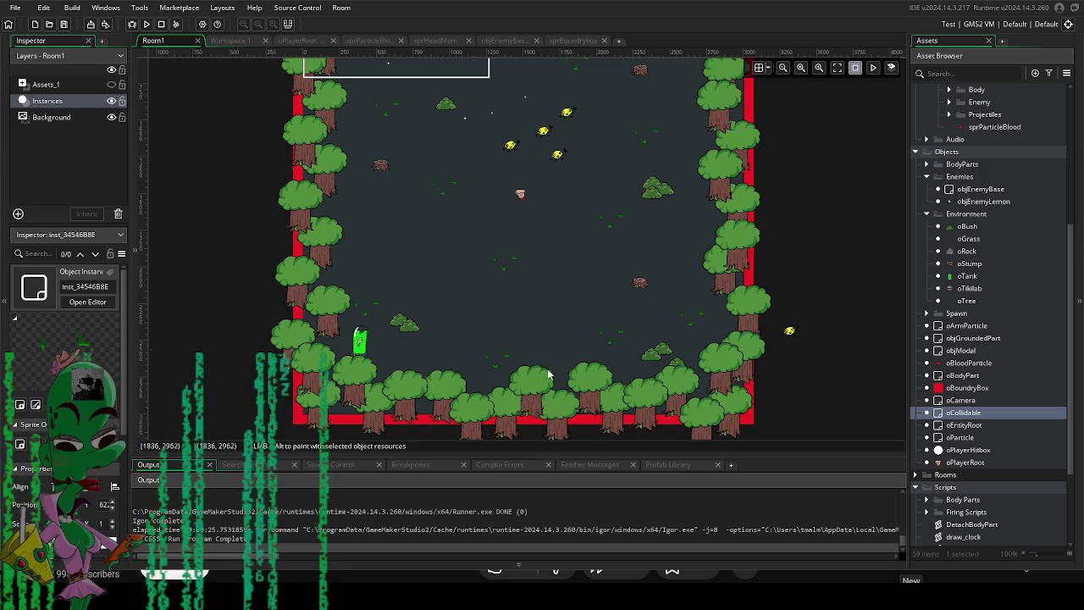
drag(533, 368, 514, 407)
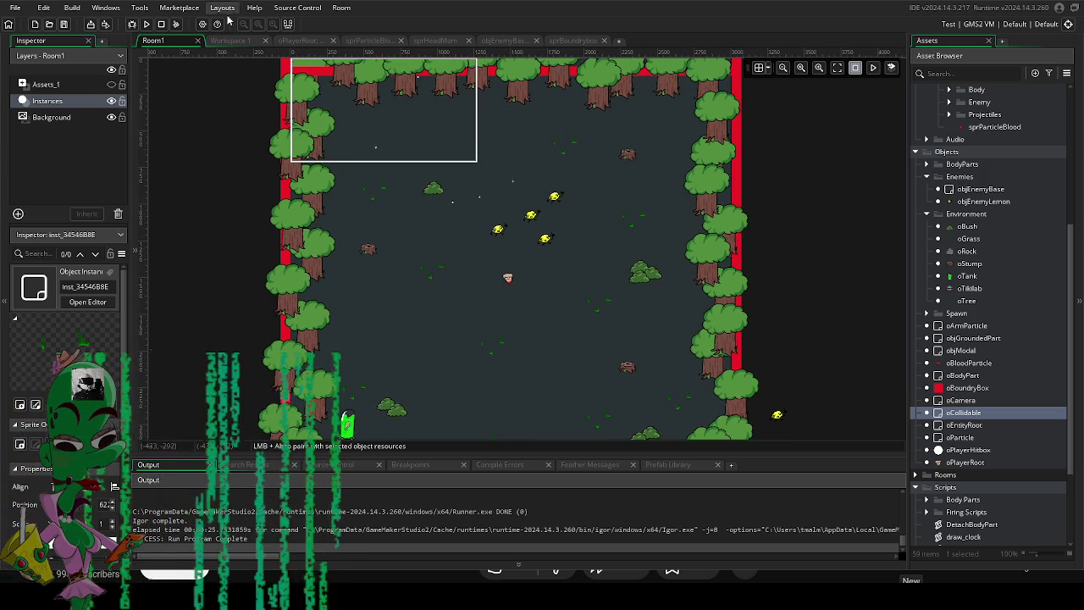
click(145, 25)
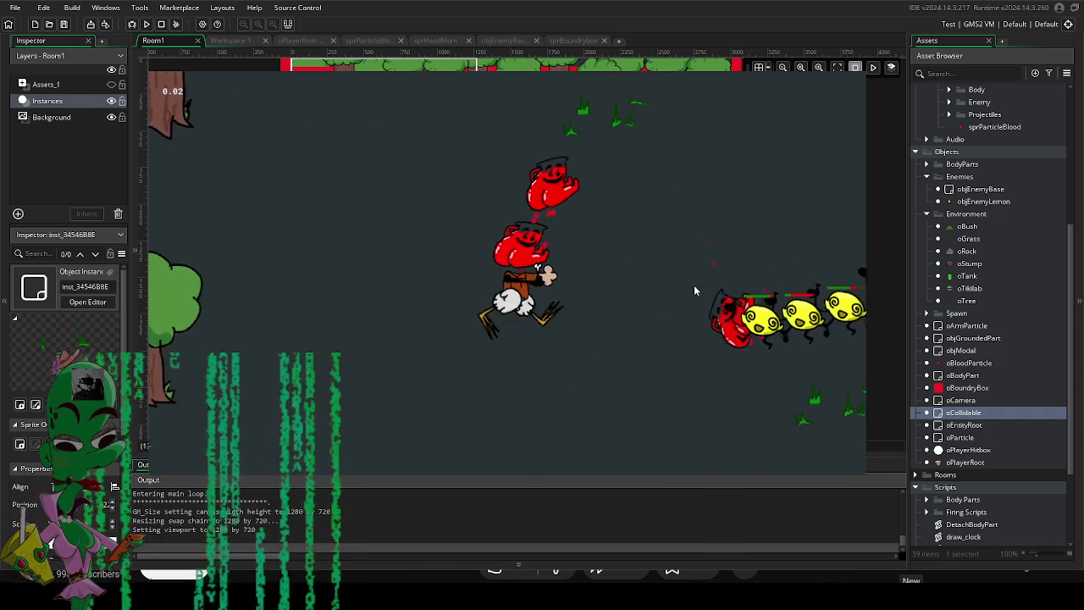
Close the running forest-room playtest to return to the Room1 editor.
key(Escape)
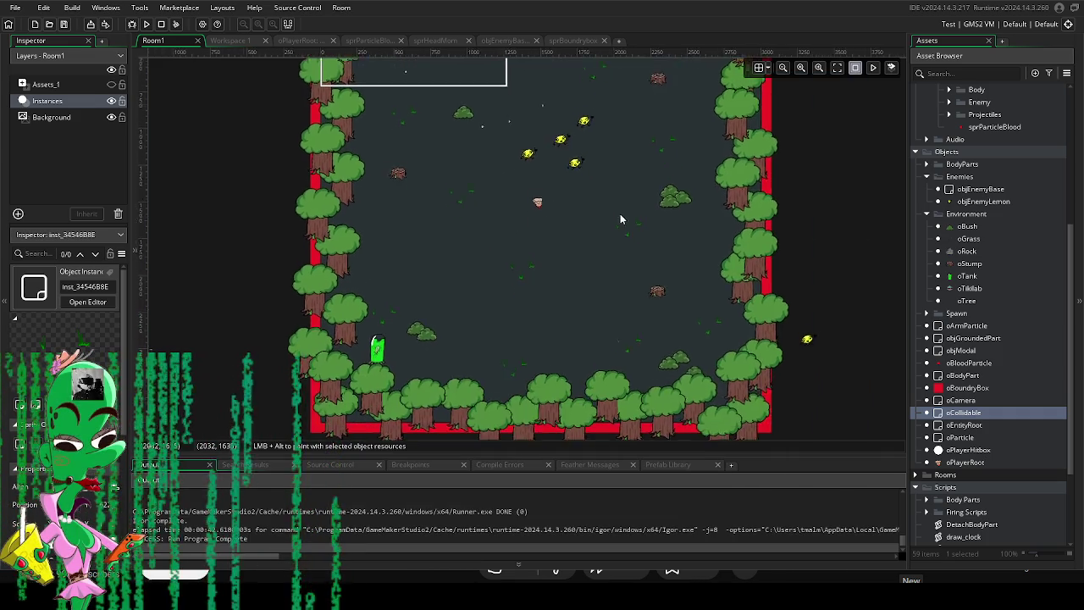
Drag the stray lemon enemy from outside the right edge into the lemon group.
scroll(650, 276, down, 2)
click(765, 303)
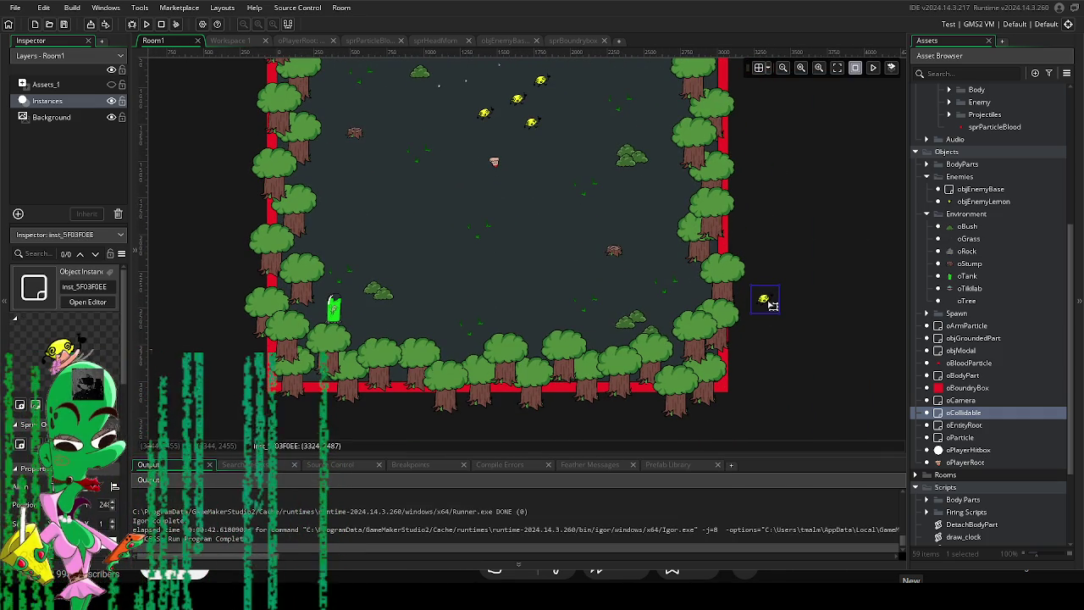
mouse_move(765, 303)
mouse_down()
mouse_move(581, 150)
mouse_move(570, 127)
mouse_up()
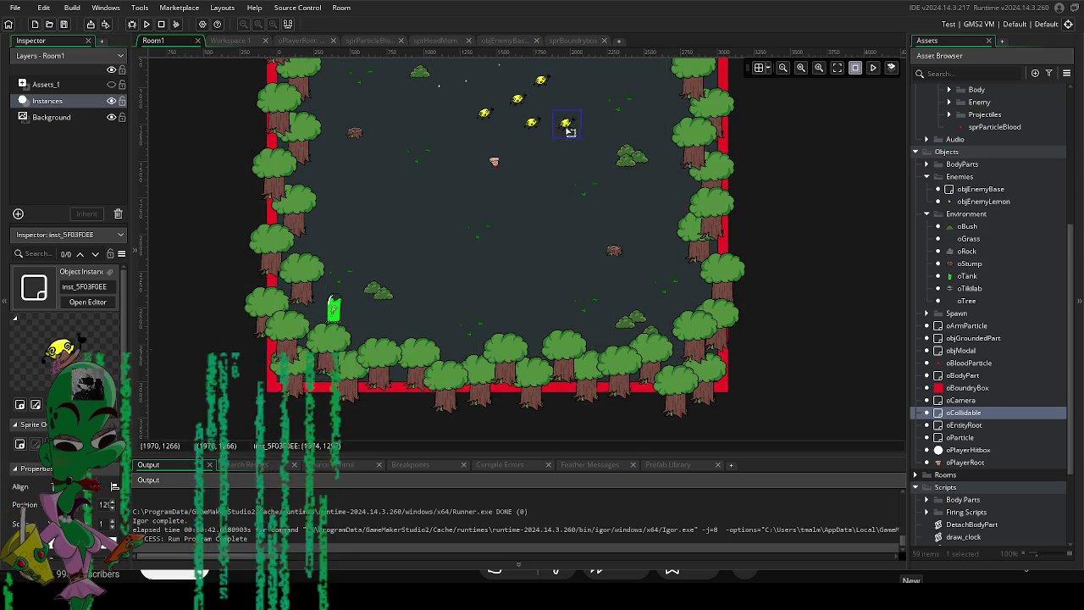
scroll(585, 303, up, 4)
scroll(584, 303, down, 2)
mouse_move(552, 210)
mouse_down()
mouse_move(508, 218)
mouse_move(555, 212)
mouse_move(539, 209)
mouse_up()
Pan around Room1 to check the enemy layout, then open the objEnemyLemon object.
scroll(542, 254, left, 1)
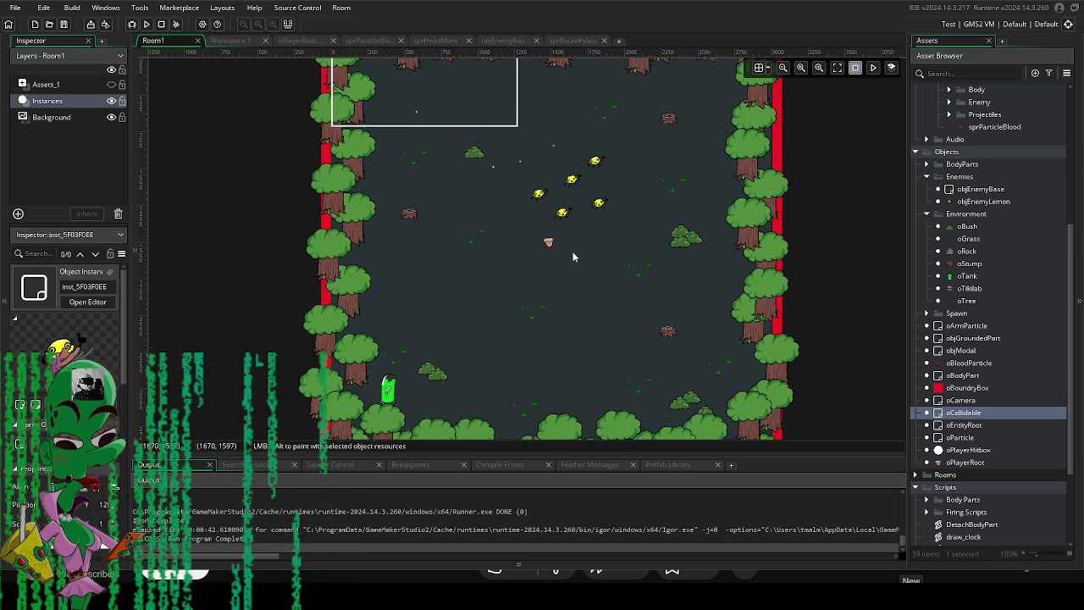
scroll(578, 202, down, 3)
scroll(578, 202, right, 2)
scroll(509, 297, right, 3)
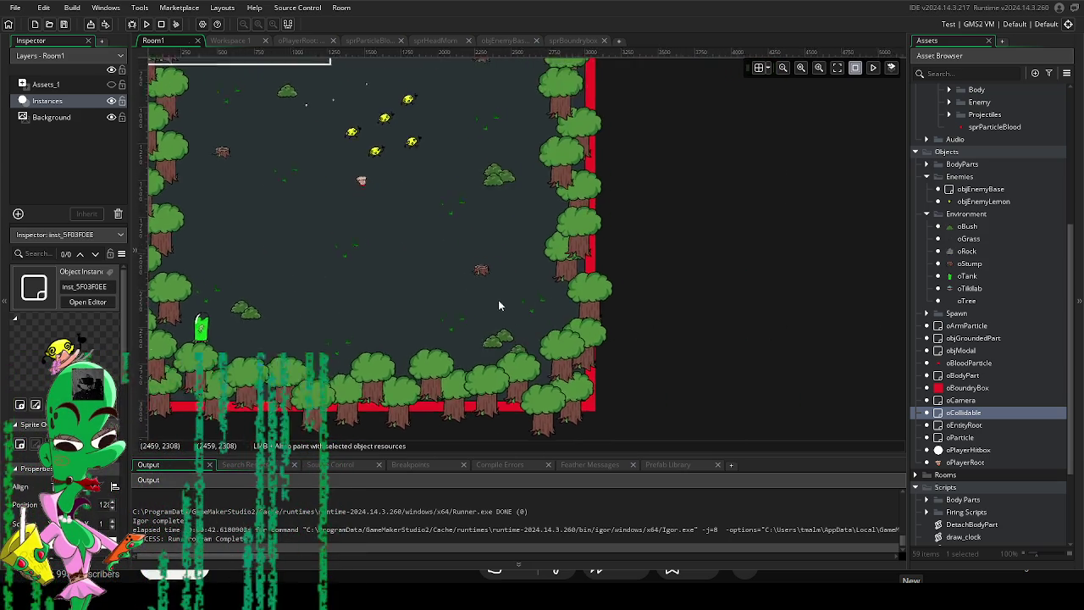
scroll(545, 304, up, 1)
scroll(545, 305, left, 4)
scroll(699, 381, up, 2)
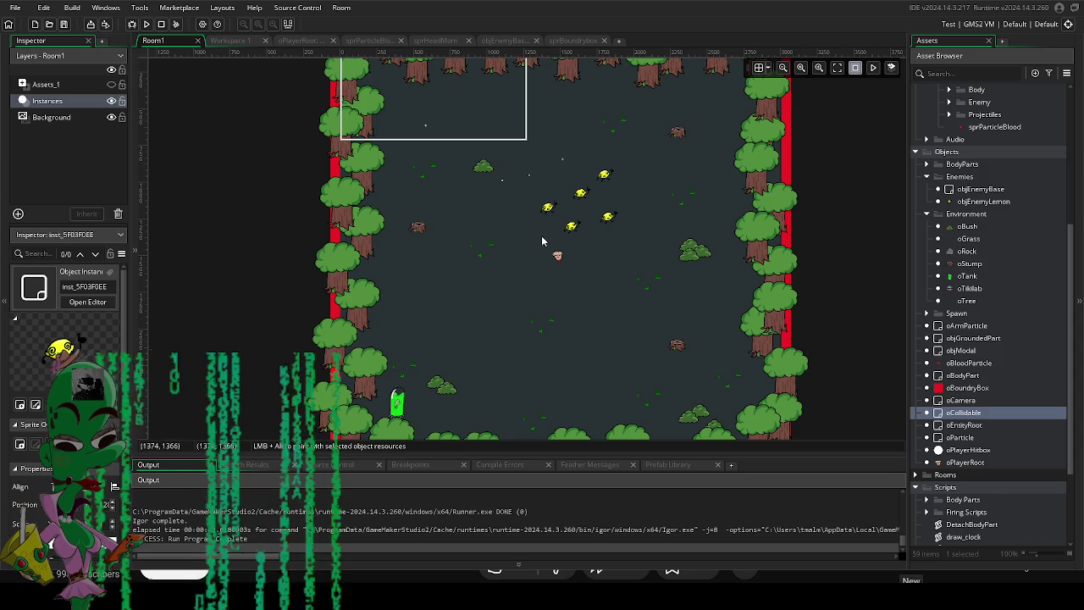
scroll(565, 286, up, 1)
scroll(565, 286, left, 1)
scroll(564, 286, right, 1)
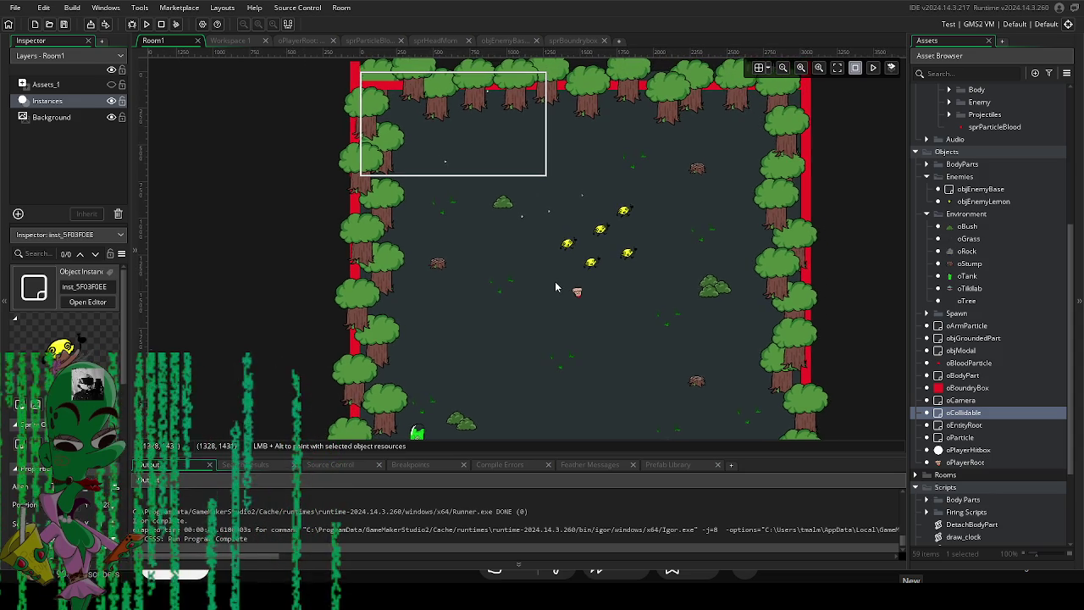
scroll(592, 280, up, 3)
scroll(608, 288, down, 3)
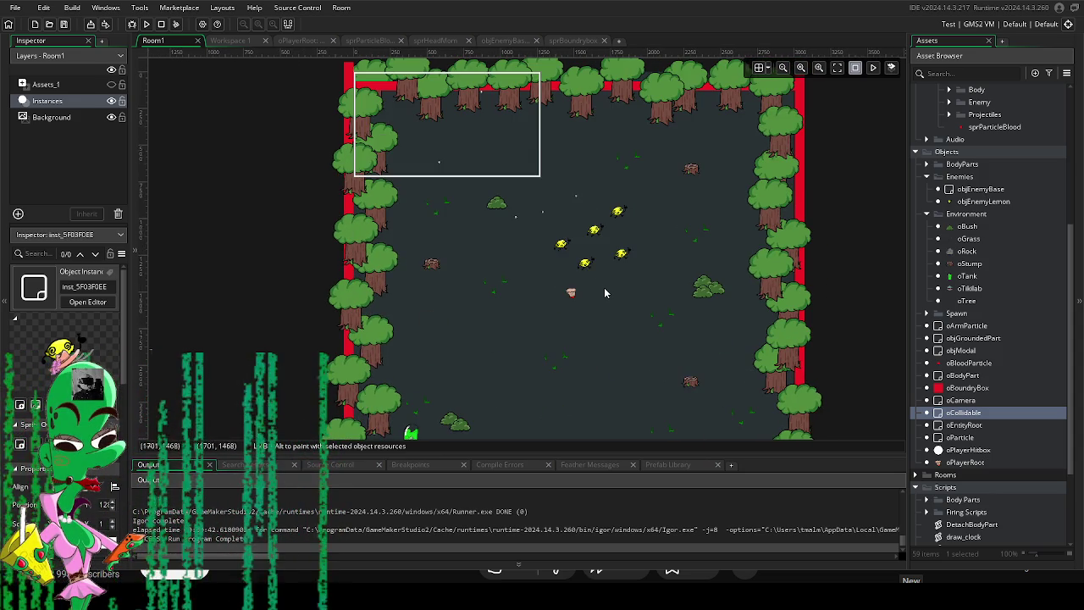
scroll(606, 289, right, 1)
scroll(611, 232, down, 2)
mouse_move(612, 232)
mouse_down()
mouse_move(590, 286)
mouse_move(601, 313)
mouse_up()
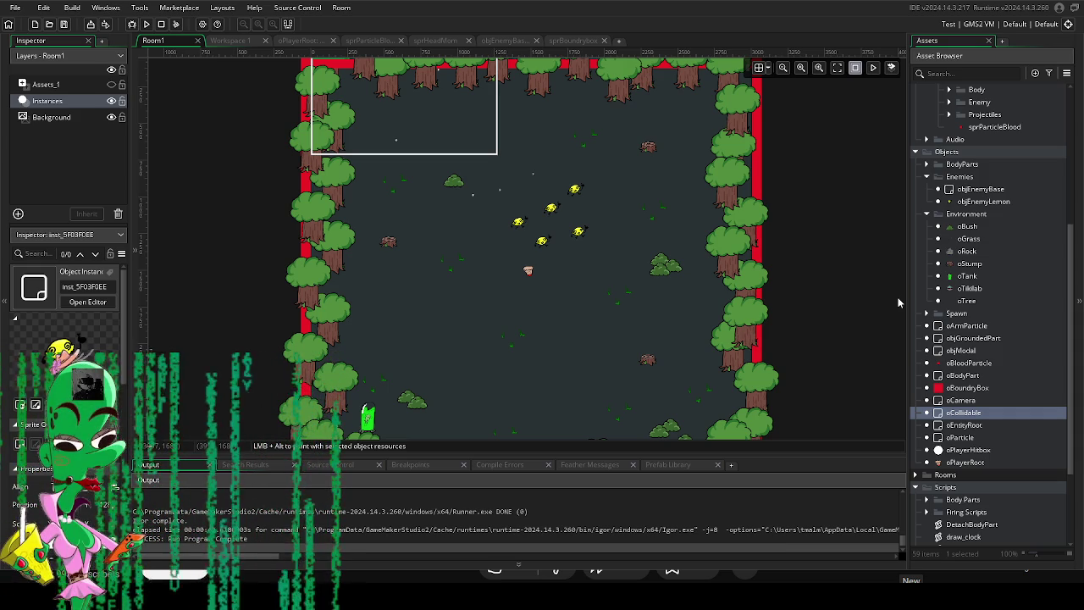
scroll(607, 232, down, 1)
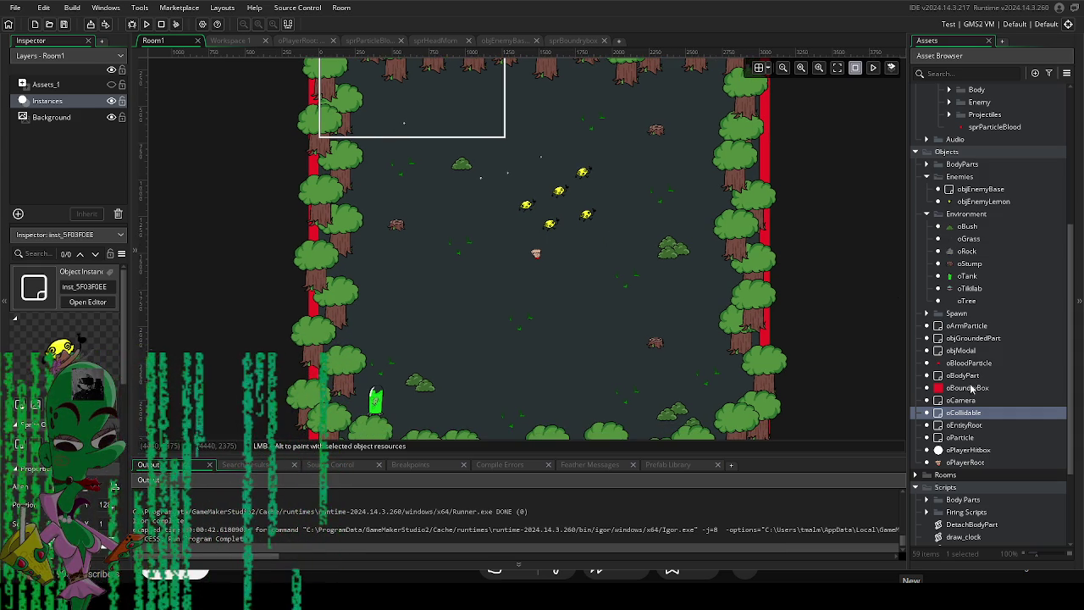
scroll(971, 401, down, 2)
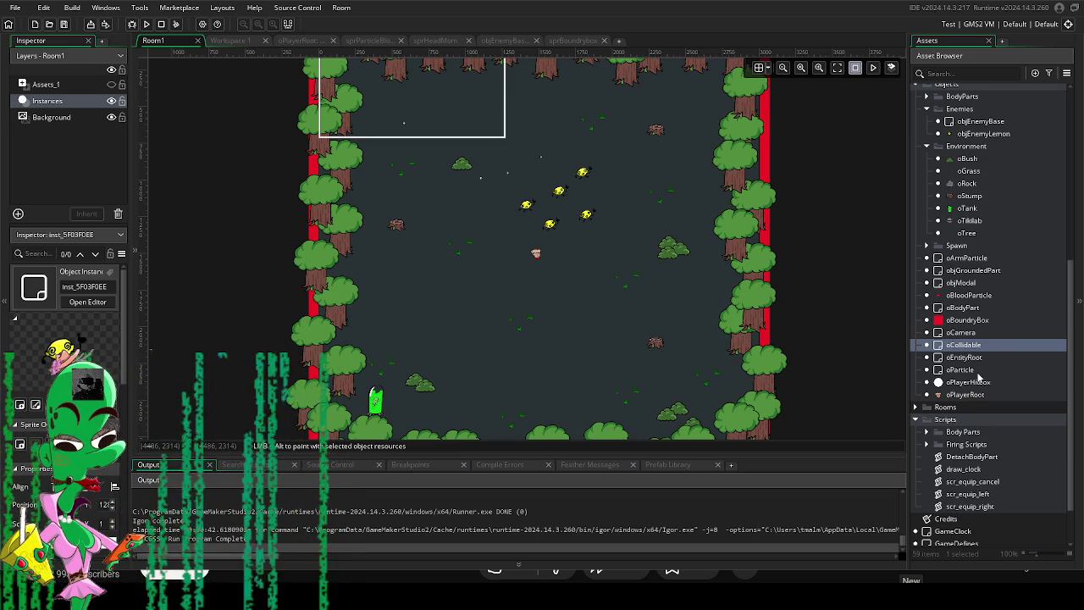
scroll(972, 370, up, 1)
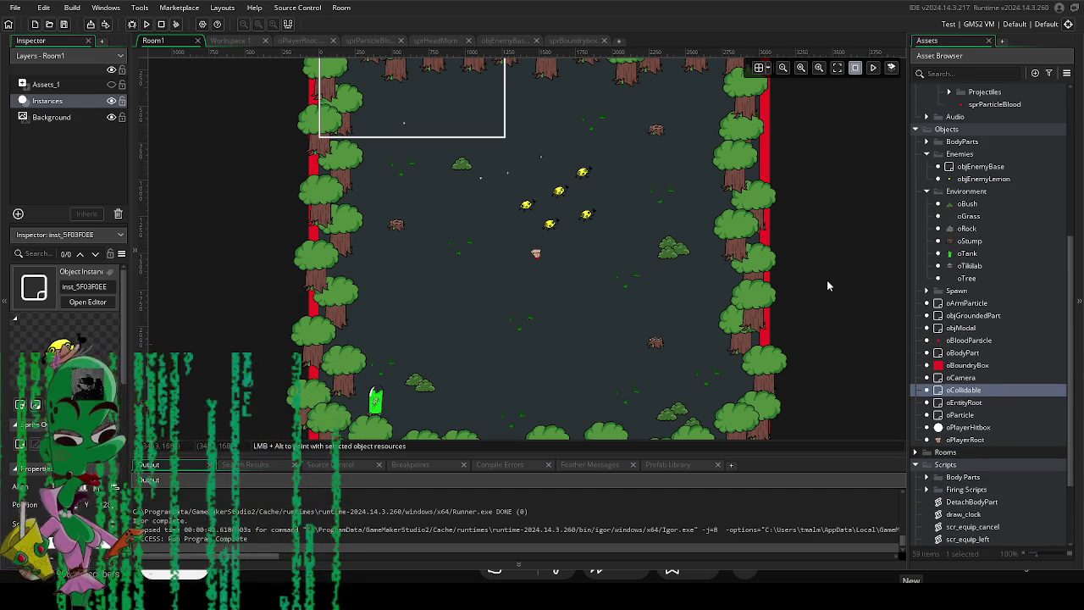
double_click(999, 180)
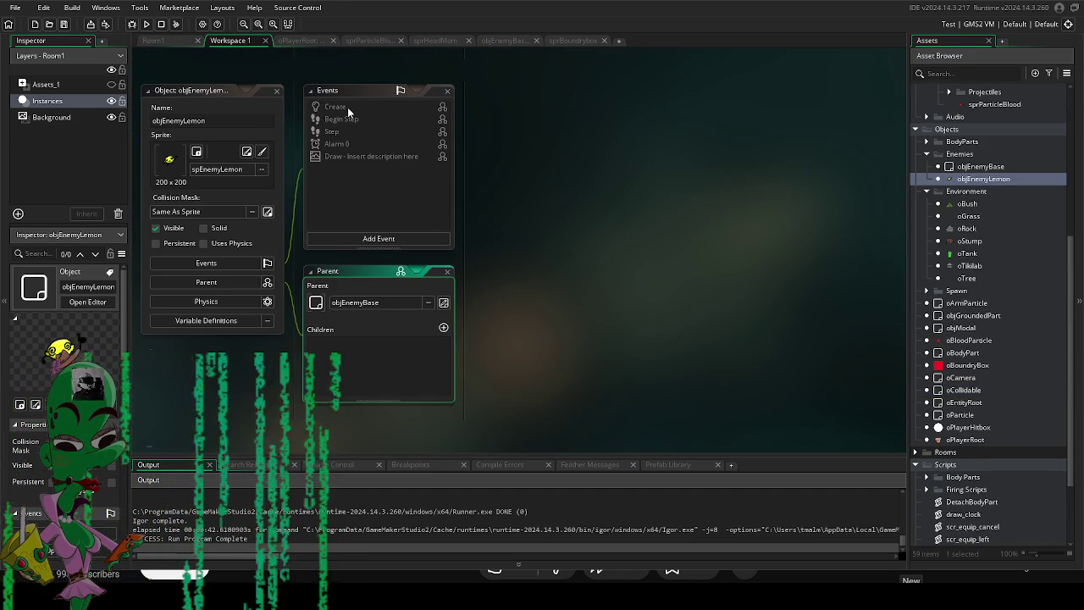
Open objEnemyBase's Step event code and look over the knockback and projectile-hit block.
double_click(991, 168)
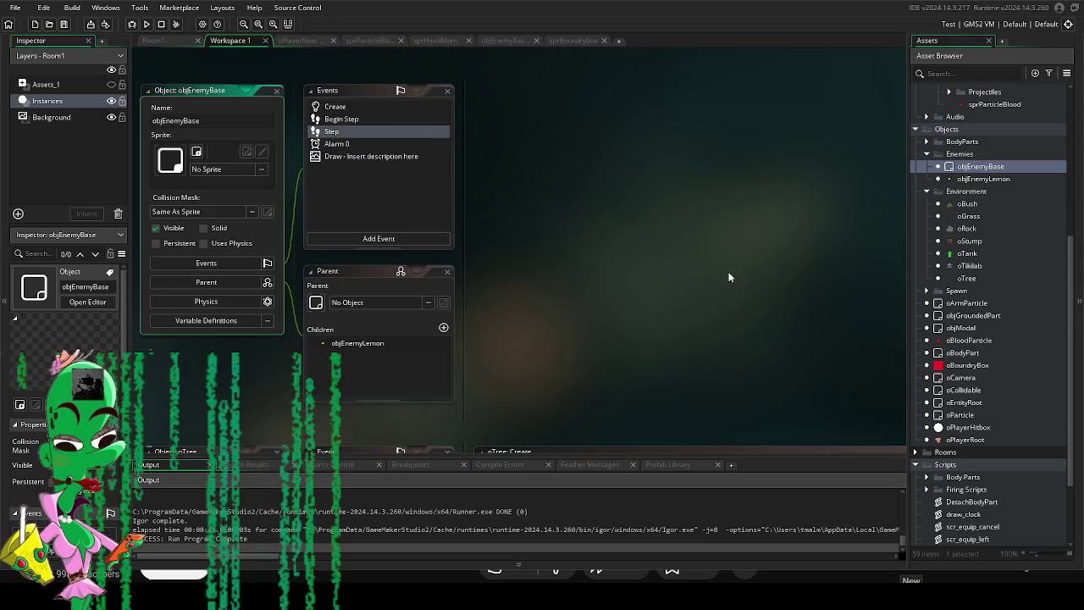
double_click(331, 133)
scroll(542, 347, down, 5)
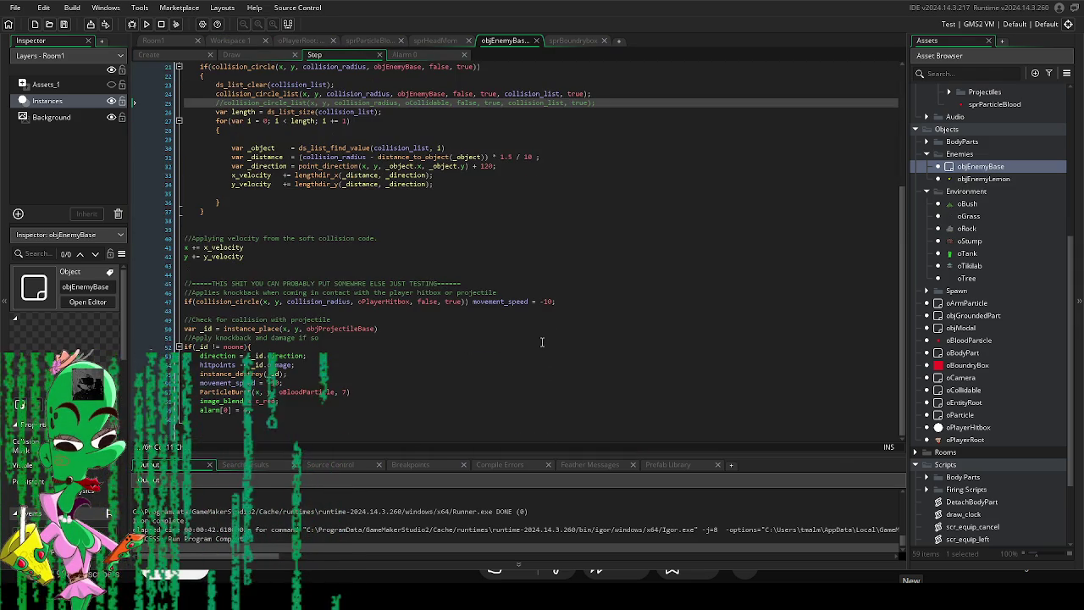
mouse_move(222, 425)
mouse_down()
mouse_move(149, 359)
mouse_move(153, 344)
mouse_up()
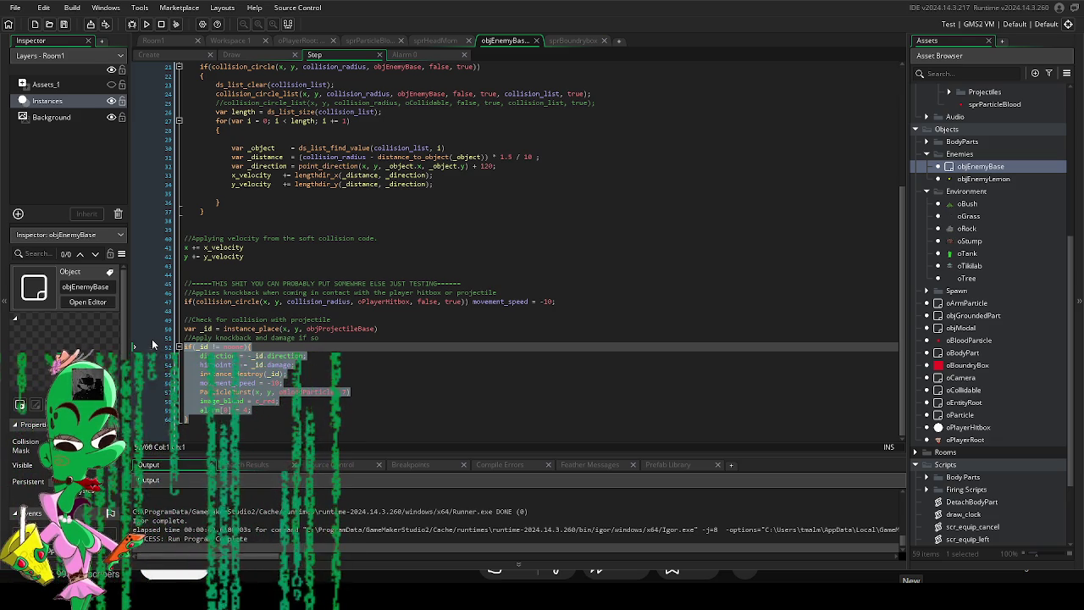
click(261, 418)
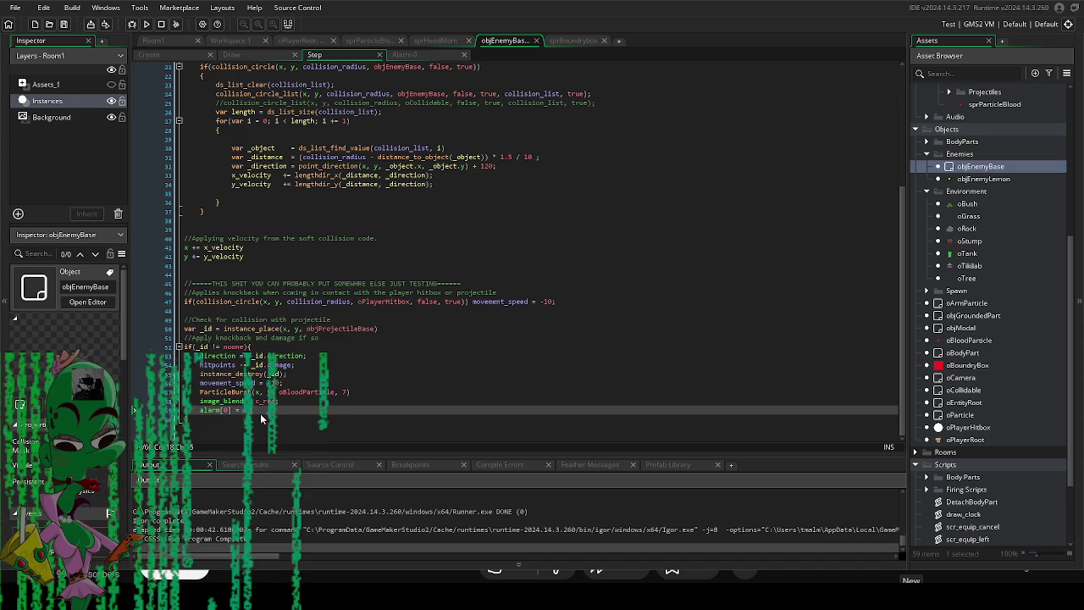
drag(213, 424, 158, 366)
click(309, 418)
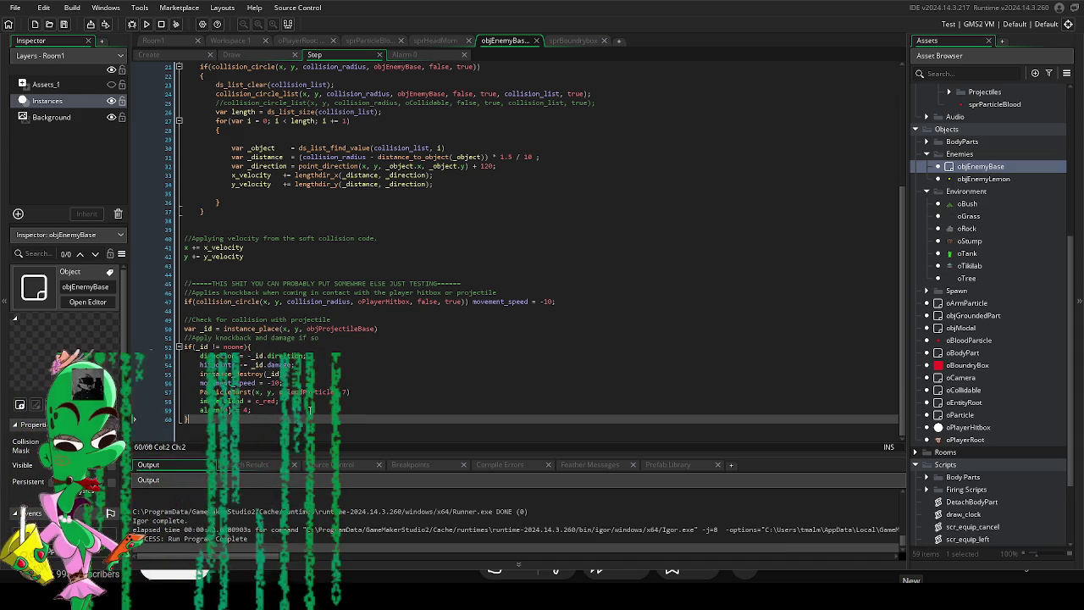
Insert a new line below the '//Apply knockback' comment and start an empty if() check.
click(353, 332)
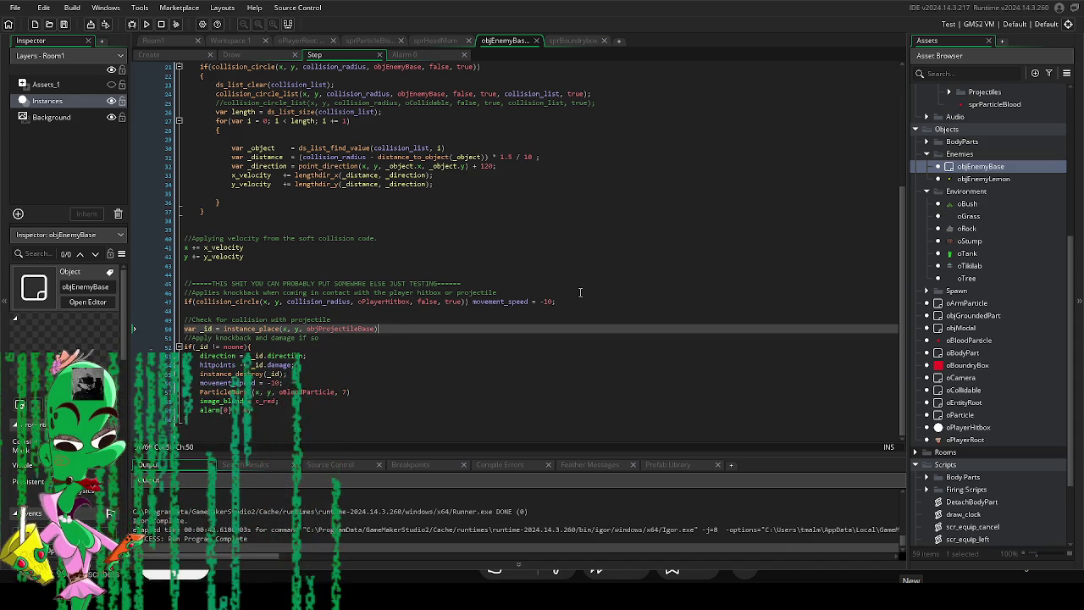
key(Return)
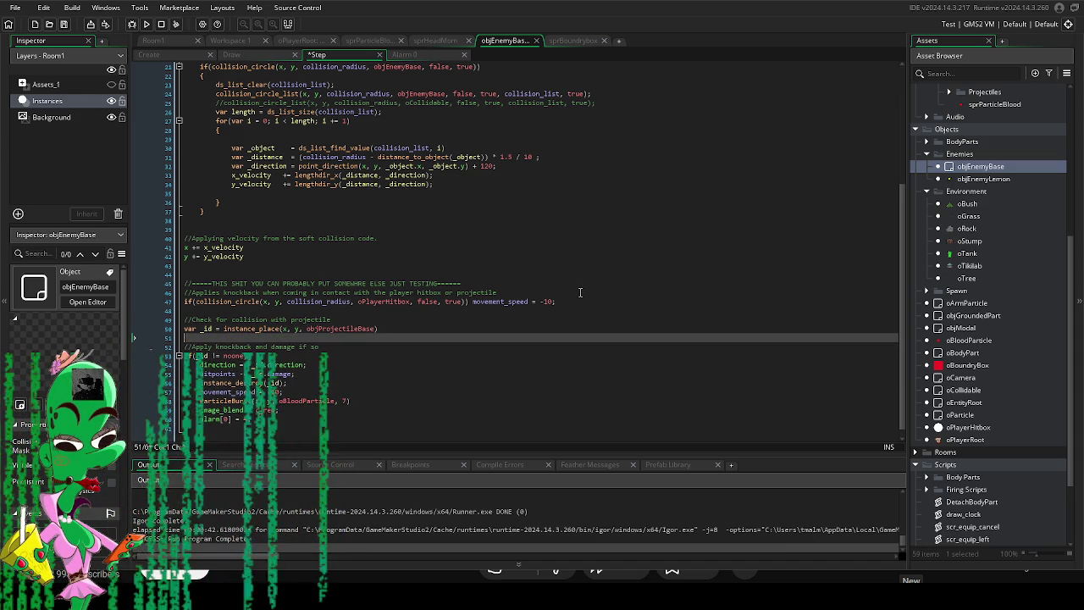
key(ctrl+z)
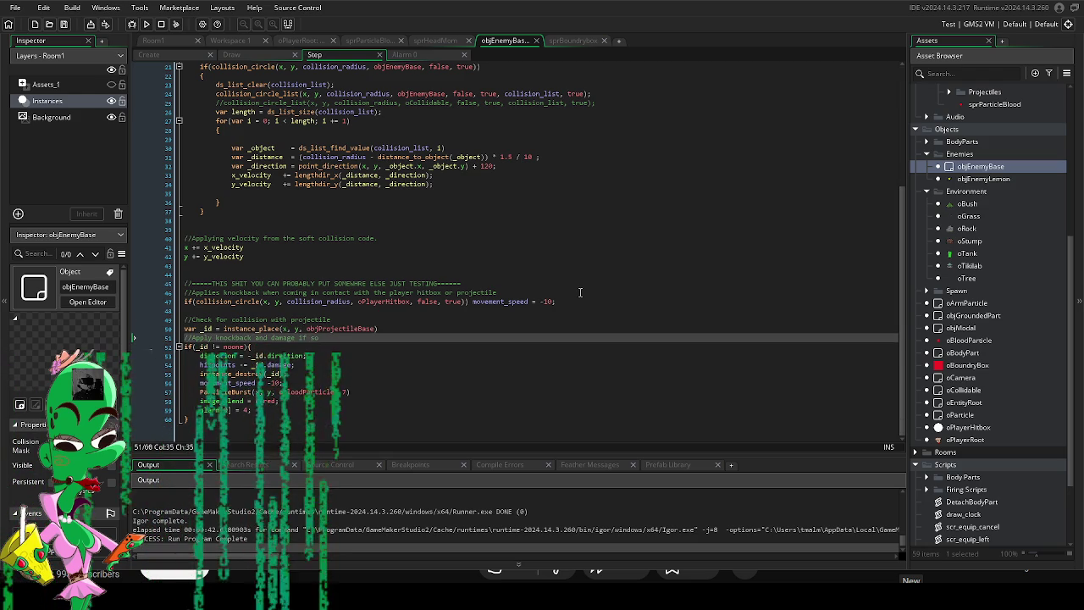
key(Return)
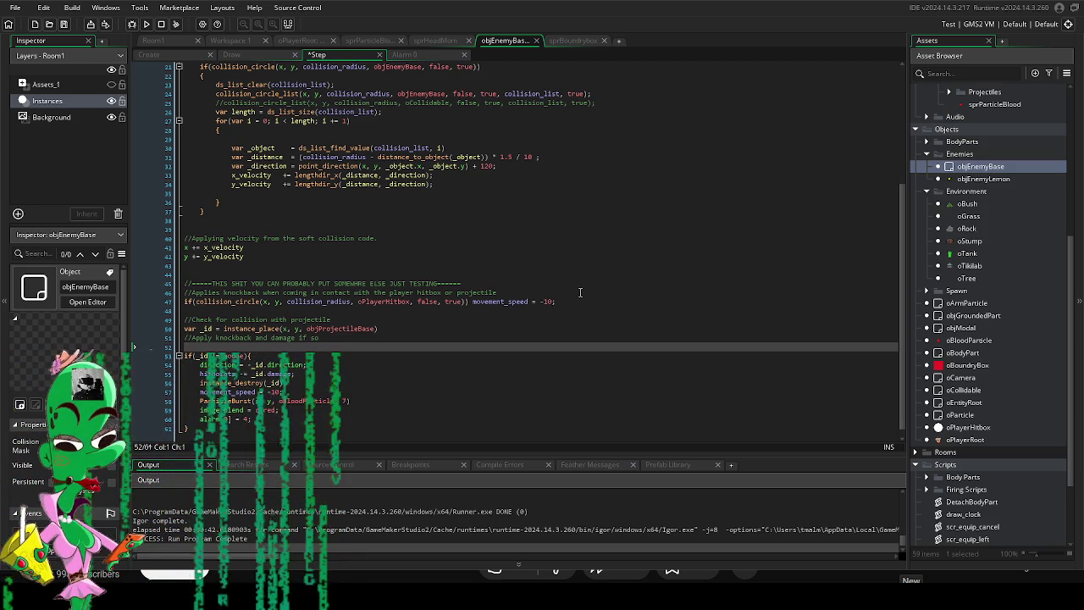
text(if())
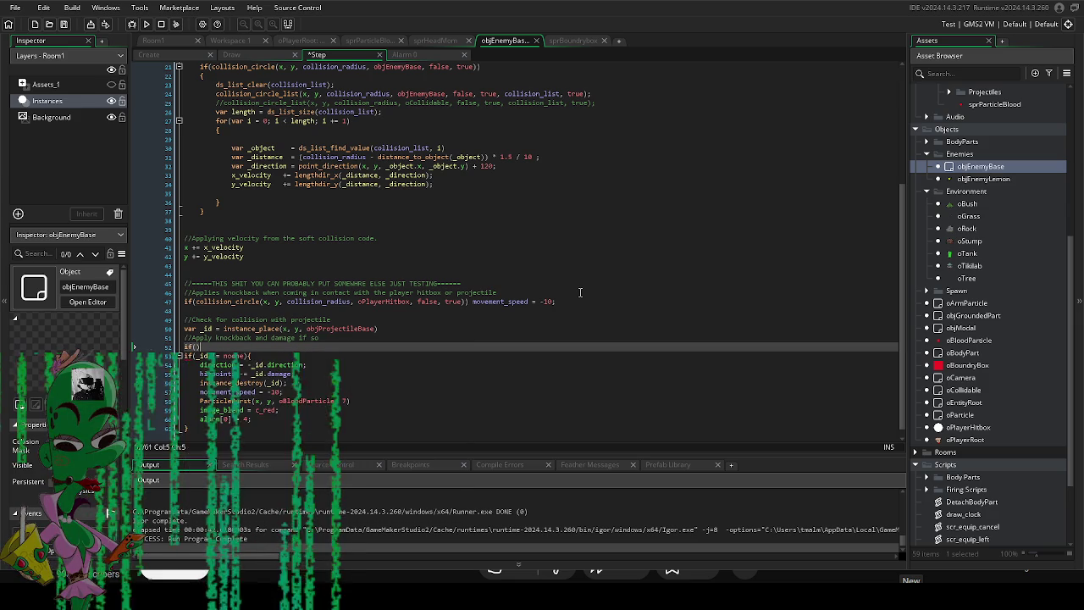
Add 'is_hit = false;' at the end of objEnemyBase's Create code.
click(153, 54)
click(293, 217)
key(Return)
key(Return)
key(Return)
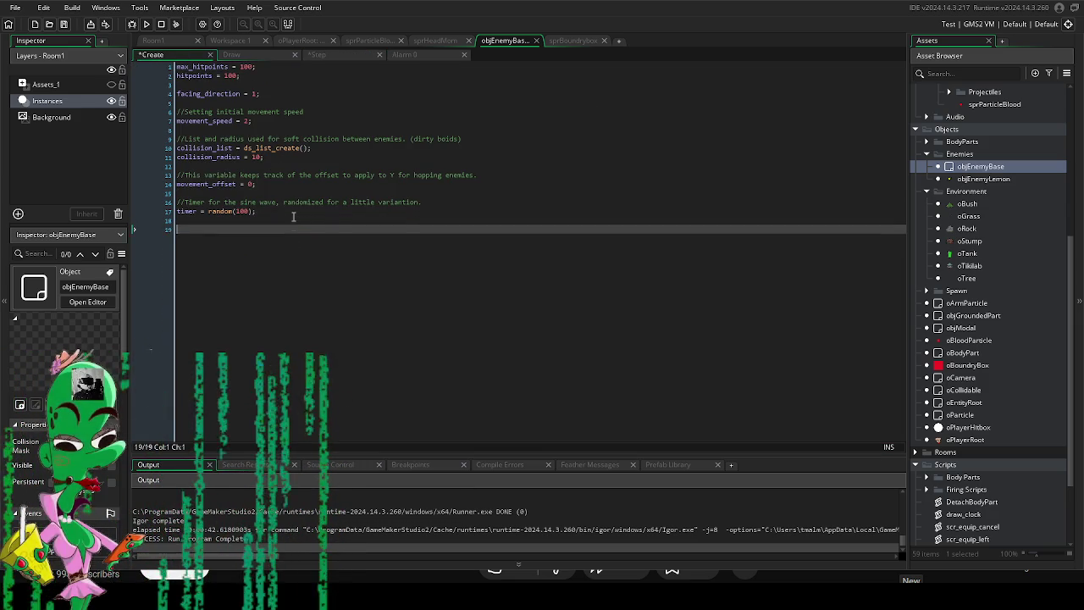
text(isH)
key(BackSpace)
text(_hit())
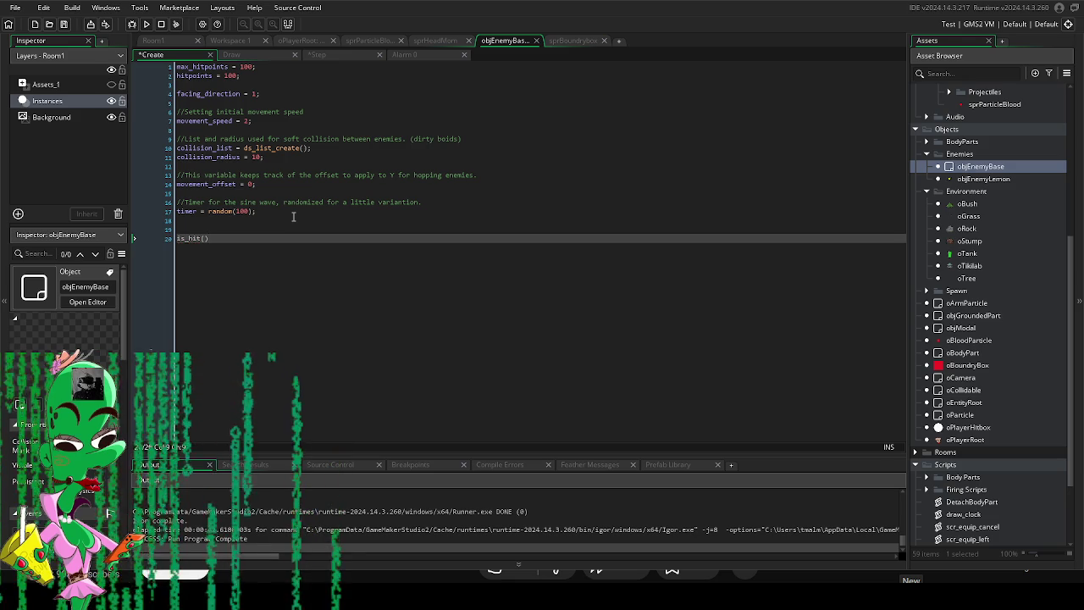
key(BackSpace)
key(BackSpace)
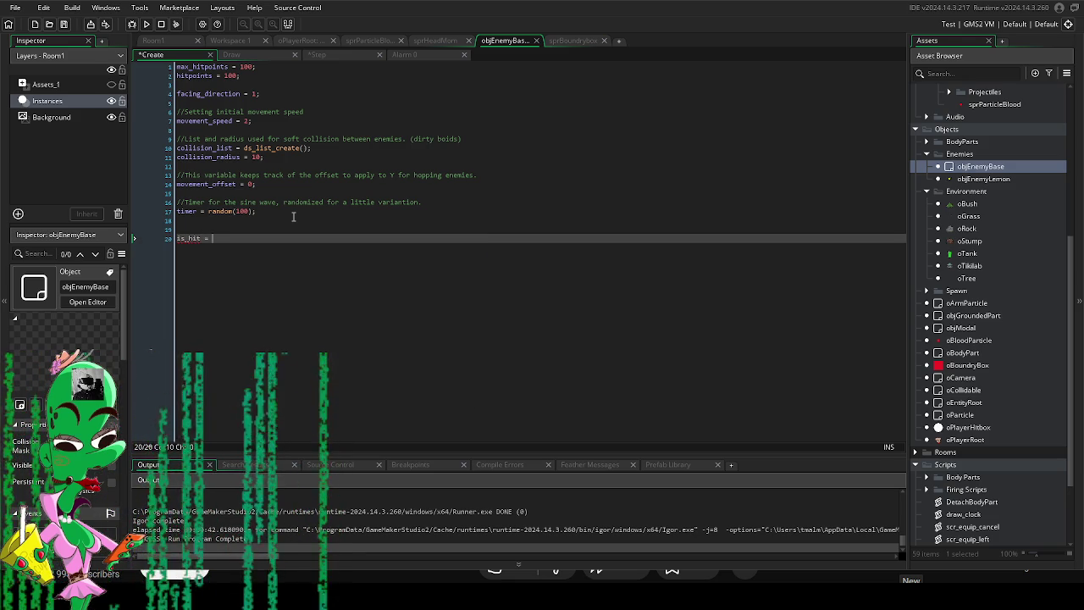
text(= false;)
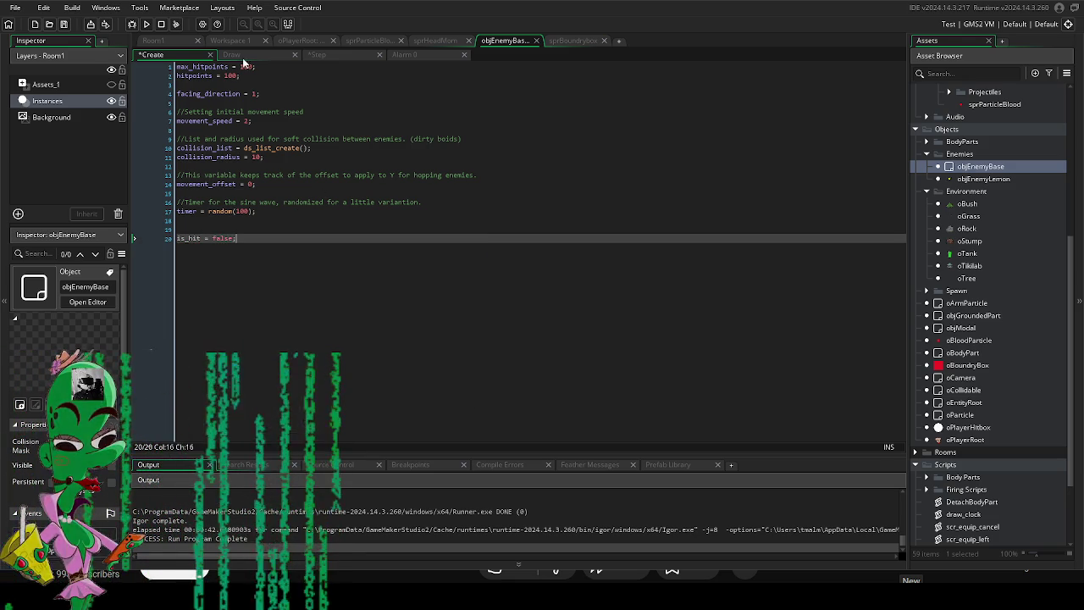
In the Step code, make the empty check an if(is_hit) block with blank lines inside.
click(247, 64)
click(434, 62)
click(335, 59)
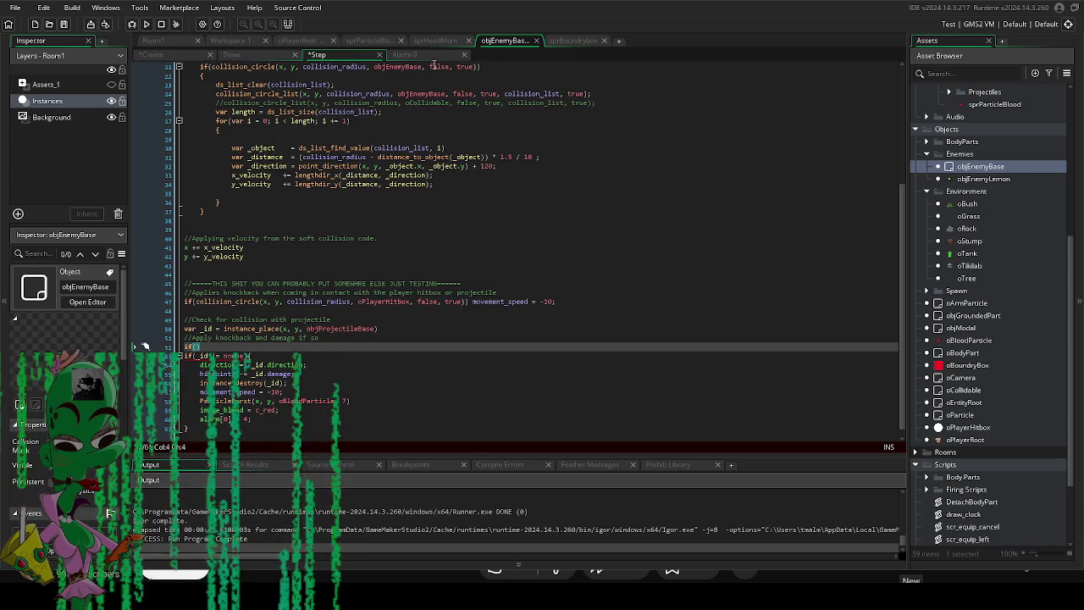
click(186, 428)
key(Up)
key(Up)
key(Up)
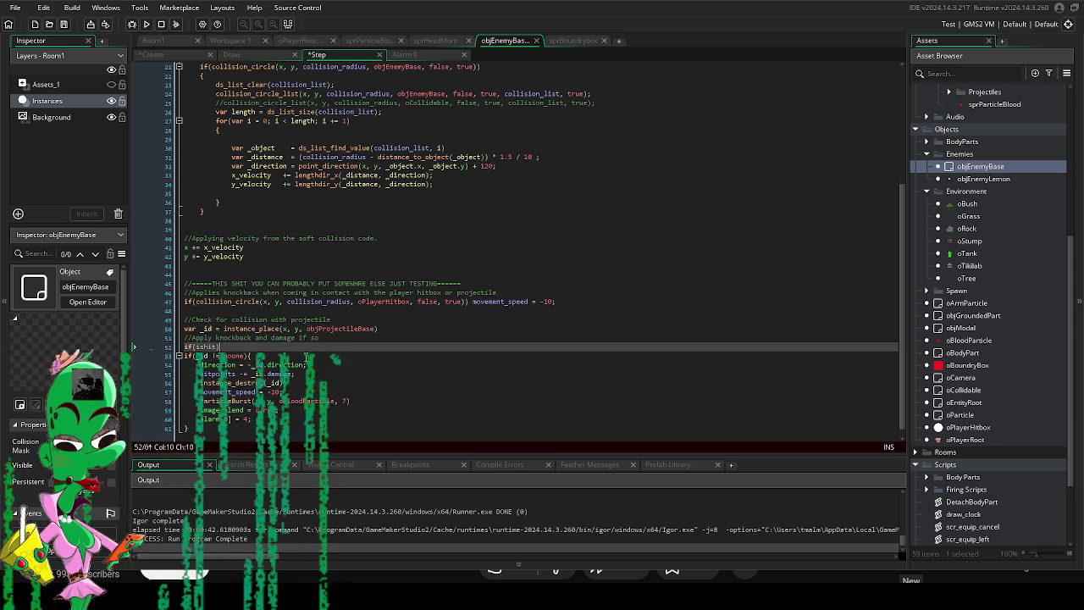
key(Left)
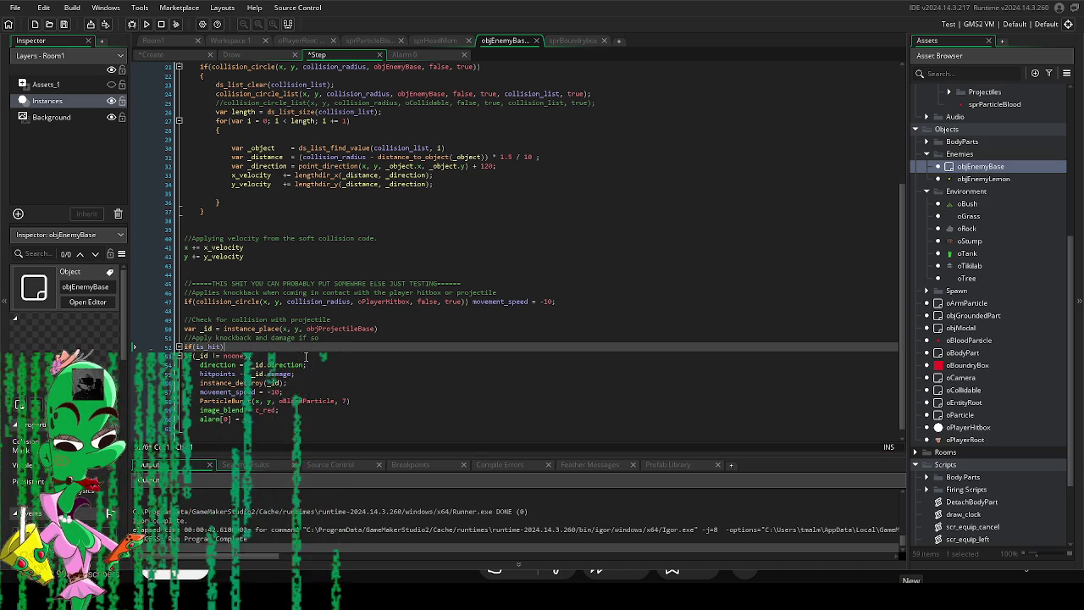
key(Return)
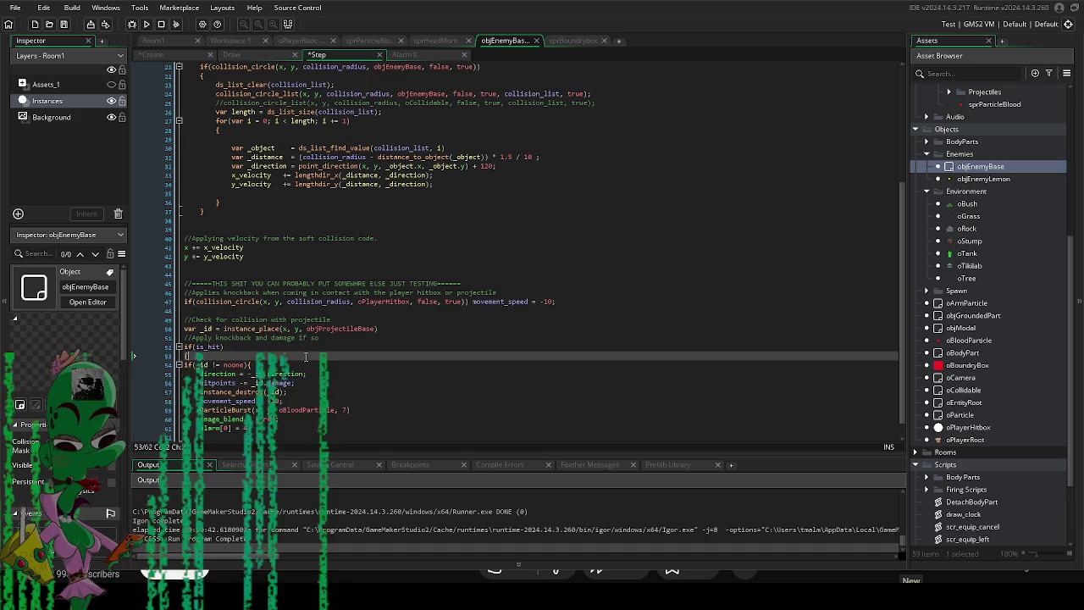
key(Return)
key(Return)
key(Return)
scroll(403, 367, down, 2)
key(Return)
key(Return)
key(Return)
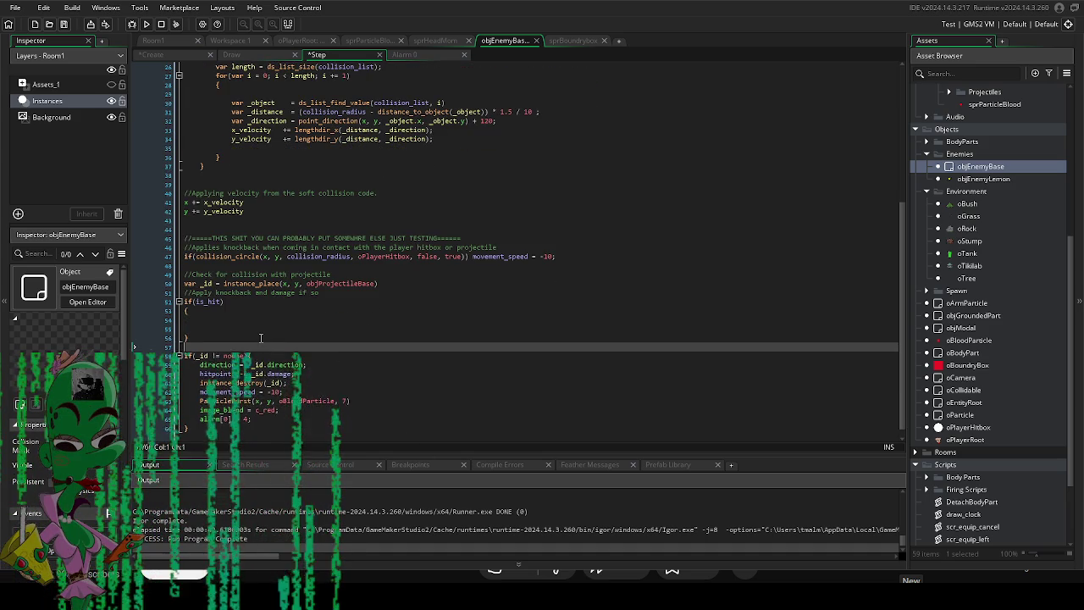
Copy the ParticleBurst line and the hitpoints damage line into the is_hit block.
scroll(261, 331, down, 1)
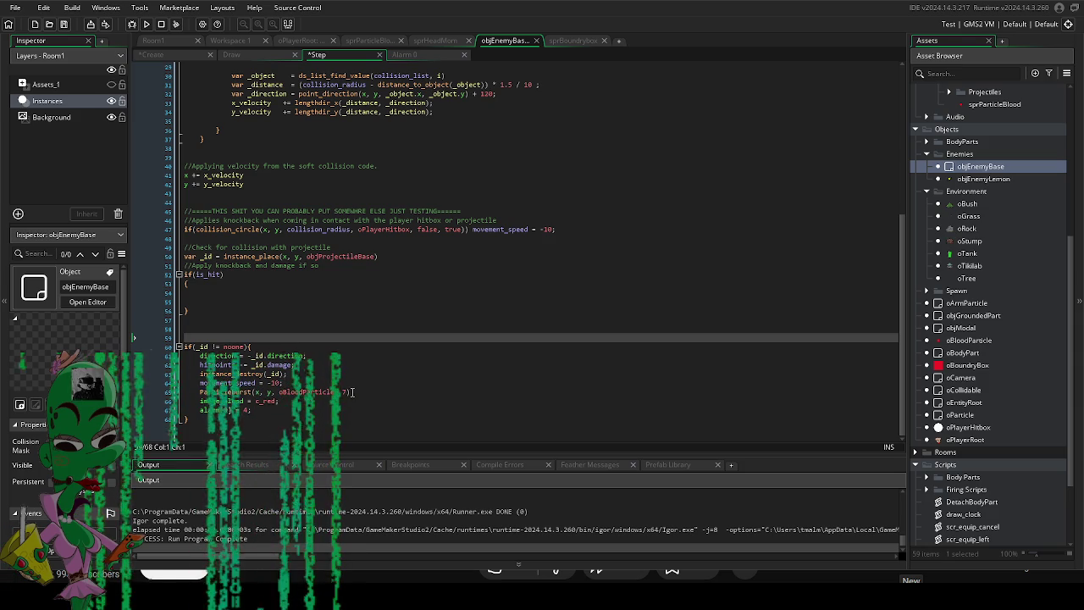
drag(351, 393, 186, 392)
key(ctrl+c)
click(219, 292)
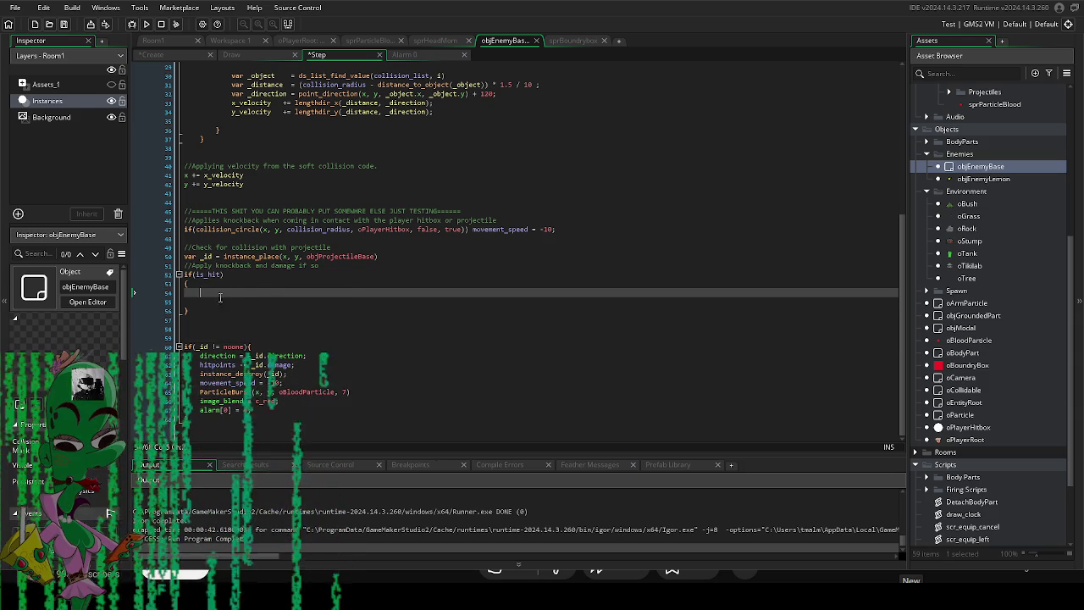
key(ctrl+v)
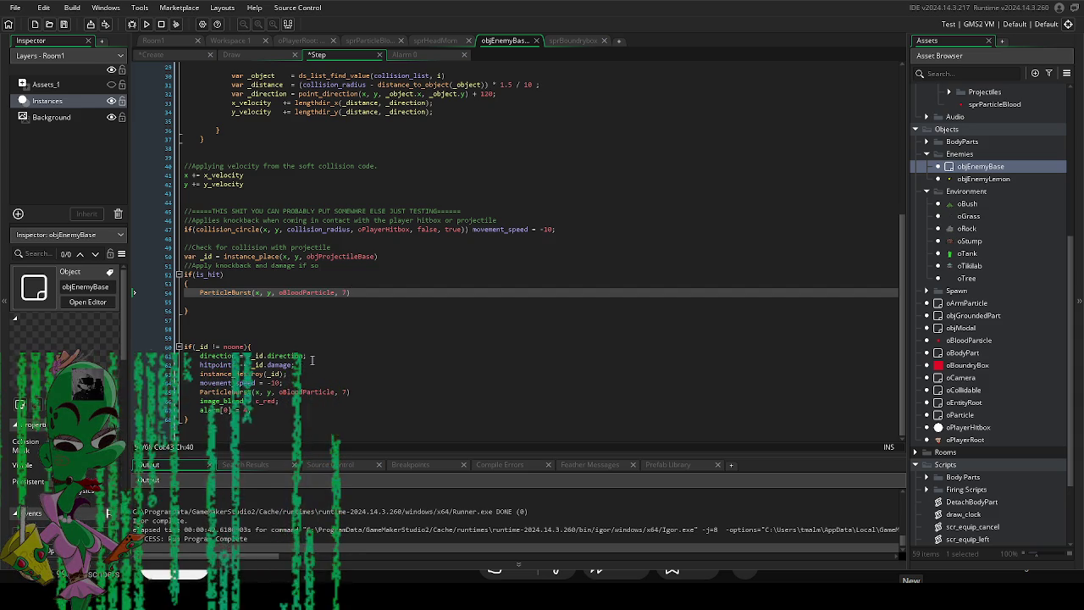
drag(309, 365, 200, 365)
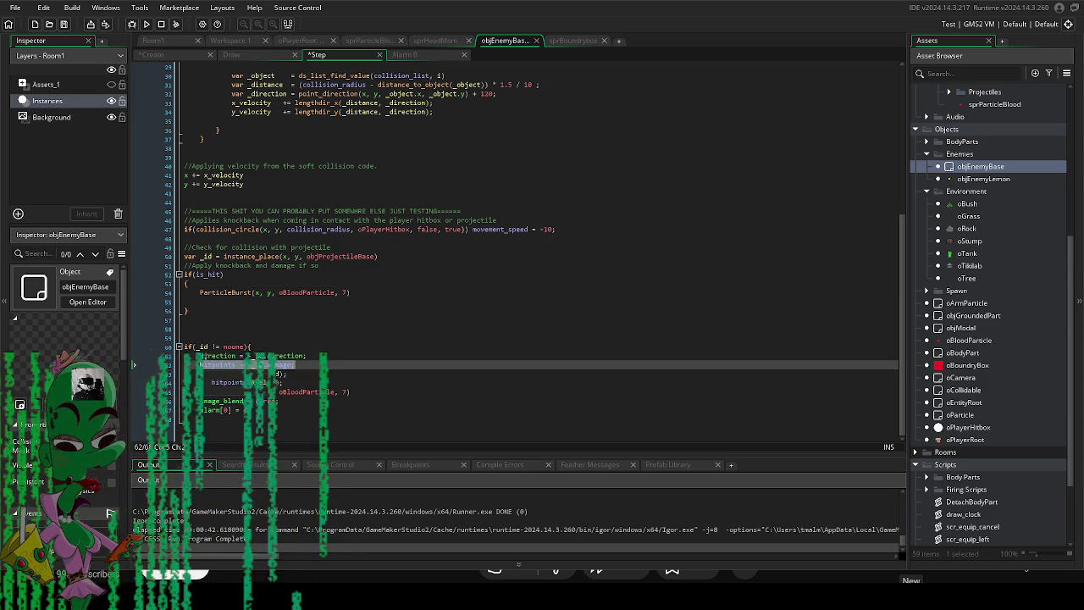
key(ctrl+c)
click(219, 302)
key(ctrl+v)
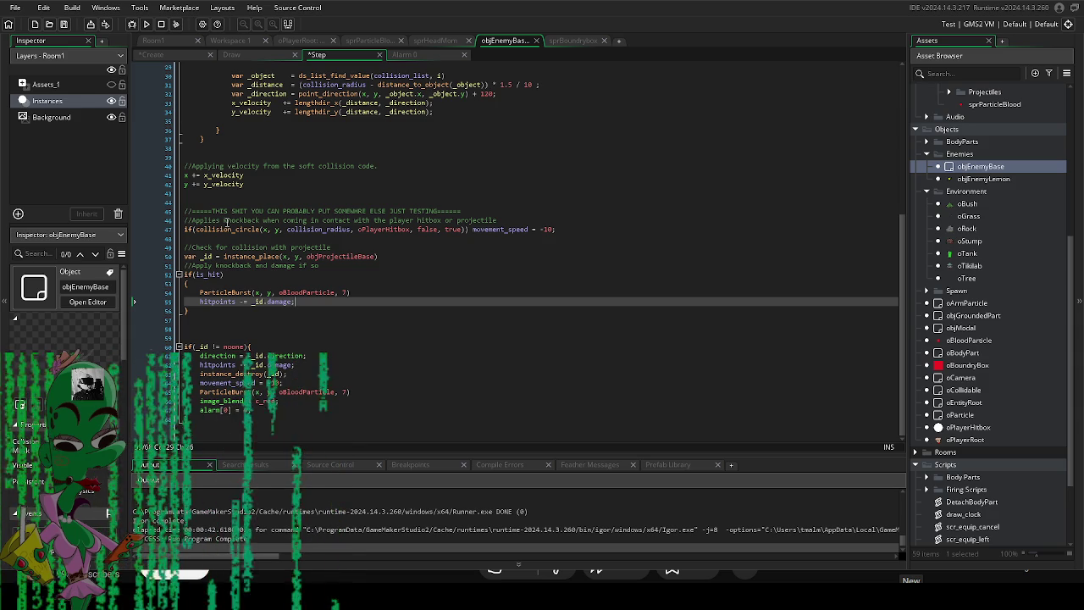
Delete the pasted hitpoints line, leaving only ParticleBurst inside the is_hit block.
click(170, 54)
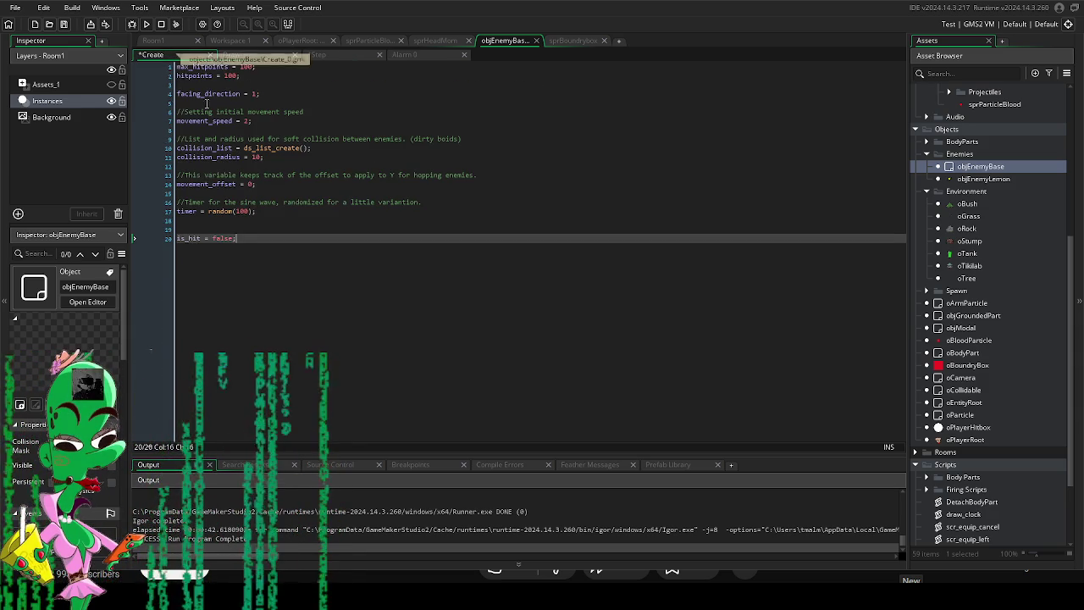
click(258, 54)
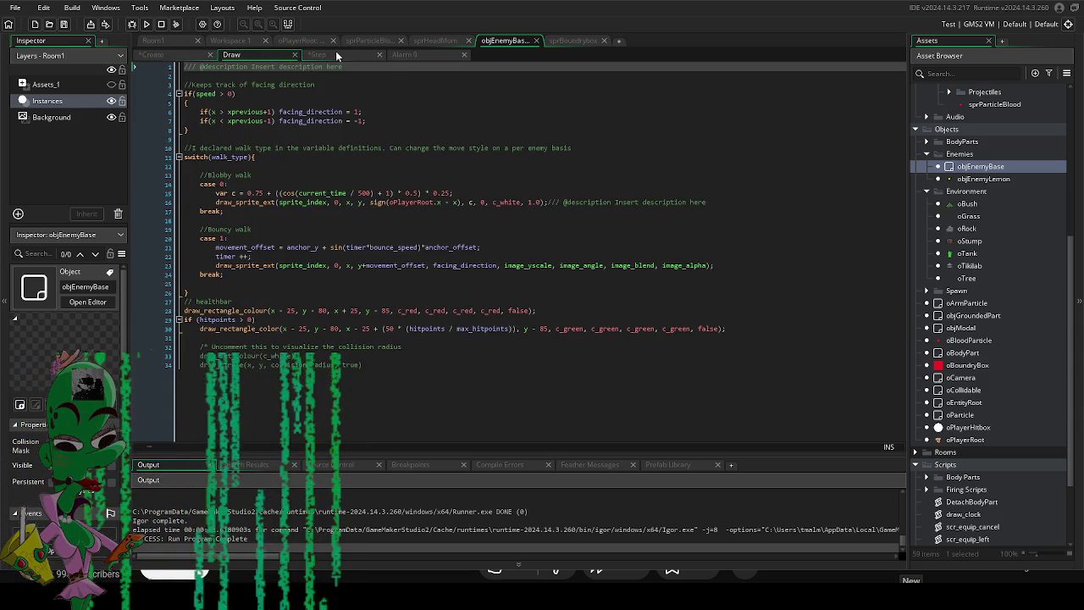
click(335, 53)
drag(296, 302, 172, 306)
key(BackSpace)
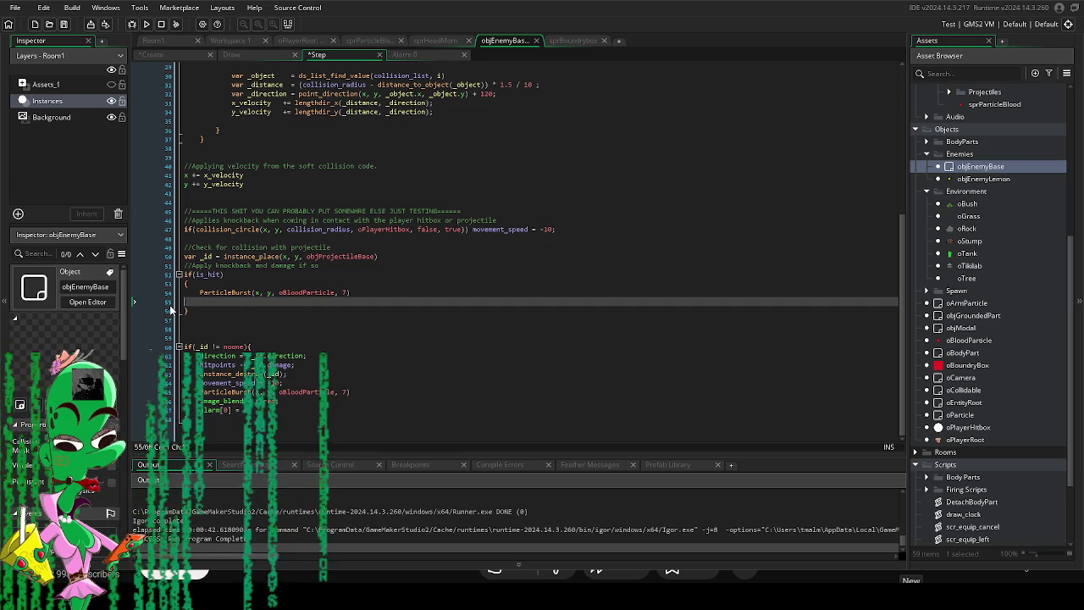
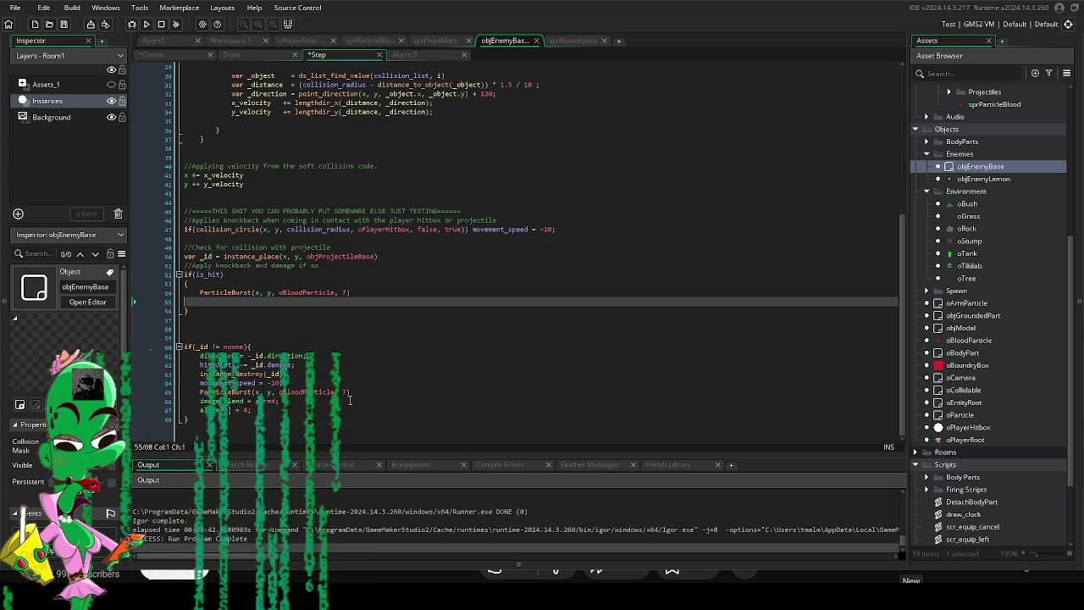
Move movement_speed = -10, image_blend = c_red and alarm[0] = 4 into the if(is_hit) block.
key(Tab)
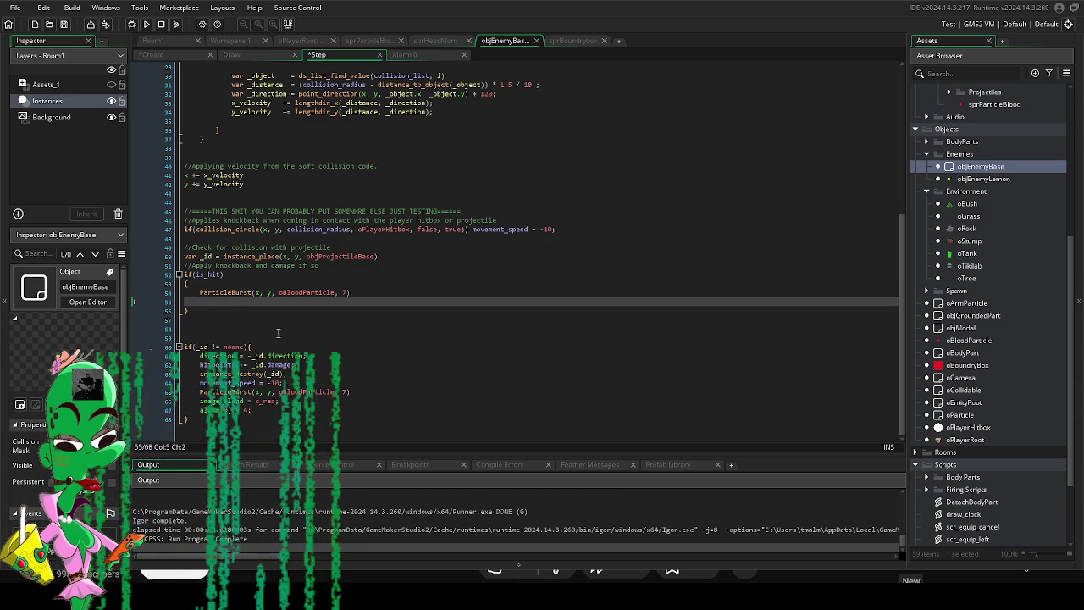
click(318, 355)
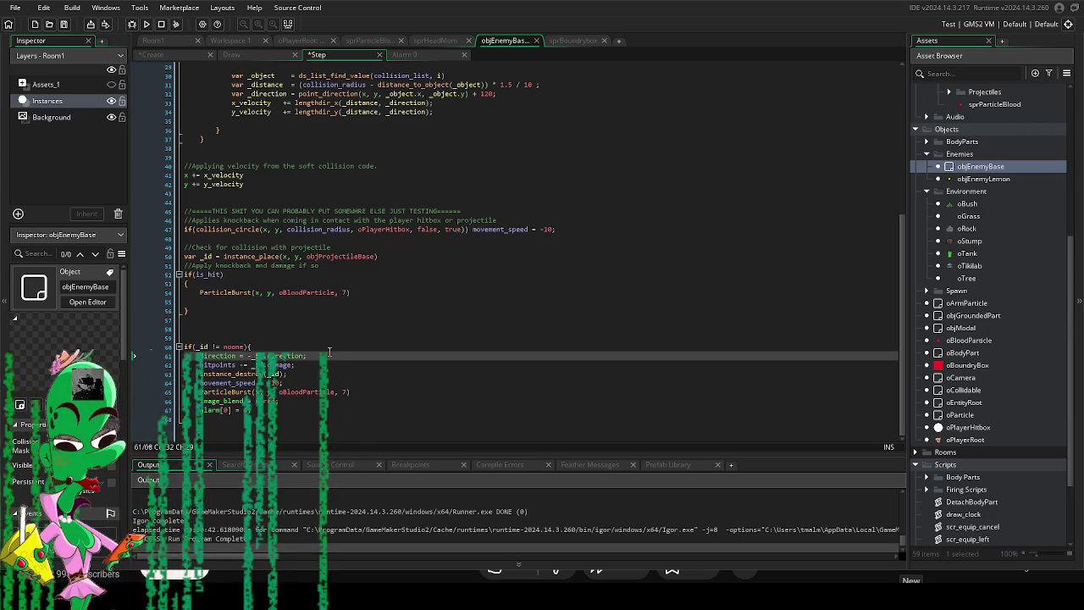
click(332, 382)
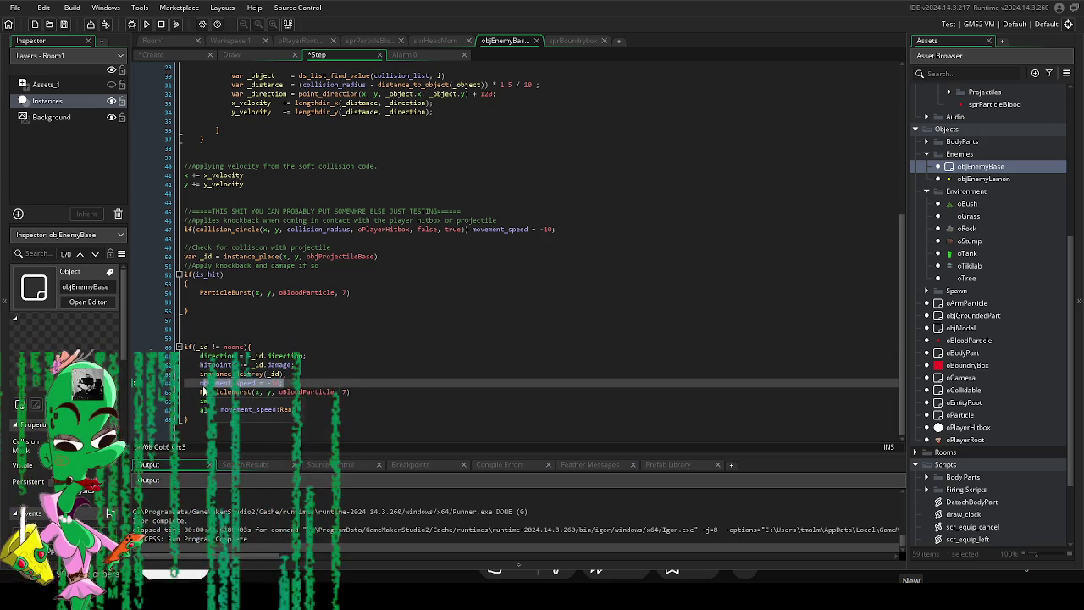
click(366, 302)
text(movement_speed = -10;)
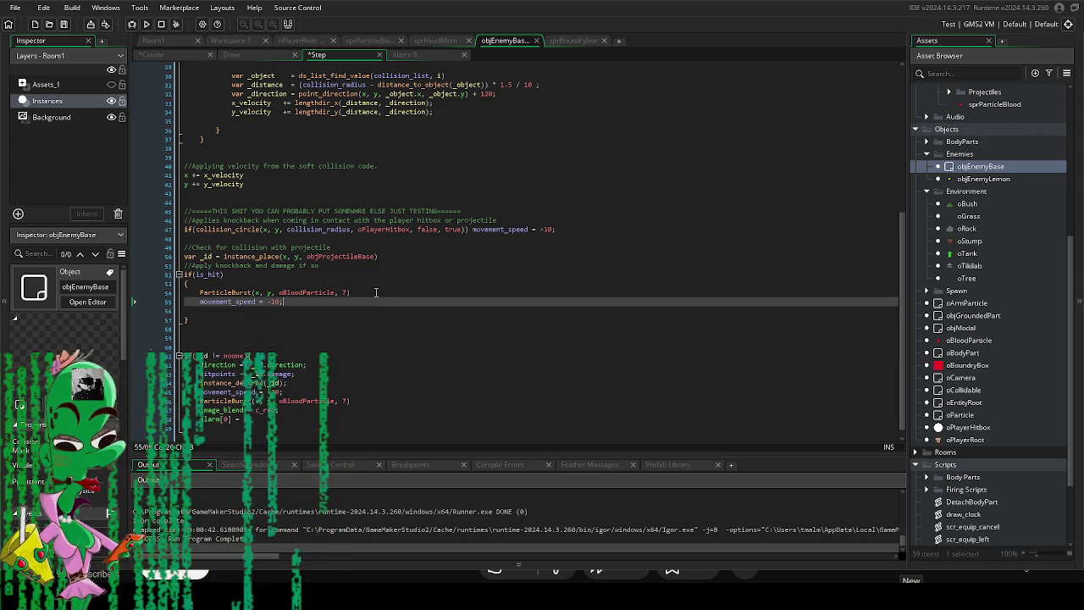
click(291, 392)
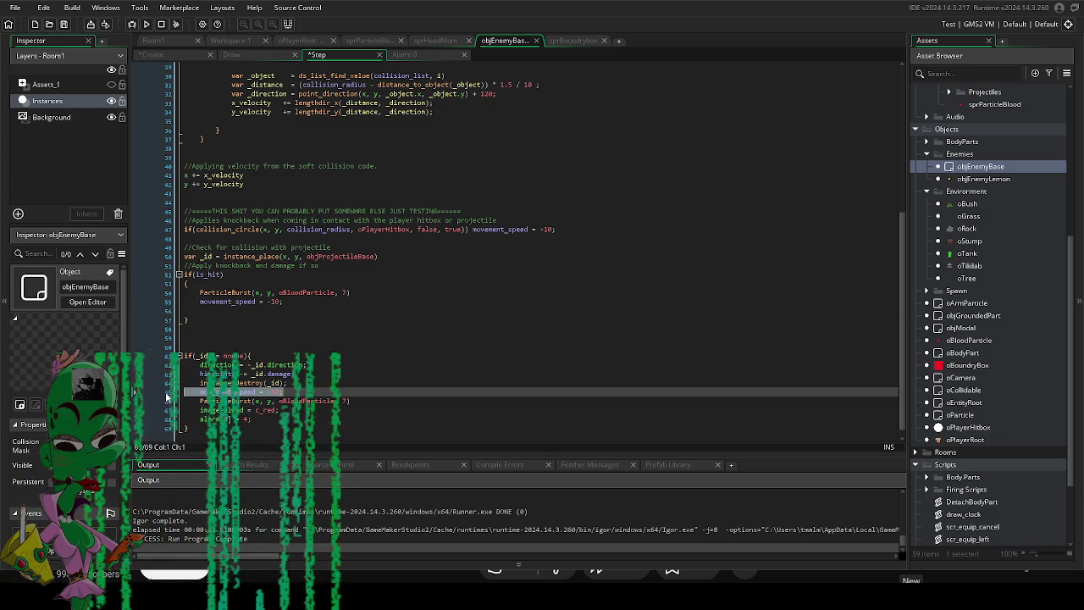
key(BackSpace)
key(BackSpace)
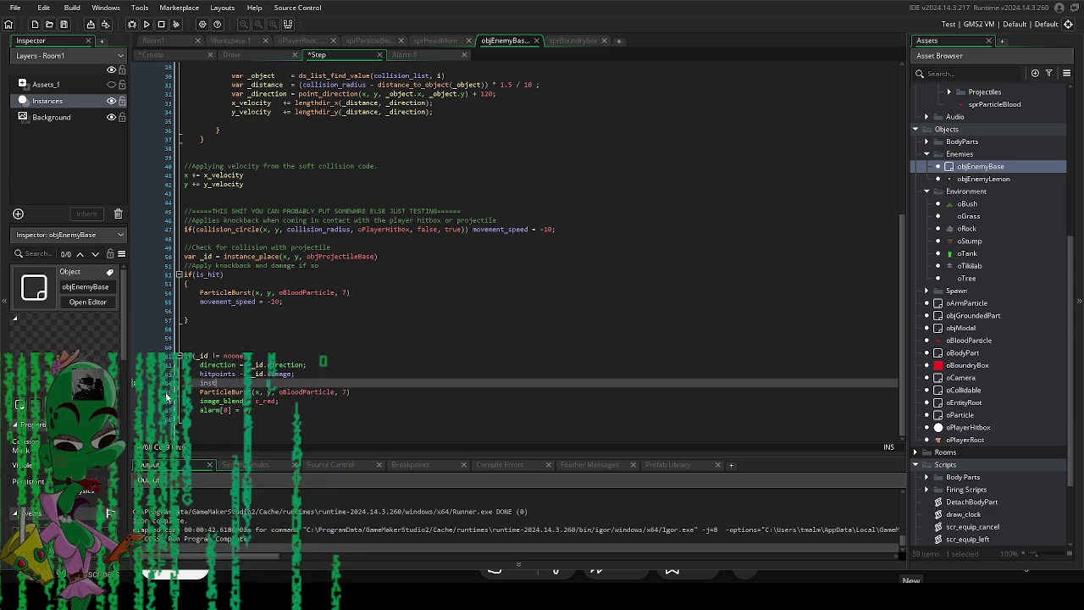
click(315, 399)
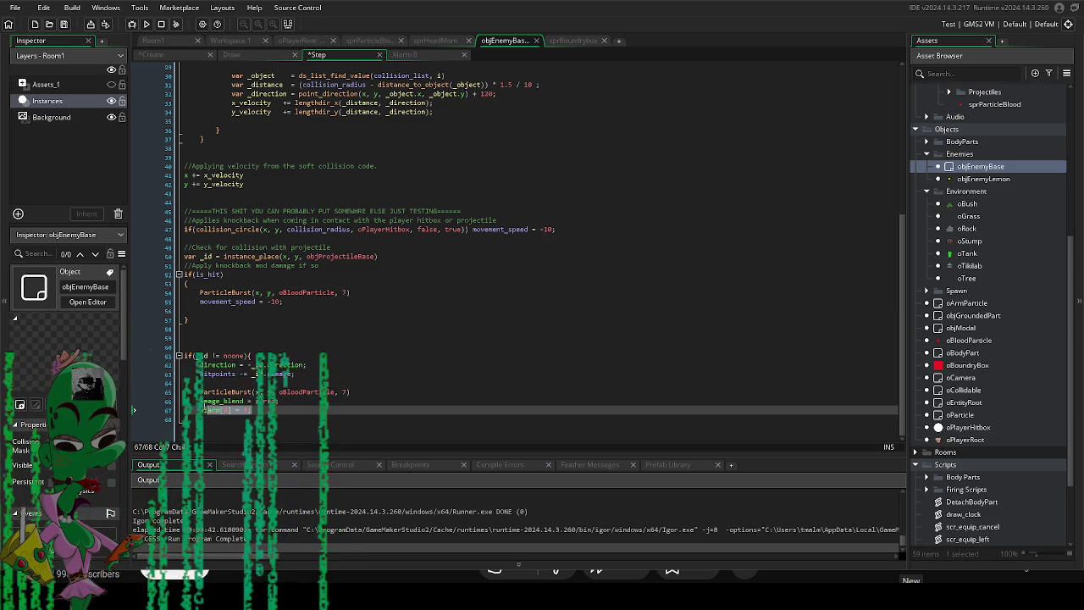
click(254, 312)
text(image_blend = c_red; 	alarm[0] = 4;)
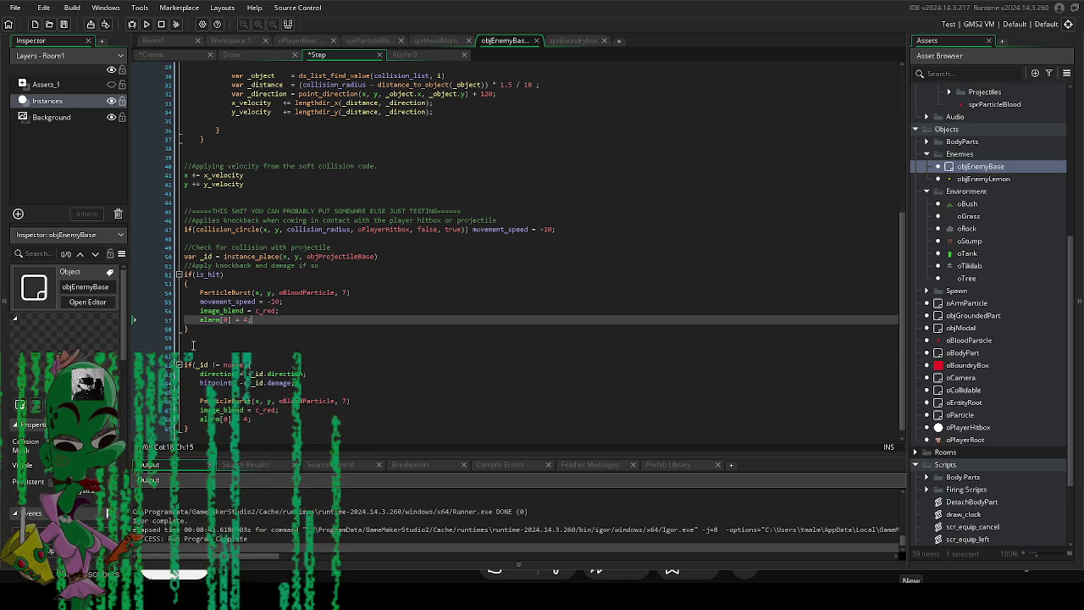
Comment out the old if(_id != noone) block by adding /* above it.
click(193, 346)
click(194, 354)
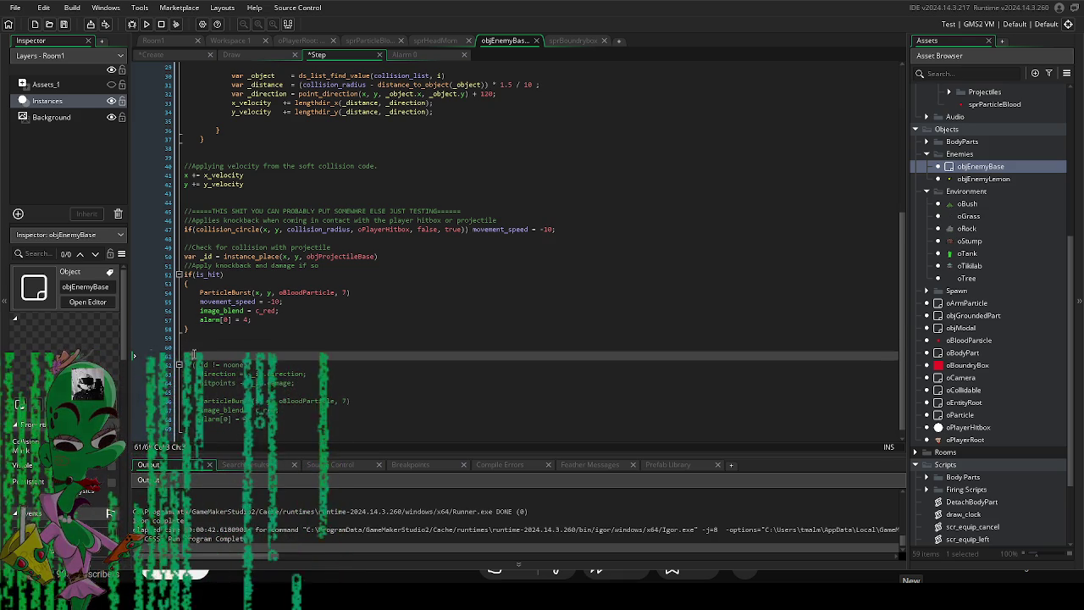
text(/*)
scroll(252, 372, down, 1)
click(229, 383)
key(BackSpace)
scroll(229, 383, up, 1)
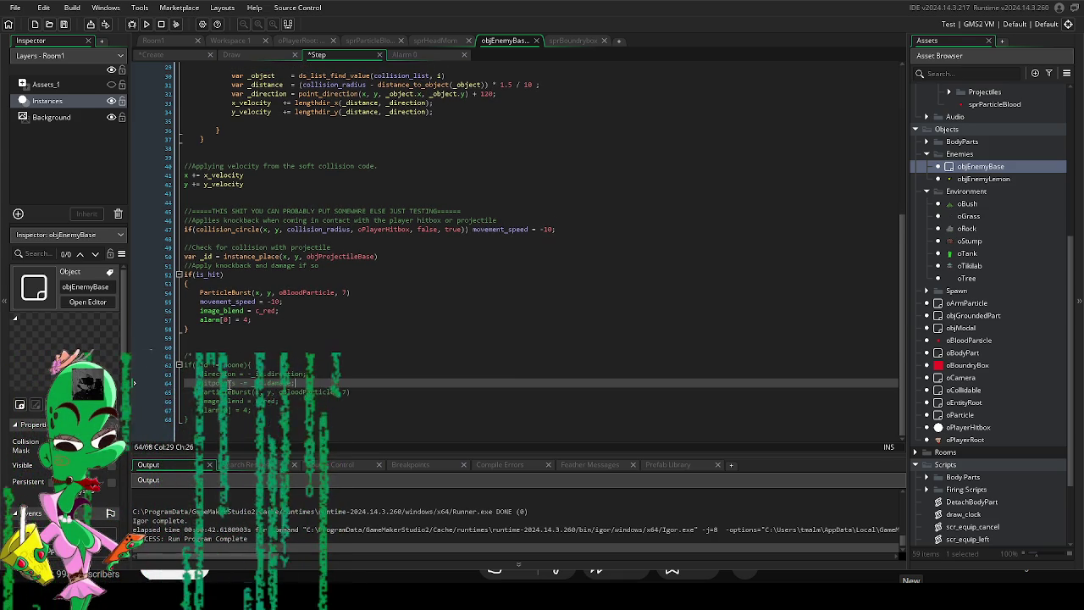
click(322, 348)
key(ctrl+z)
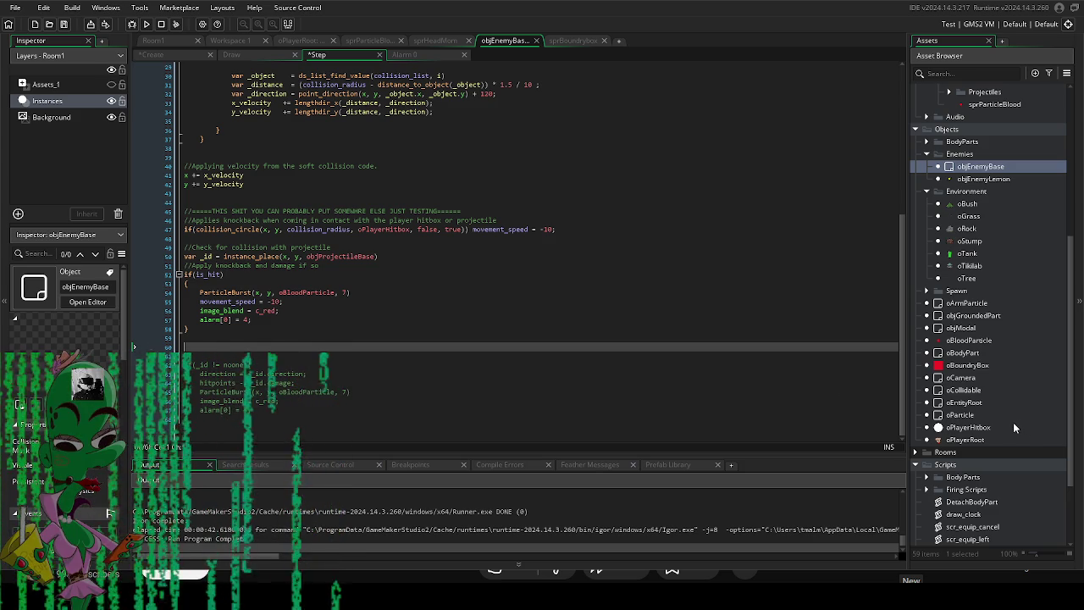
key(ctrl+y)
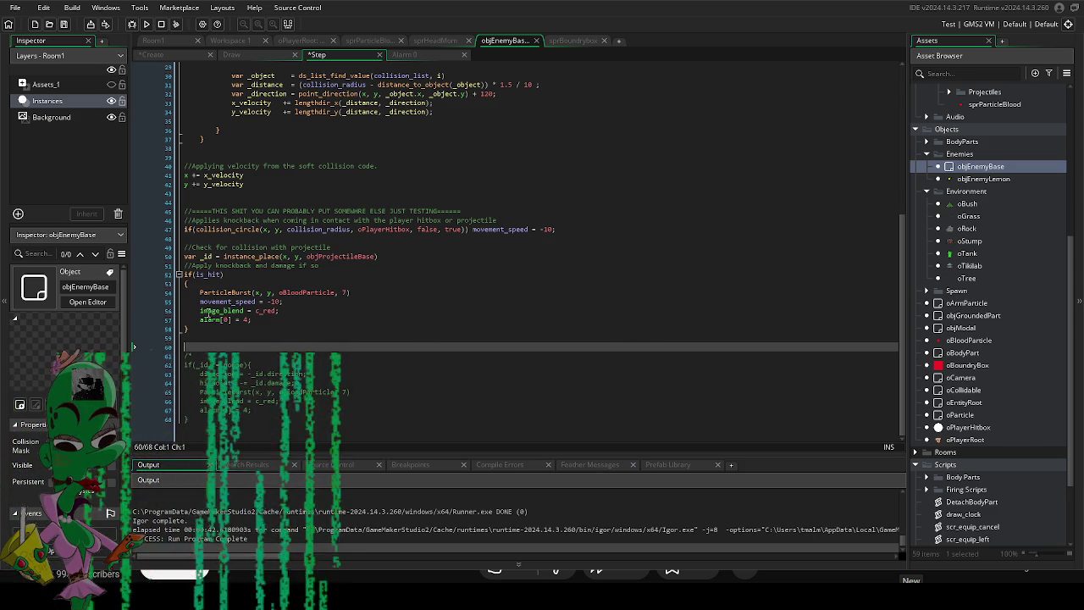
click(377, 320)
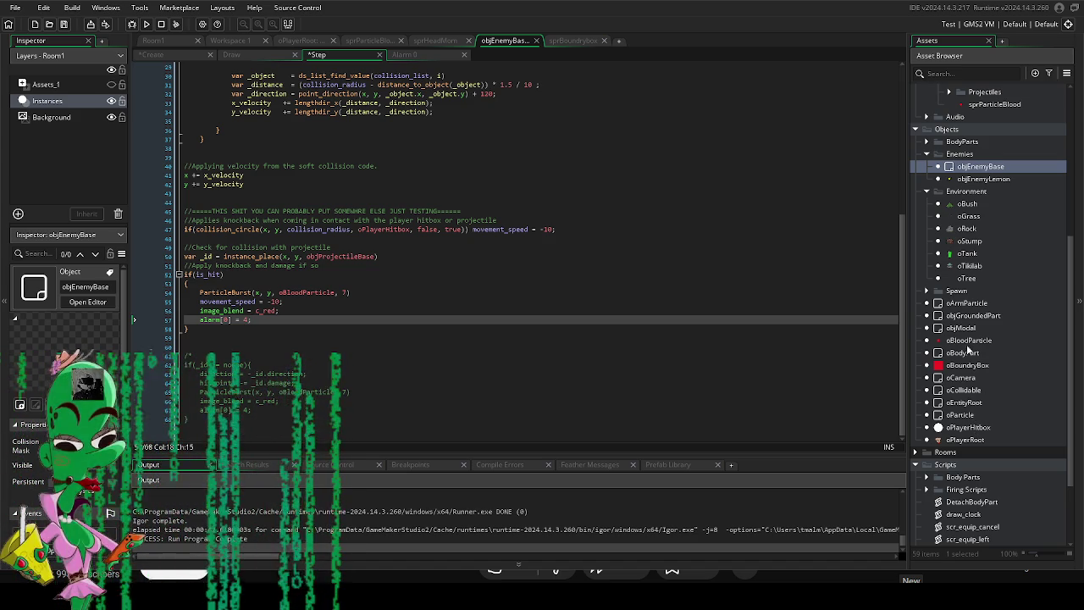
Open objProjectileBase from the Asset Browser and show its Create event code.
scroll(997, 328, up, 4)
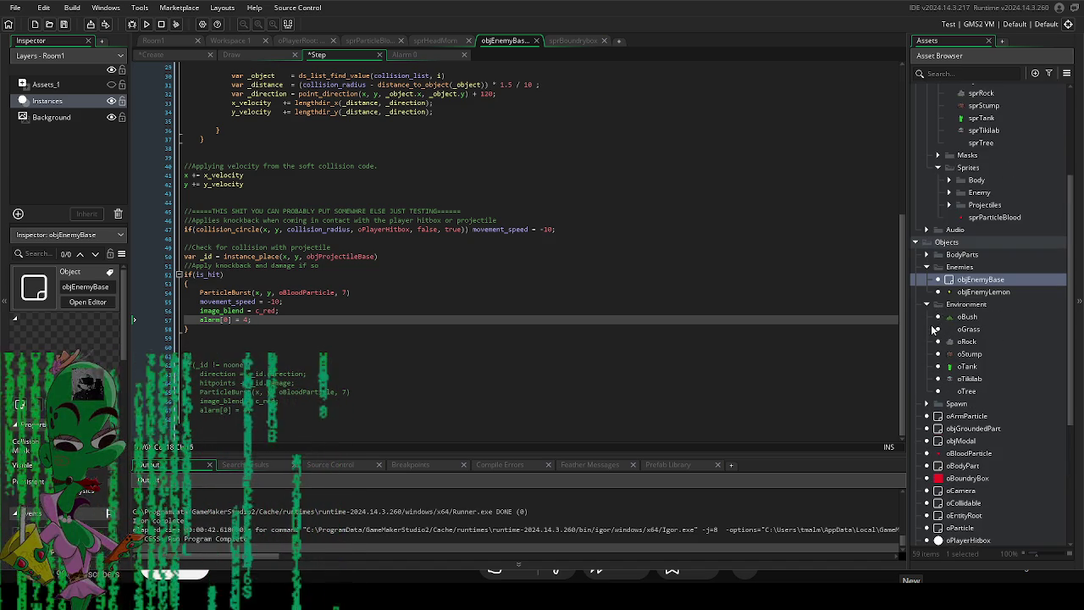
click(926, 255)
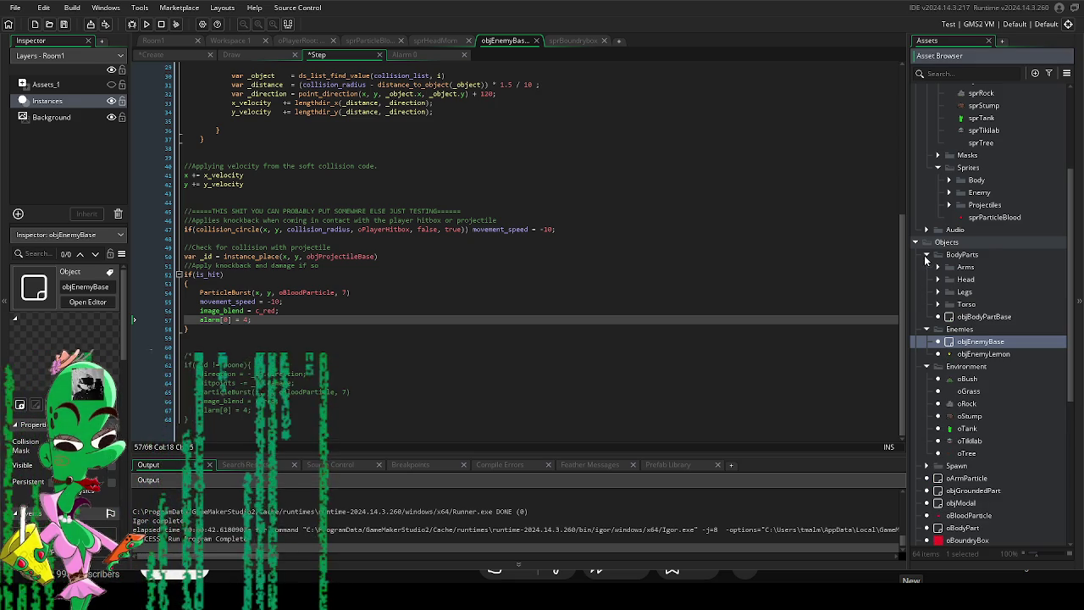
click(926, 255)
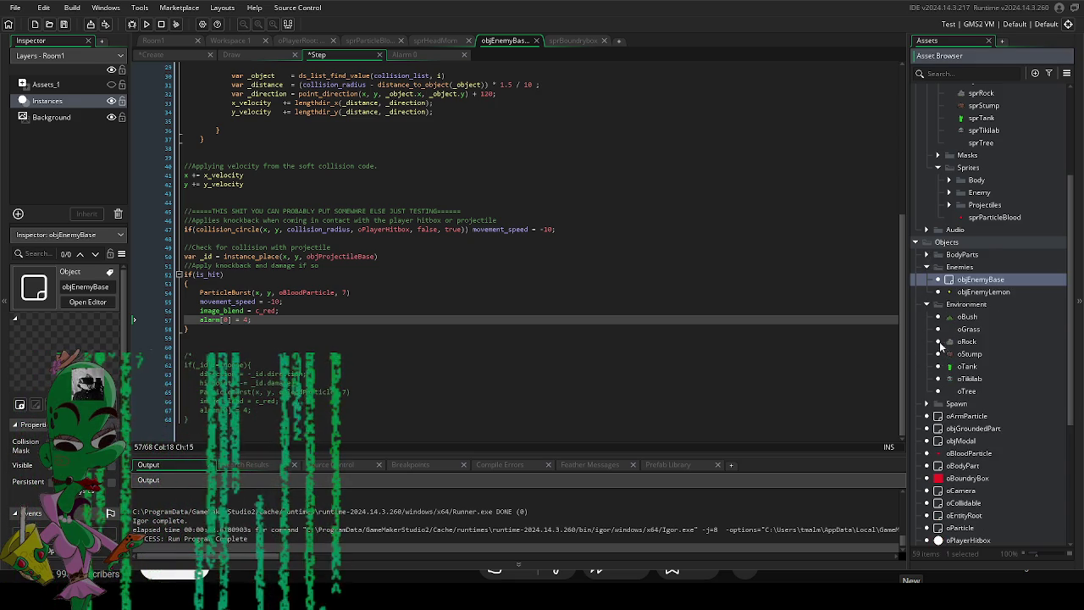
scroll(941, 381, down, 2)
scroll(960, 413, down, 2)
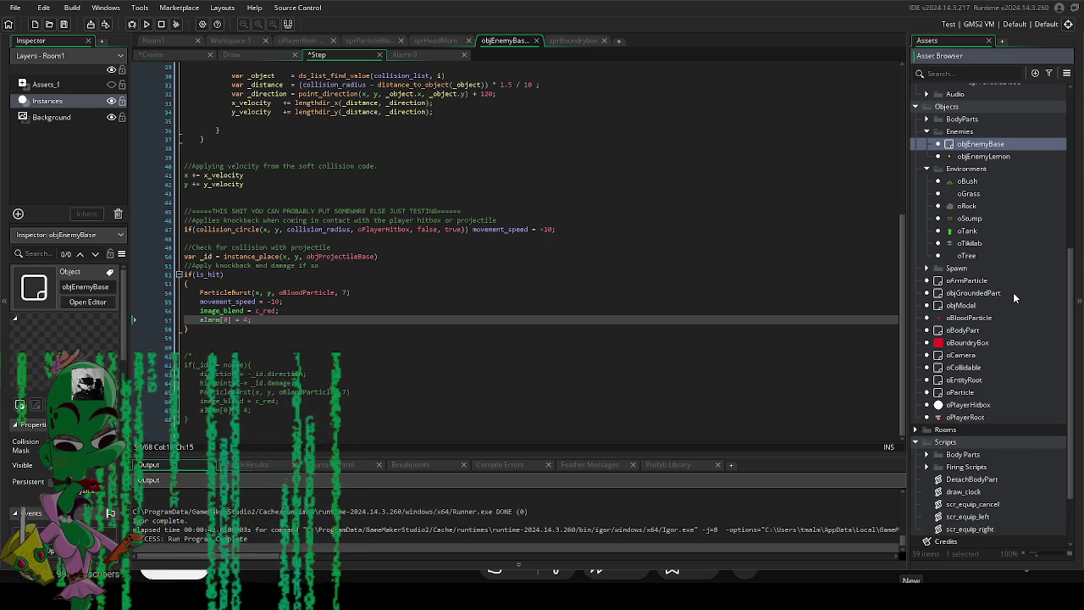
scroll(1012, 292, down, 2)
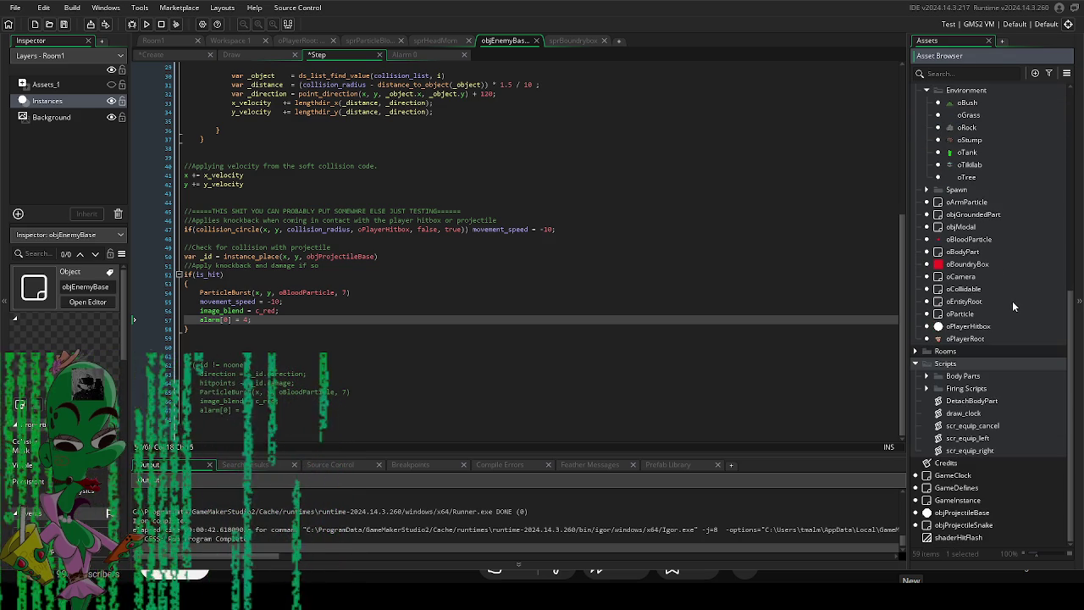
double_click(989, 514)
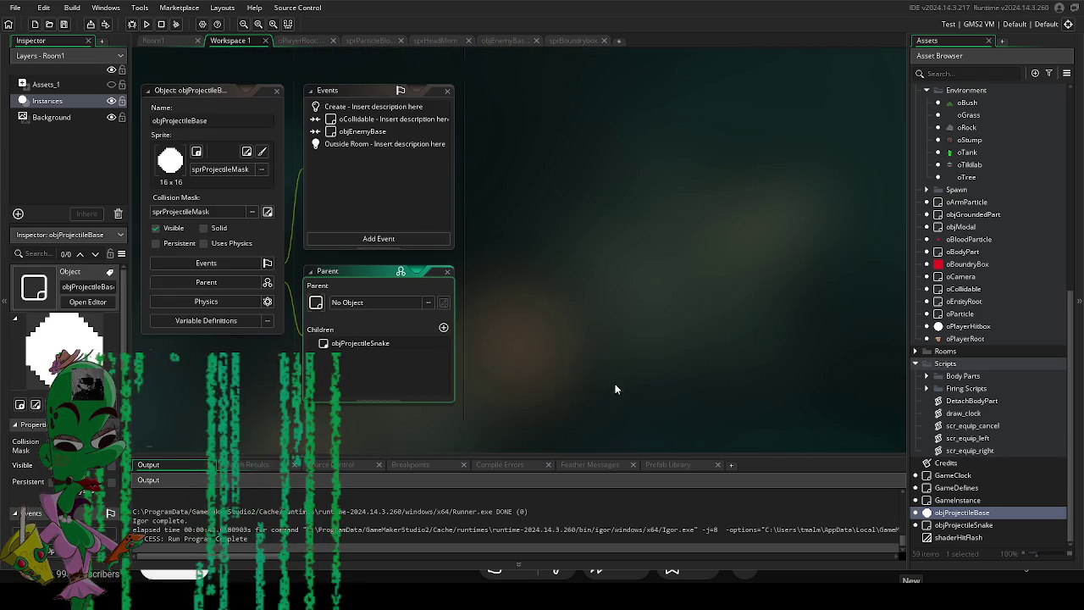
double_click(372, 107)
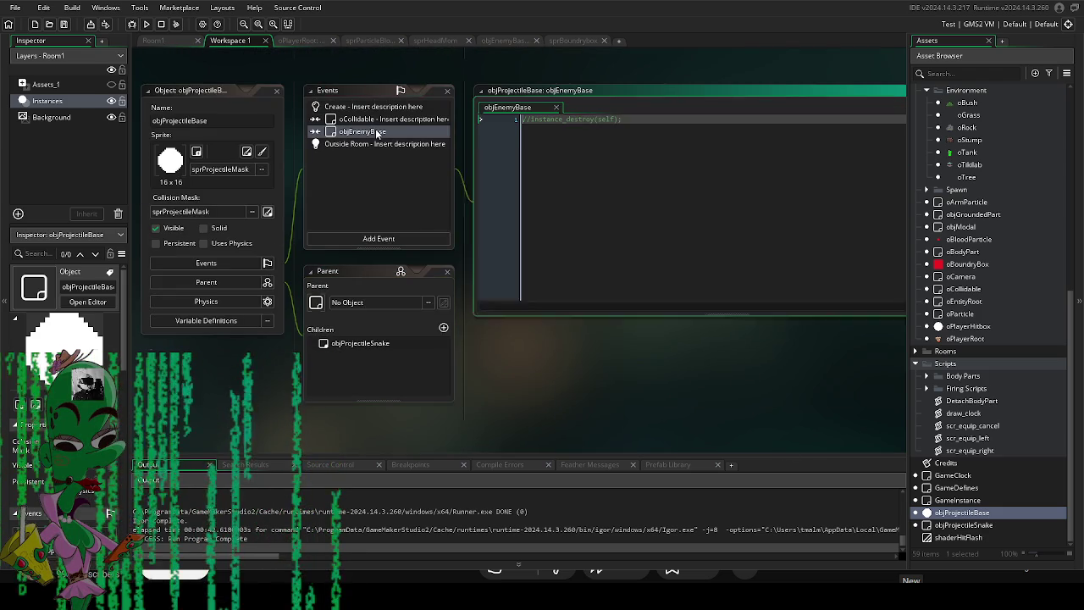
click(363, 241)
Add a Step event to the projectile and start a var collision_circle(x, y, call.
click(441, 290)
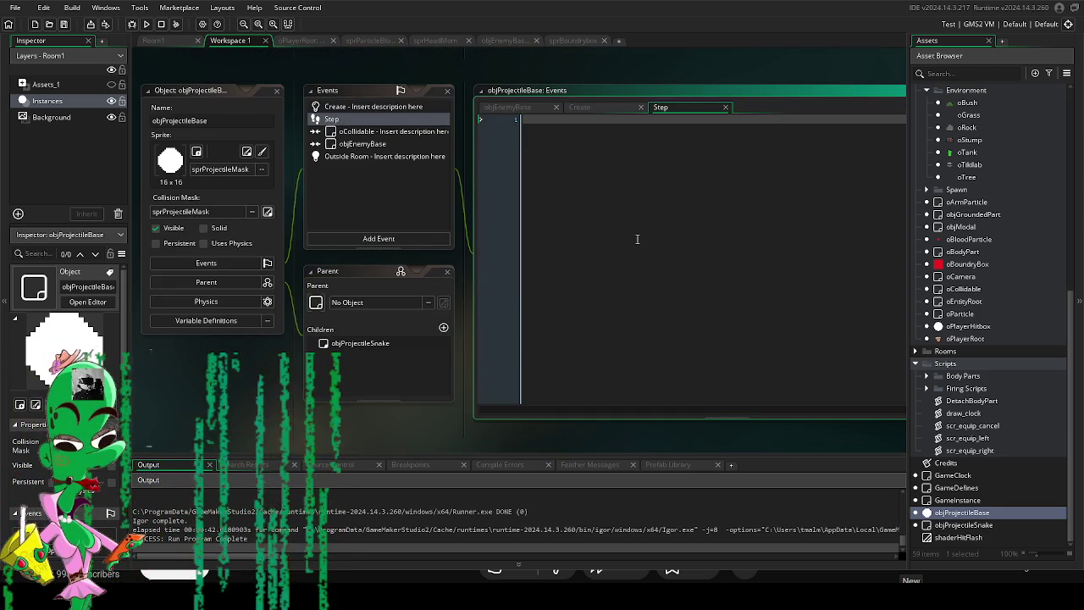
text(s)
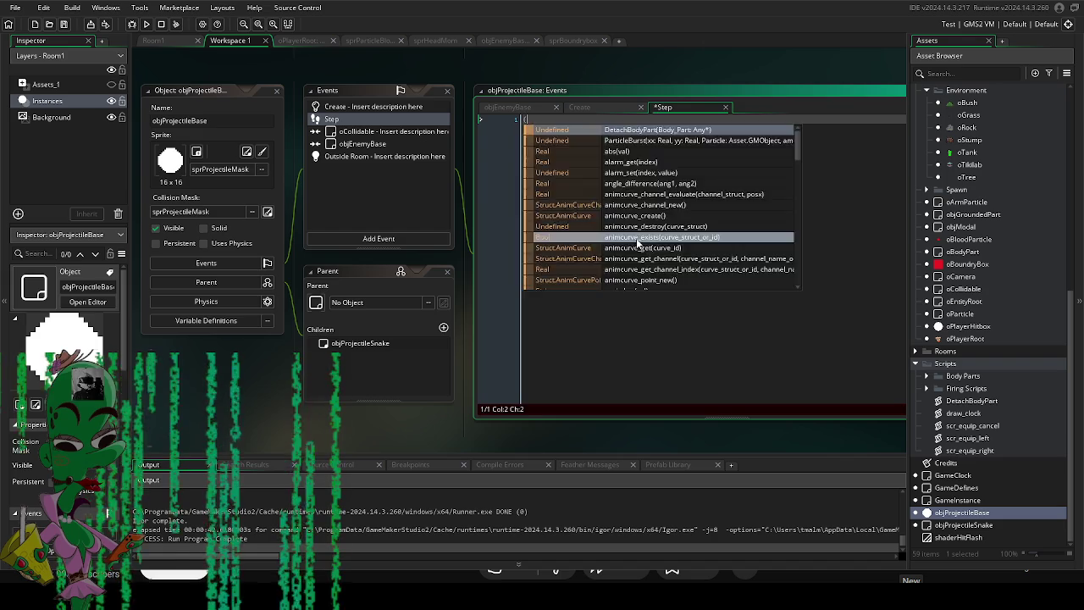
key(BackSpace)
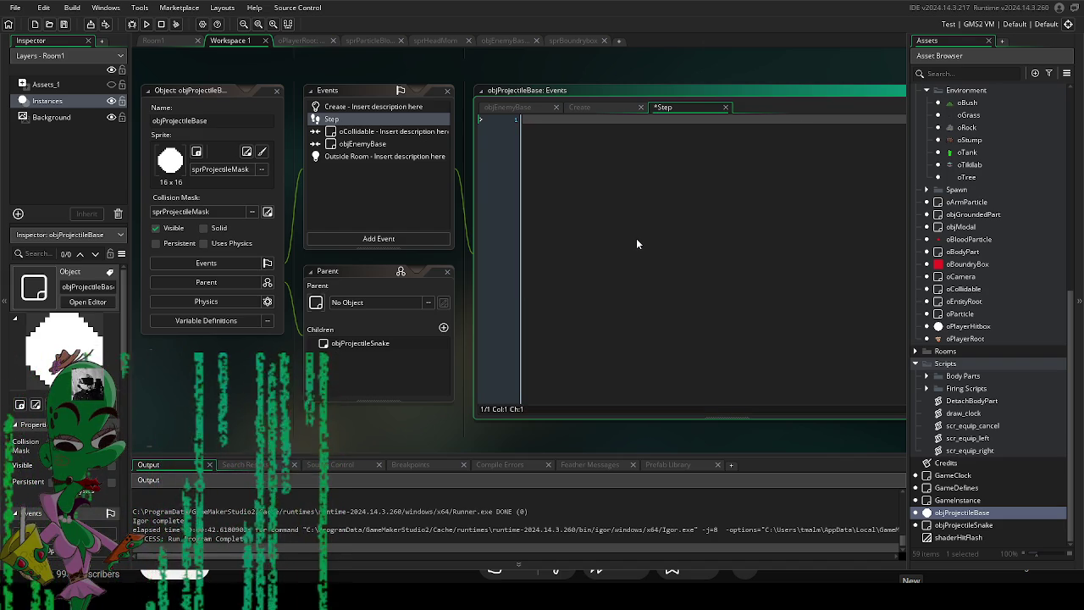
text(var )
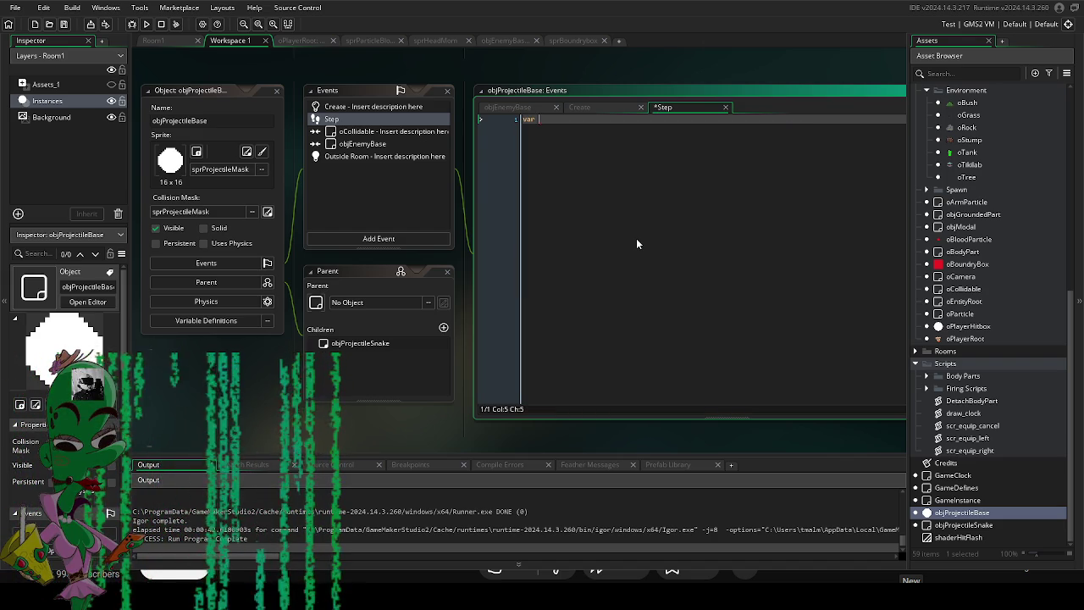
text(collision)
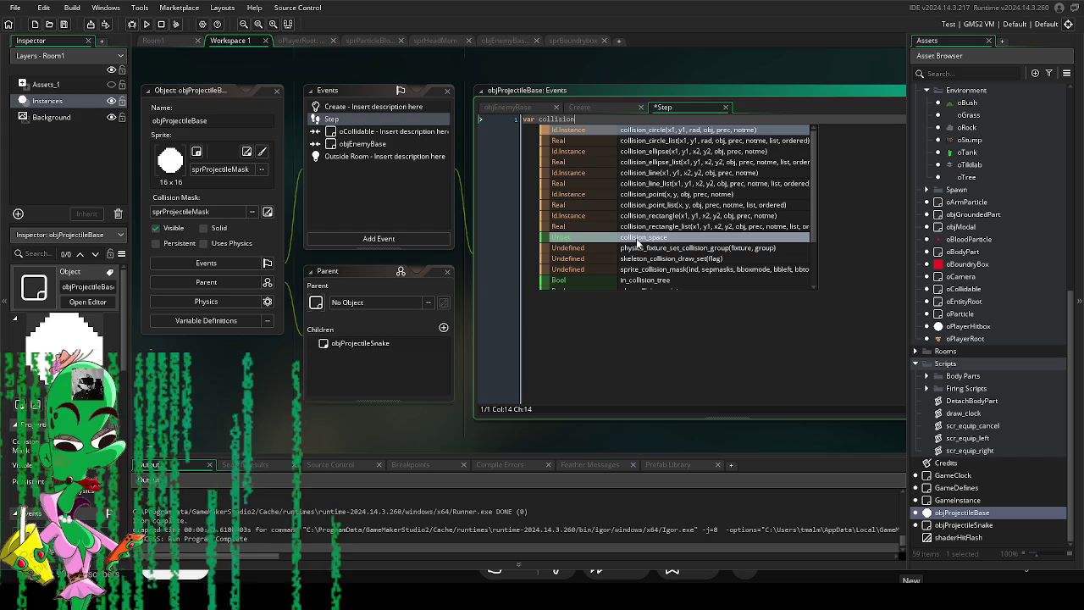
key(Return)
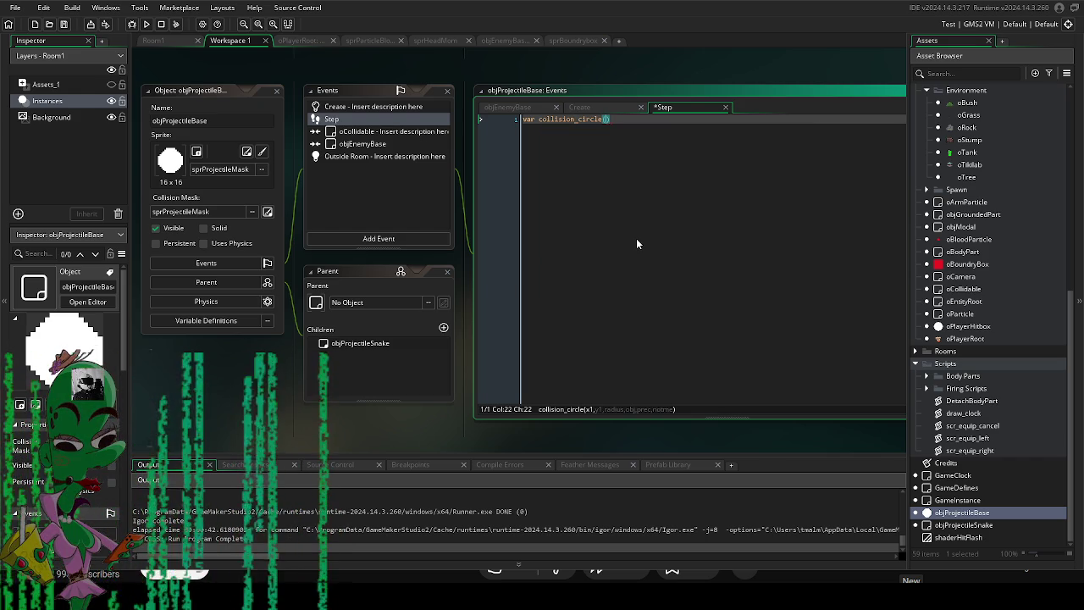
text(x, y)
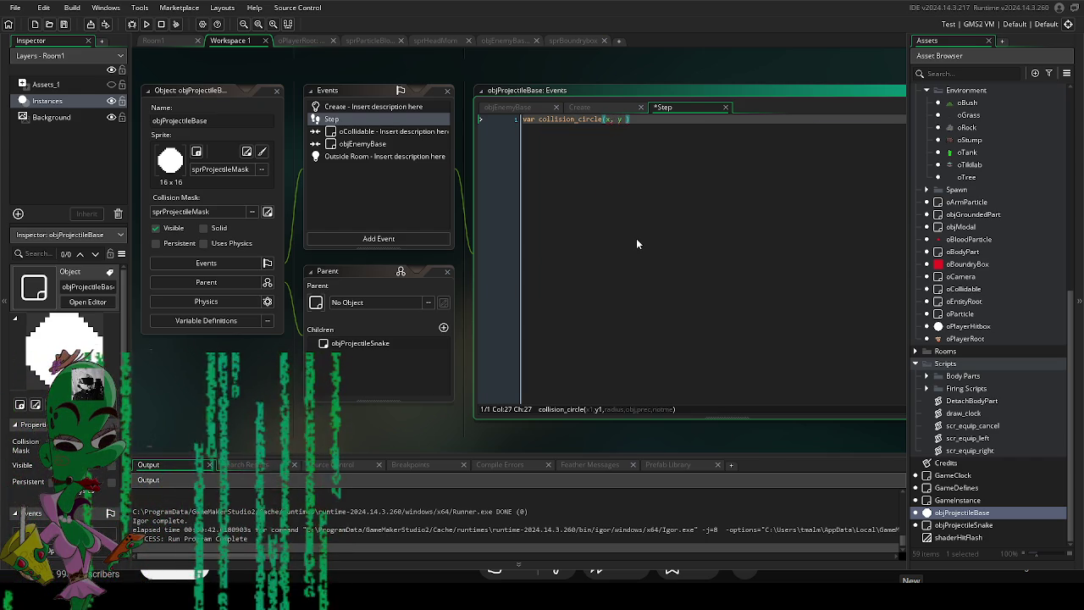
key(BackSpace)
text(,)
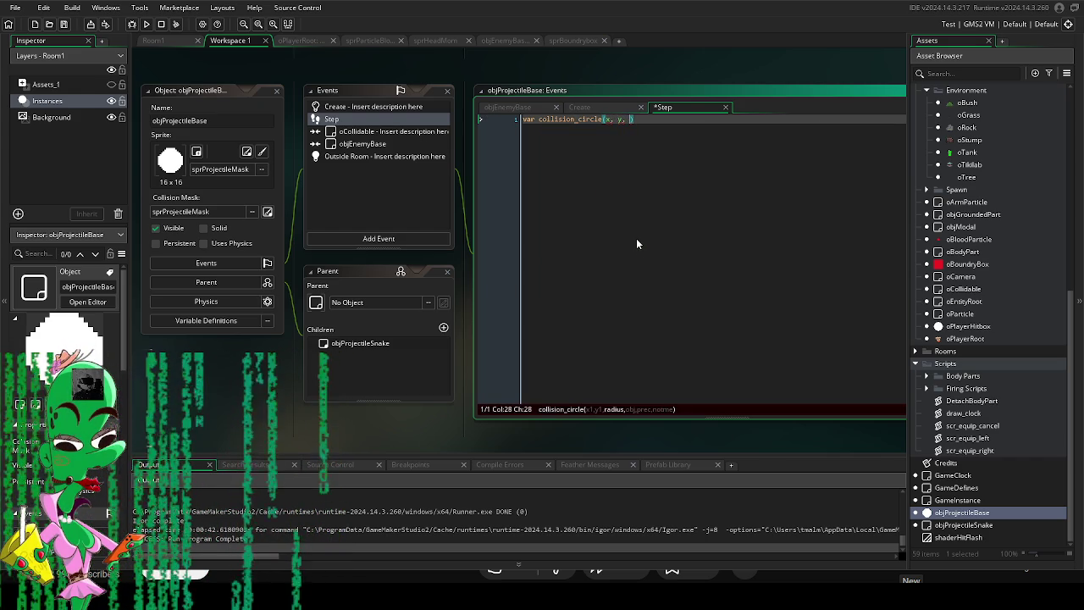
Add the radius 16, objEnemyBase, false and true arguments and name the variable _col.
mouse_move(446, 413)
mouse_down()
mouse_move(408, 435)
mouse_move(446, 433)
mouse_up()
click(663, 139)
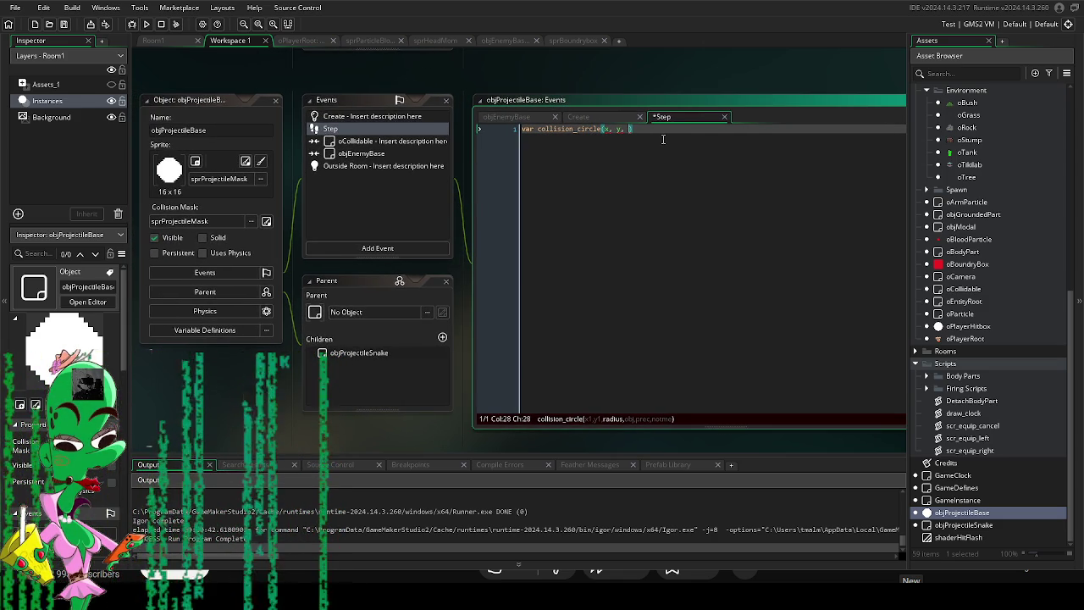
text(16,)
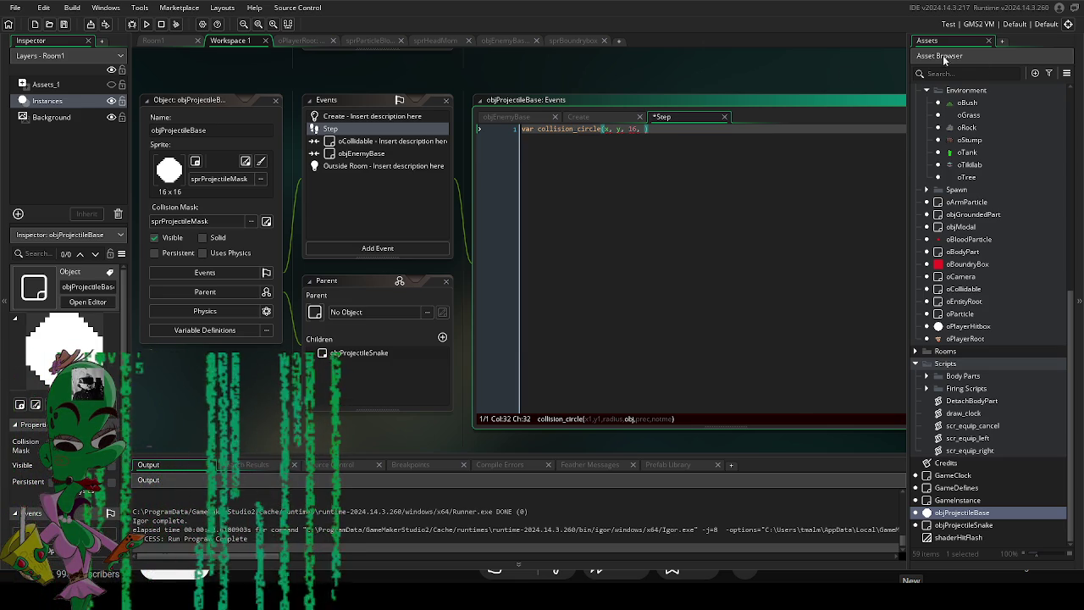
scroll(976, 222, up, 2)
text(objEnem)
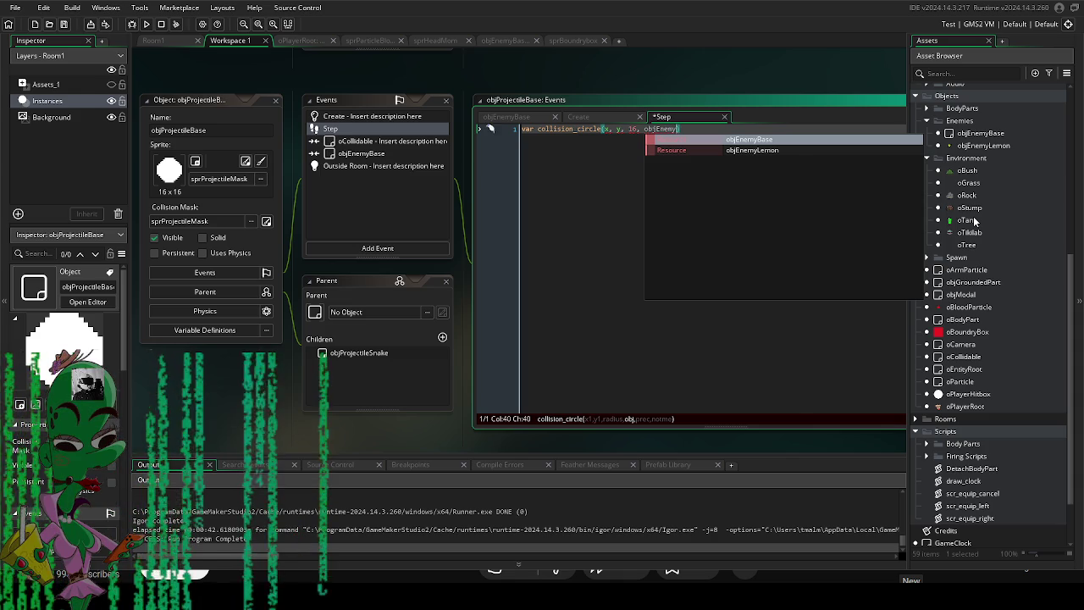
text(yBase,)
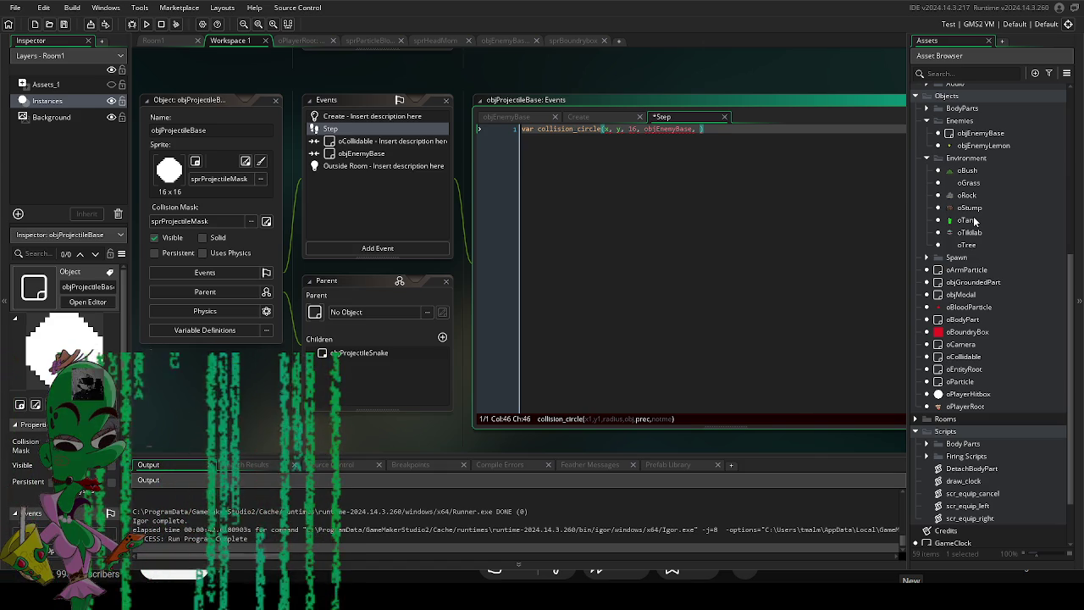
text(false true))
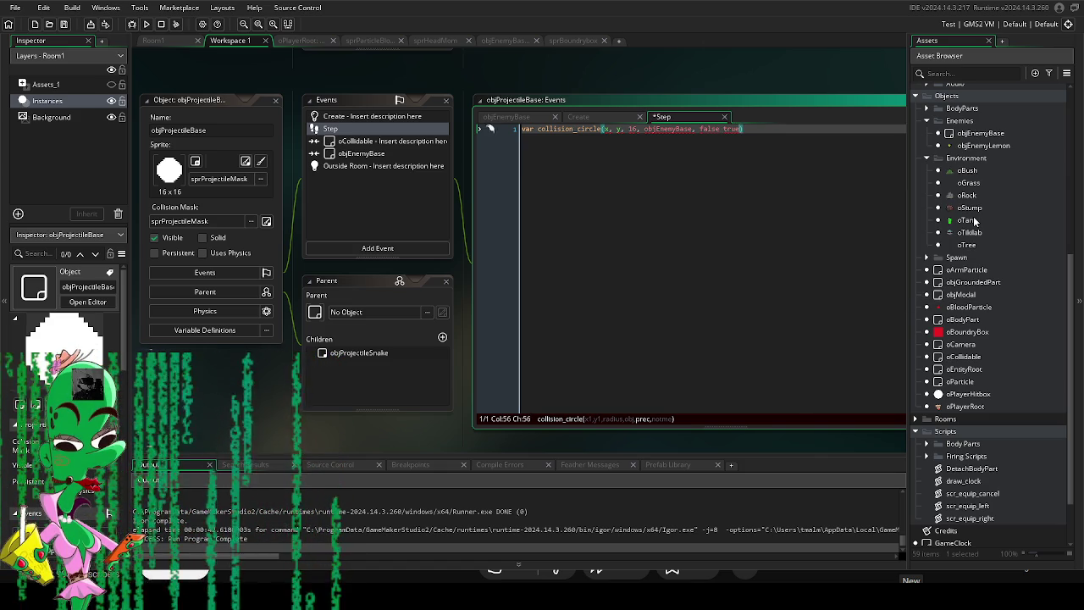
key(ctrl+Left)
key(ctrl+Left)
key(ctrl+Left)
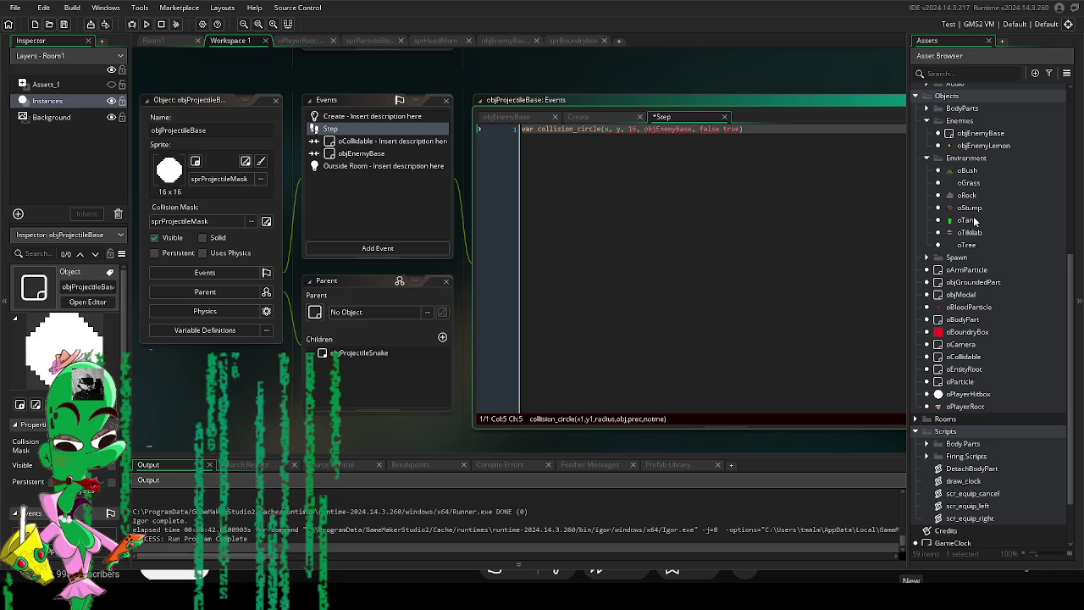
key(ctrl+Left)
text(_col =)
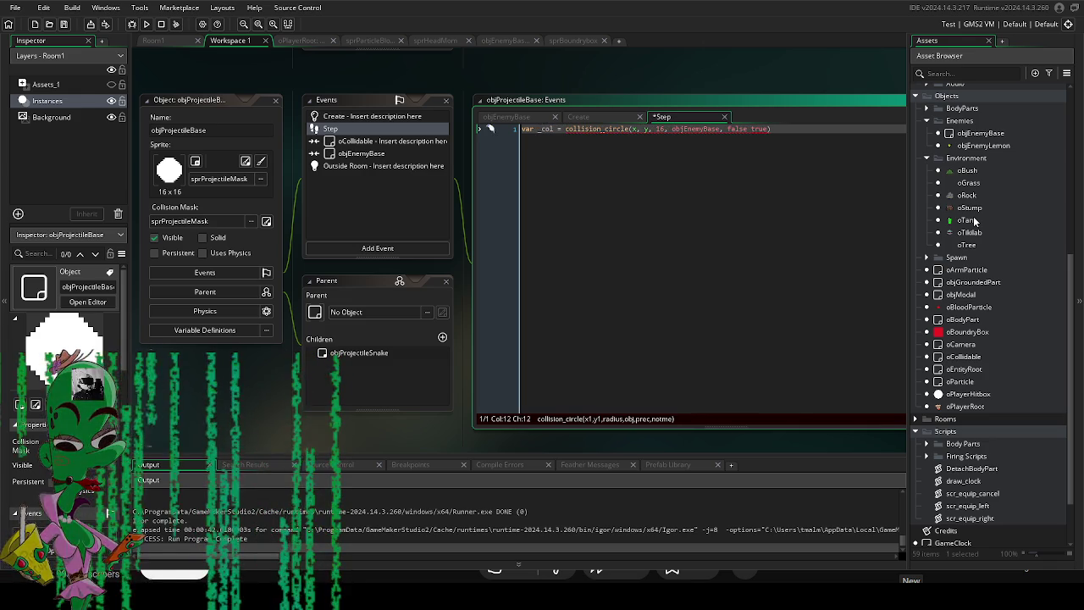
End the statement with a semicolon and insert the missing comma between false and true.
click(847, 131)
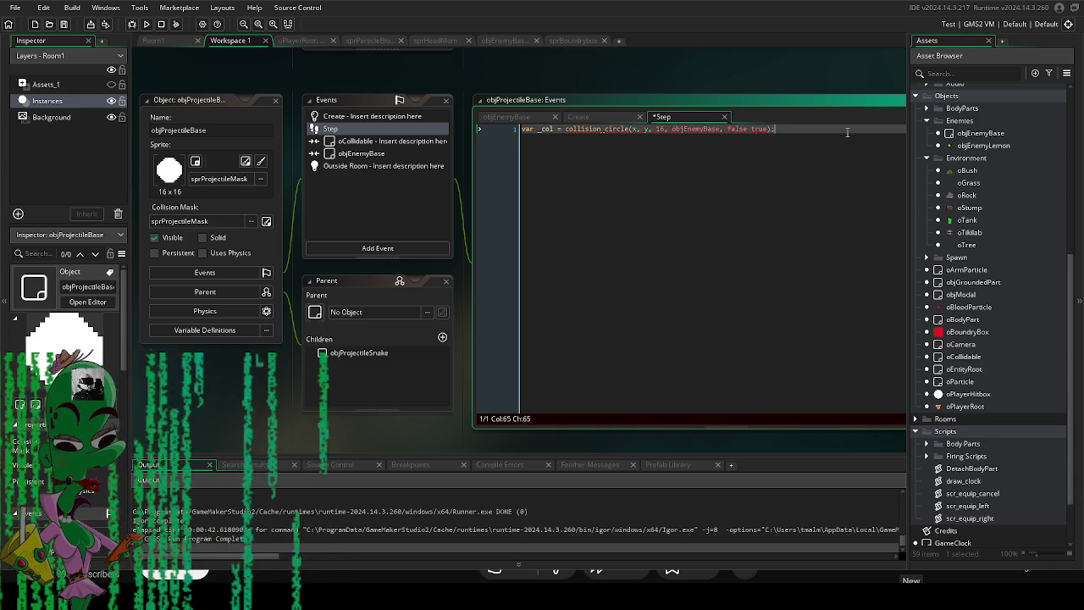
text(;)
key(Return)
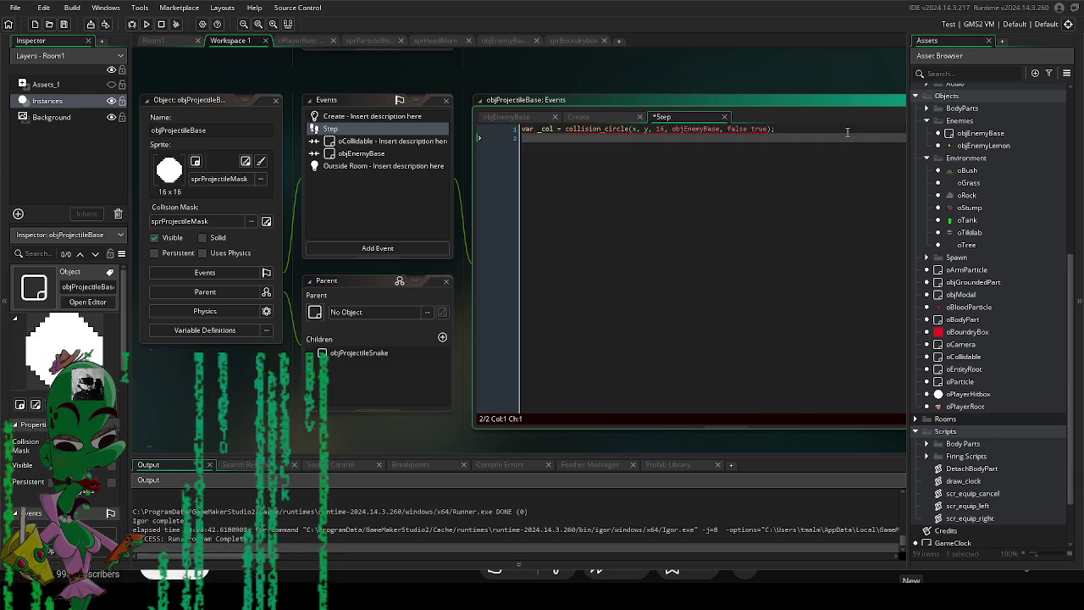
key(Up)
key(End)
key(Left)
key(Left)
key(Left)
text(,)
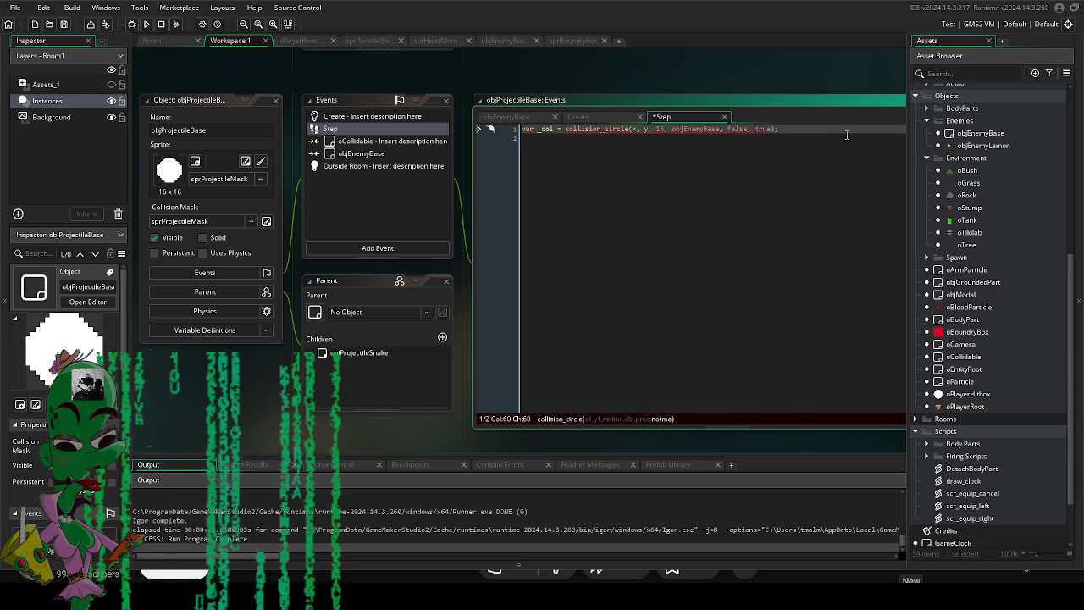
click(826, 140)
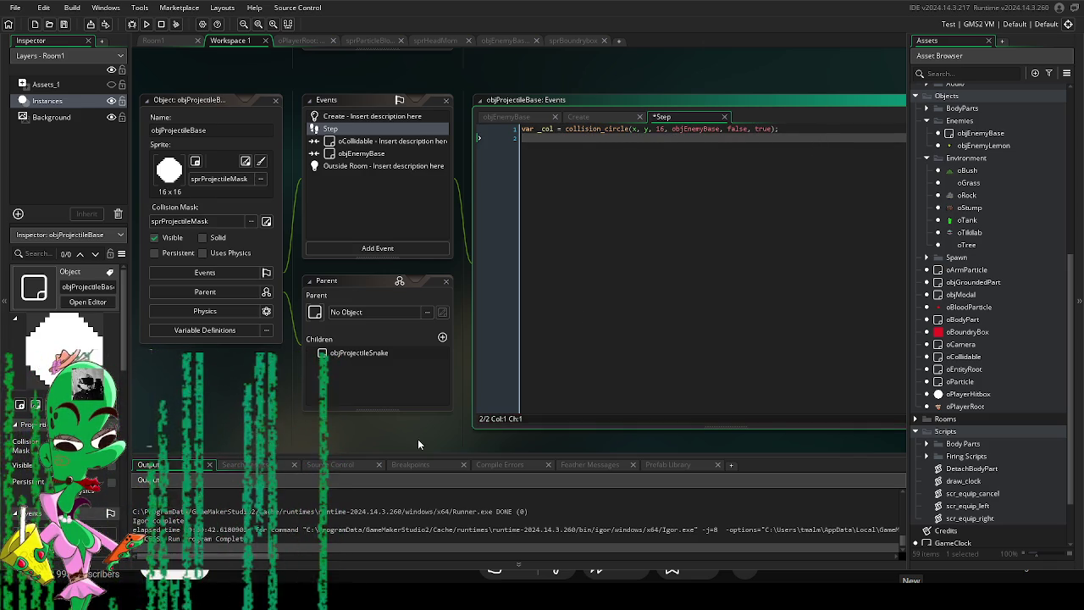
drag(418, 439, 341, 429)
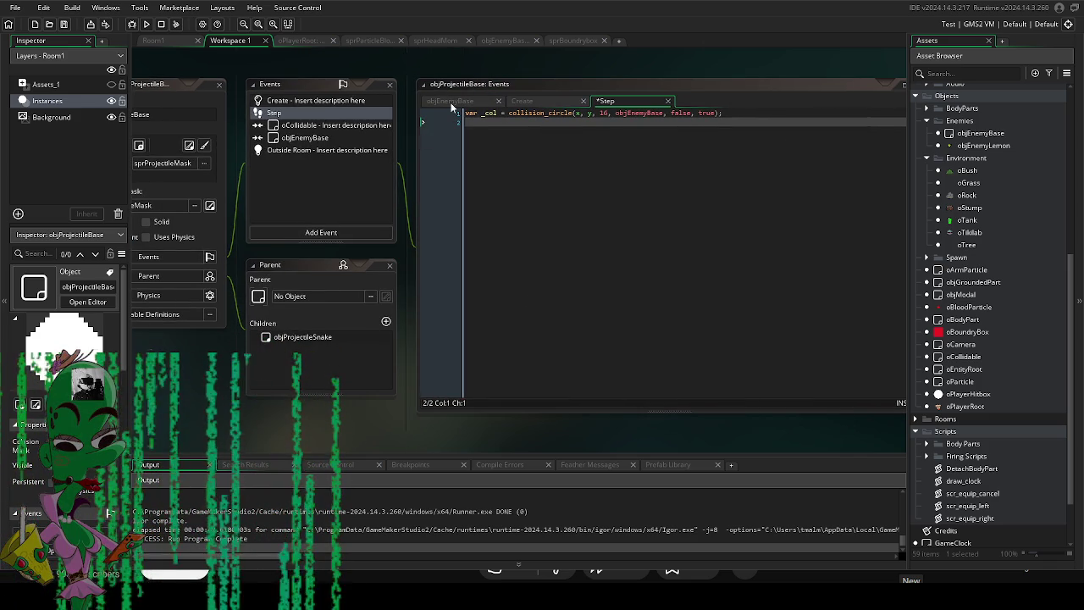
Write an empty if(_col != noone) { } block on line 2 of the Step code.
click(474, 126)
scroll(348, 423, right, 1)
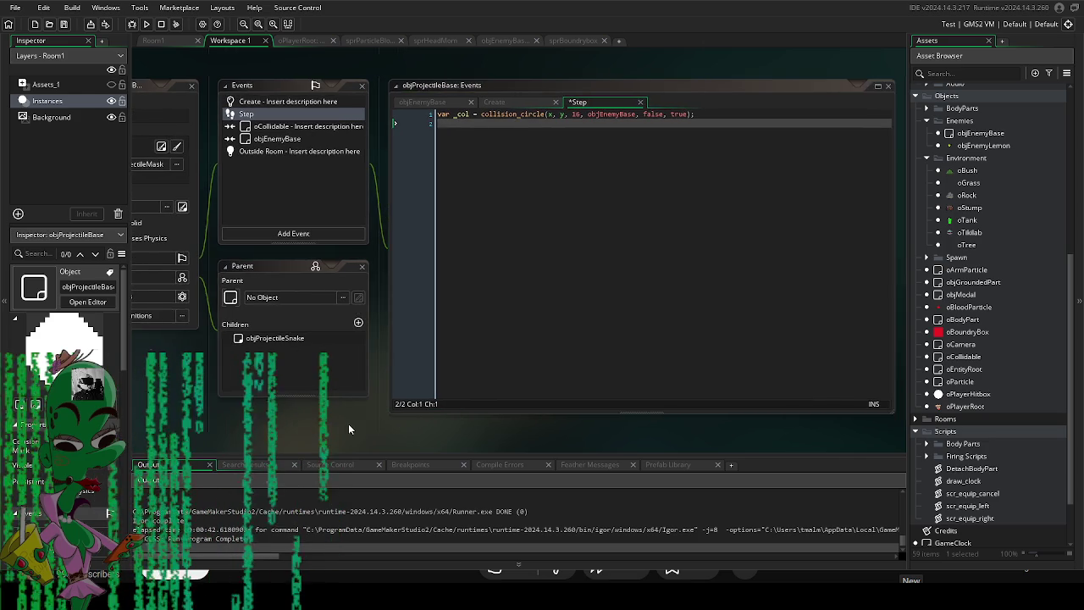
click(486, 126)
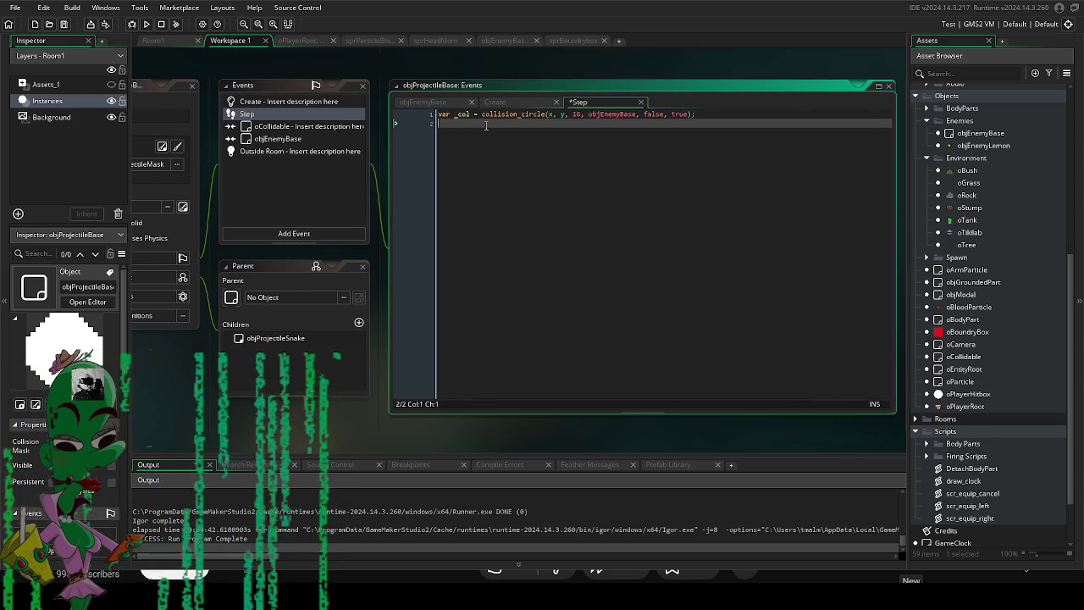
scroll(370, 422, left, 1)
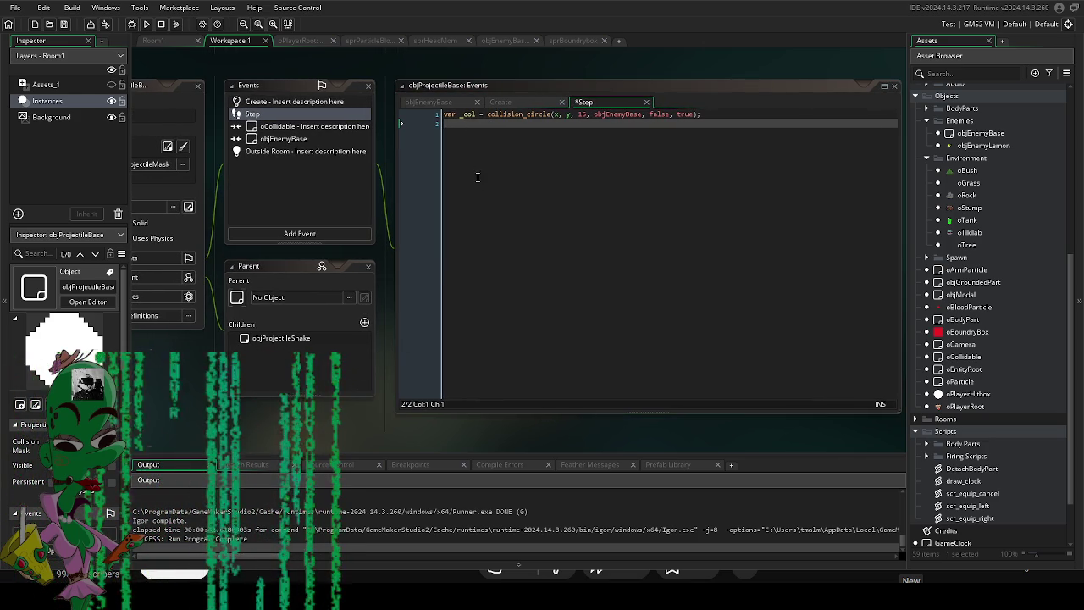
click(469, 125)
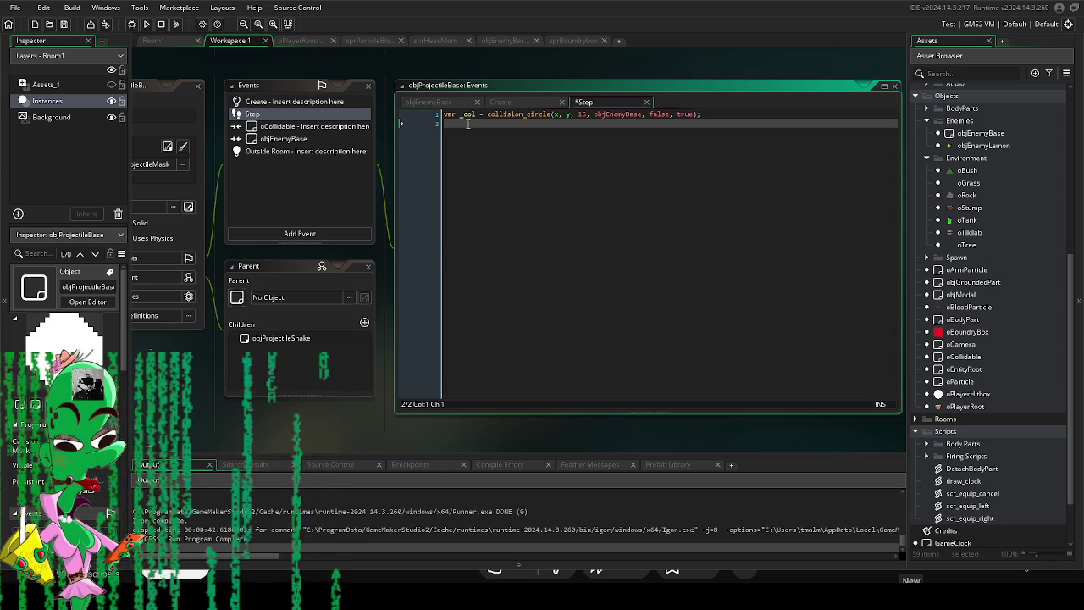
text(if()
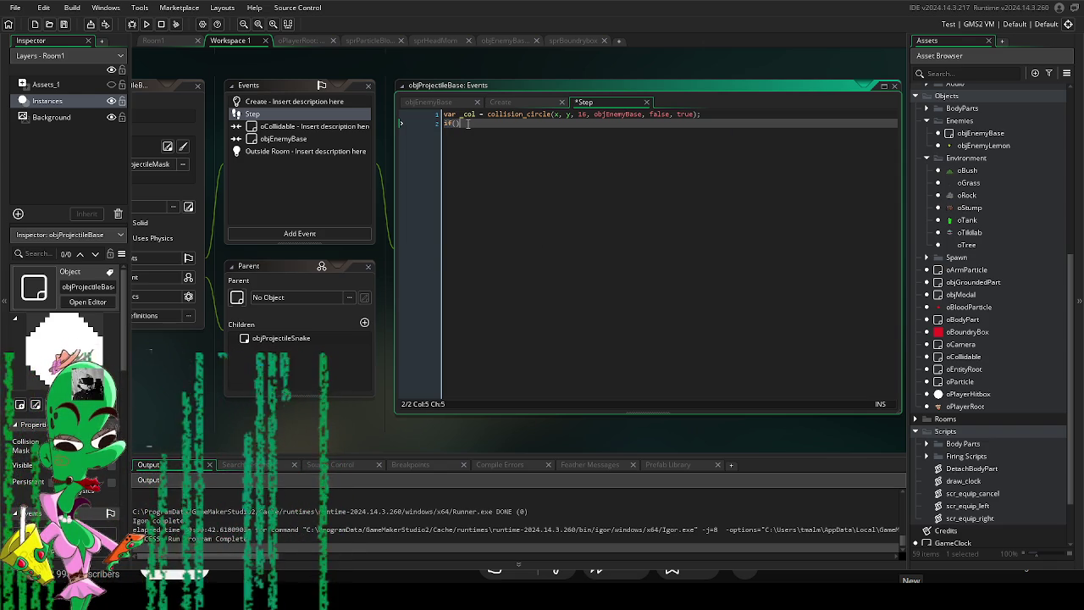
text( _col)
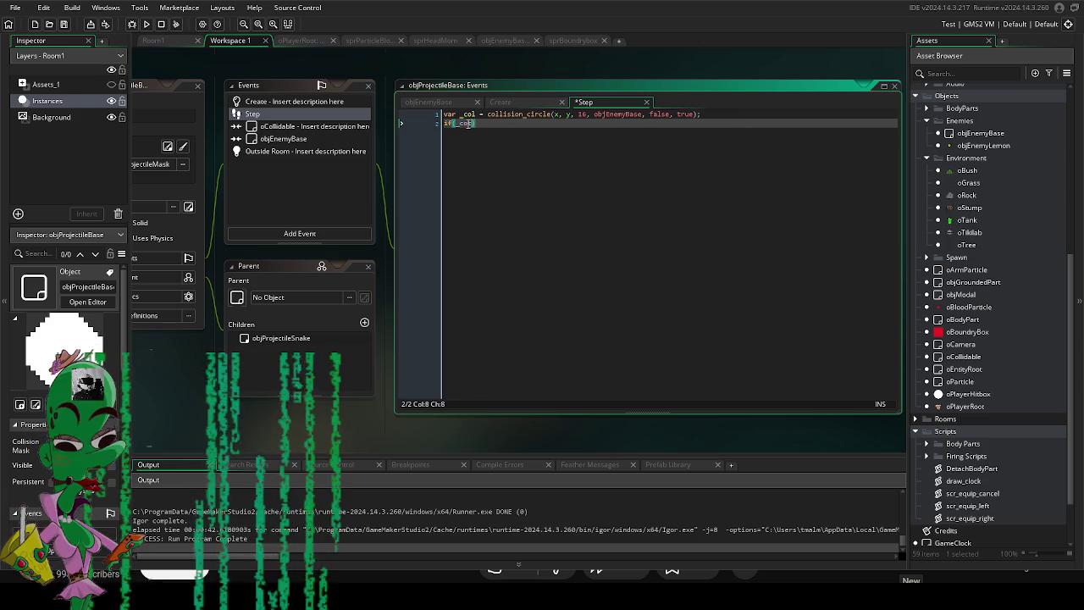
text( !=)
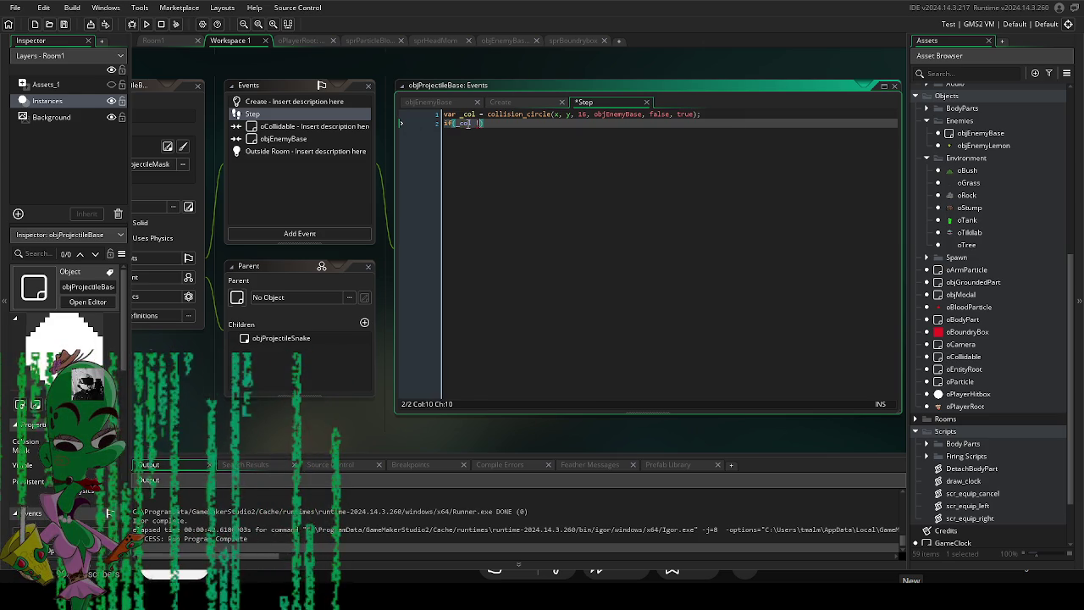
text( noone)
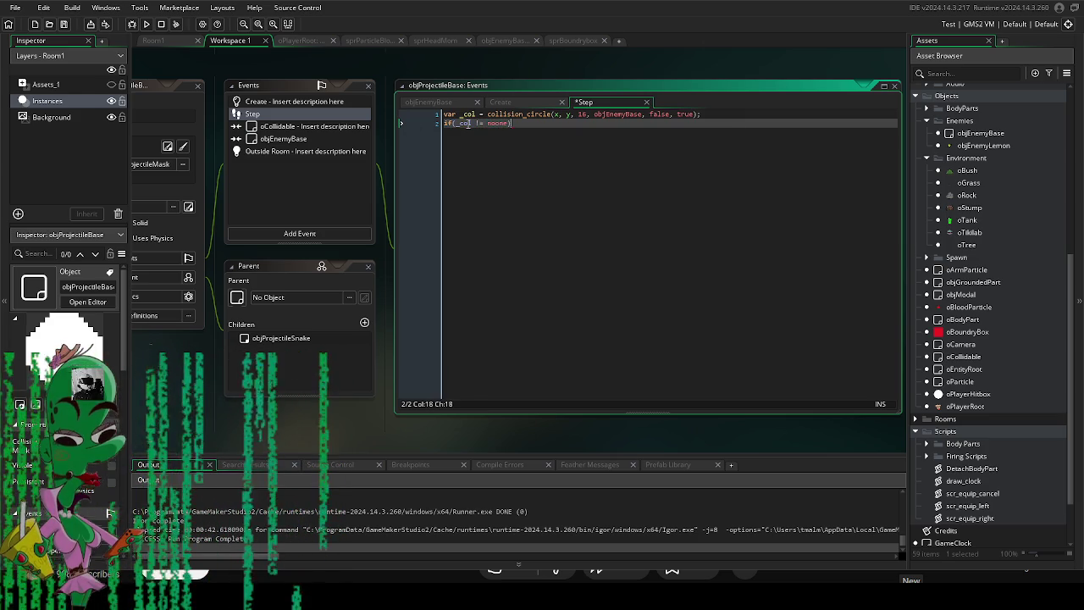
key(End)
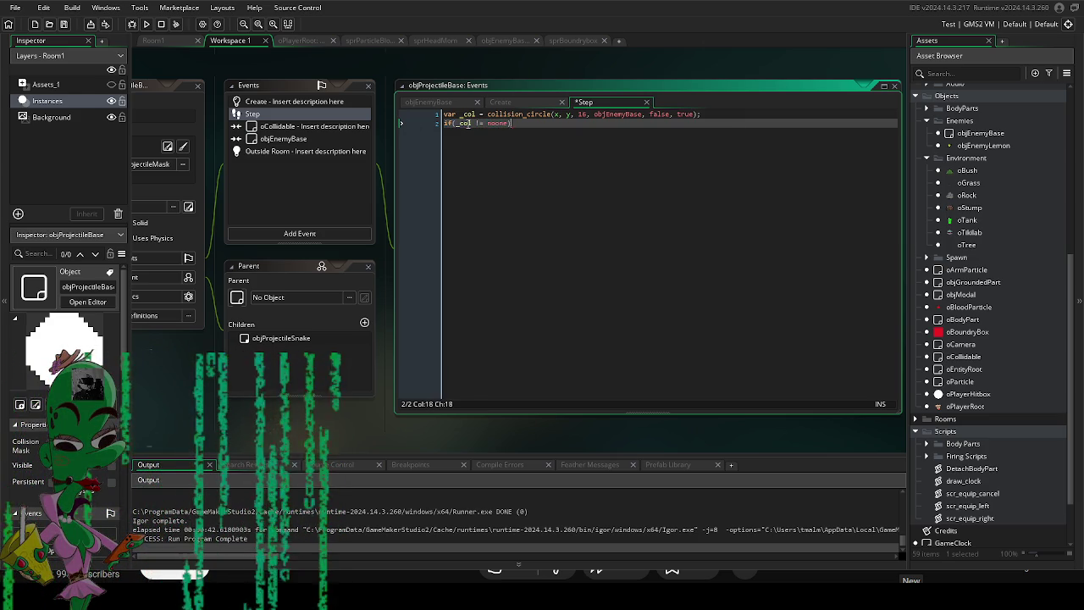
key(Return)
text({)
key(Return)
key(Return)
key(Return)
key(Return)
key(Return)
text(})
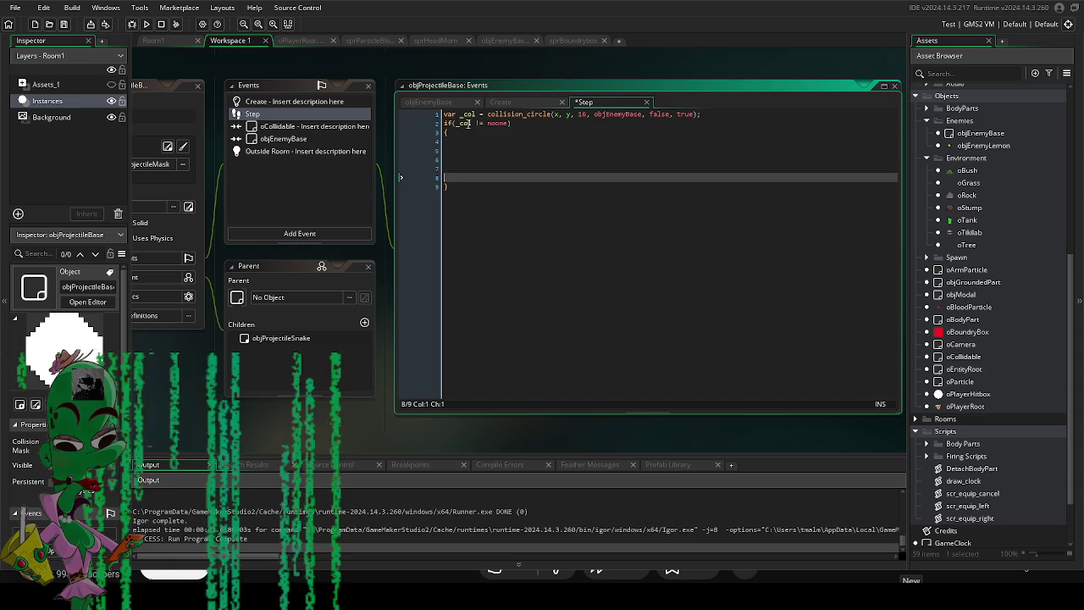
key(Up)
key(Up)
key(Up)
key(Up)
key(Down)
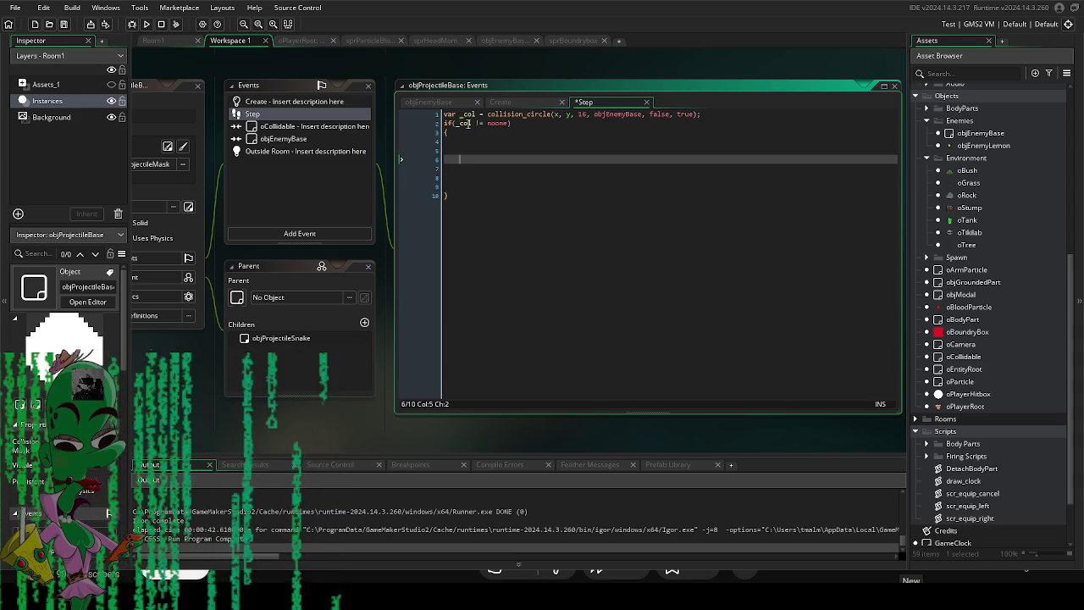
click(319, 103)
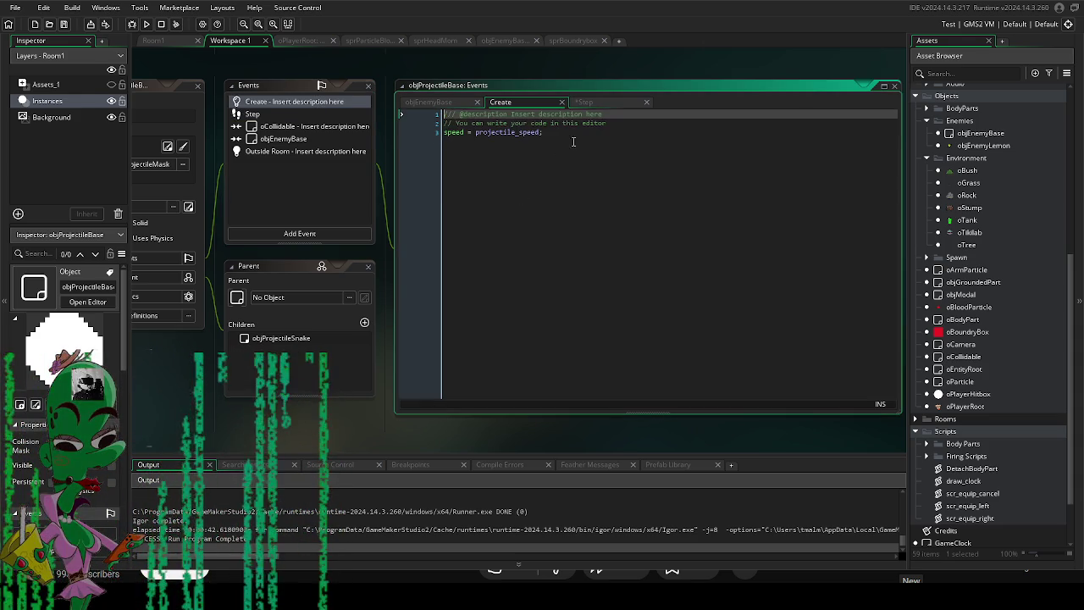
Add hit_list = ds_list_create(); below the speed assignment in the Create code.
click(584, 133)
key(Return)
key(Return)
text(hit_)
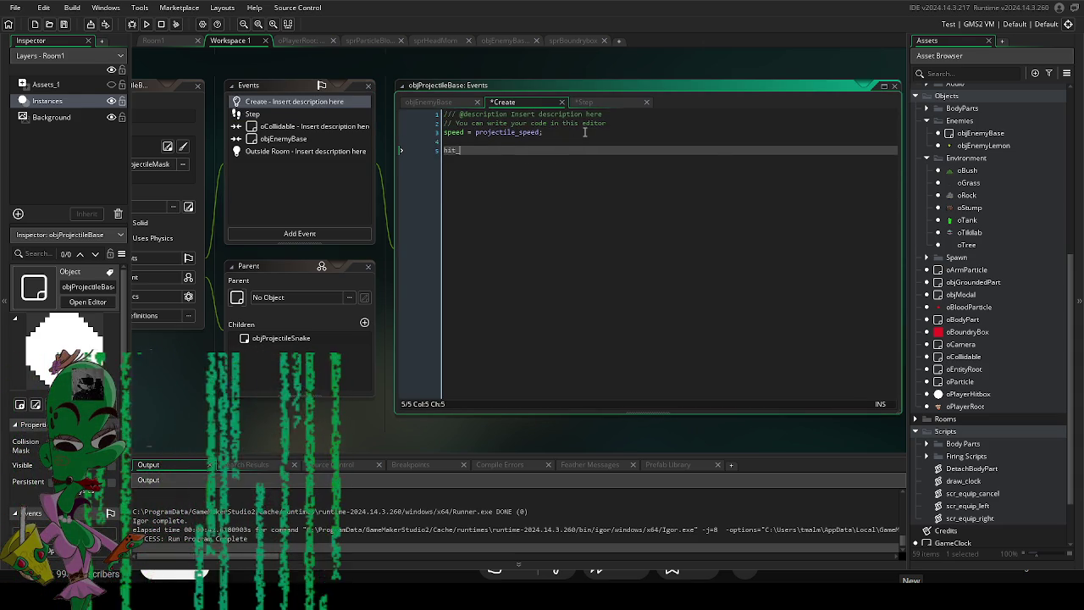
text(list = ds_l)
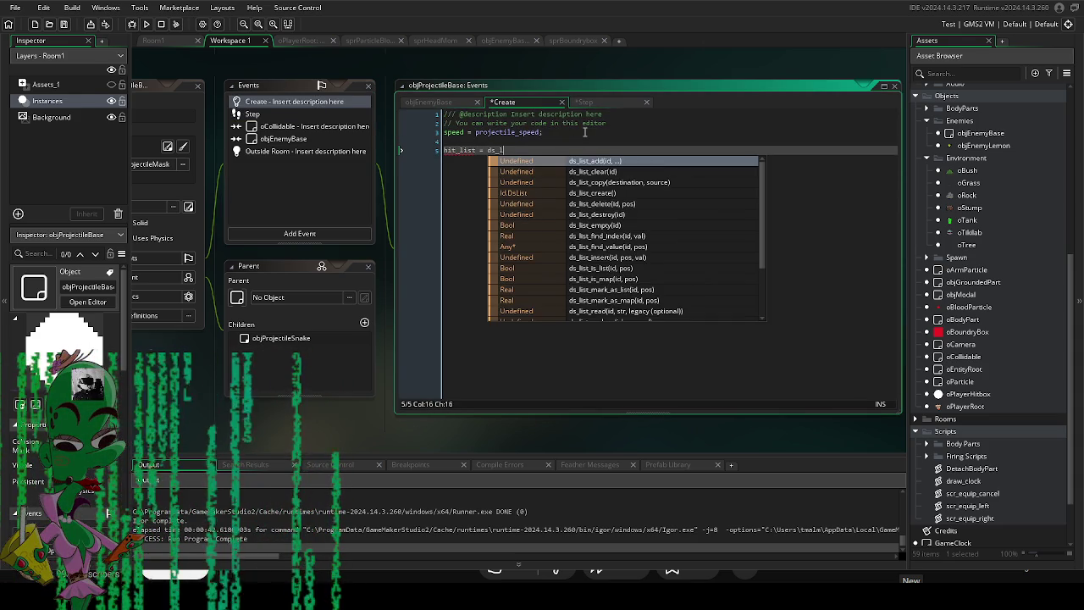
text(ist_crea)
key(Return)
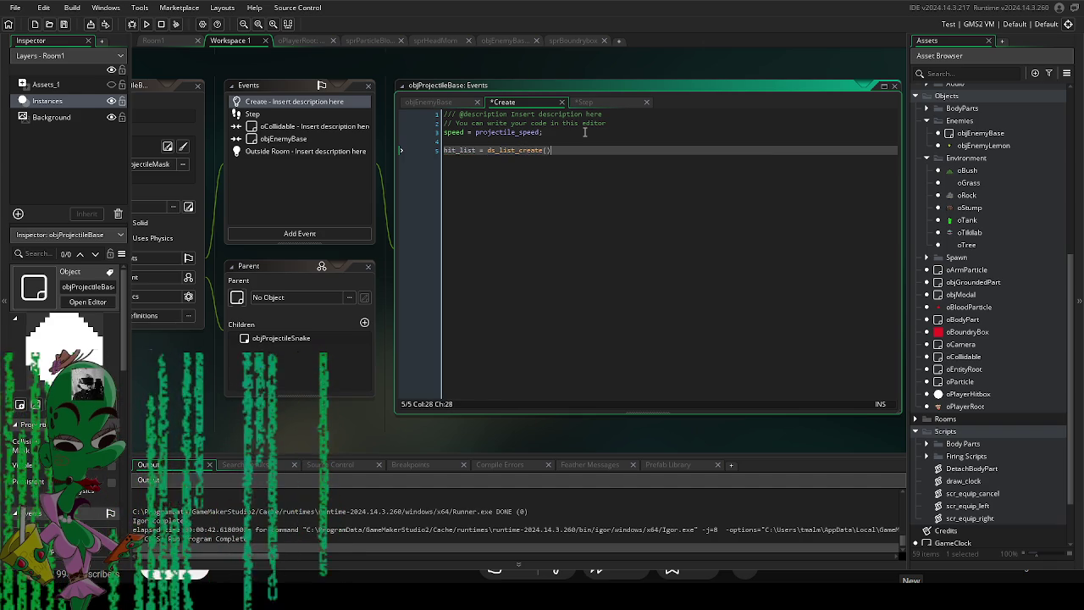
text();)
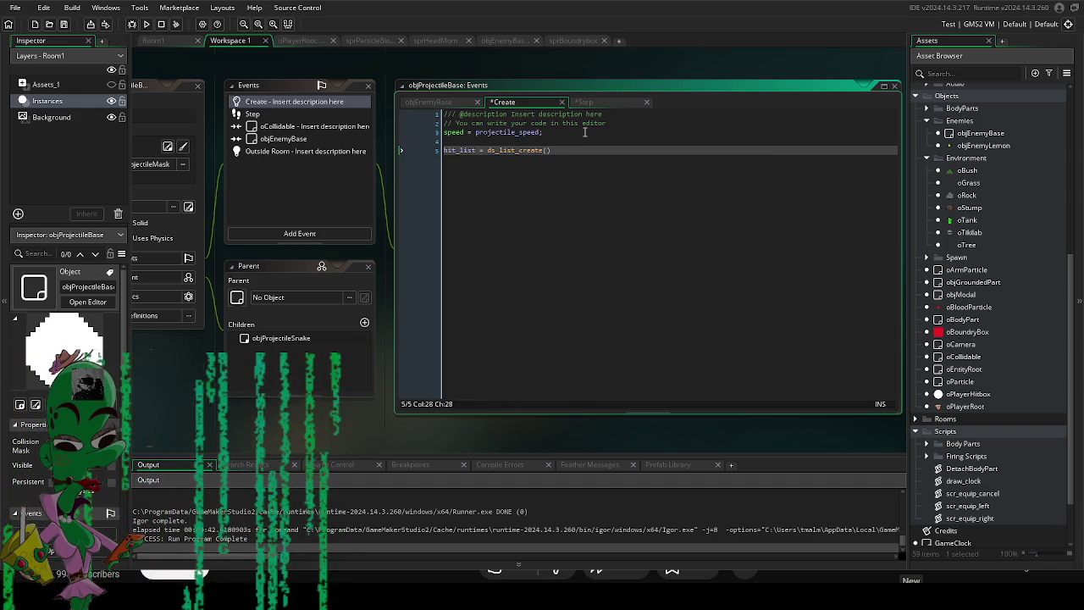
click(270, 114)
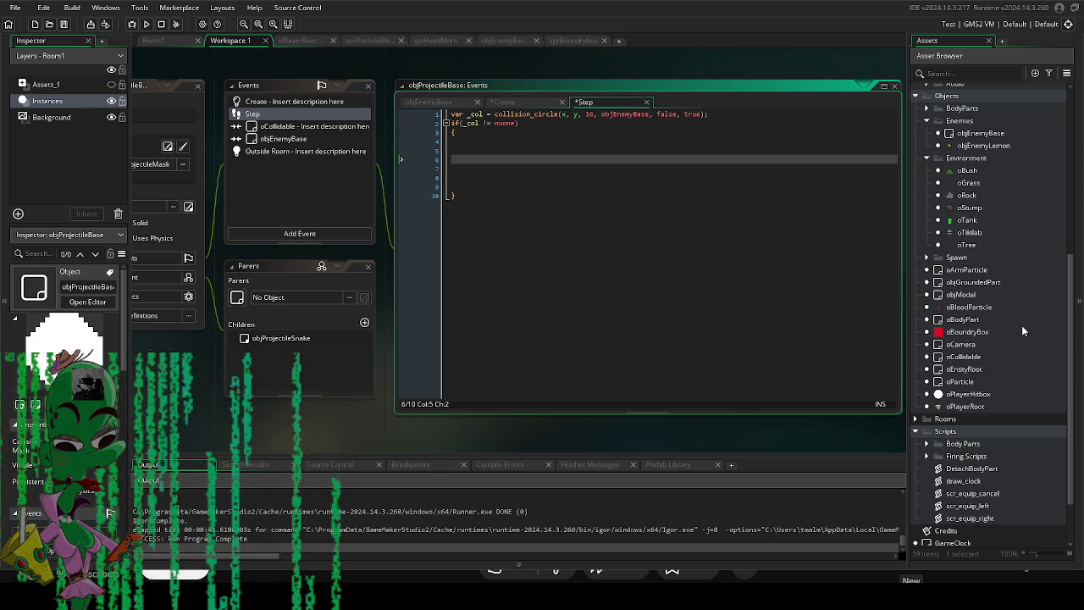
scroll(1021, 325, up, 1)
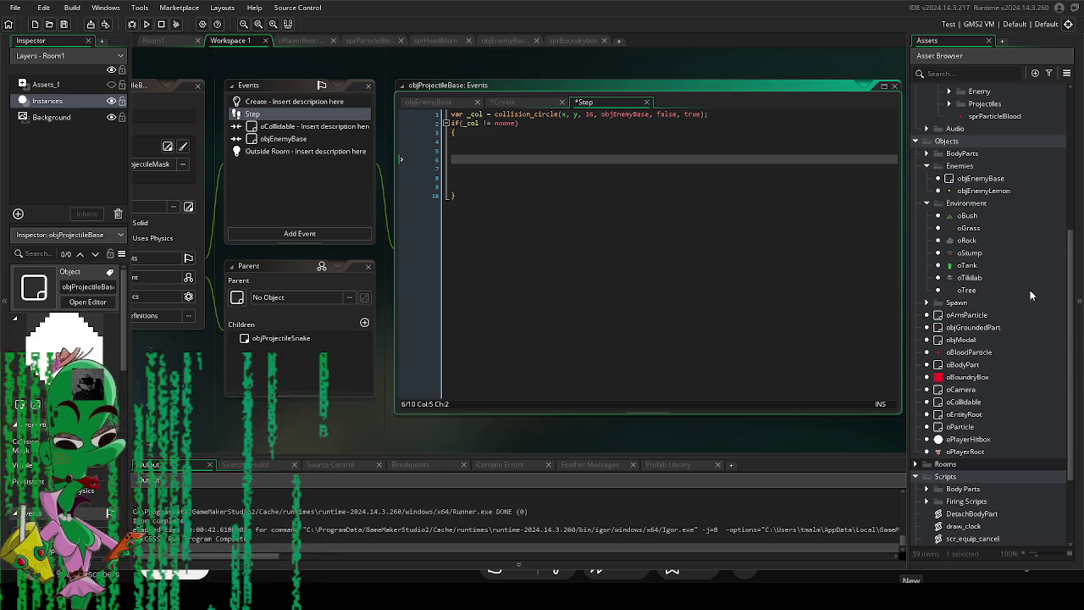
click(998, 181)
double_click(999, 185)
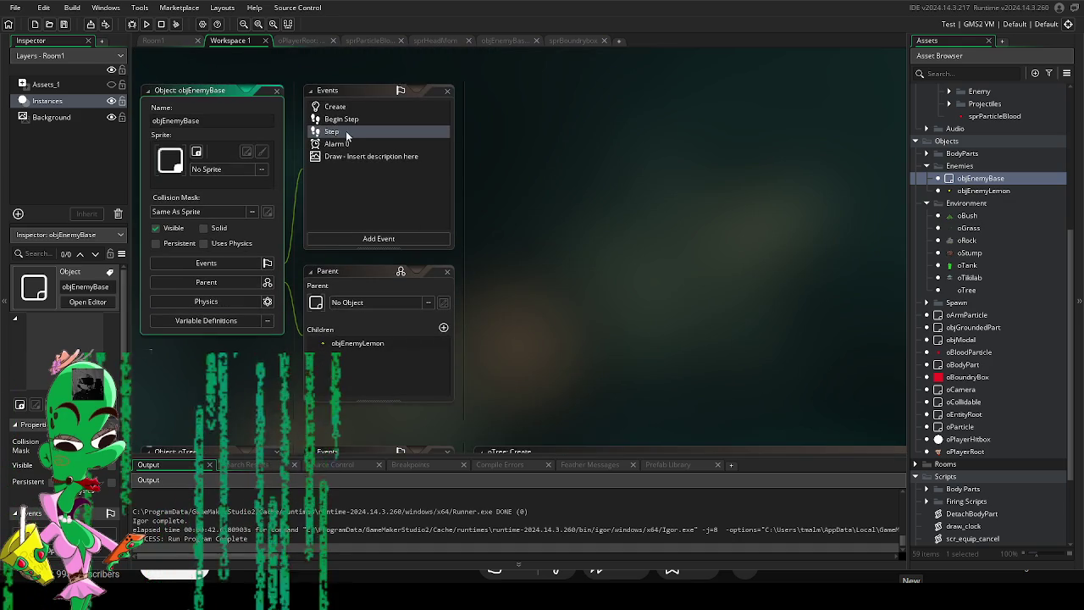
double_click(345, 132)
scroll(365, 275, up, 7)
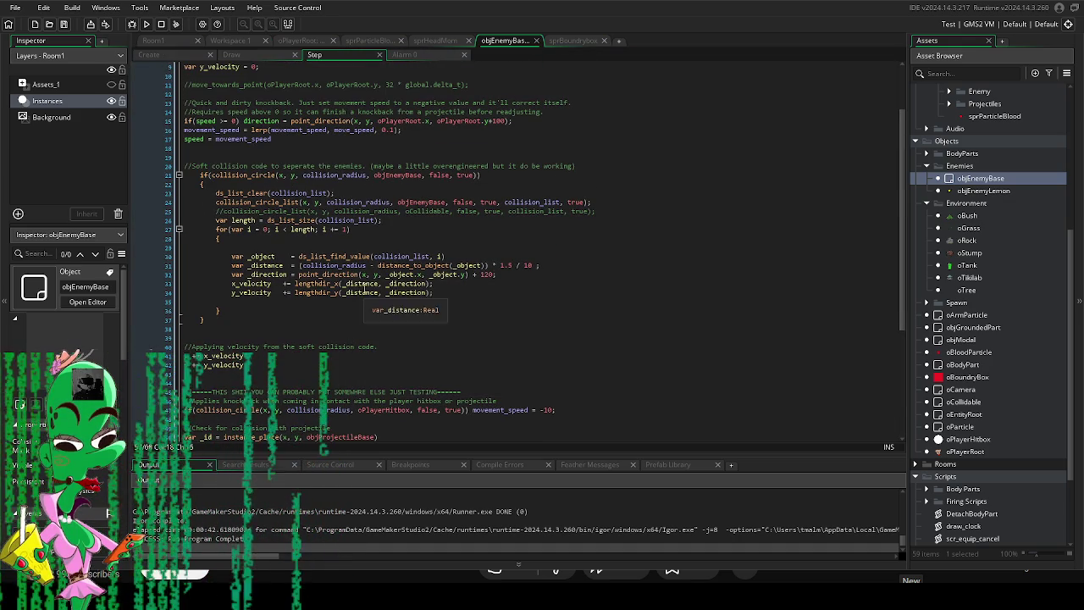
click(171, 55)
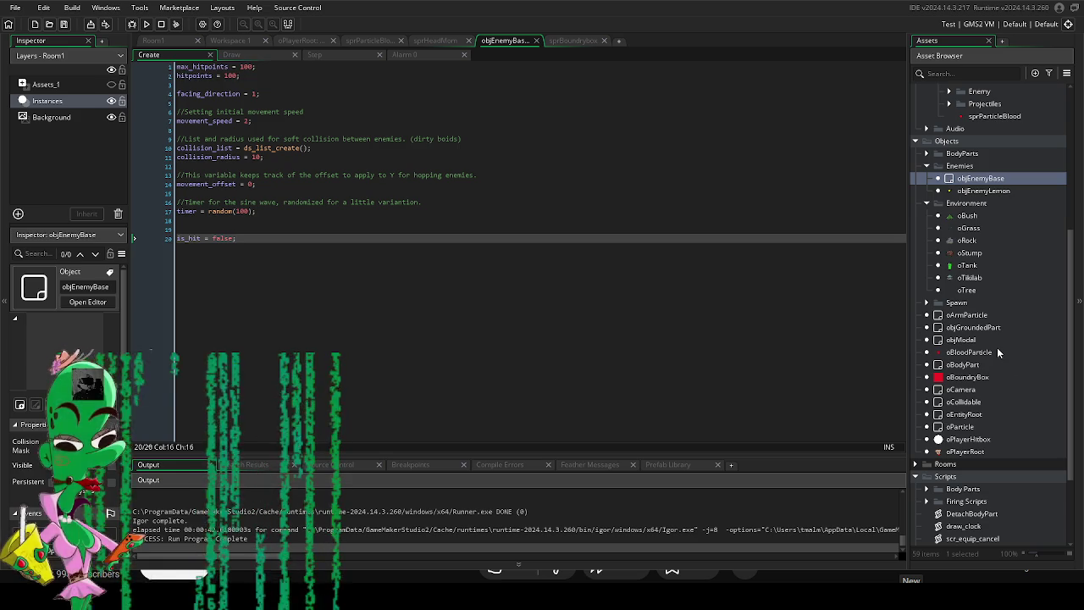
double_click(968, 439)
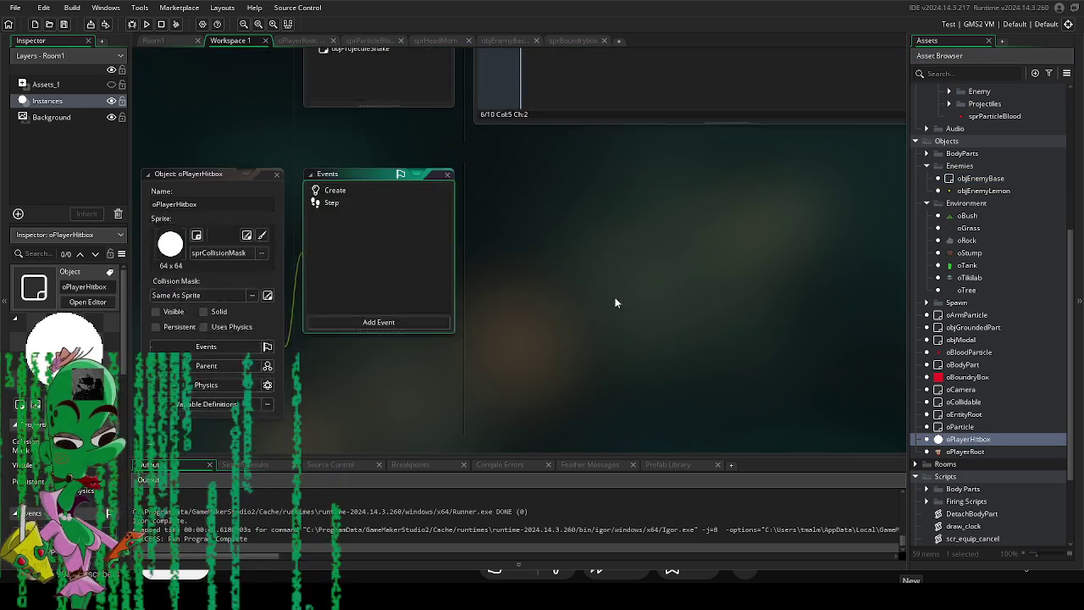
double_click(345, 154)
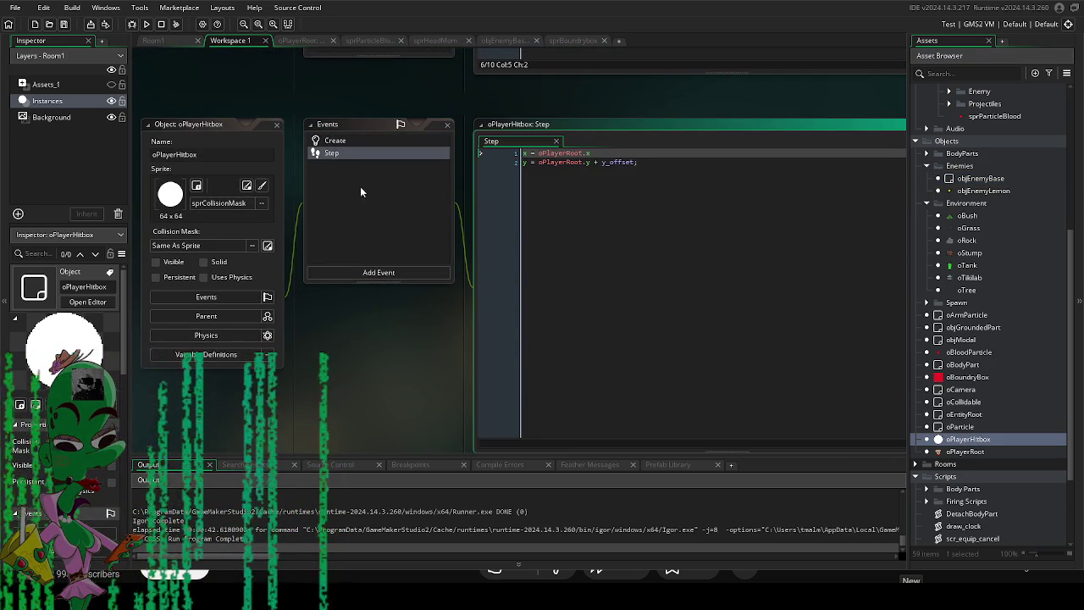
click(335, 140)
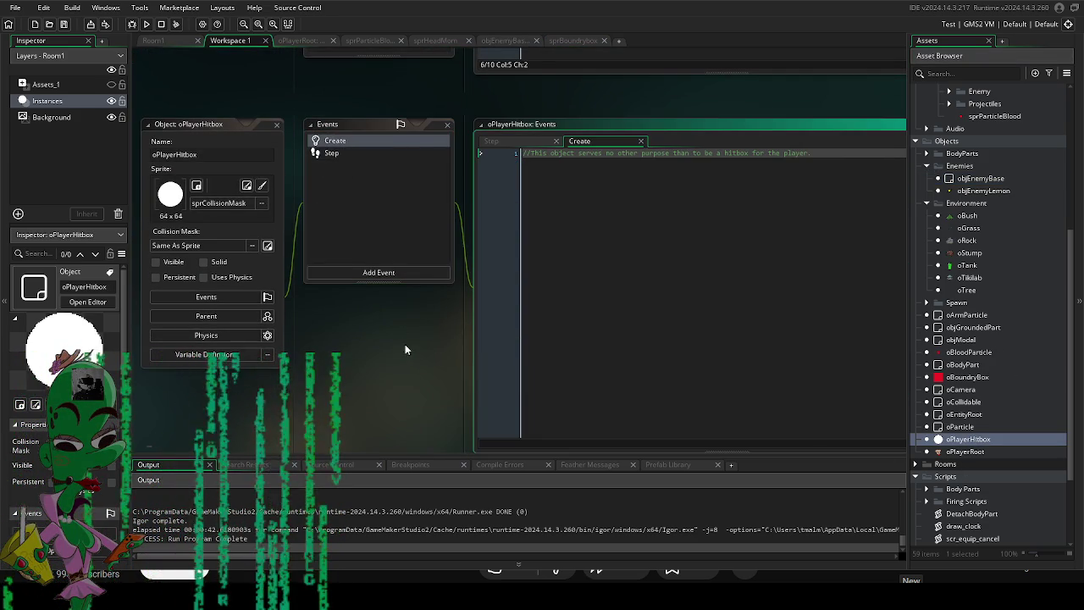
scroll(405, 340, up, 1)
click(334, 179)
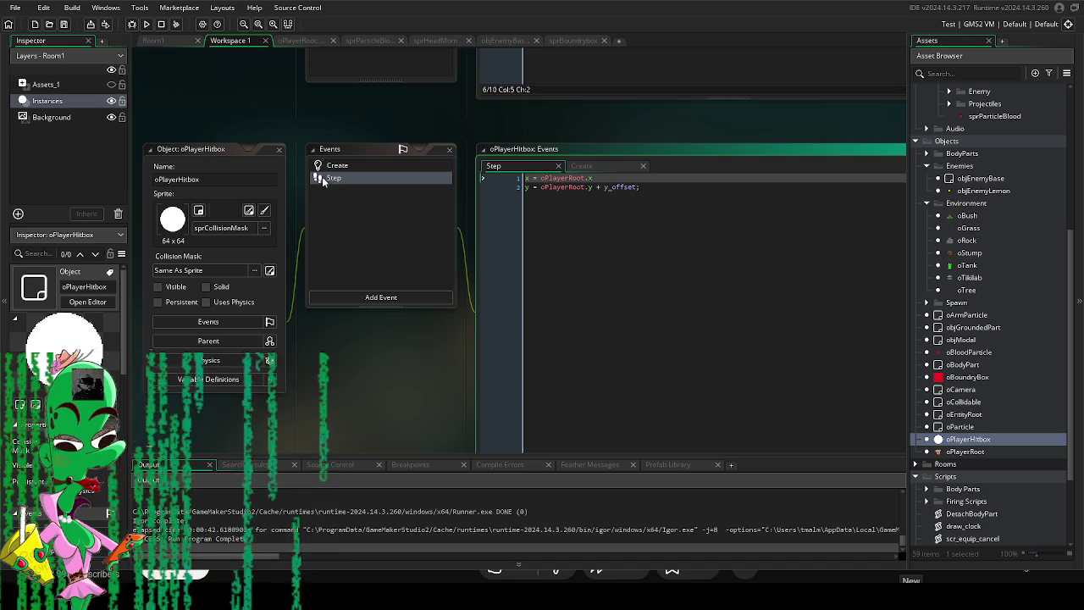
click(332, 173)
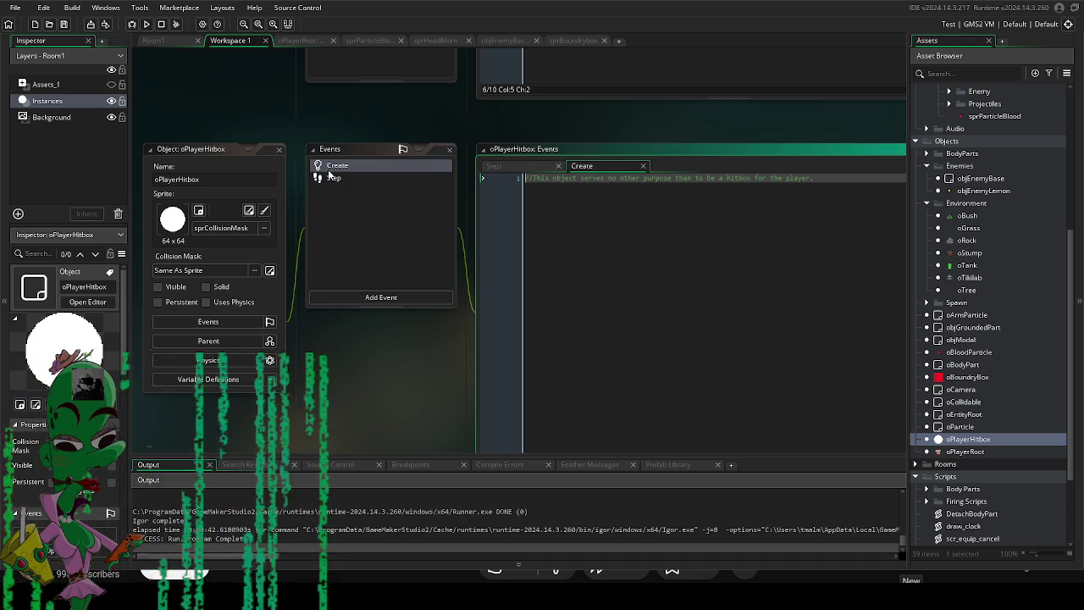
click(335, 177)
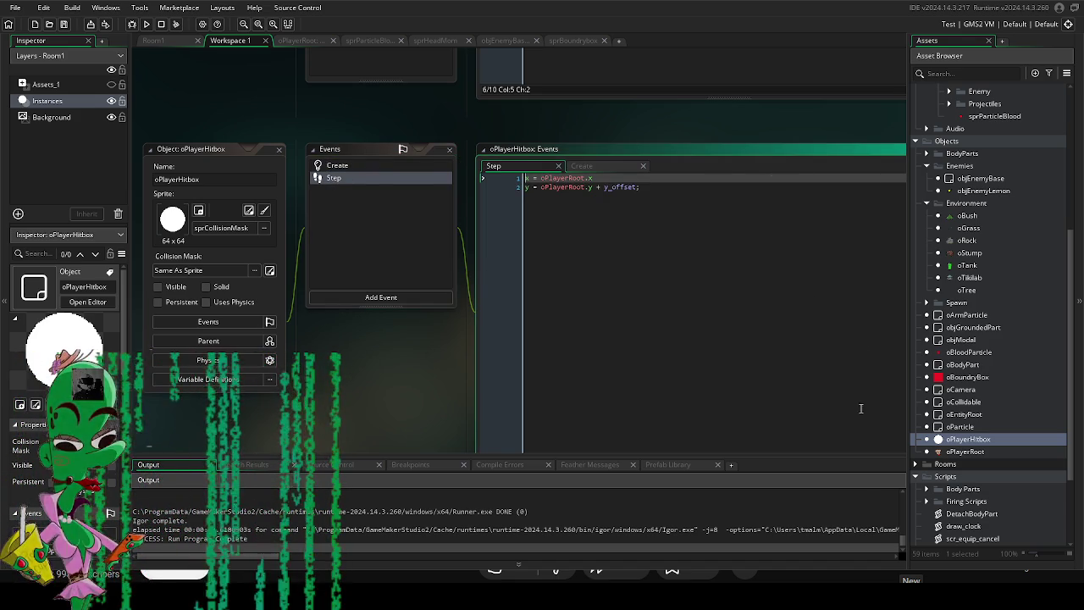
scroll(996, 421, down, 2)
scroll(995, 419, down, 2)
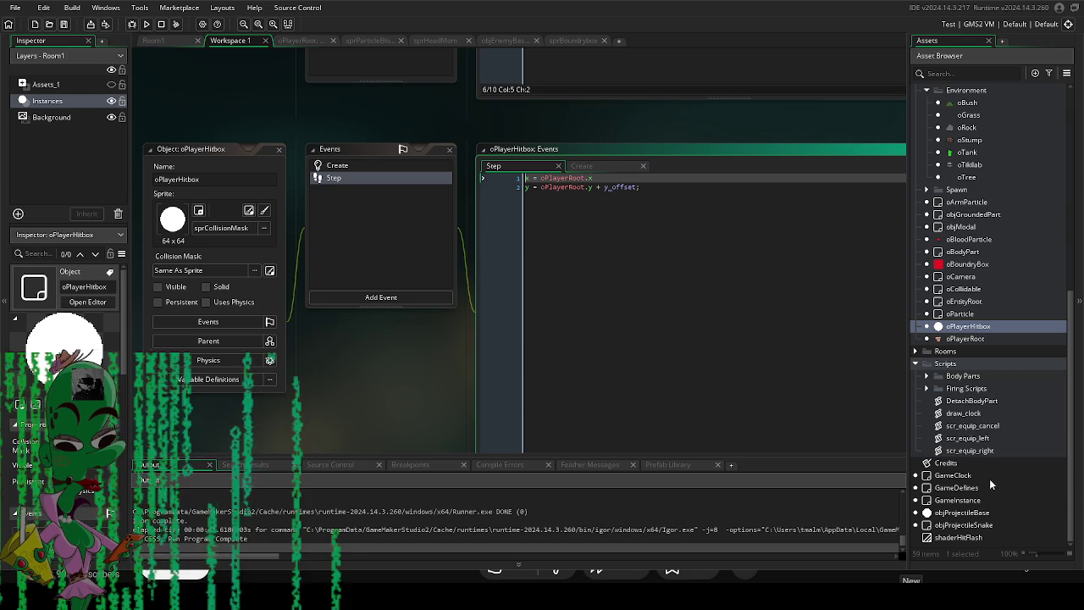
double_click(962, 512)
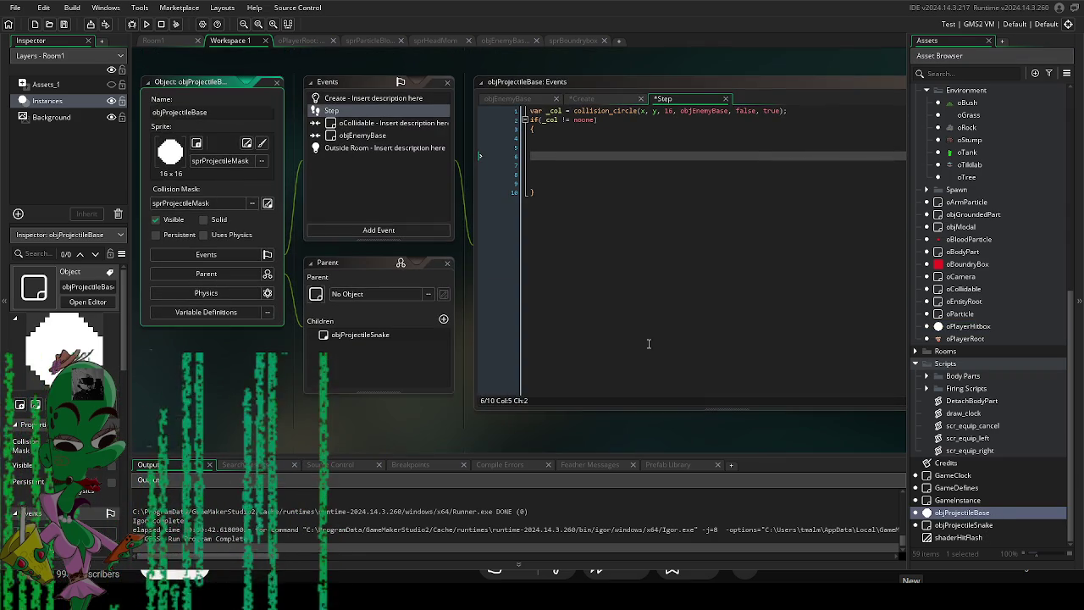
click(566, 148)
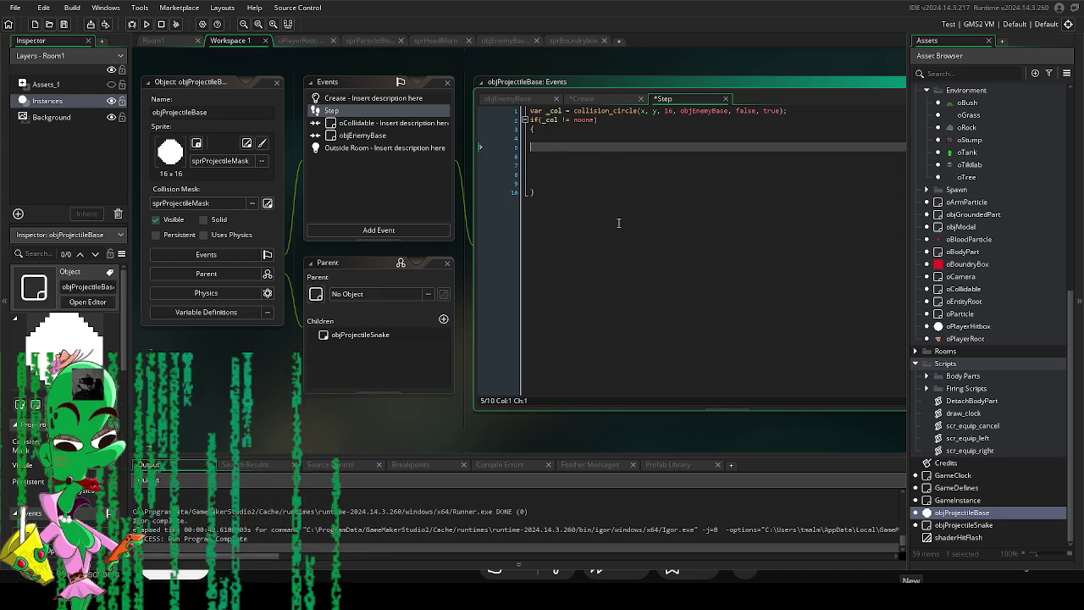
scroll(405, 436, up, 1)
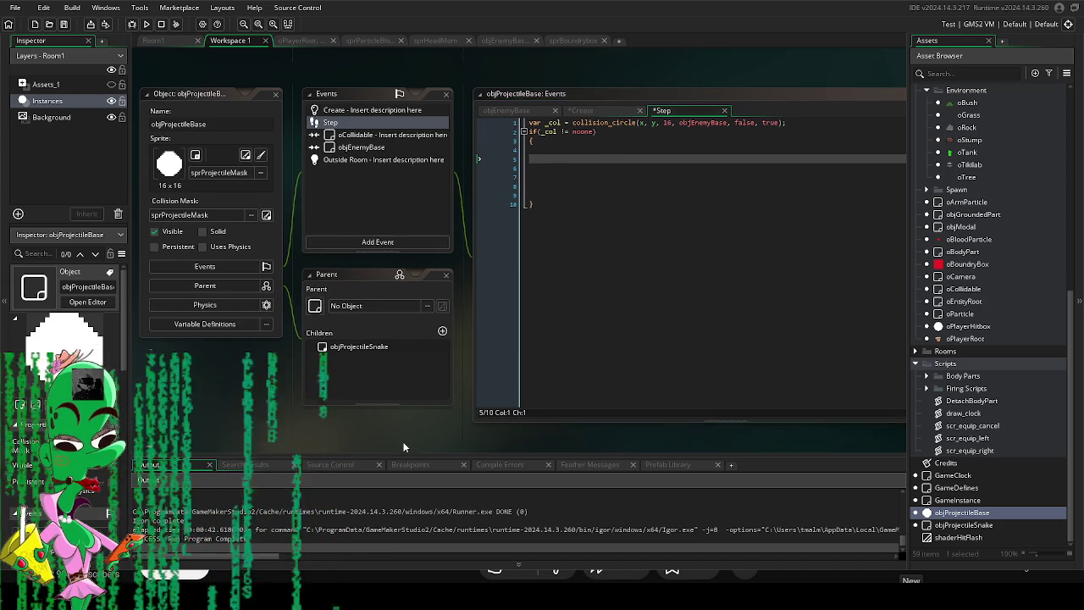
click(579, 164)
click(581, 159)
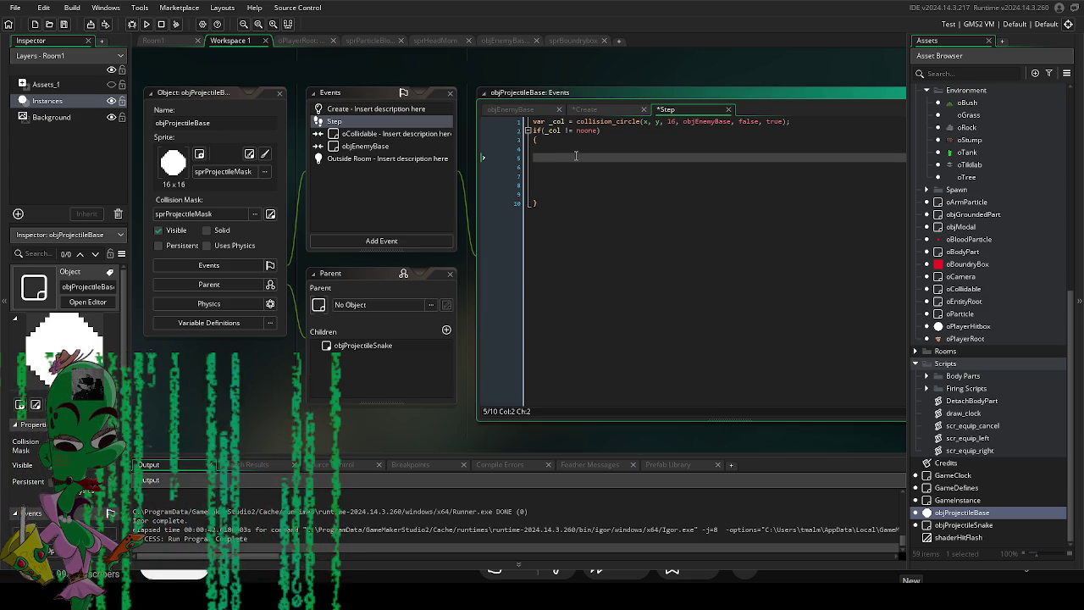
key(BackSpace)
key(Tab)
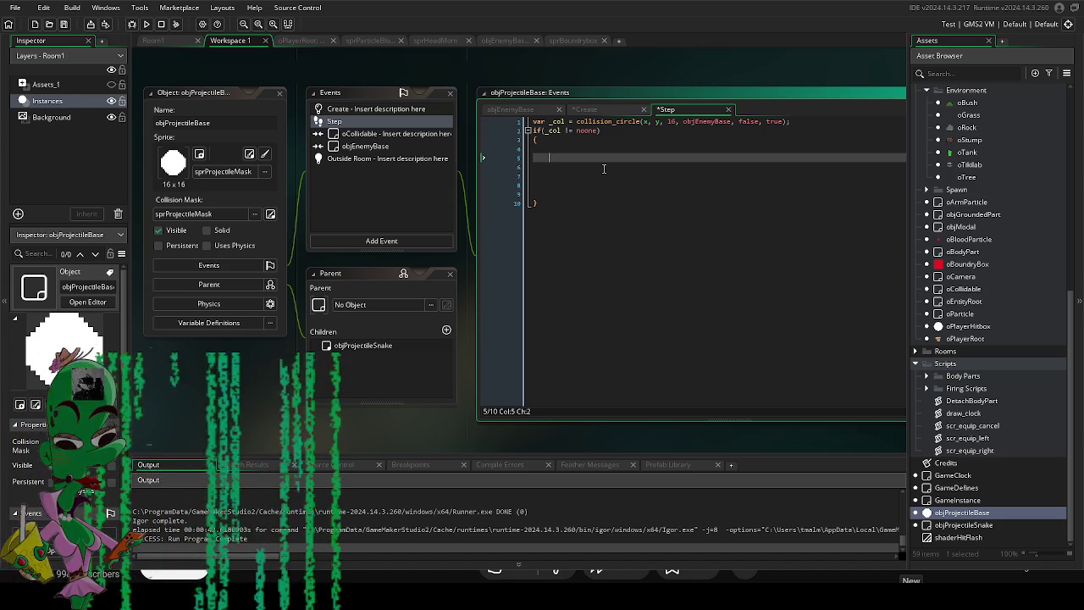
Type collision_sprite on line 5 inside the if(_col != noone) block.
text(c)
key(BackSpace)
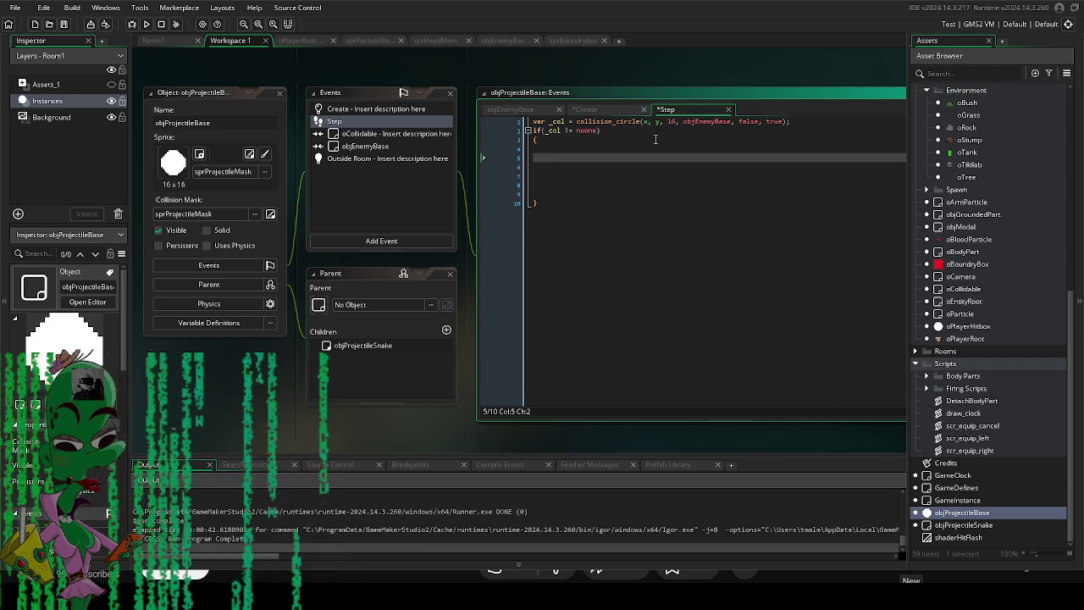
mouse_move(618, 121)
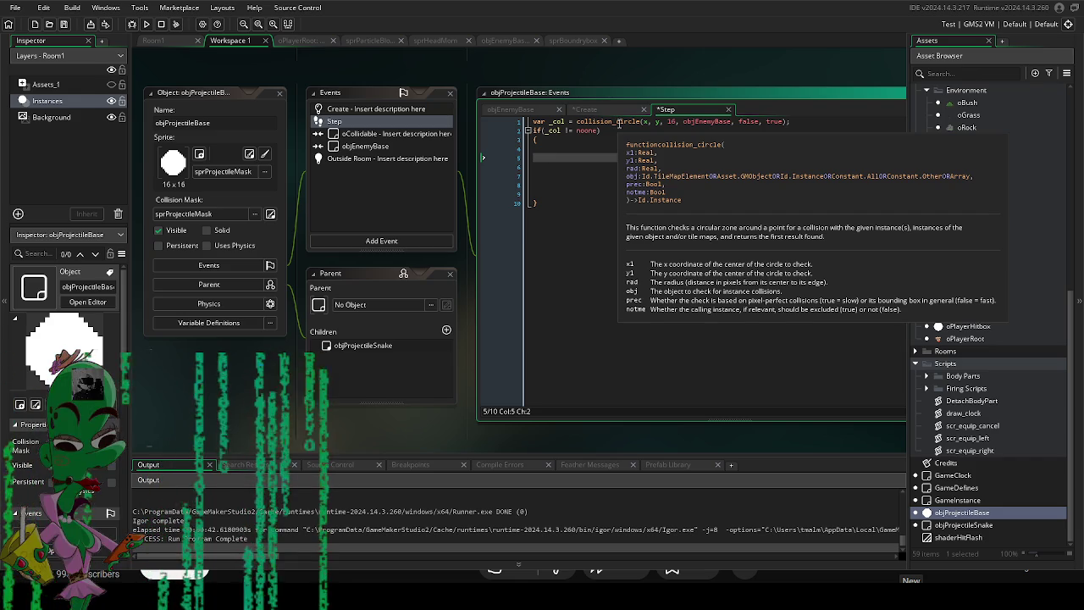
text(collision)
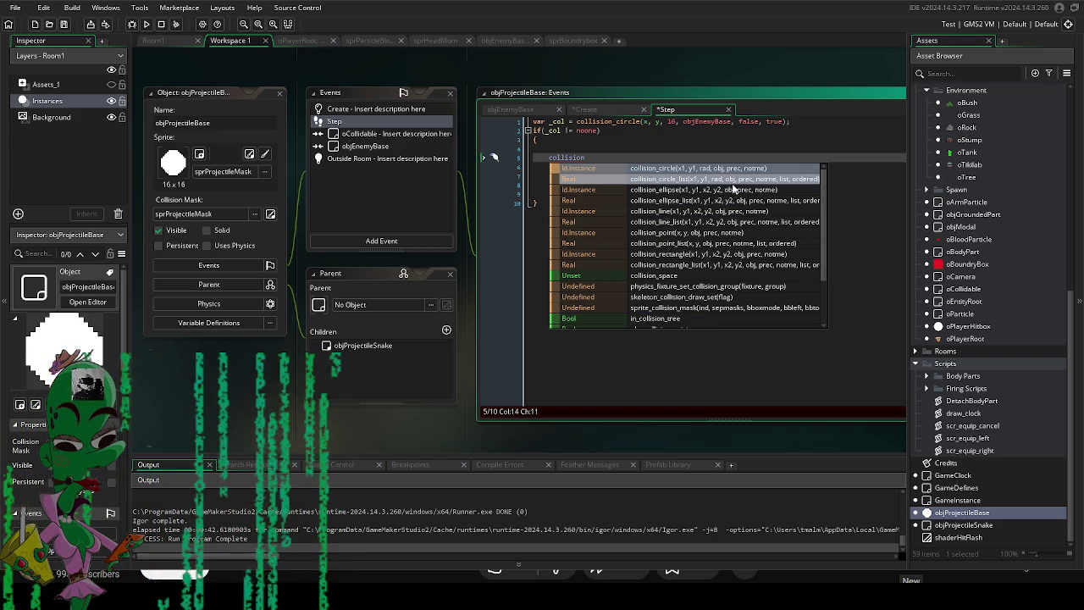
scroll(733, 212, down, 2)
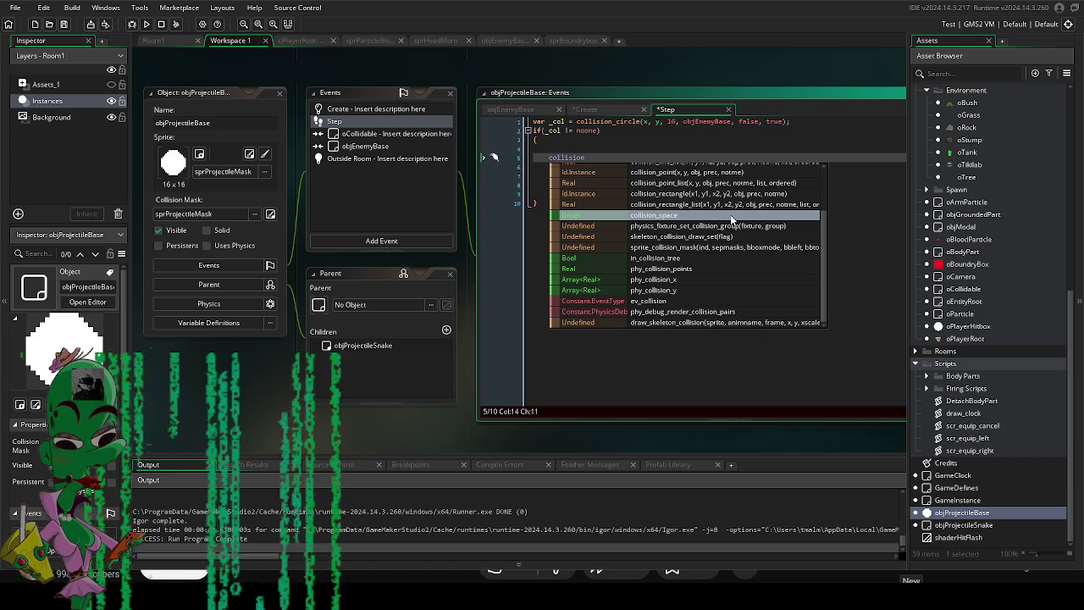
click(847, 187)
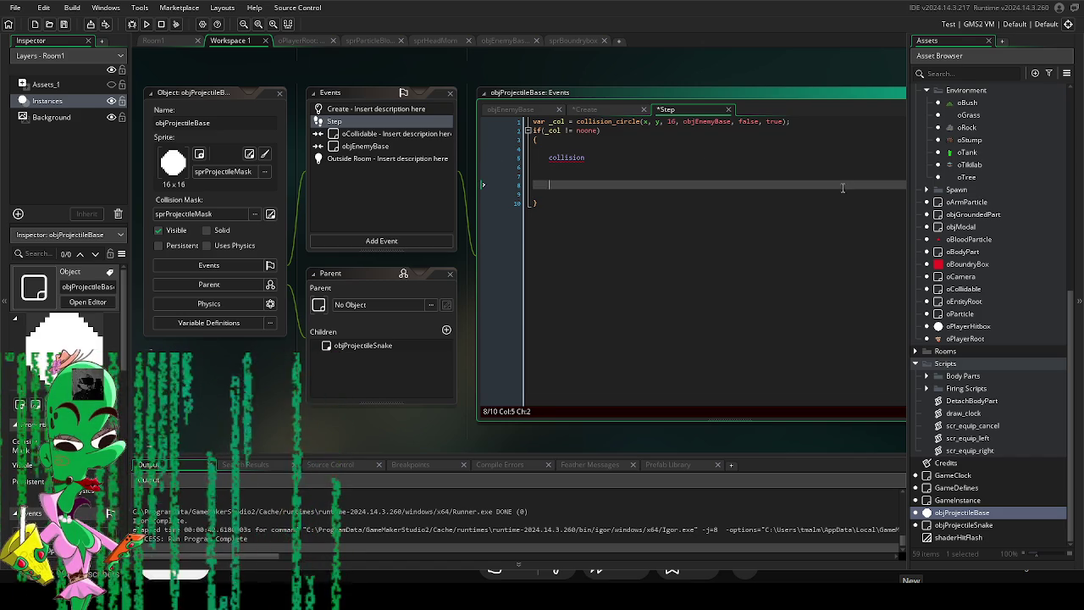
click(623, 152)
click(621, 157)
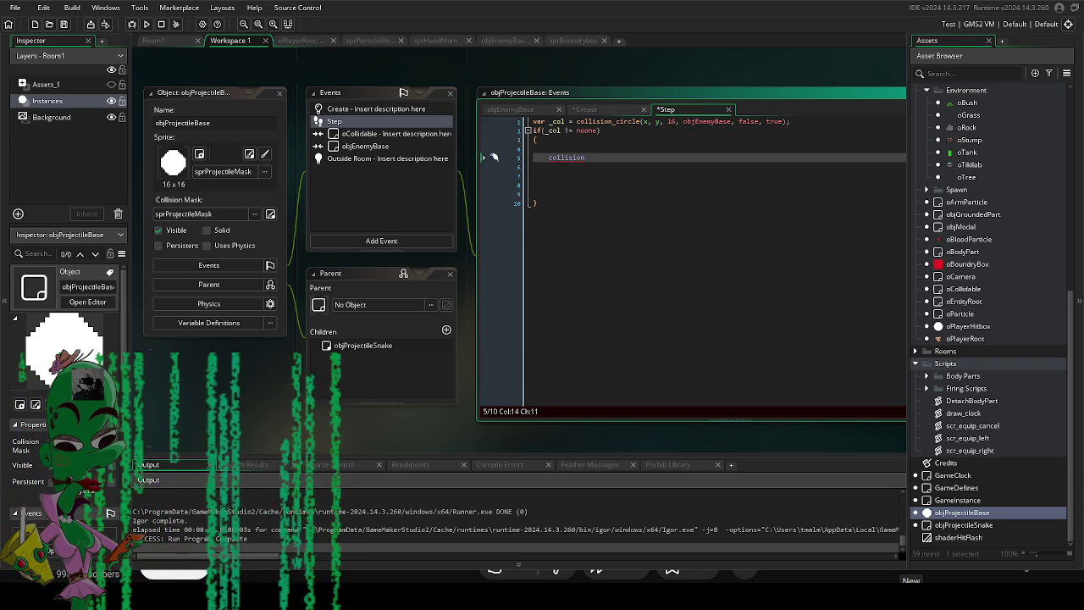
key(Home)
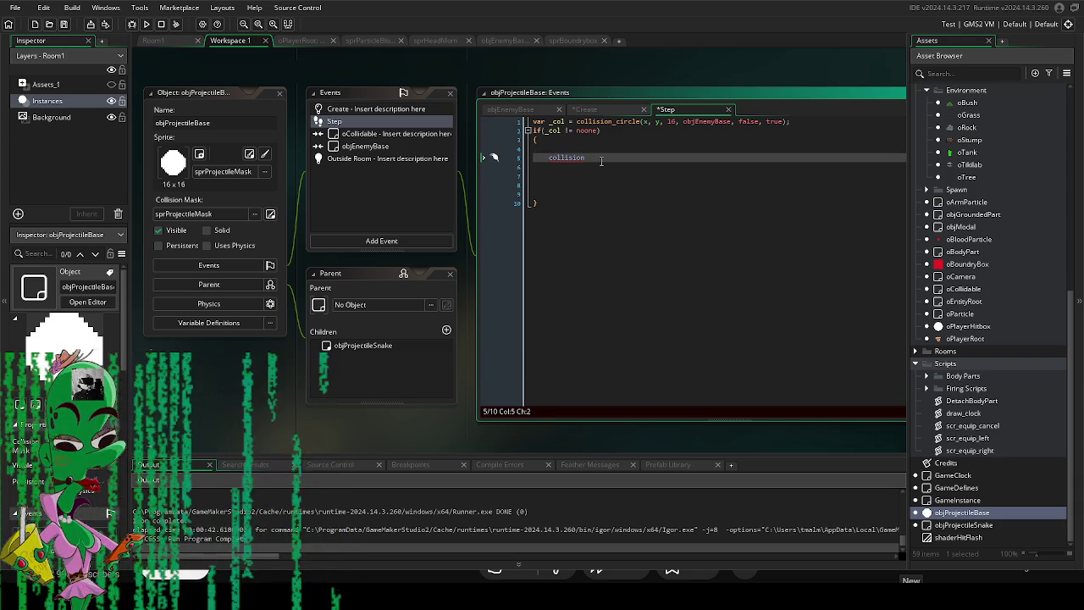
click(601, 160)
text(_sprite)
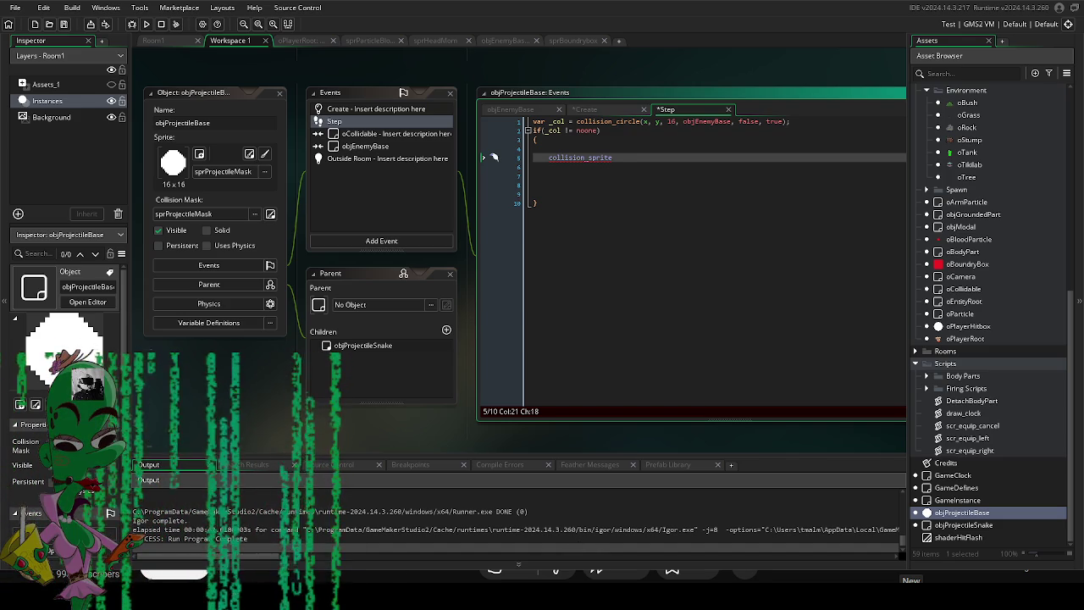
Swap collision_sprite for sprite_collision_mask, then delete it and retype collision on line 5.
double_click(547, 159)
text(sprite_co)
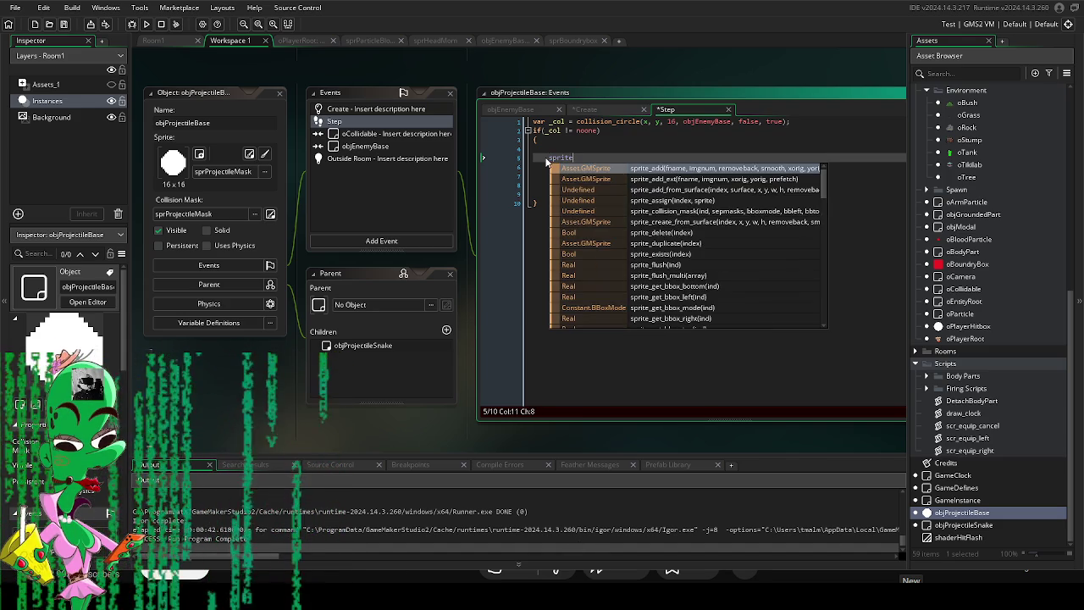
key(Return)
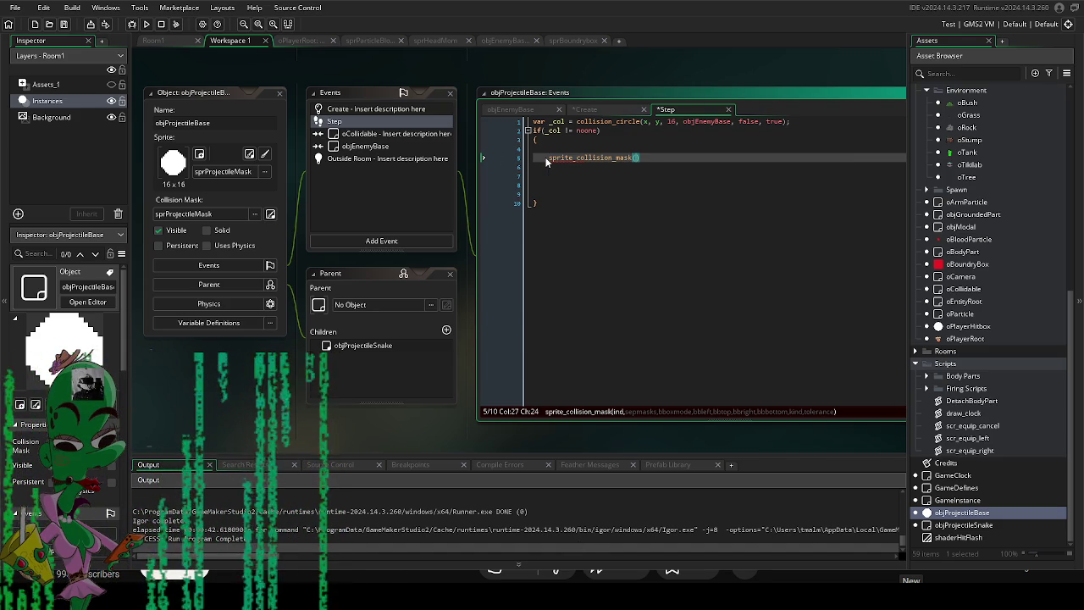
drag(411, 404, 389, 410)
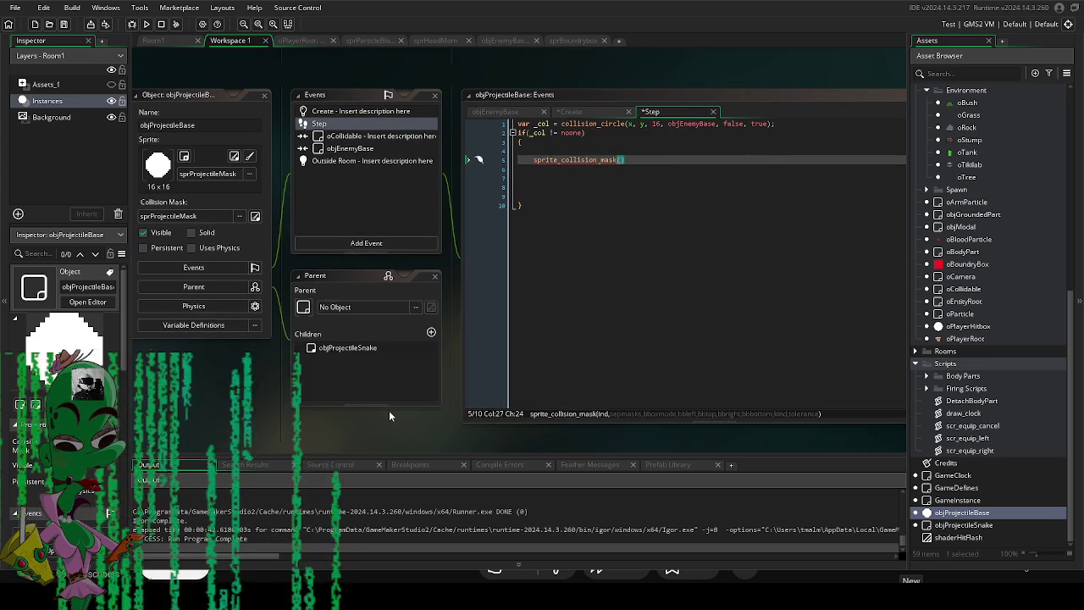
drag(627, 160, 533, 162)
key(BackSpace)
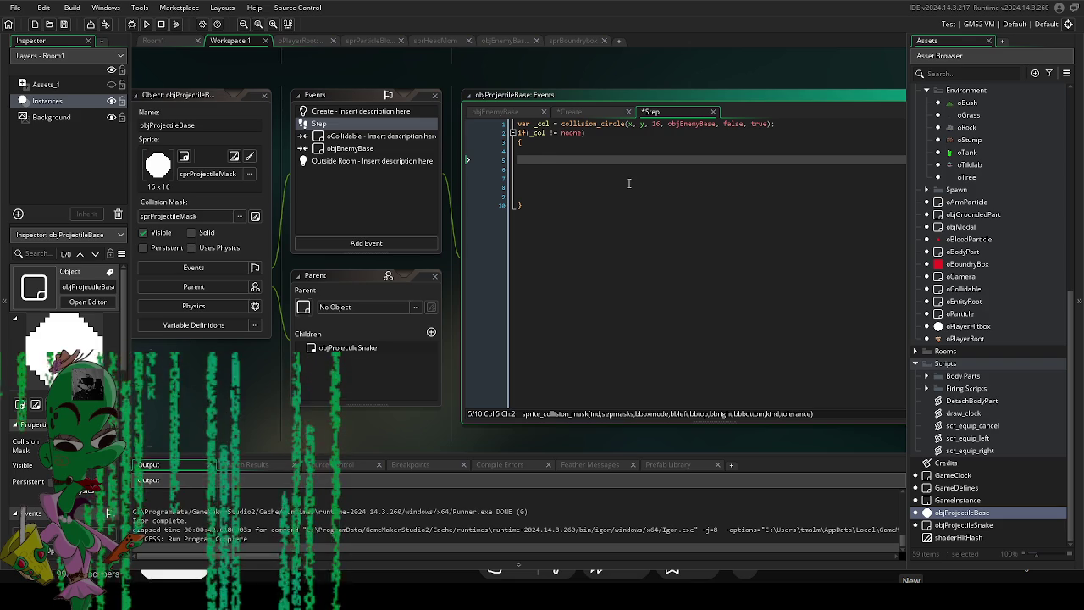
text(collision)
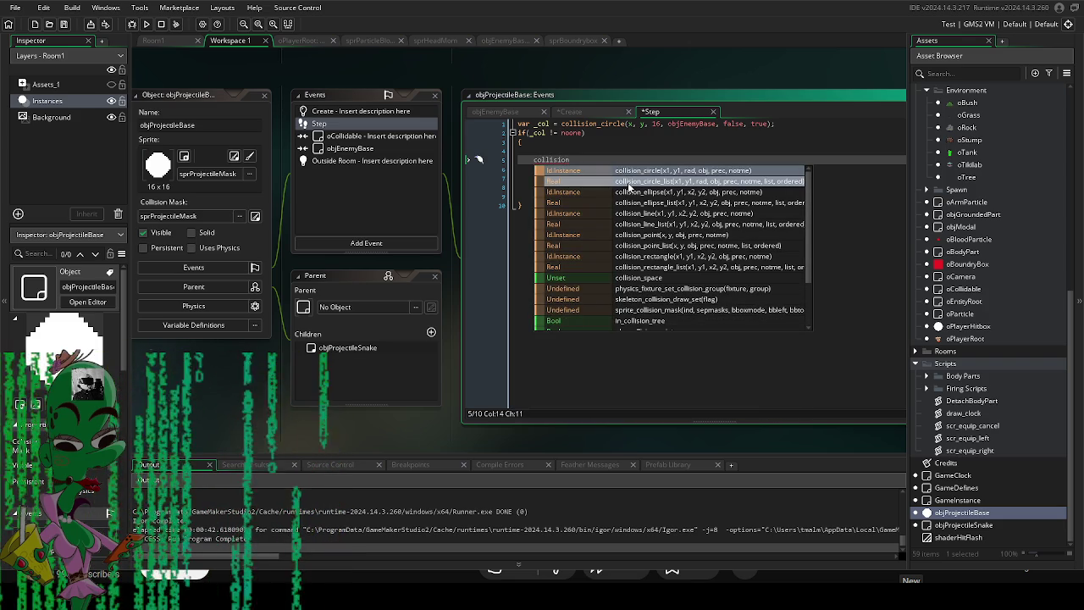
Select the collision_circle call on line 1 and start typing place_ over it.
click(629, 123)
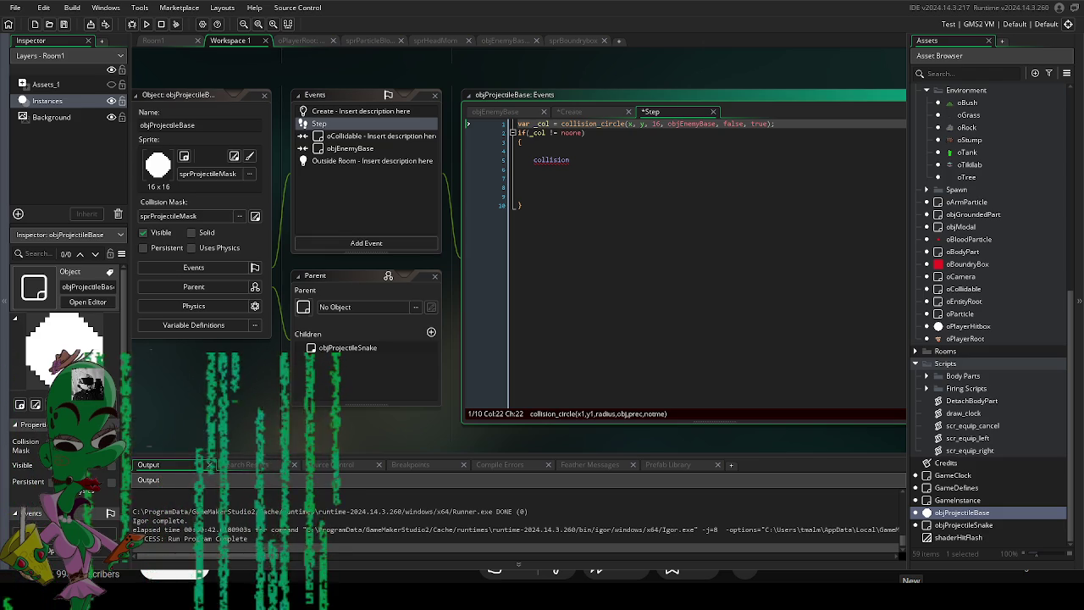
click(571, 159)
drag(571, 159, 521, 159)
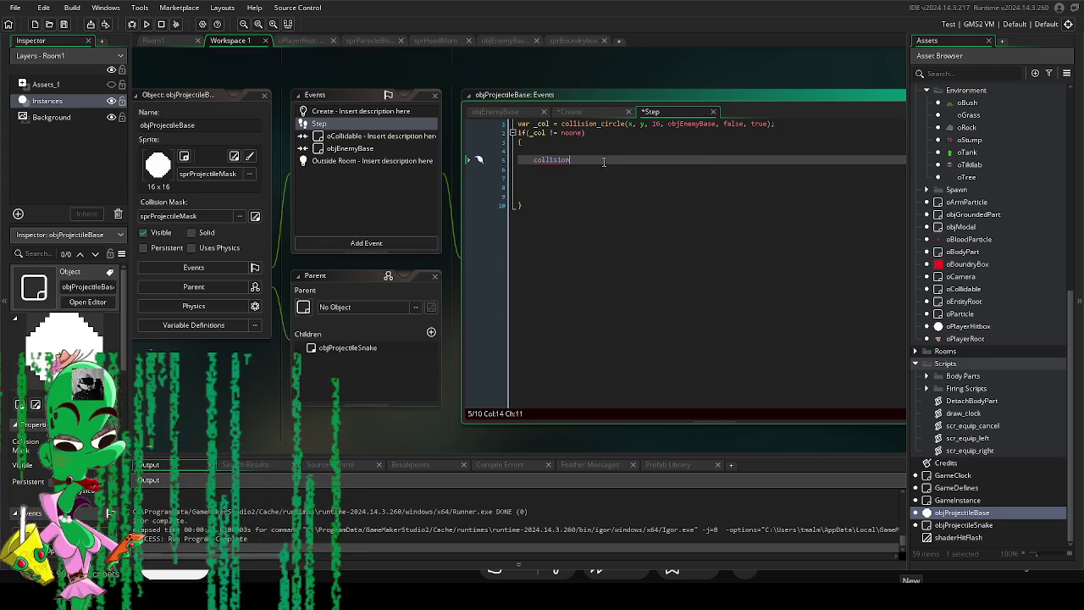
click(610, 163)
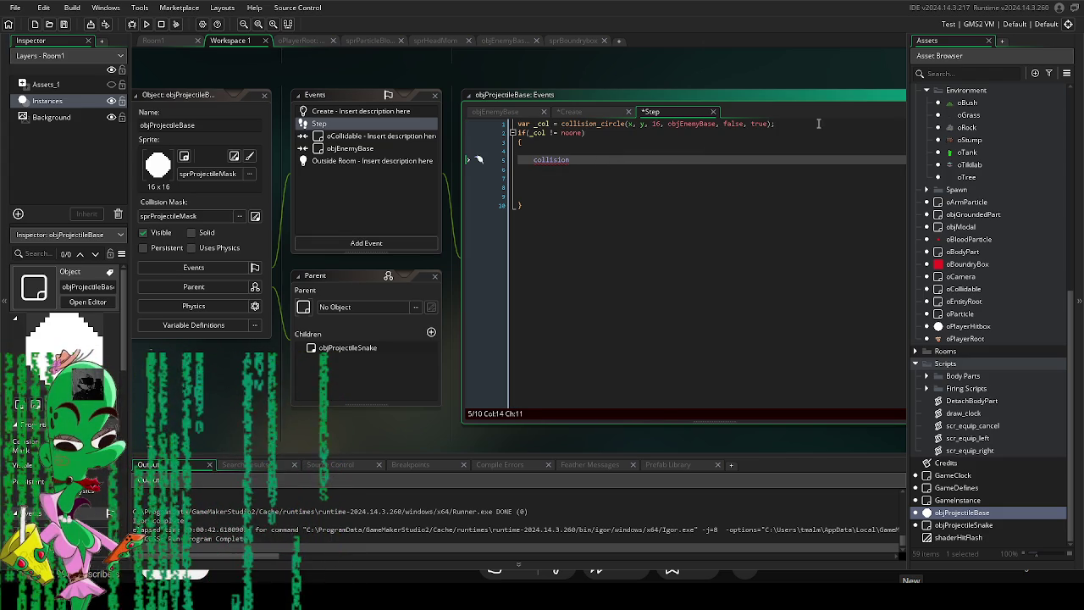
drag(807, 124, 578, 124)
text(place)
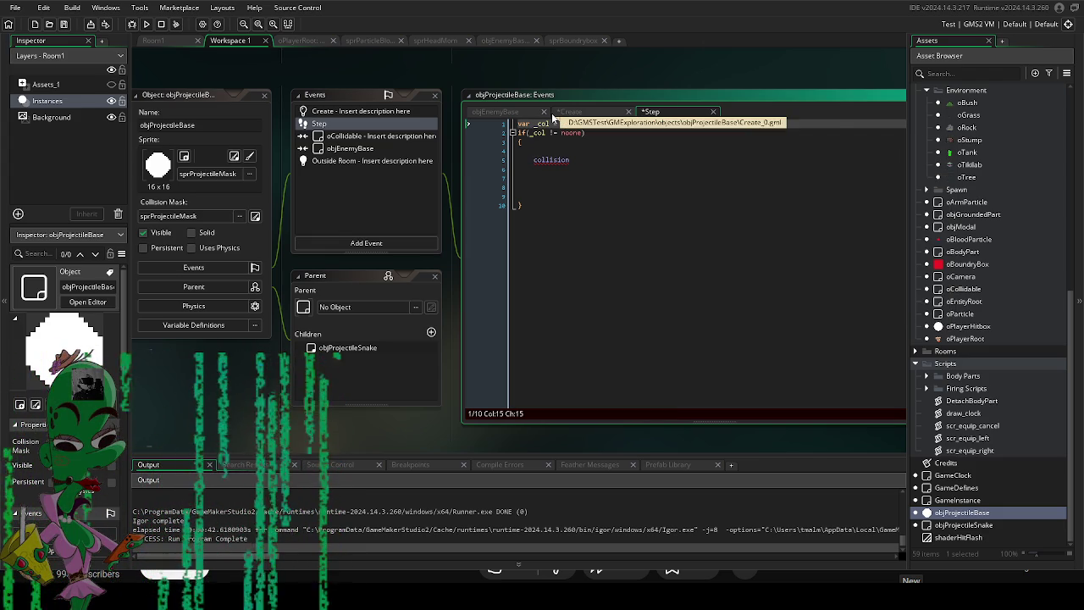
text(_)
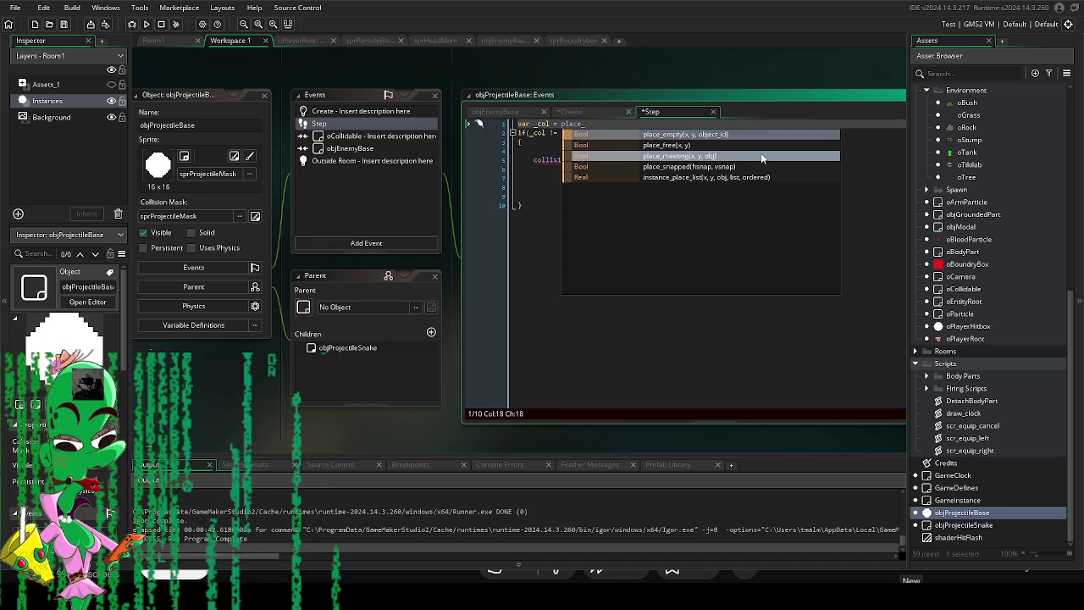
Pick place_meeting from autocomplete so line 1 reads var _col = place_meeting().
click(759, 157)
click(652, 179)
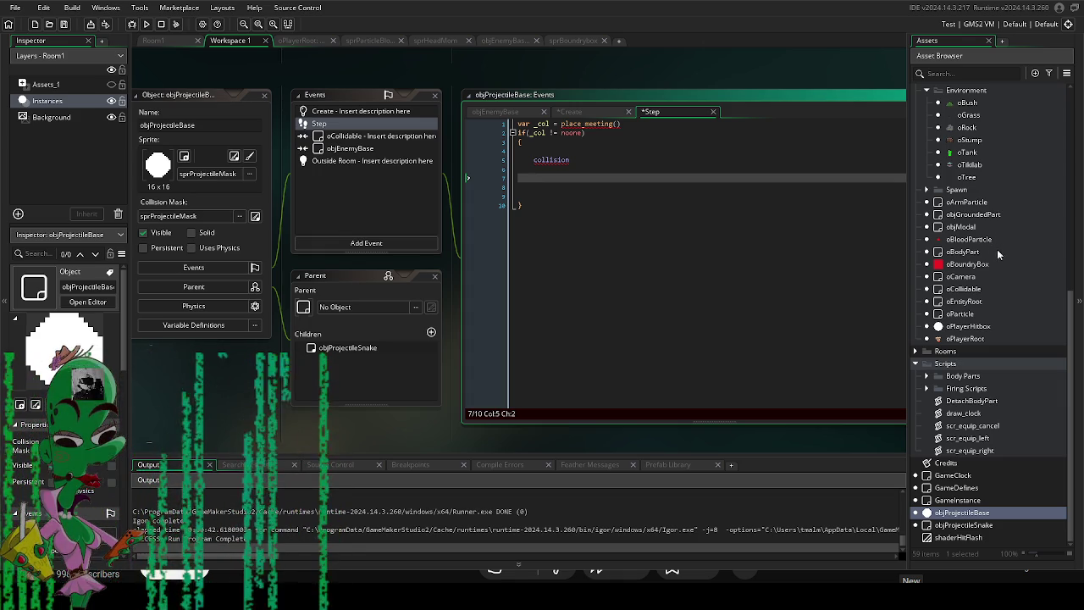
scroll(997, 249, up, 4)
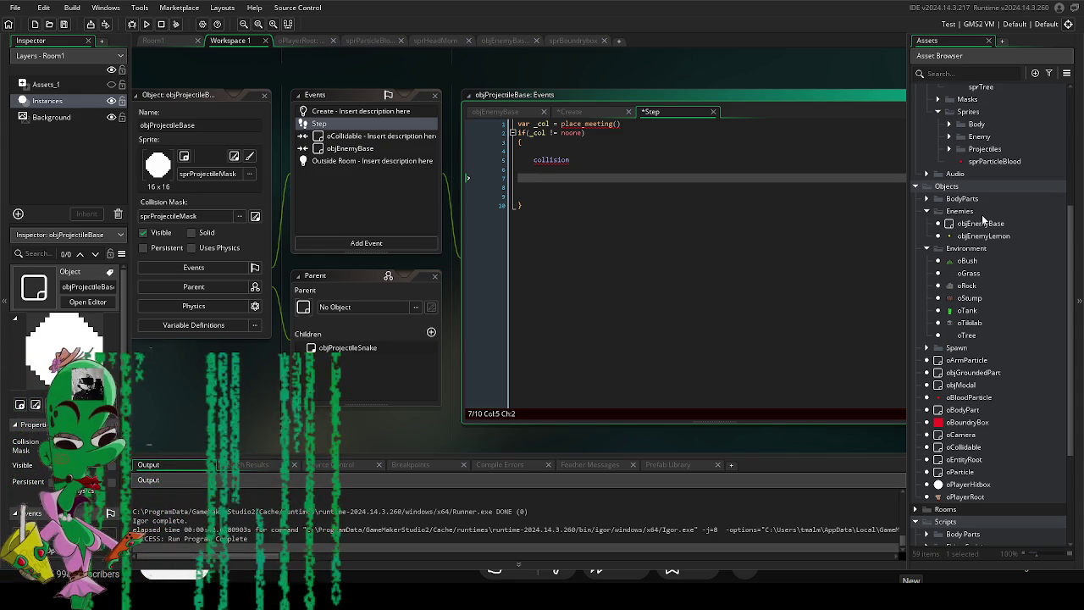
key(ctrl+a)
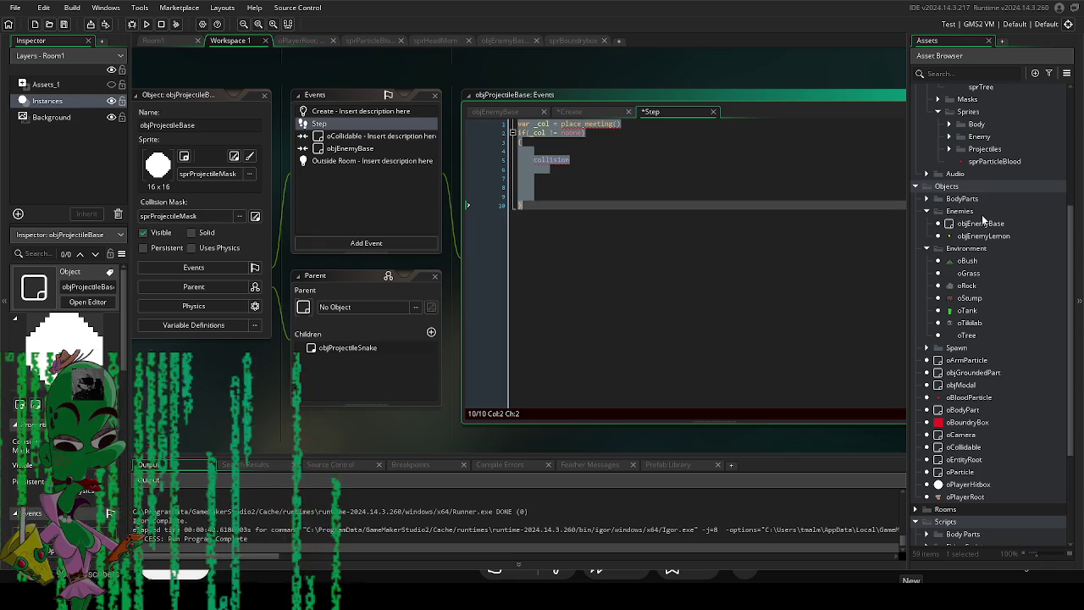
Clear the projectile's Step code and delete the Step event.
key(BackSpace)
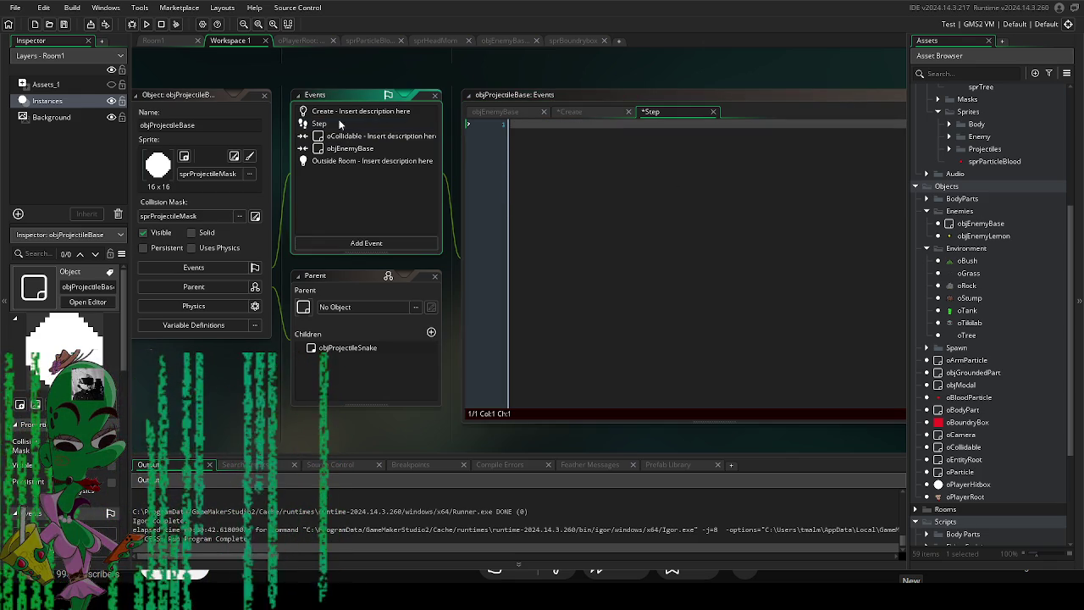
right_click(338, 121)
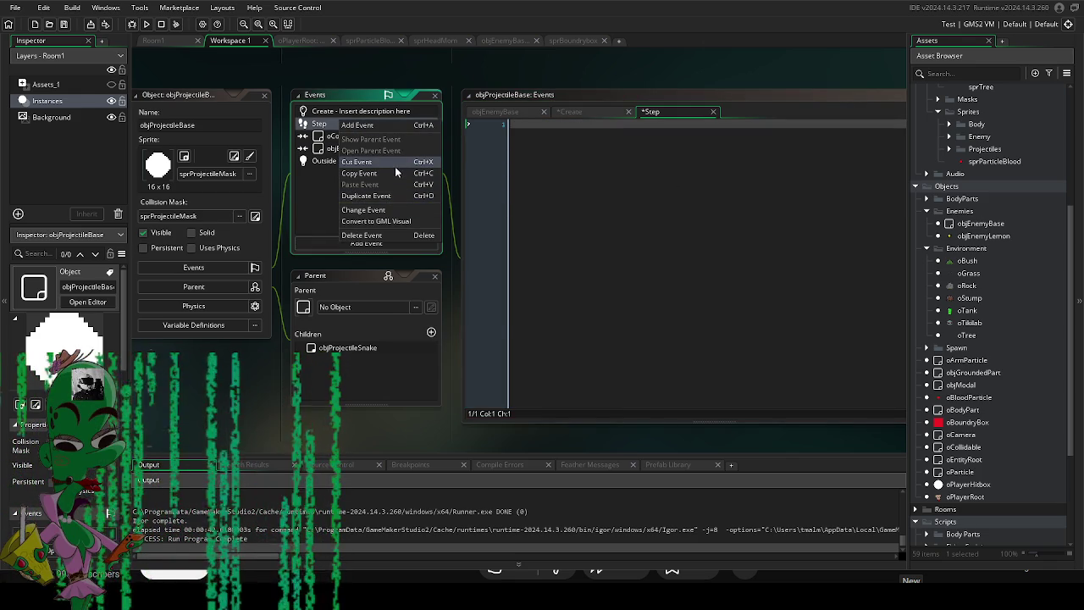
click(362, 235)
click(580, 302)
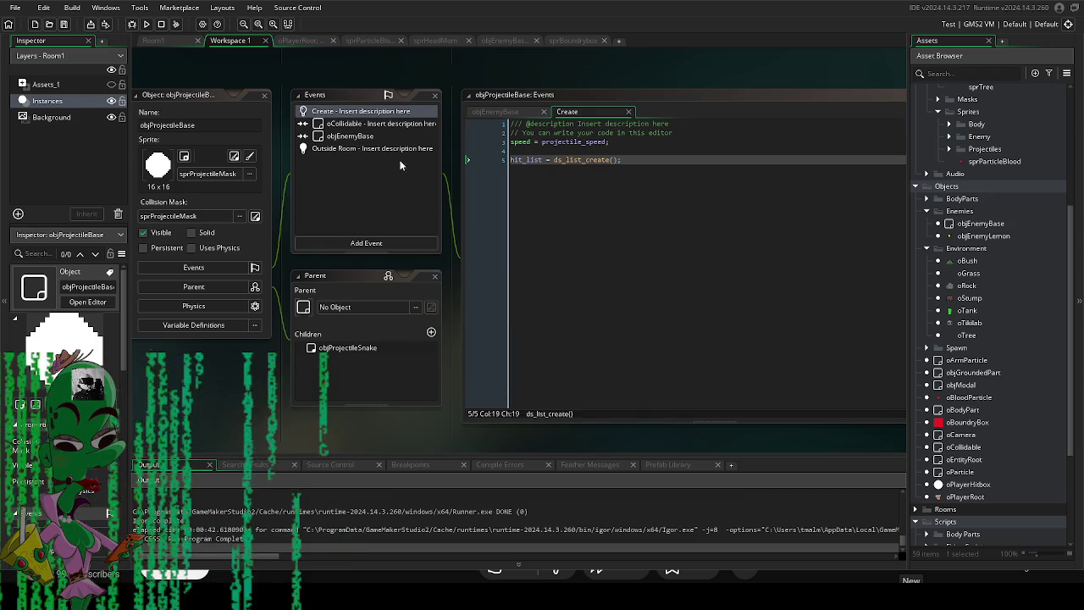
Remove the hit_list creation line from the Create code and open objEnemyLemon.
drag(224, 387, 310, 412)
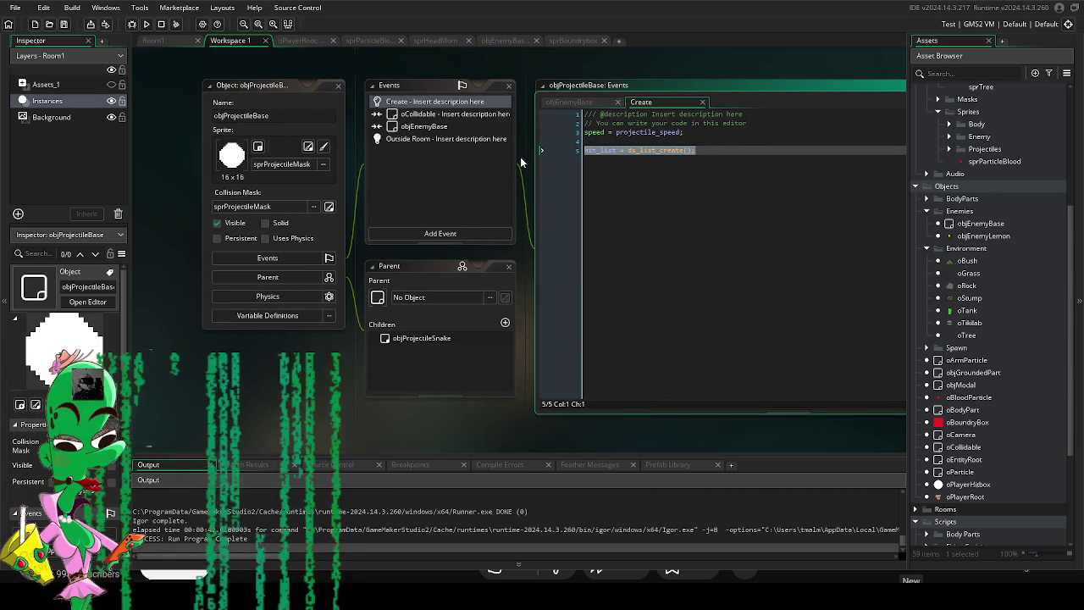
key(BackSpace)
key(BackSpace)
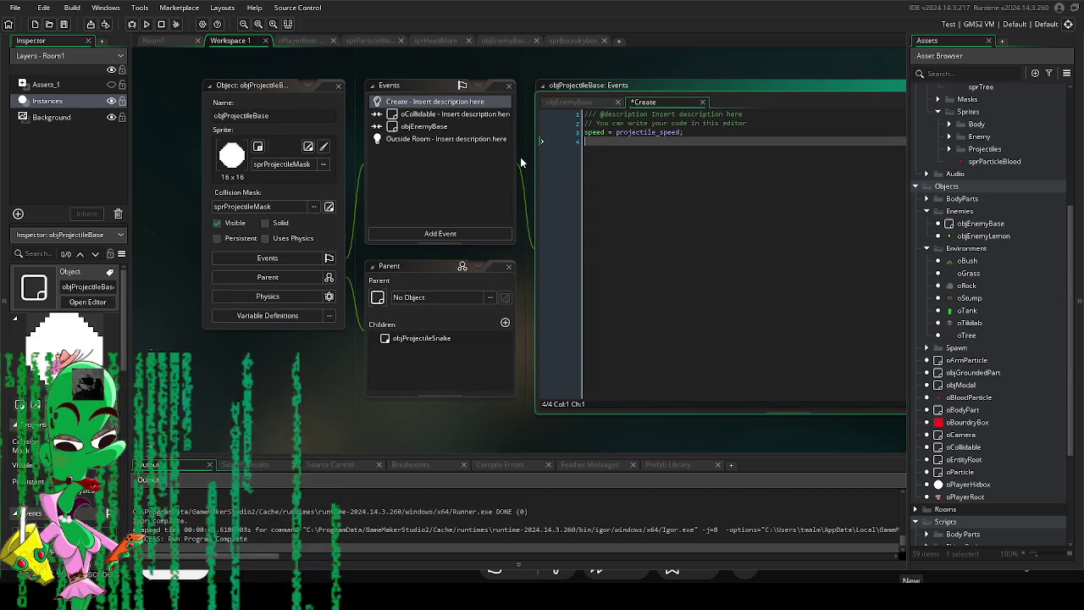
click(993, 236)
double_click(993, 237)
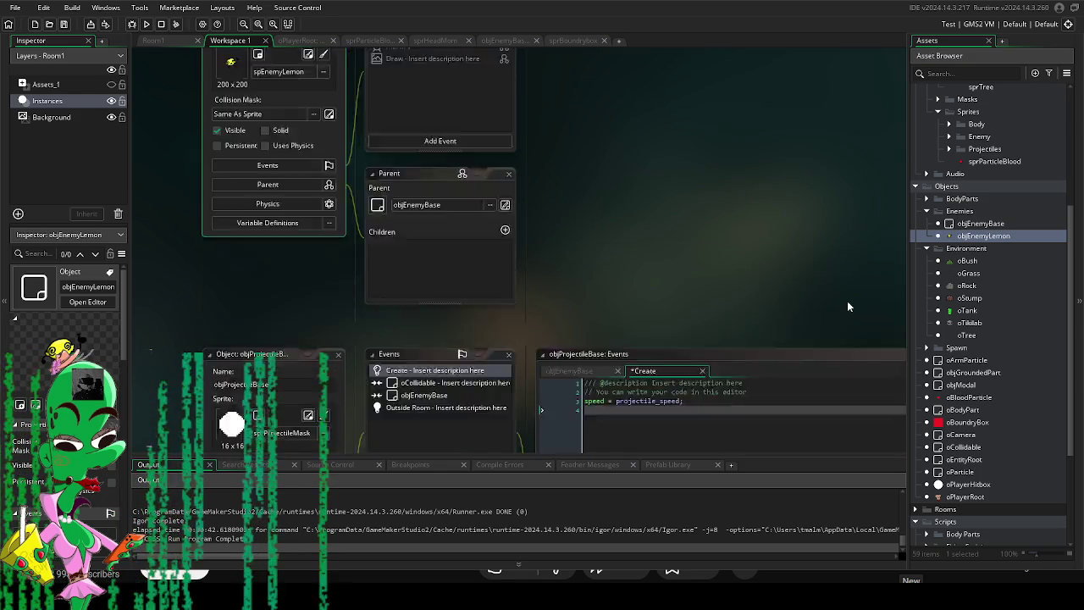
Open objEnemyBase's Step event code.
click(982, 224)
double_click(983, 225)
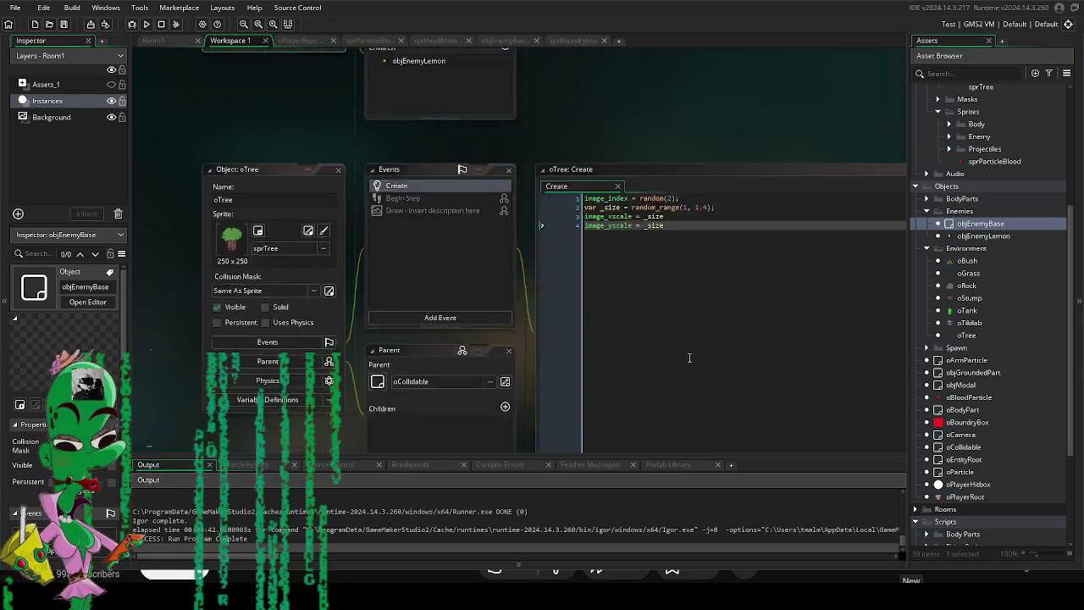
click(435, 133)
double_click(435, 133)
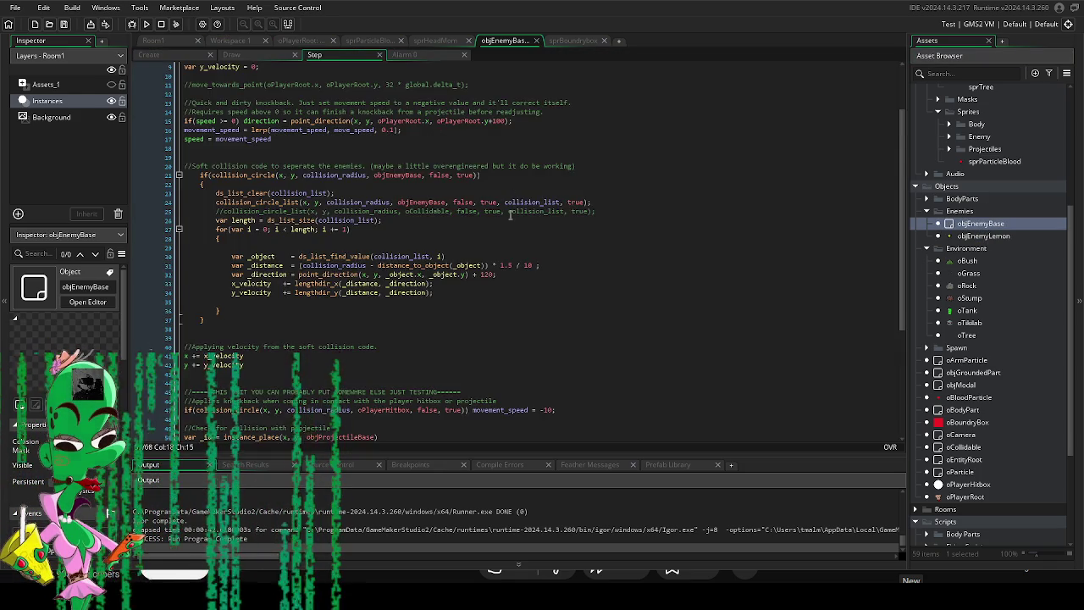
Delete the if(is_hit) block and the leftover blank lines around it.
scroll(269, 339, down, 9)
click(268, 413)
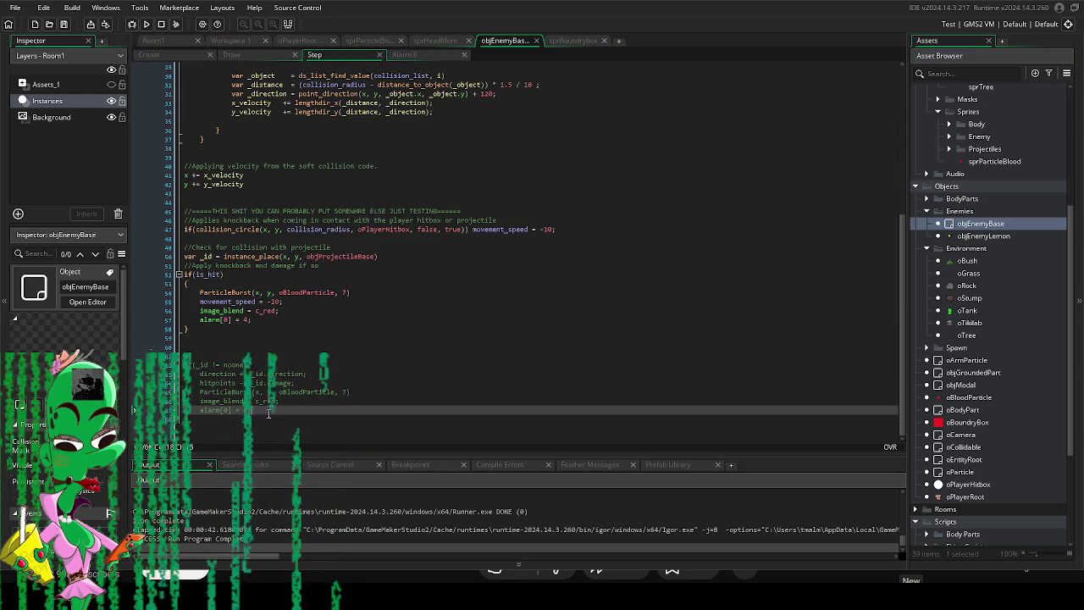
click(188, 355)
drag(172, 328, 123, 272)
key(BackSpace)
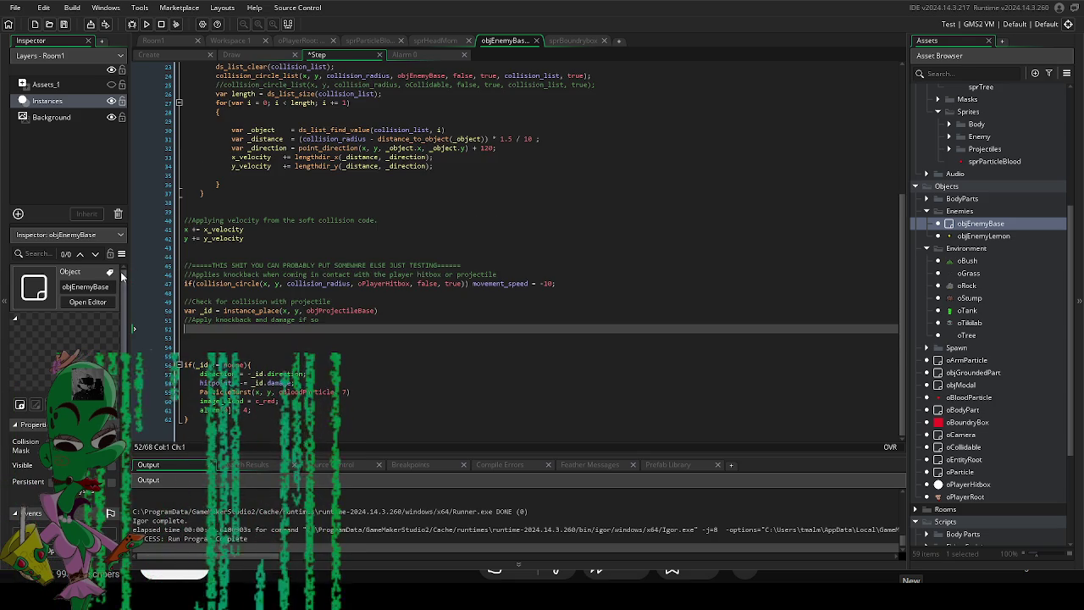
key(Delete)
key(Delete)
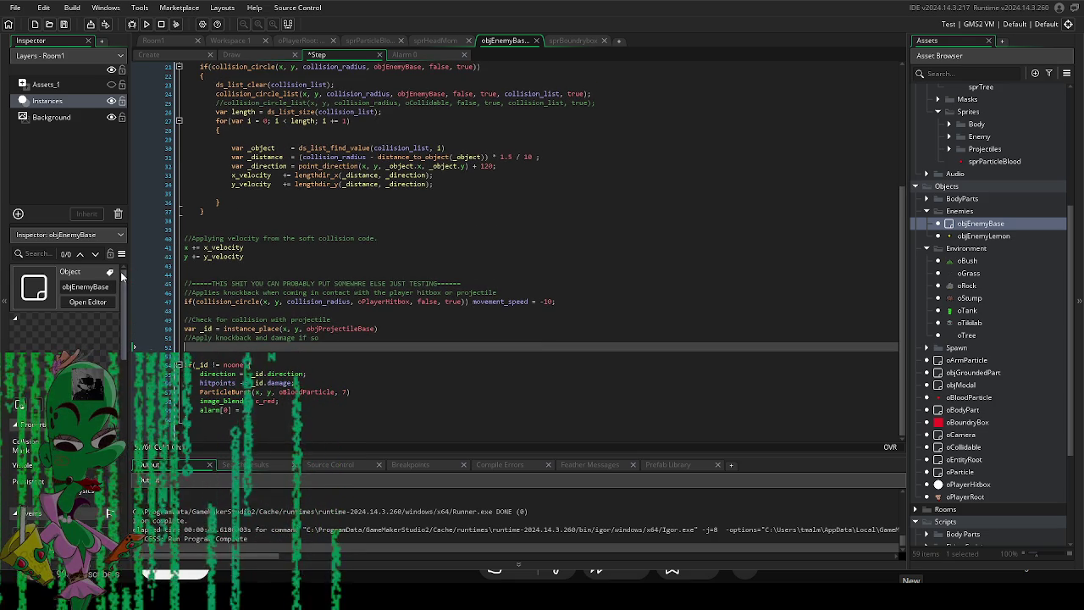
click(364, 364)
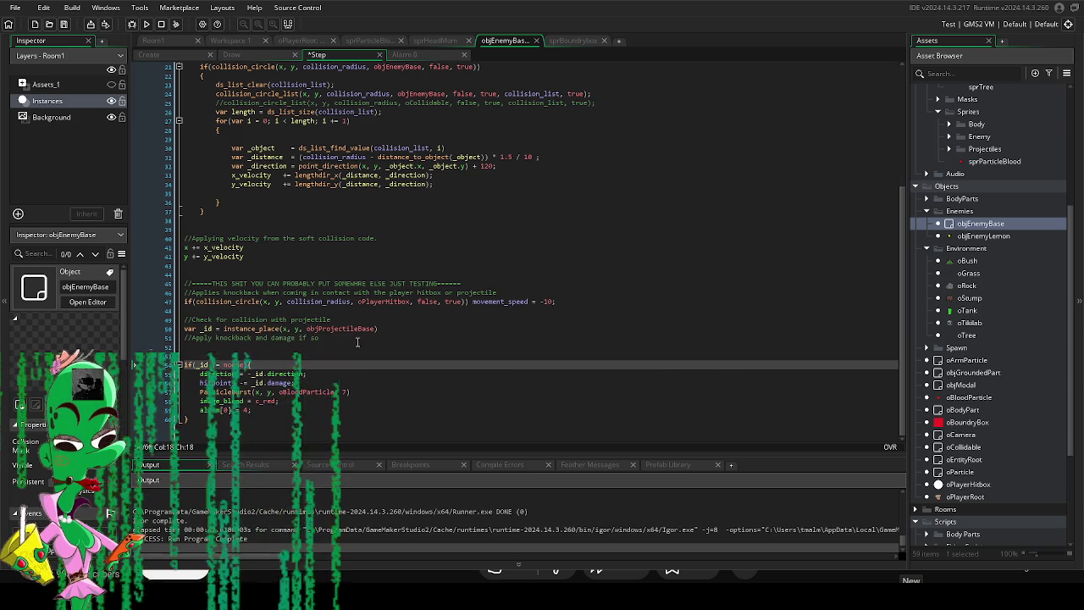
click(243, 343)
key(BackSpace)
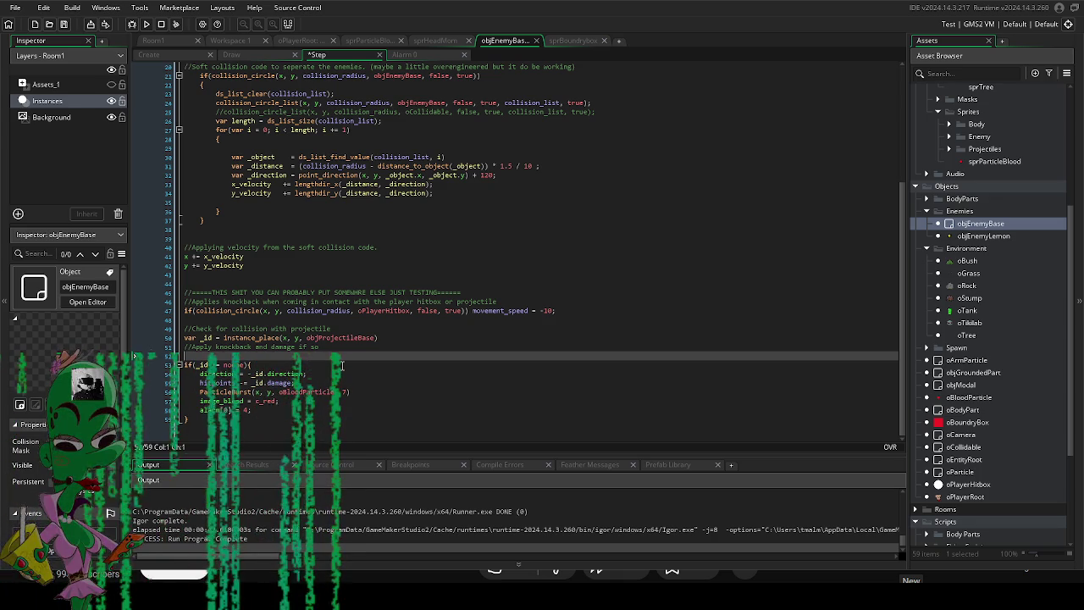
Open objProjectileBase and review its collision events, keeping instance_destroy(self) commented out in the objEnemyBase collision.
scroll(978, 483, down, 5)
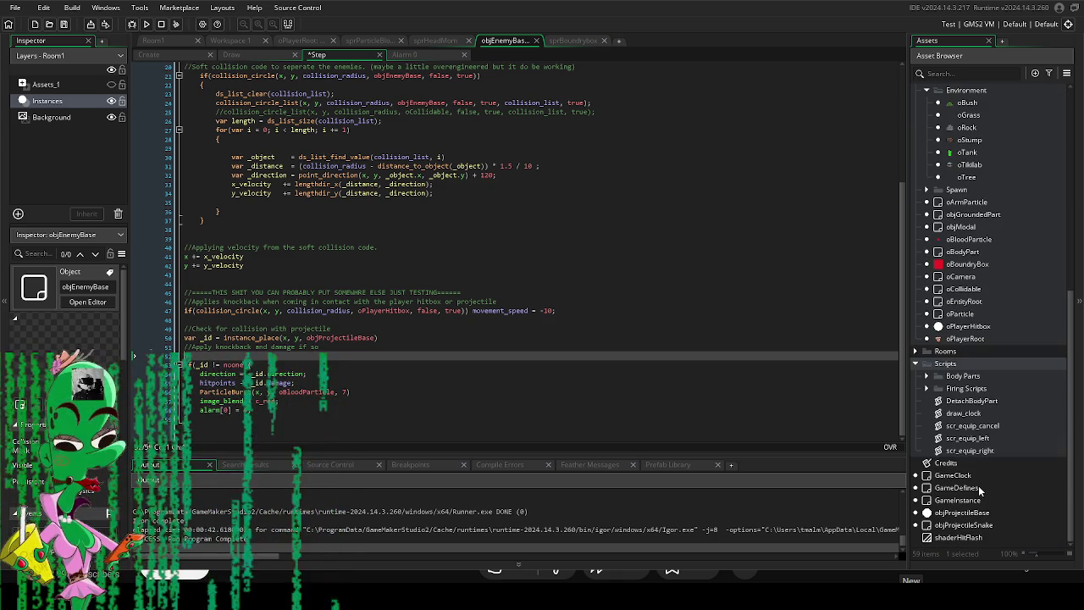
double_click(987, 514)
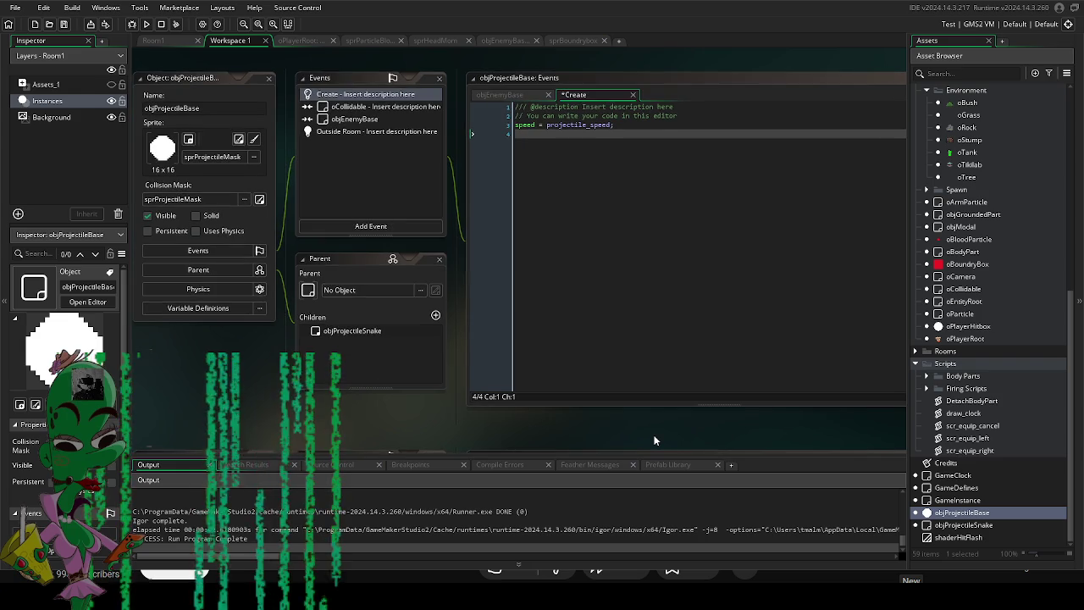
drag(661, 453, 705, 451)
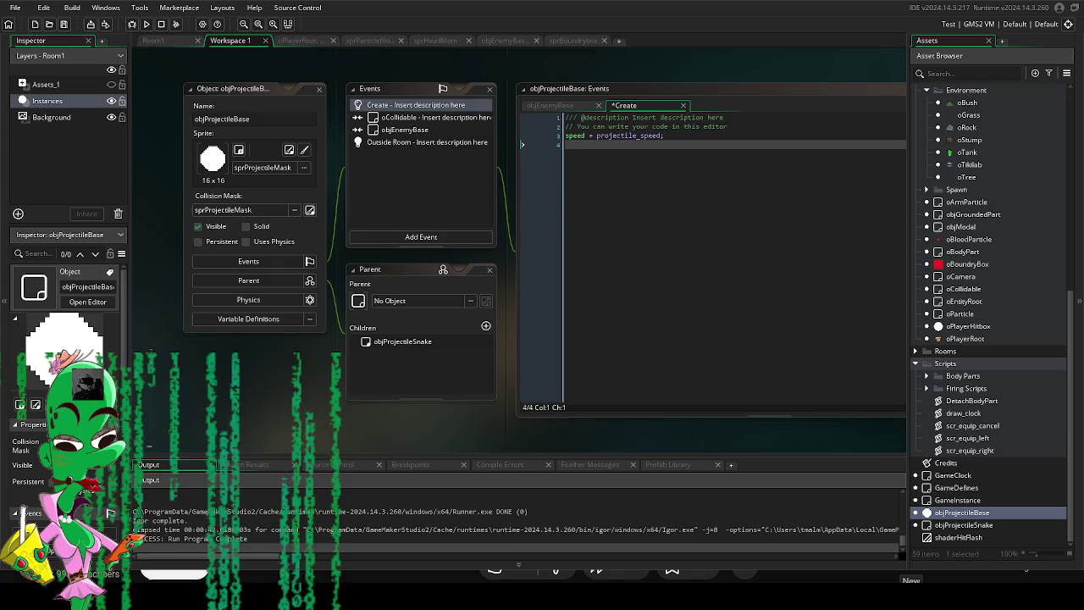
scroll(544, 251, up, 1)
click(428, 152)
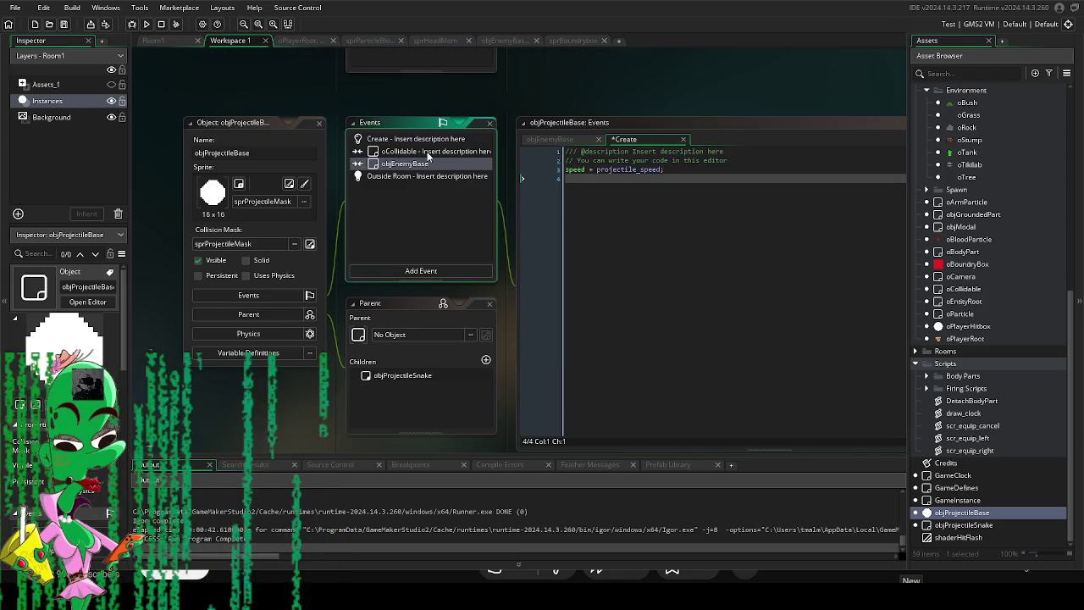
click(428, 165)
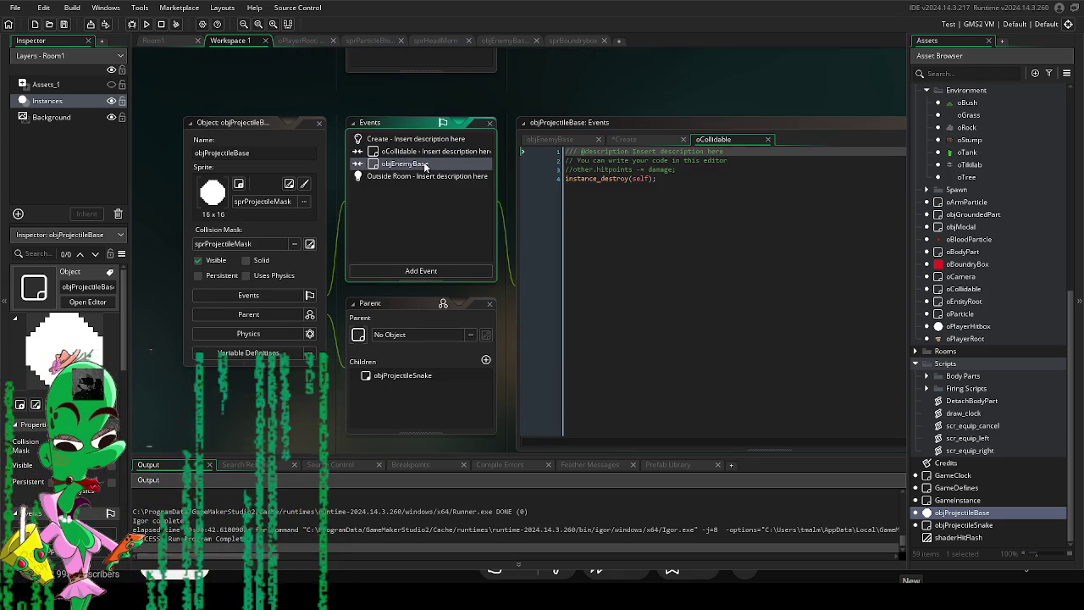
click(428, 152)
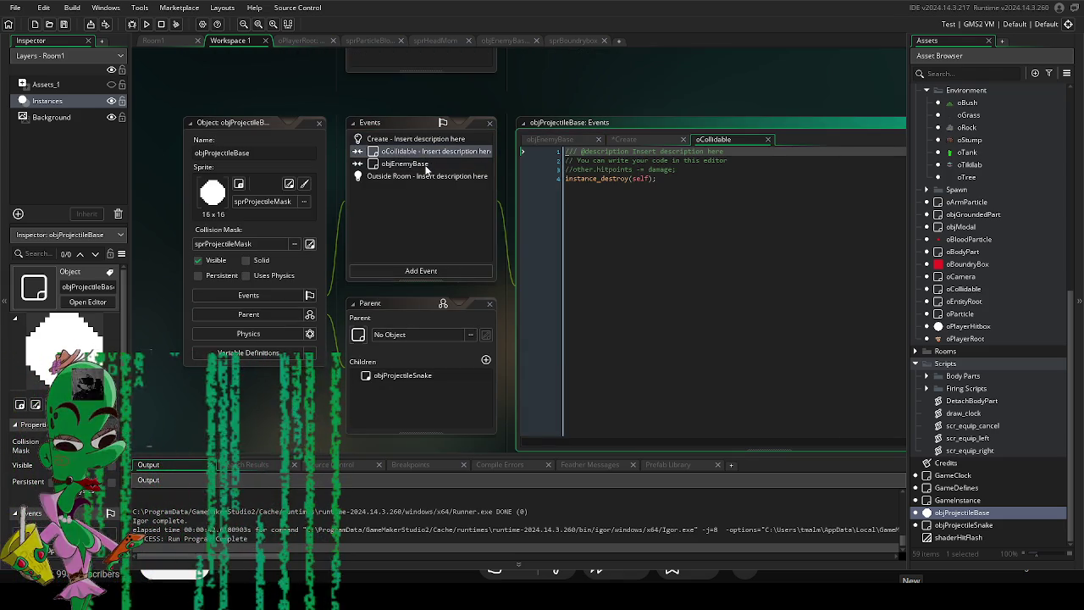
click(427, 166)
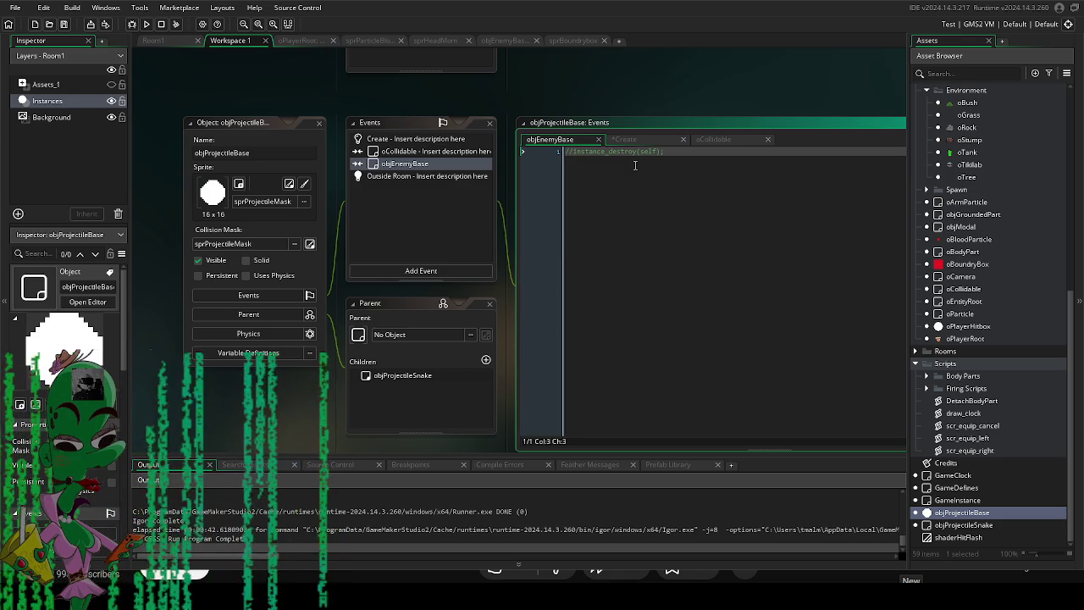
key(BackSpace)
key(BackSpace)
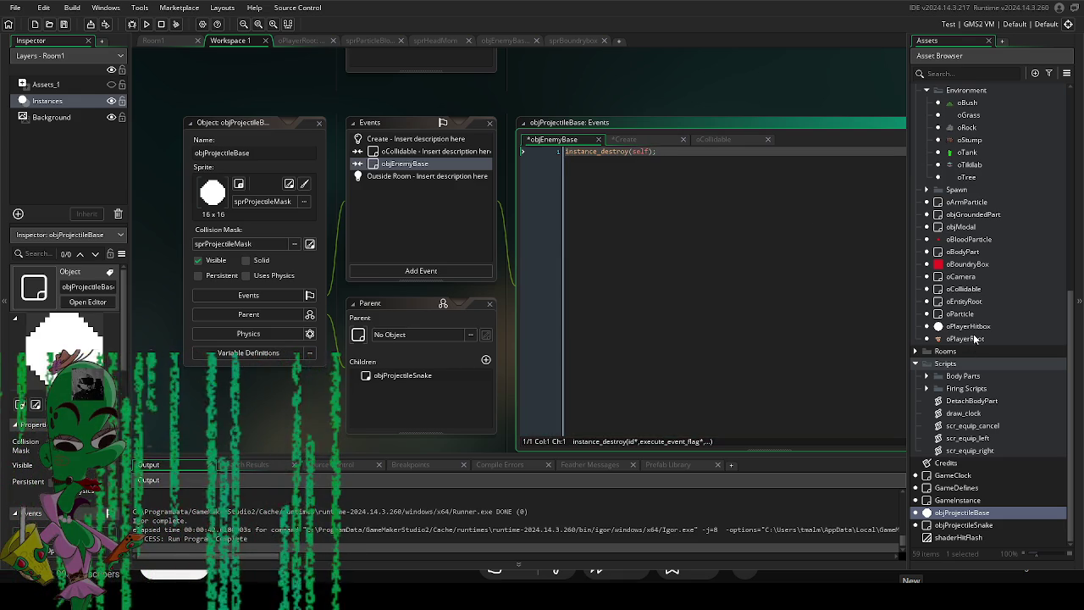
text(/)
key(ctrl+z)
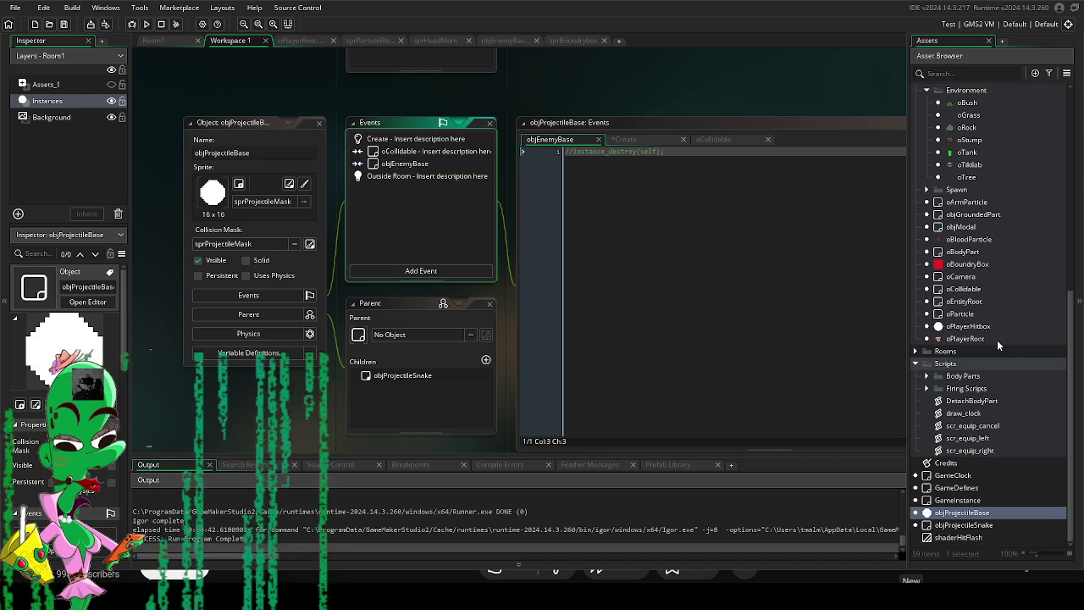
View the Outside Room and Create event code, then display the object's Variable Definitions.
double_click(428, 173)
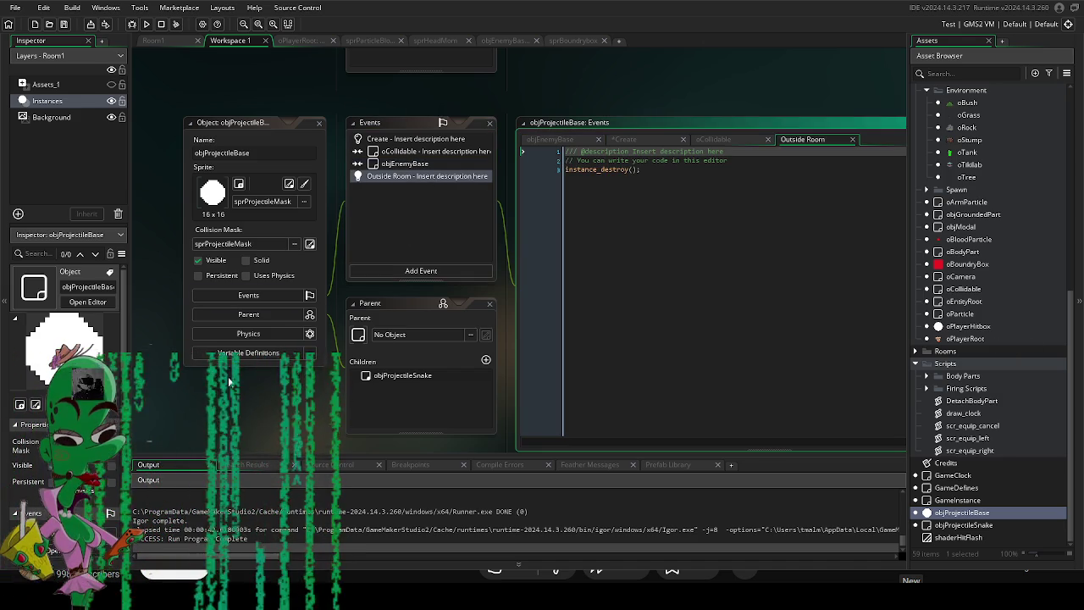
drag(289, 351, 314, 328)
double_click(423, 114)
mouse_move(309, 388)
mouse_down()
mouse_move(372, 390)
mouse_move(314, 396)
mouse_up()
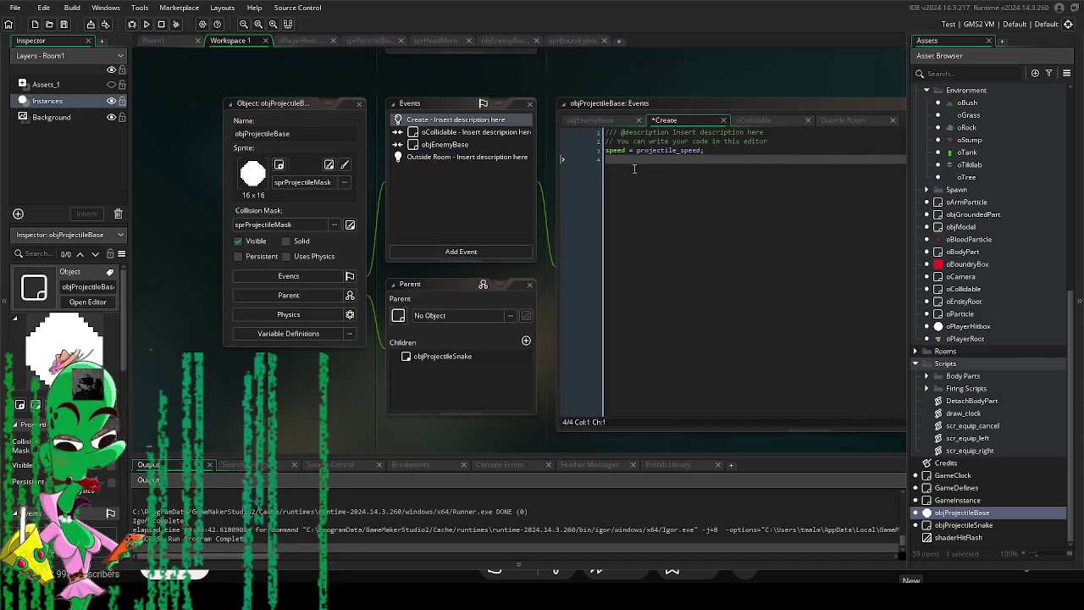
click(278, 334)
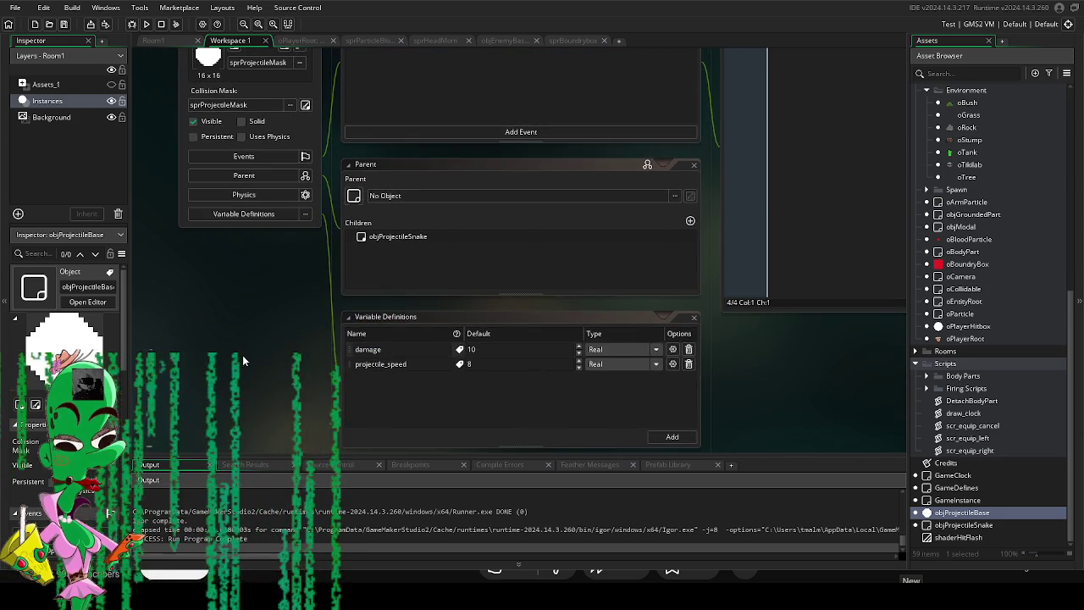
Add a new object variable named life_timer.
scroll(243, 347, down, 1)
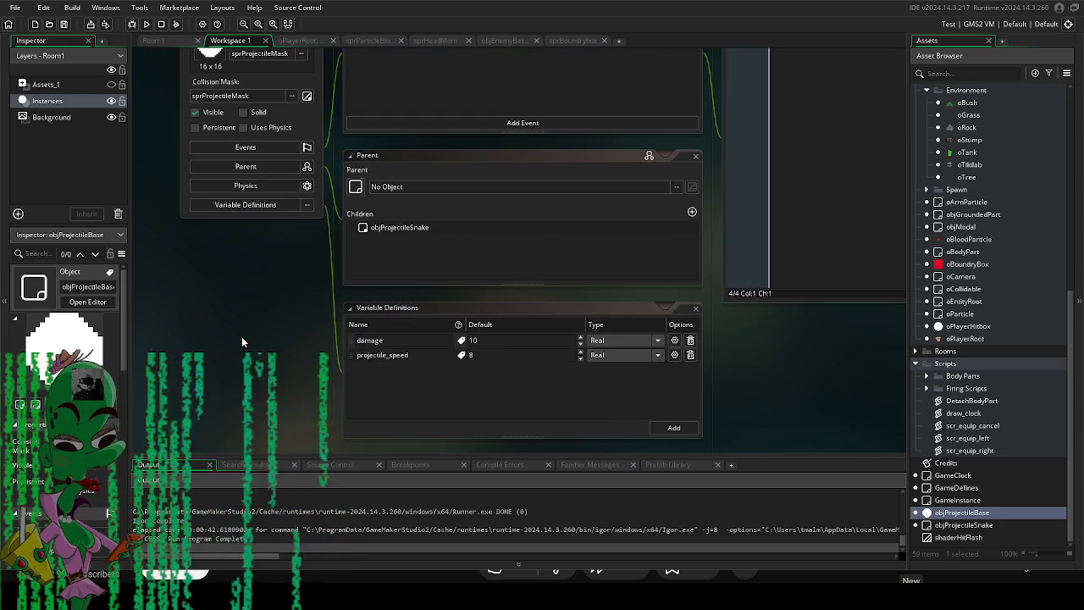
click(674, 427)
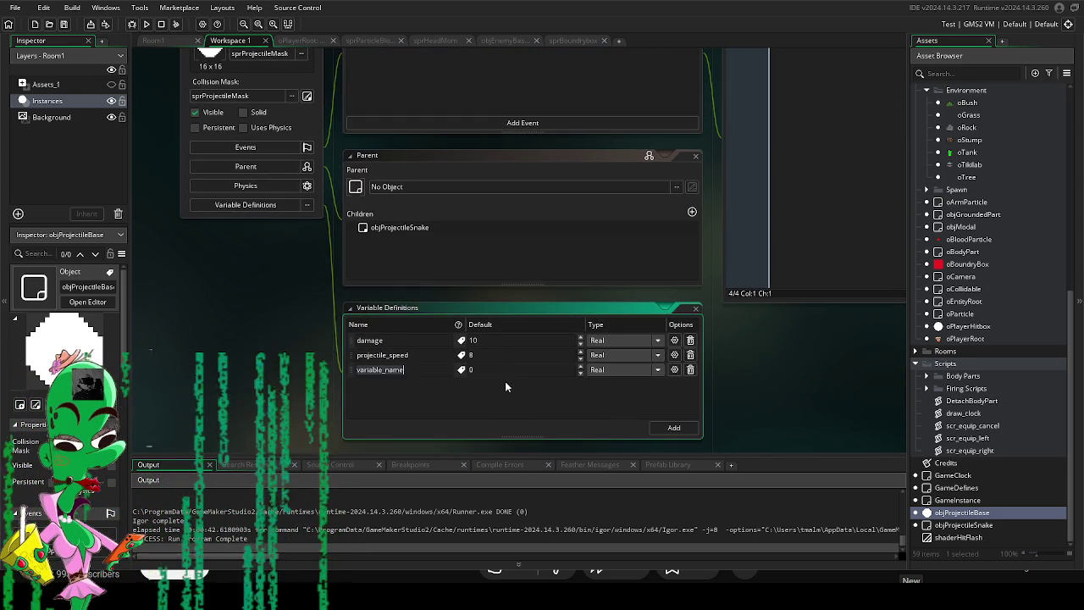
text(lif)
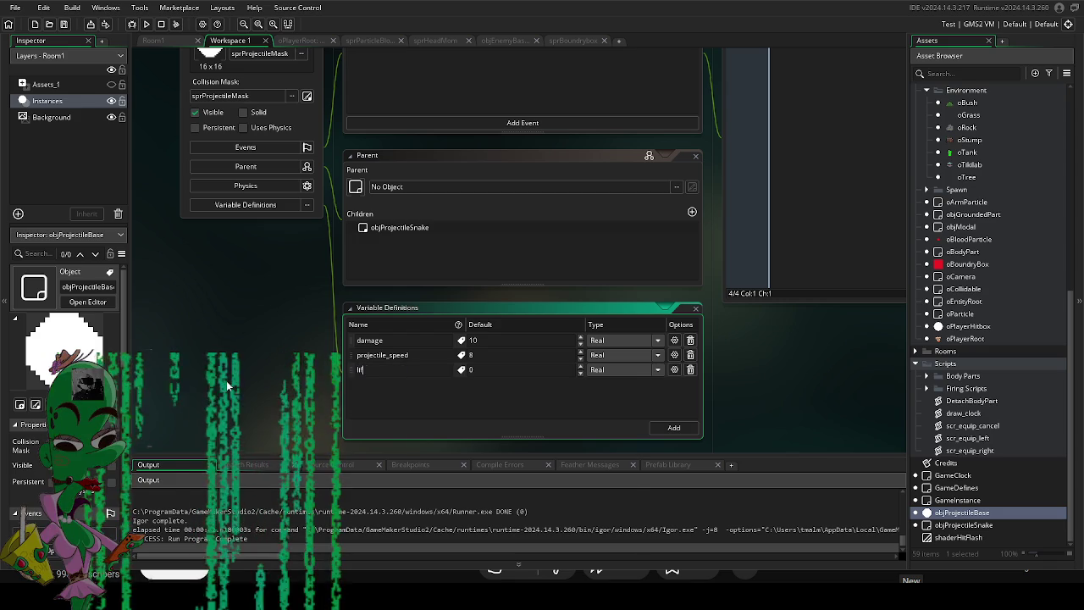
text(e)
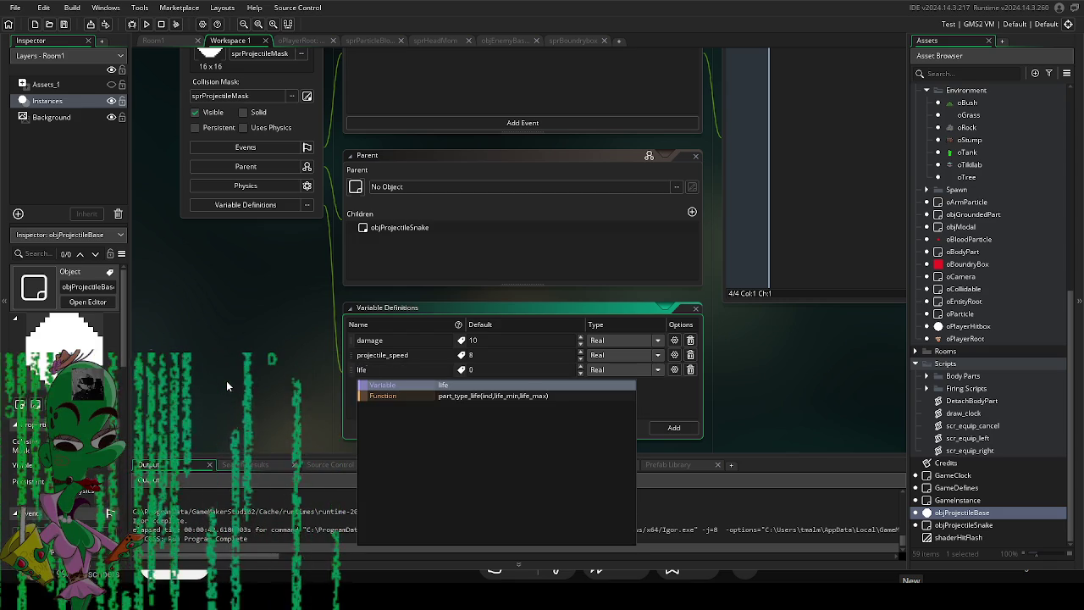
key(BackSpace)
key(BackSpace)
key(BackSpace)
text(life)
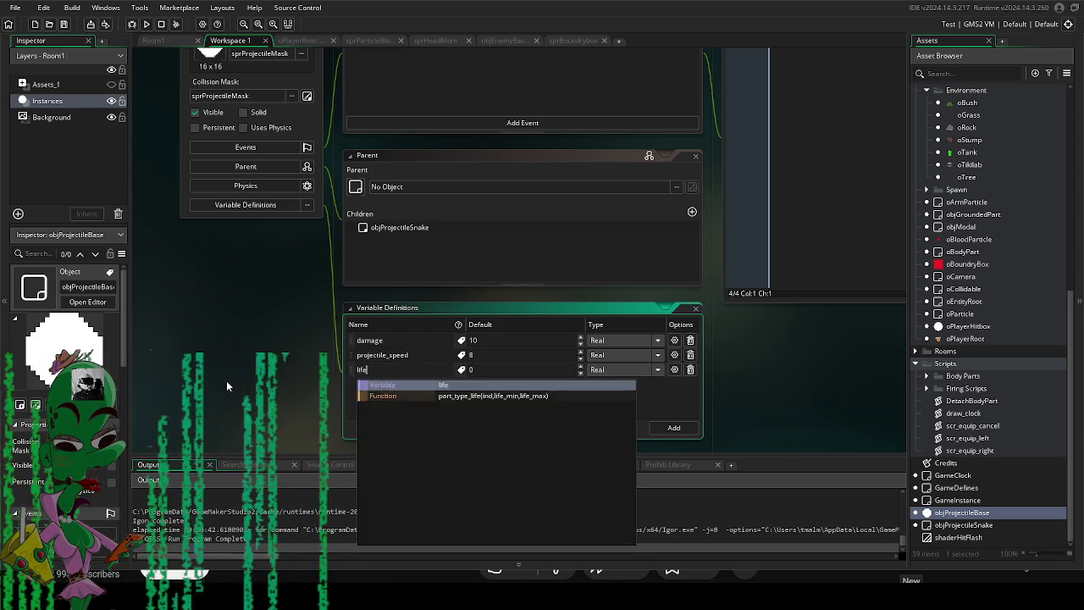
text(_timer)
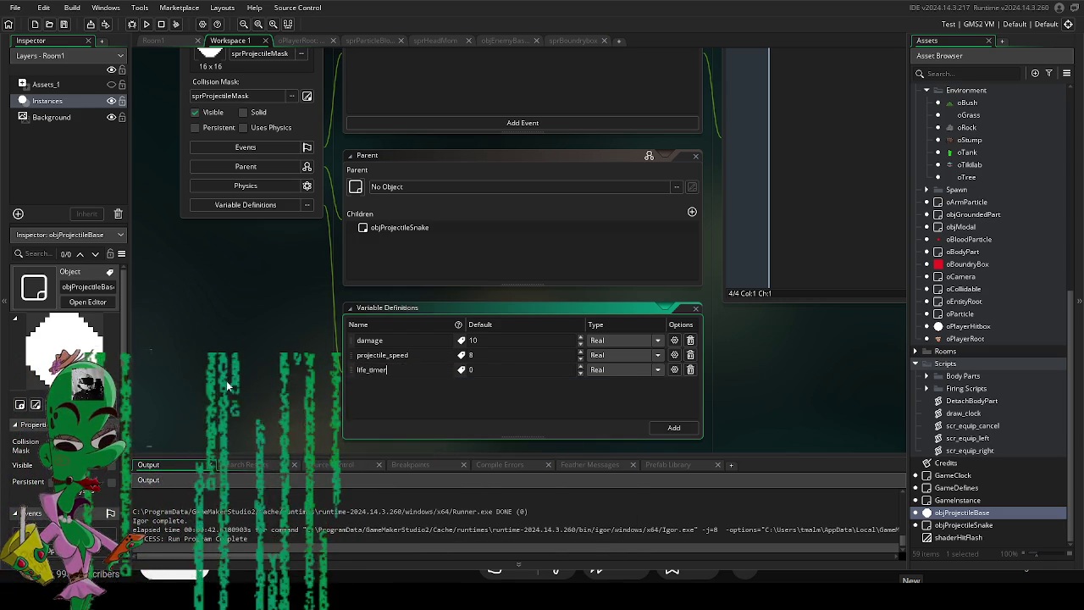
scroll(227, 386, up, 3)
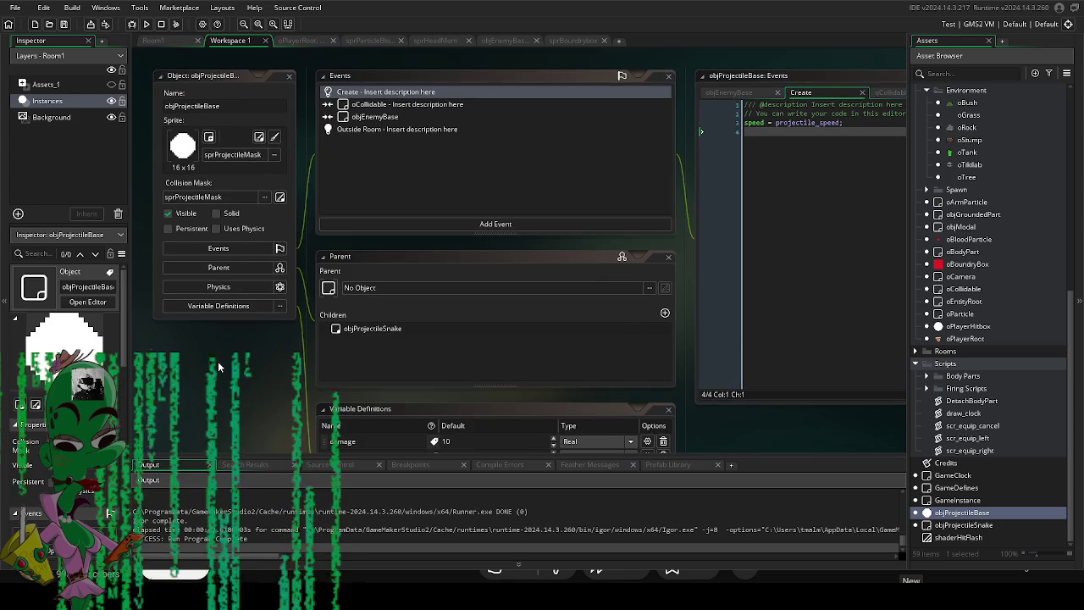
scroll(217, 361, down, 2)
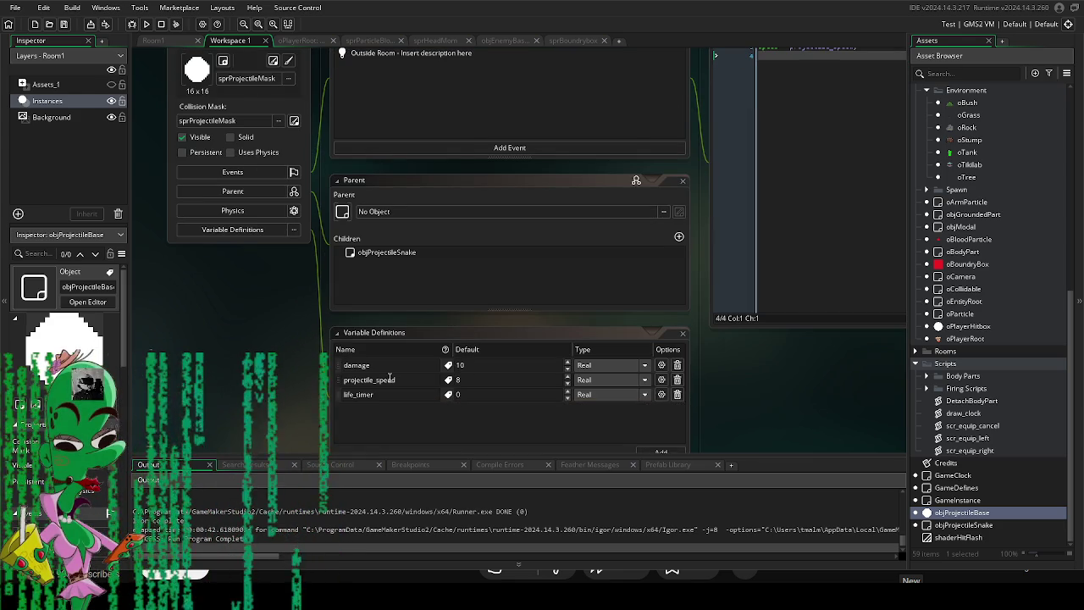
drag(268, 359, 264, 382)
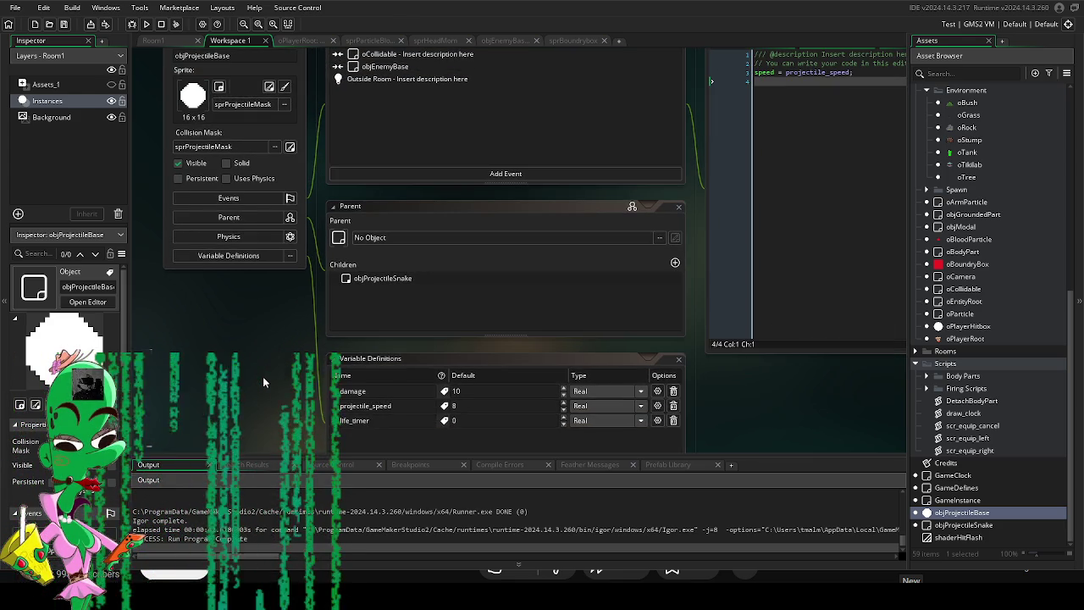
drag(288, 310, 278, 273)
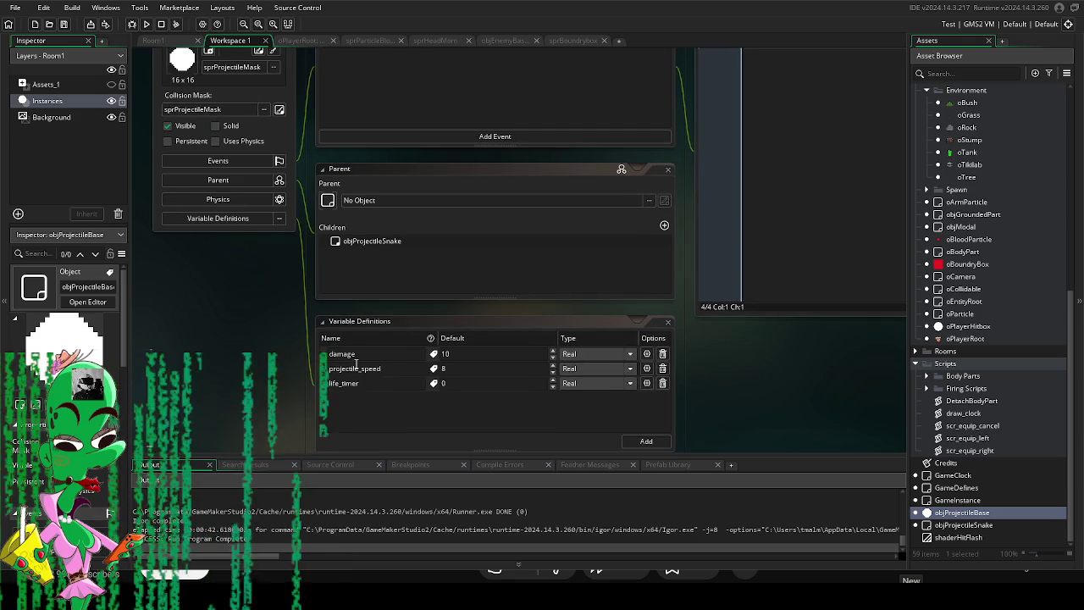
Keep life_timer's default at 0 and bring the variable list and Events panel back into view.
click(449, 384)
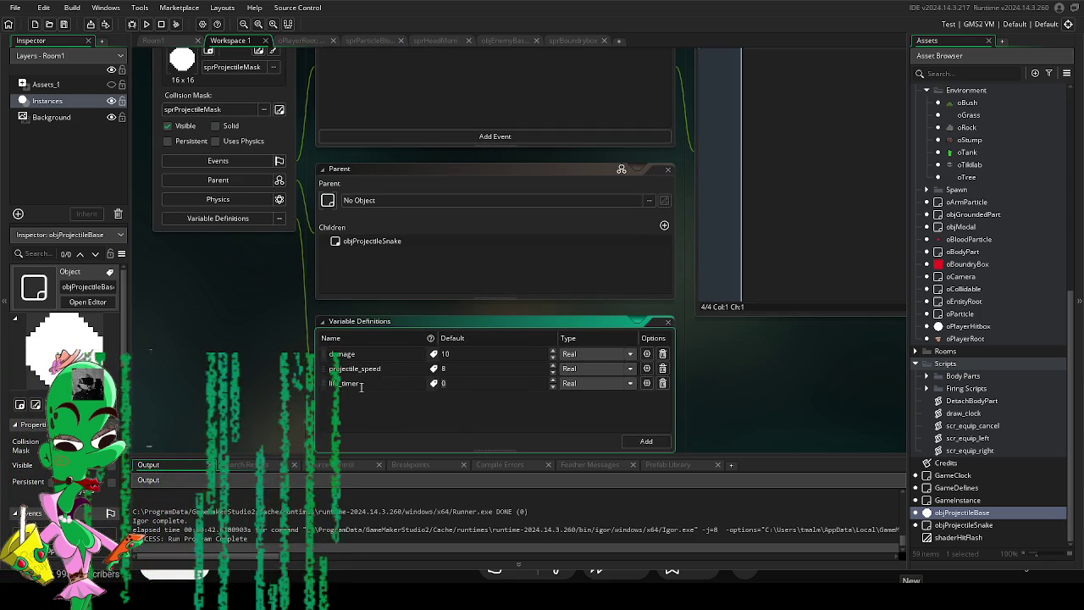
drag(242, 359, 251, 365)
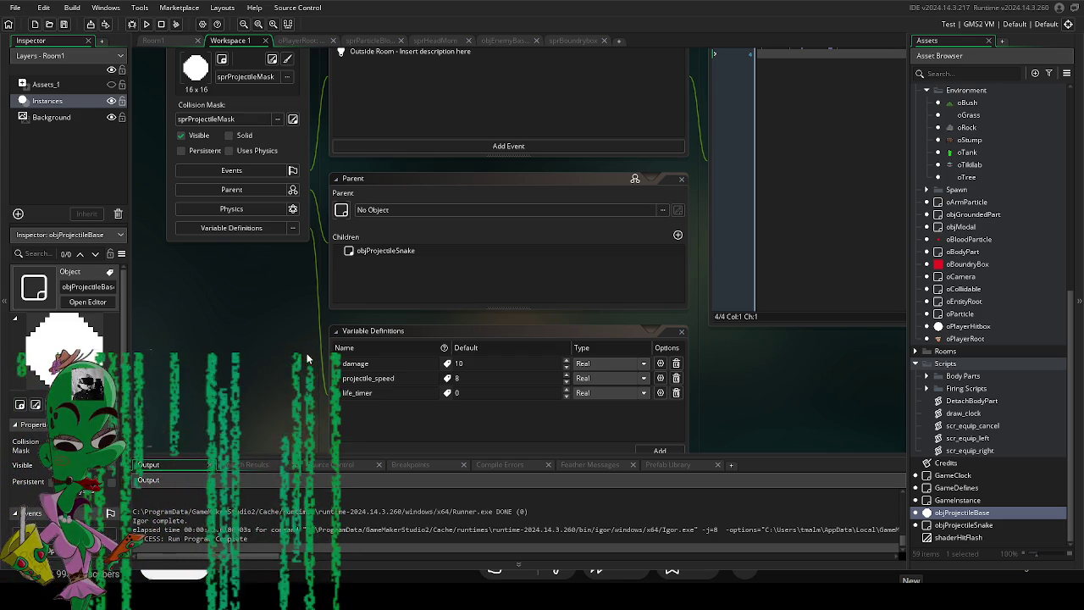
scroll(284, 396, up, 2)
drag(284, 398, 275, 360)
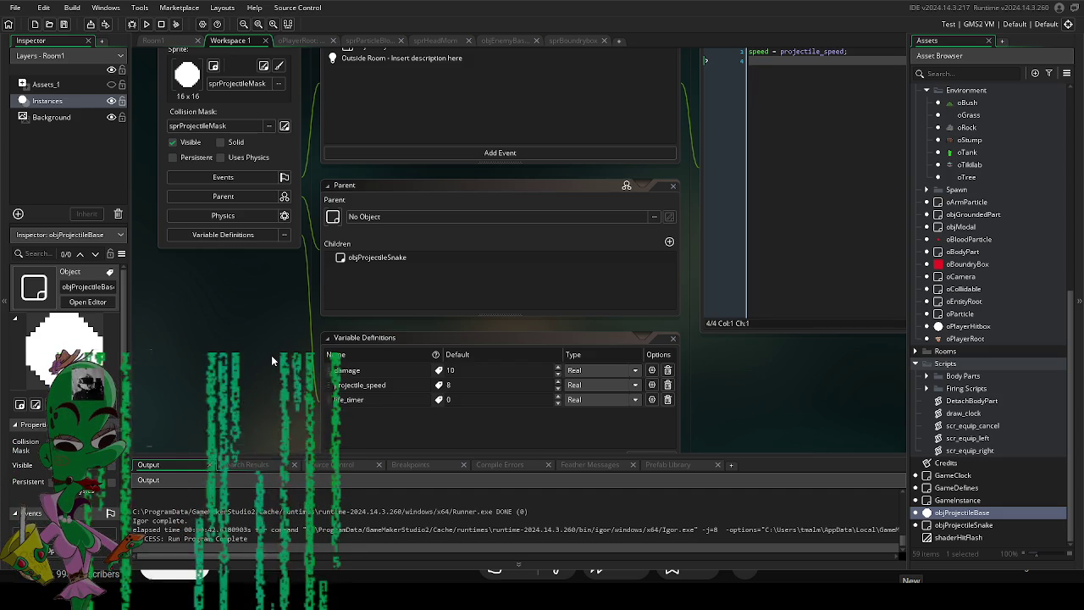
scroll(285, 359, up, 1)
drag(285, 359, 280, 327)
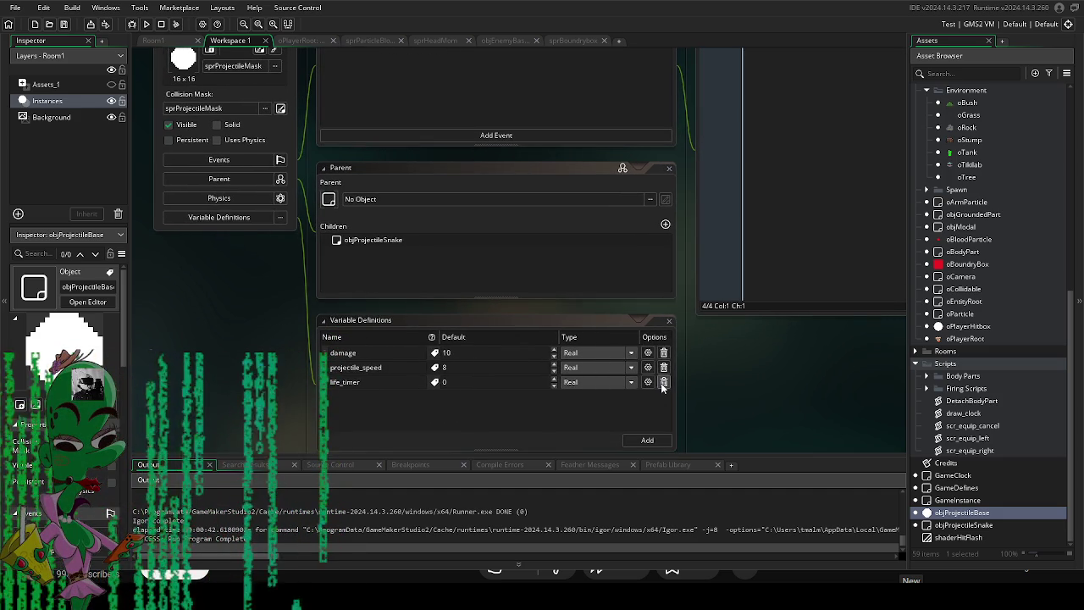
drag(677, 406, 580, 537)
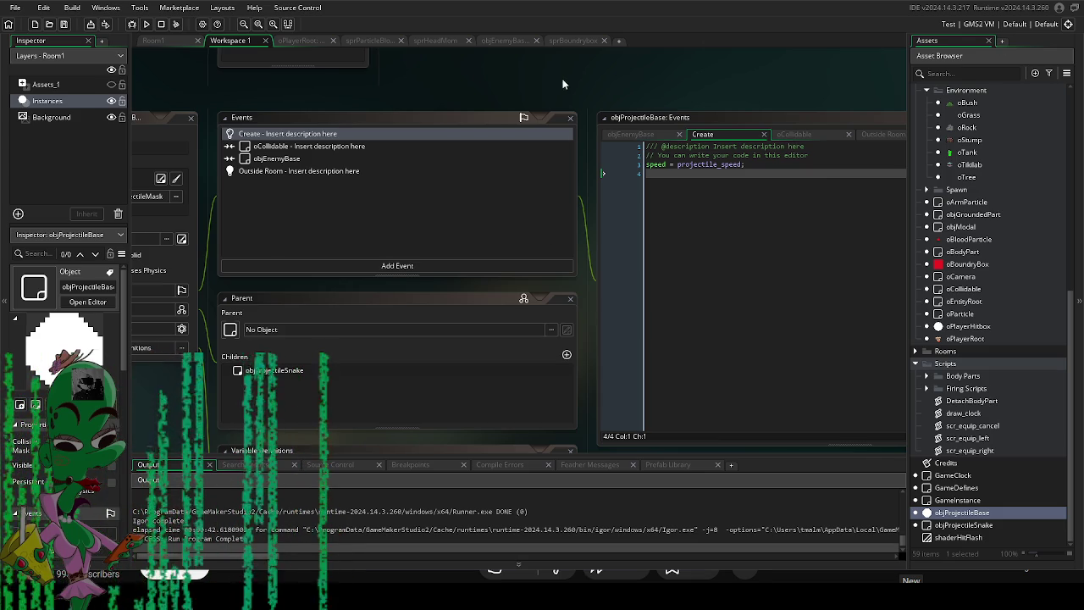
Add a Step event to objProjectileBase and start an if() statement in it.
drag(564, 84, 607, 71)
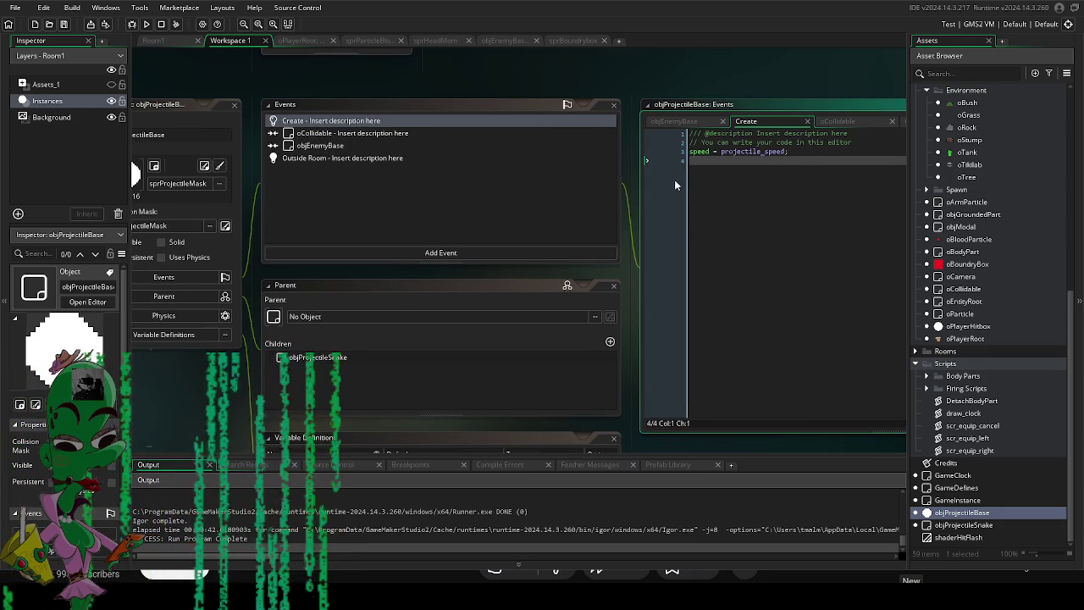
click(338, 252)
mouse_move(396, 302)
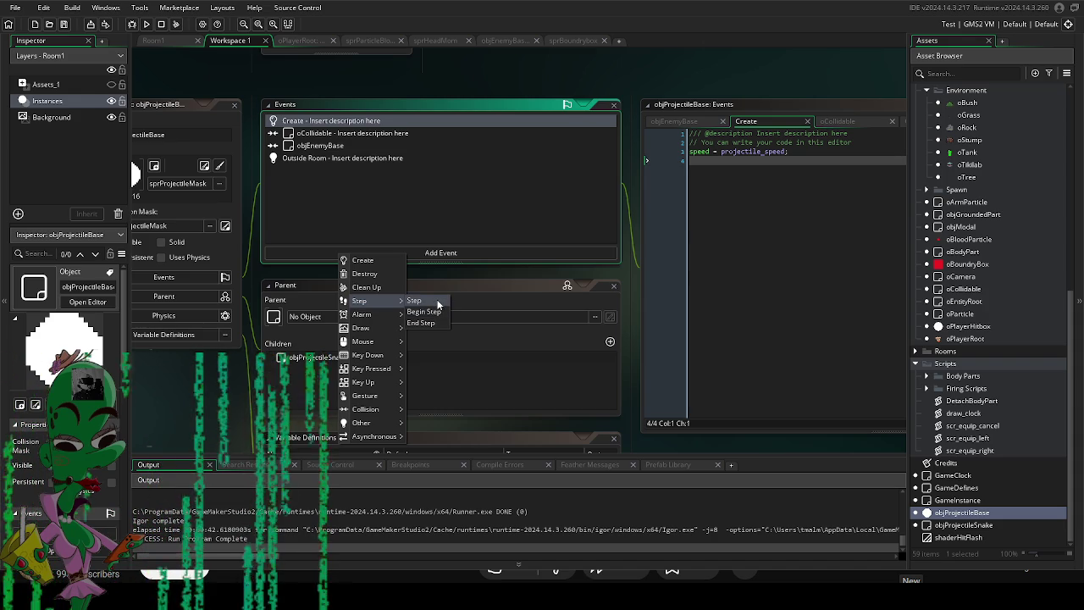
click(415, 301)
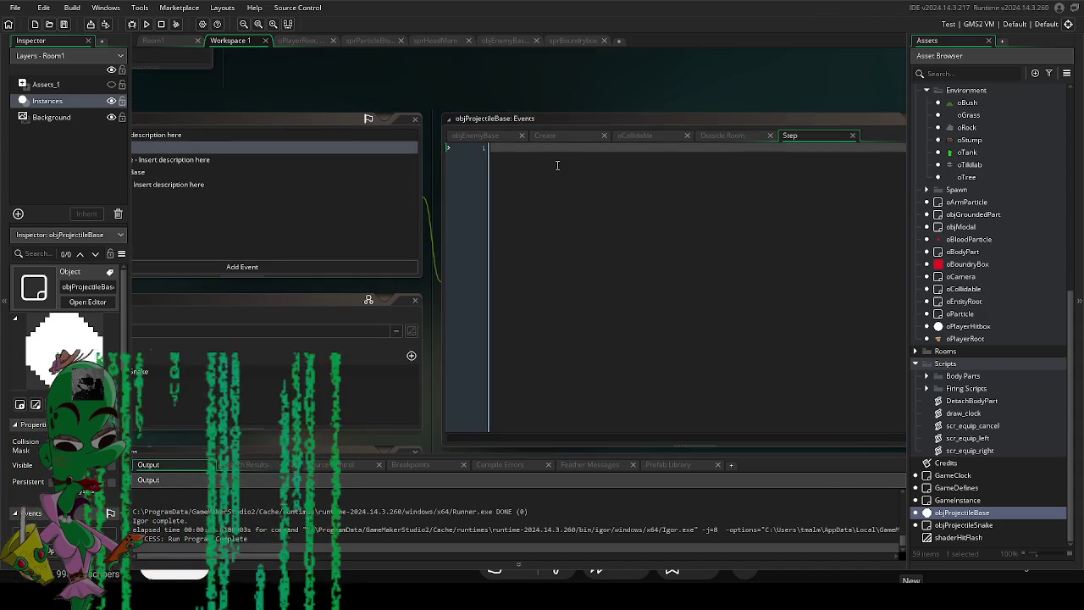
text(if())
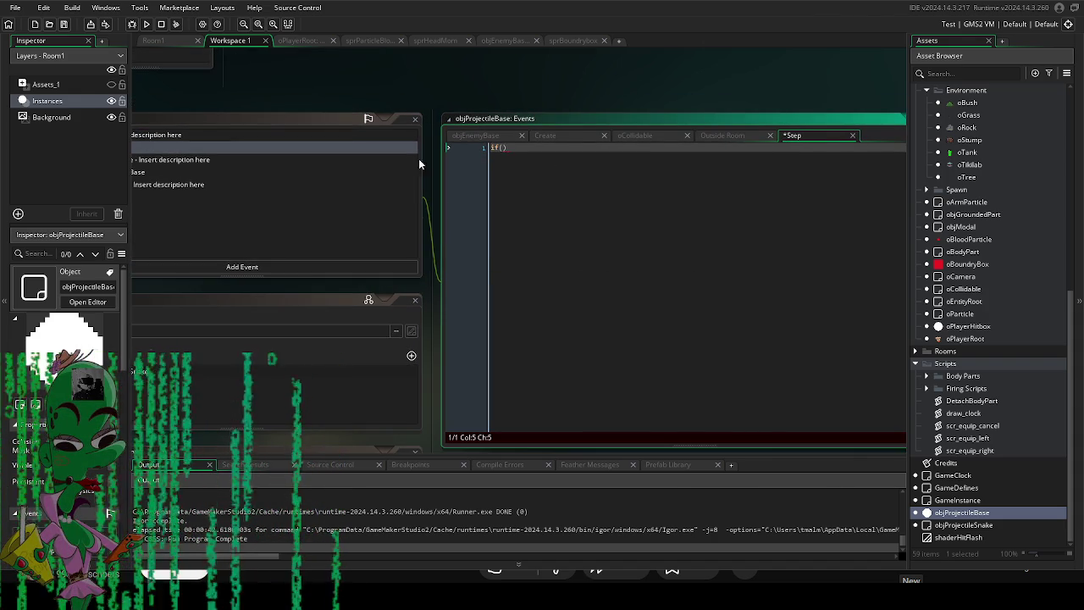
Edit life_timer's entry in Variable Definitions, replacing its default value.
drag(422, 414, 509, 267)
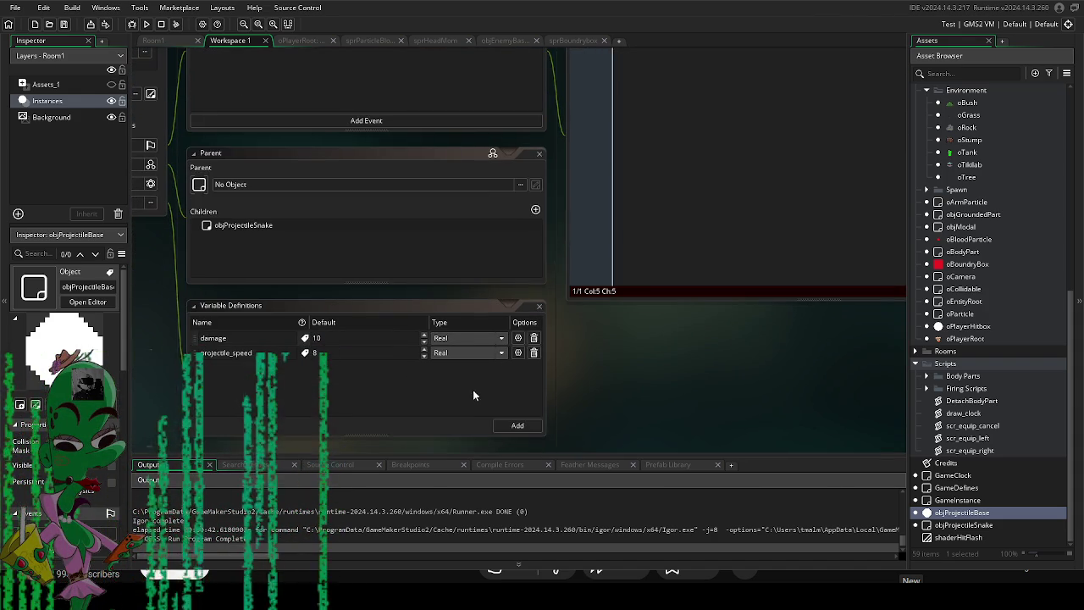
click(512, 426)
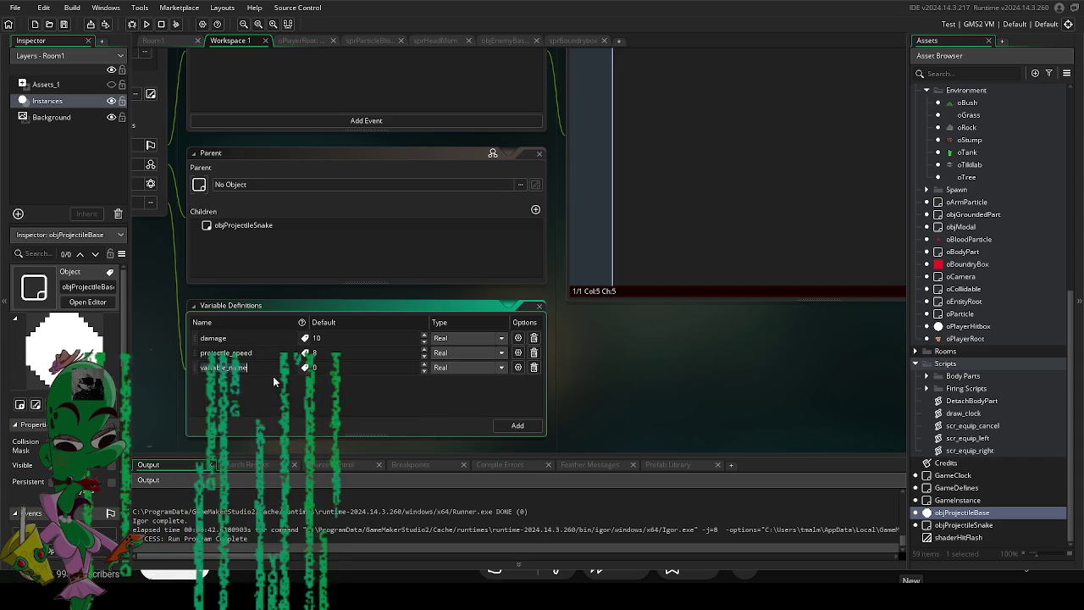
text(life)
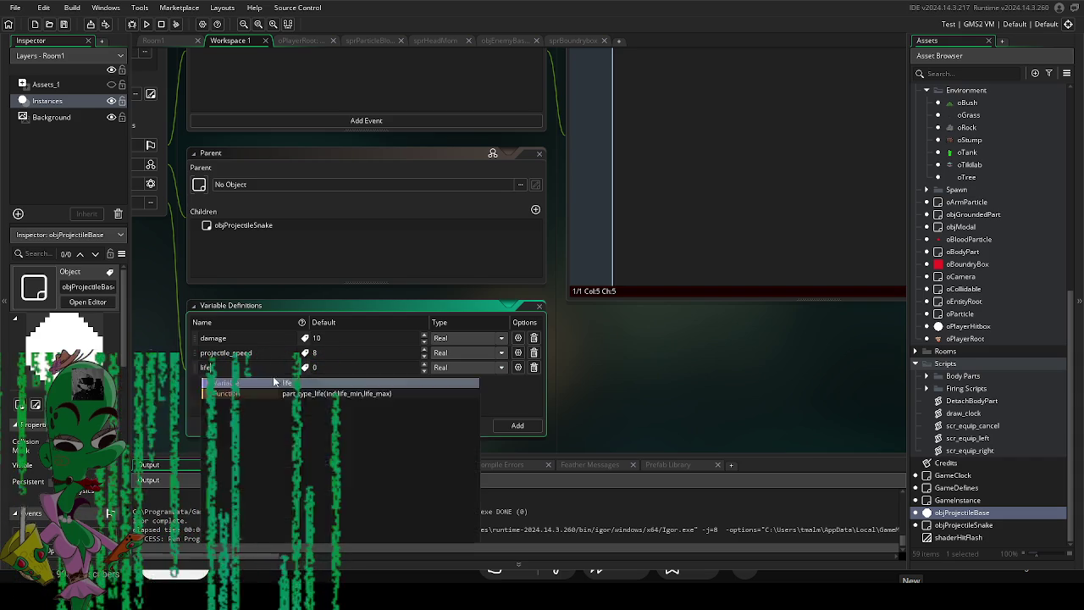
text(_timer)
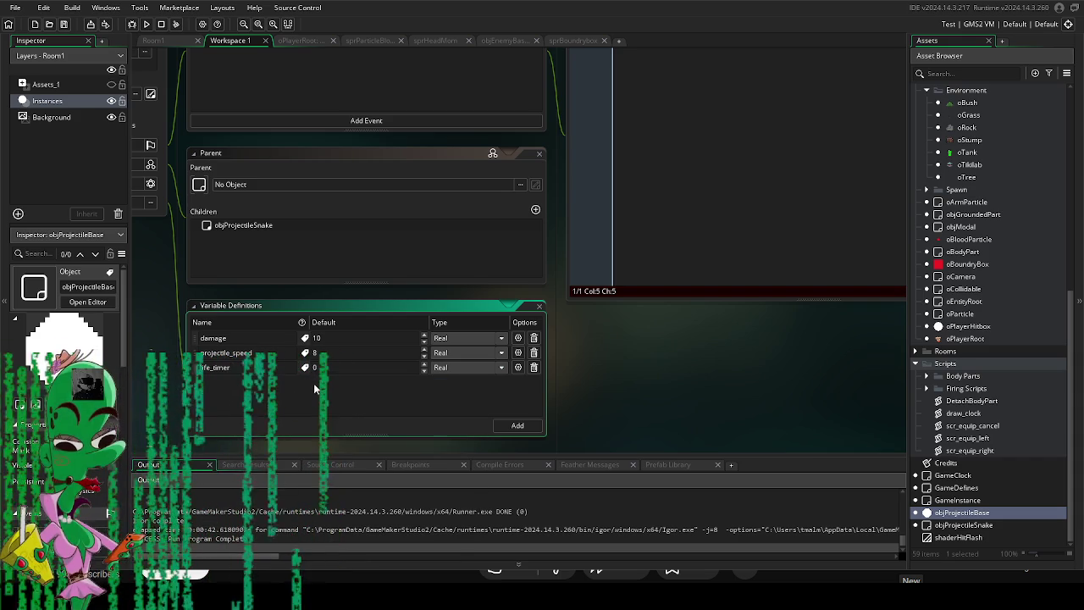
text(500)
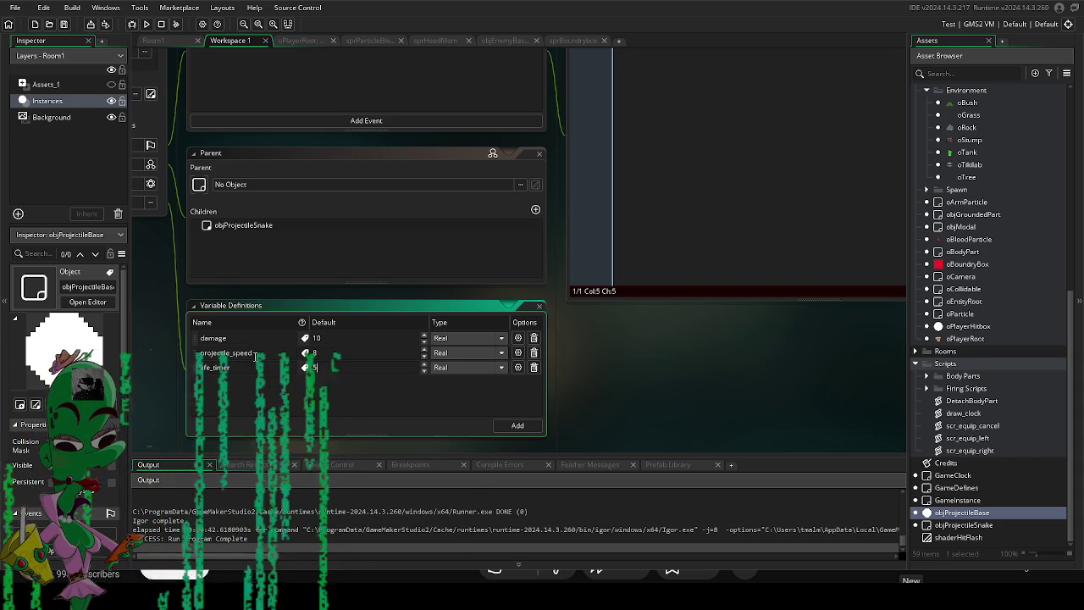
key(BackSpace)
key(BackSpace)
key(BackSpace)
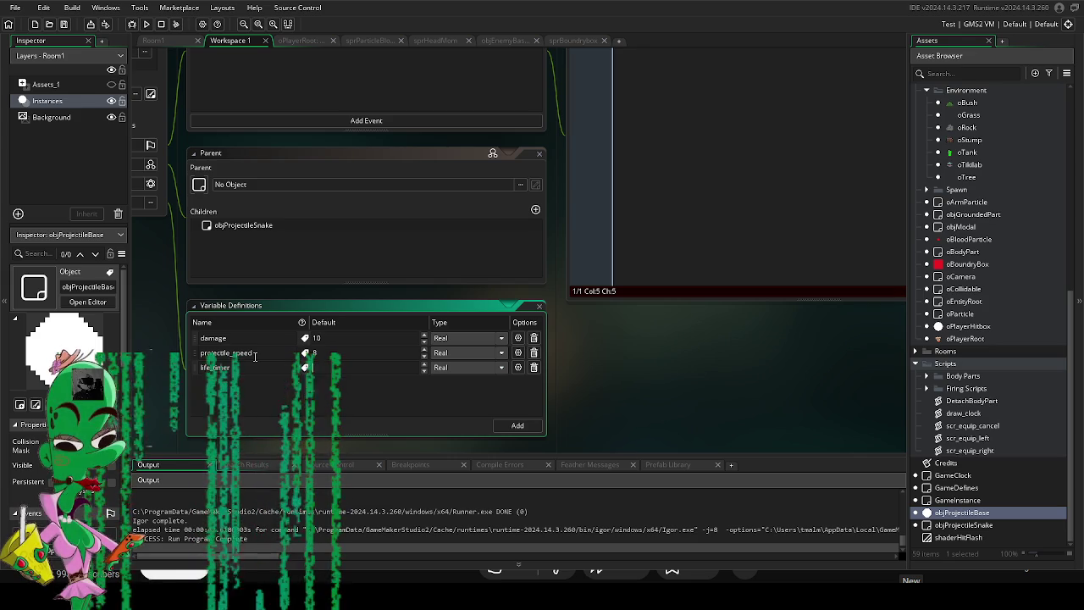
text(1000)
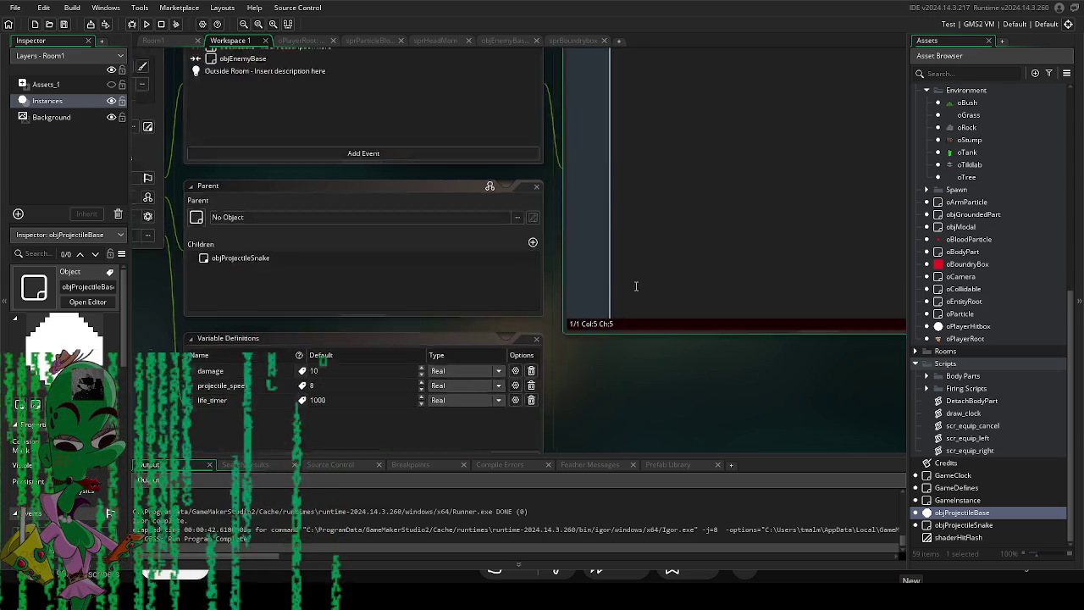
Write if(life_timer <= 0) instance_destroy(); and begin the life_timer decrement on the next line.
click(562, 213)
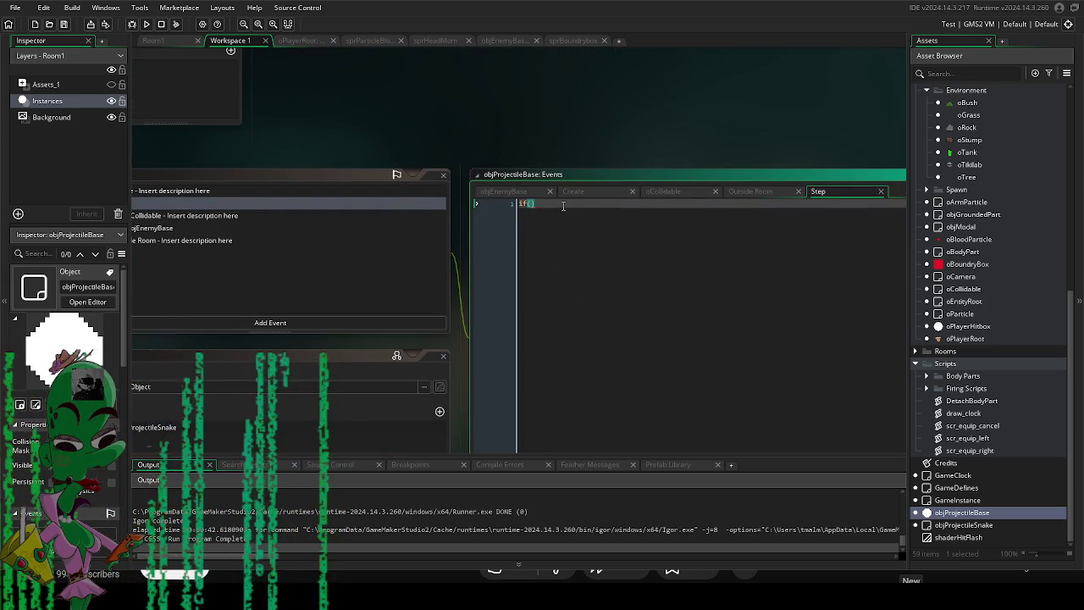
text(fe)
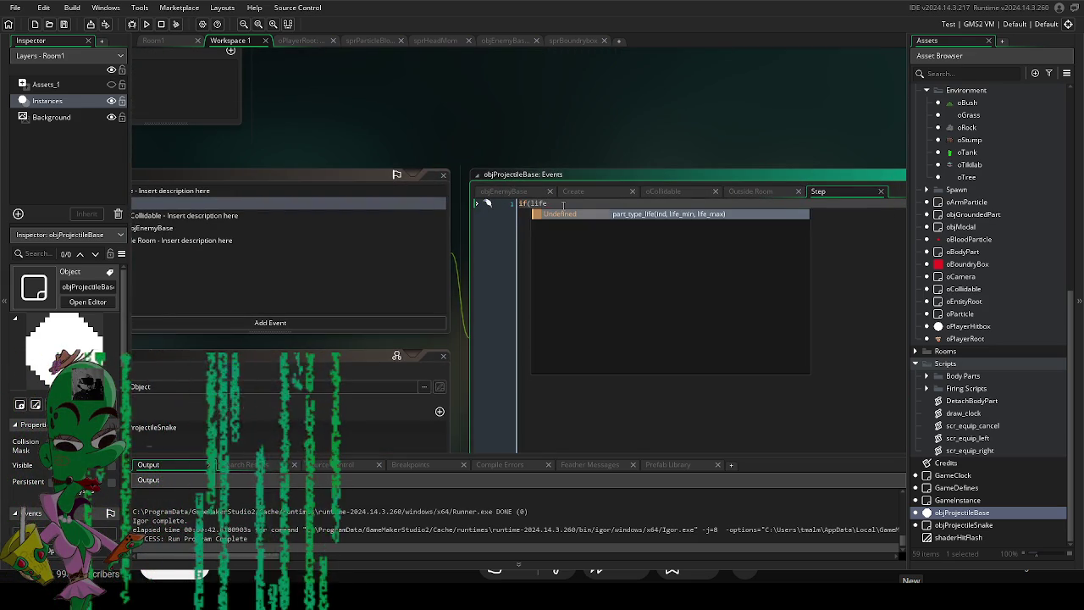
text(_timer <= 0)
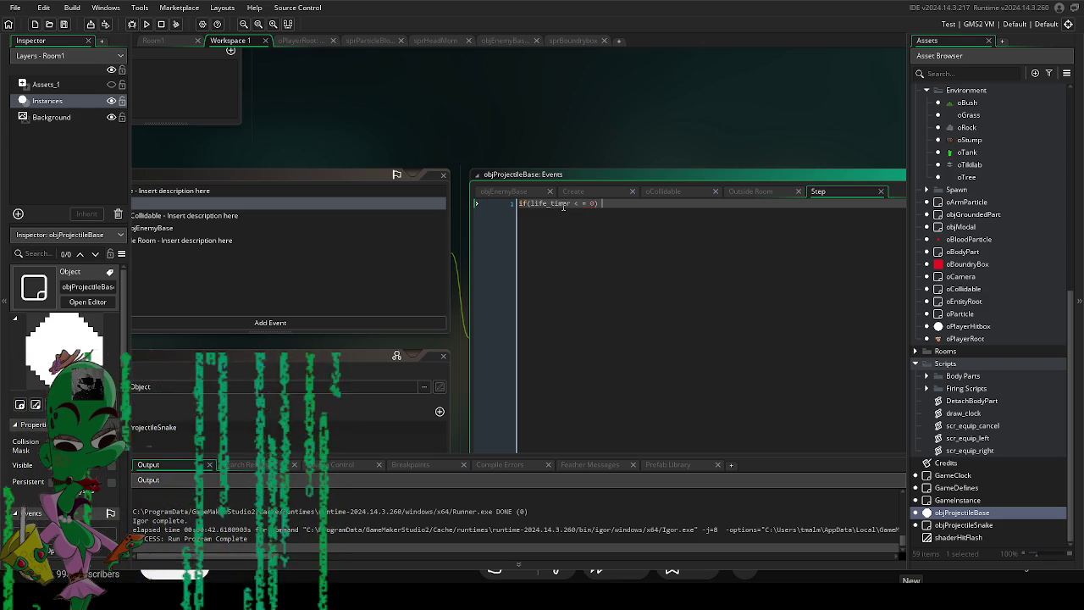
scroll(509, 159, down, 5)
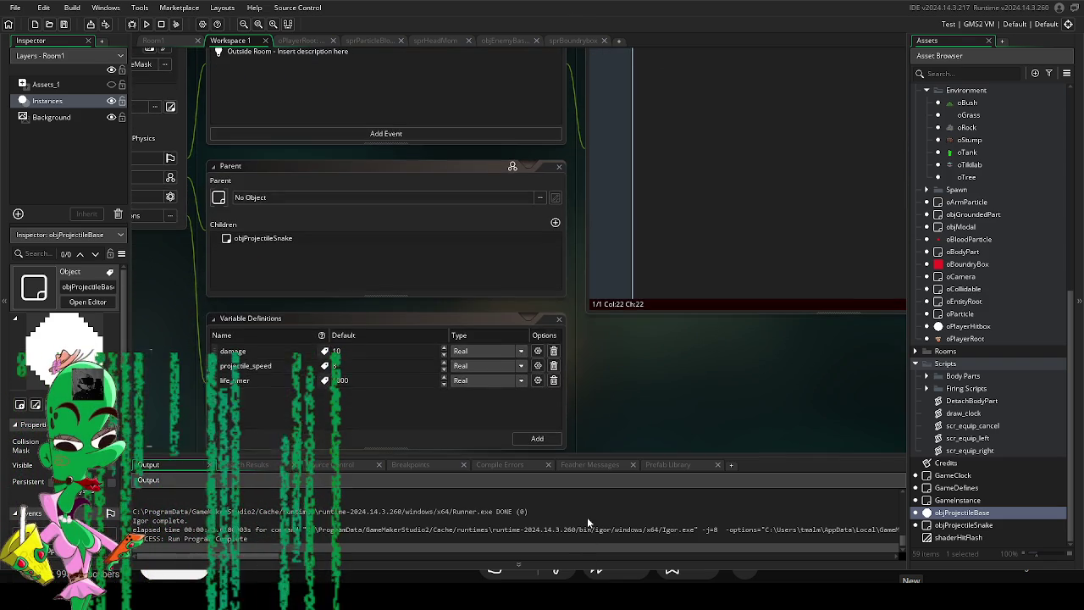
scroll(619, 183, up, 5)
scroll(620, 183, right, 3)
click(629, 208)
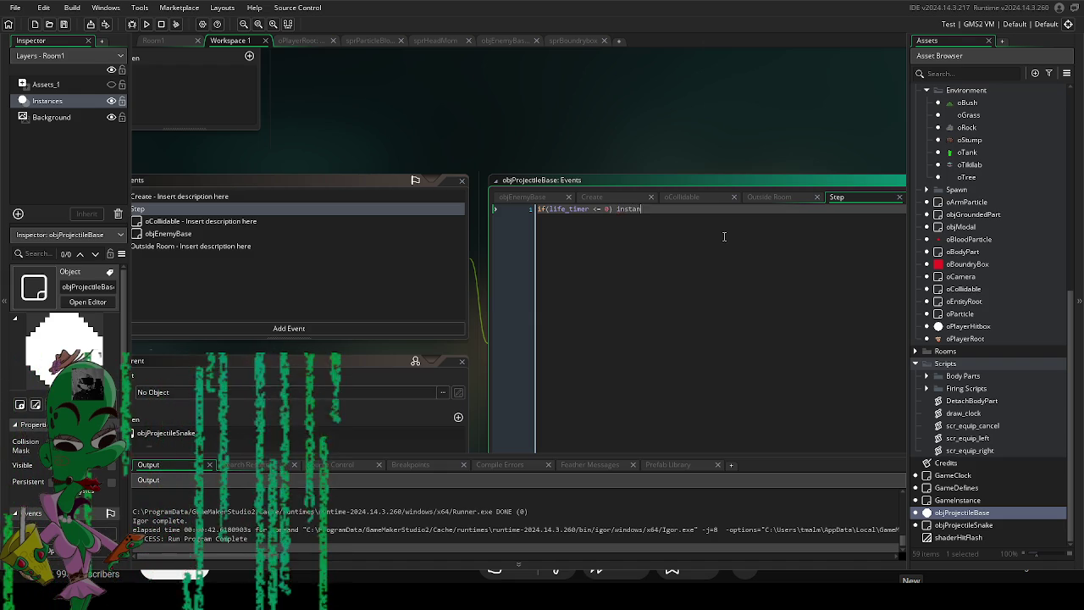
text(ce_destroy())
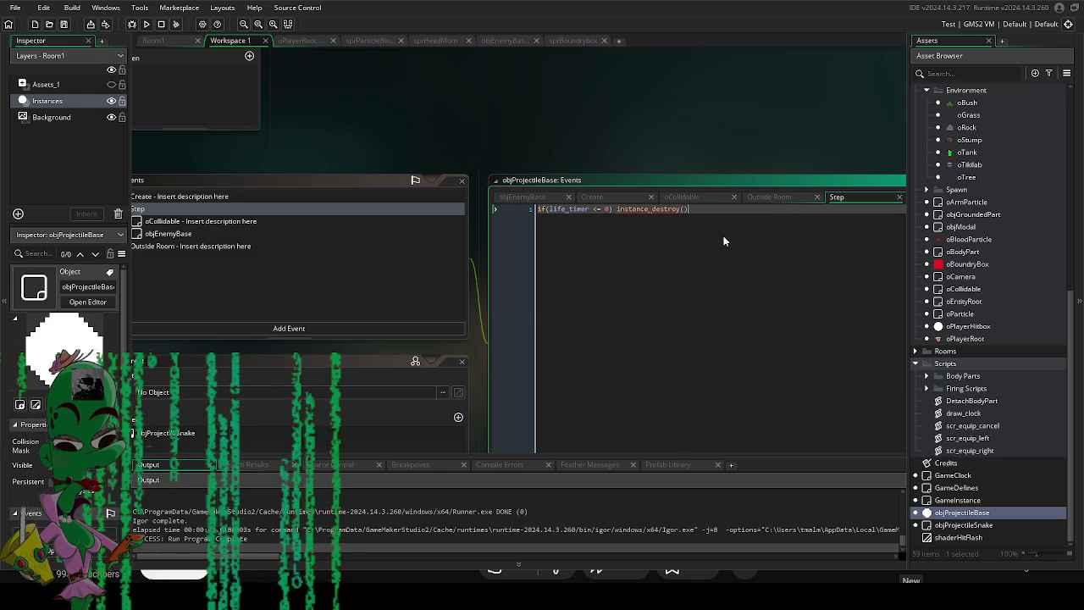
text(0)
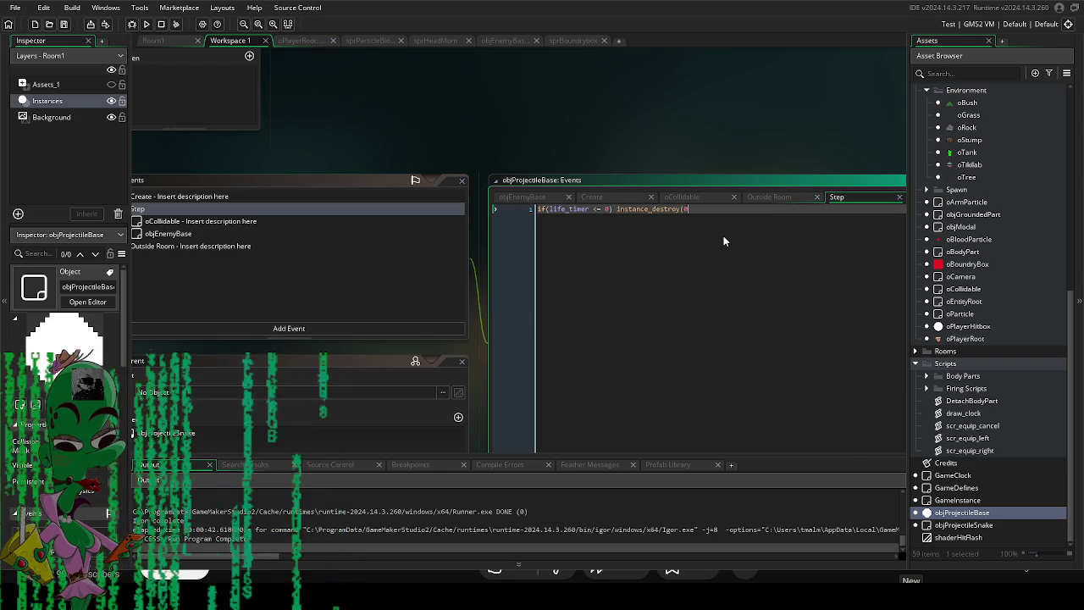
text(;)
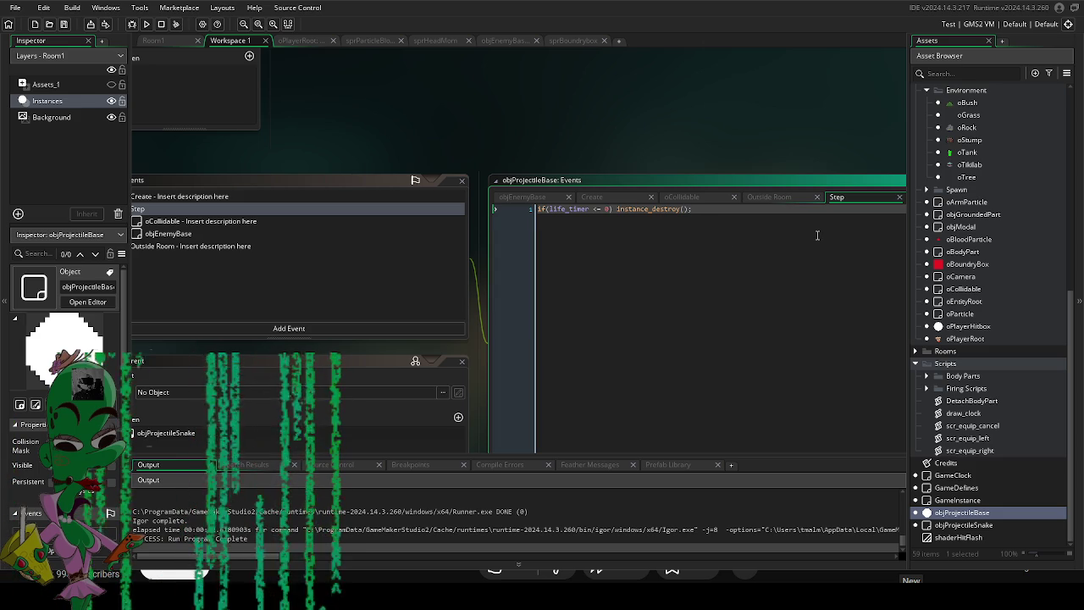
key(Return)
text(life_timer --;)
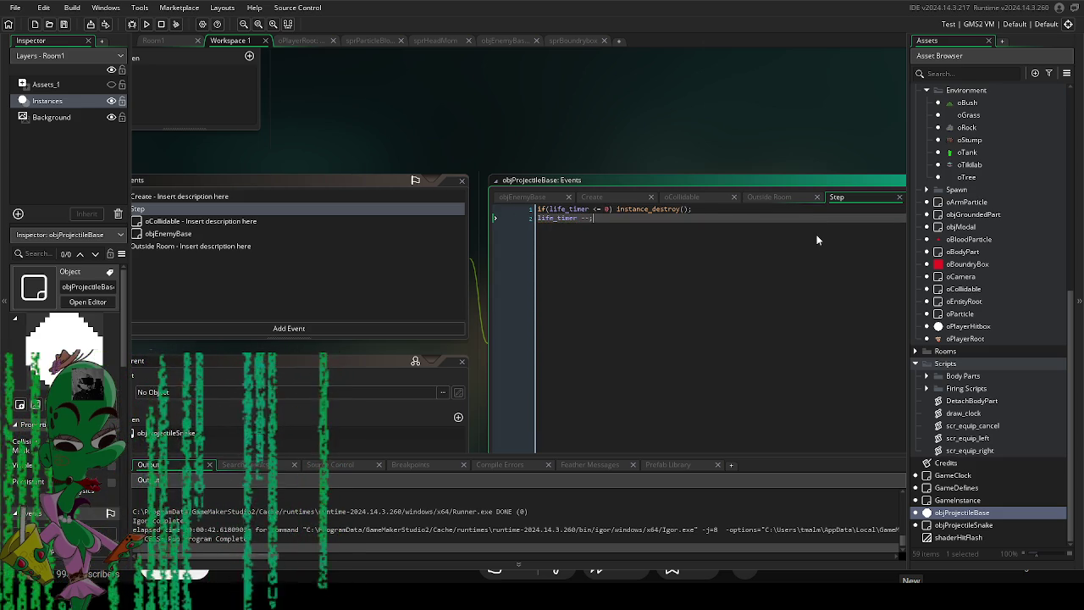
drag(367, 119, 437, 42)
drag(571, 438, 558, 323)
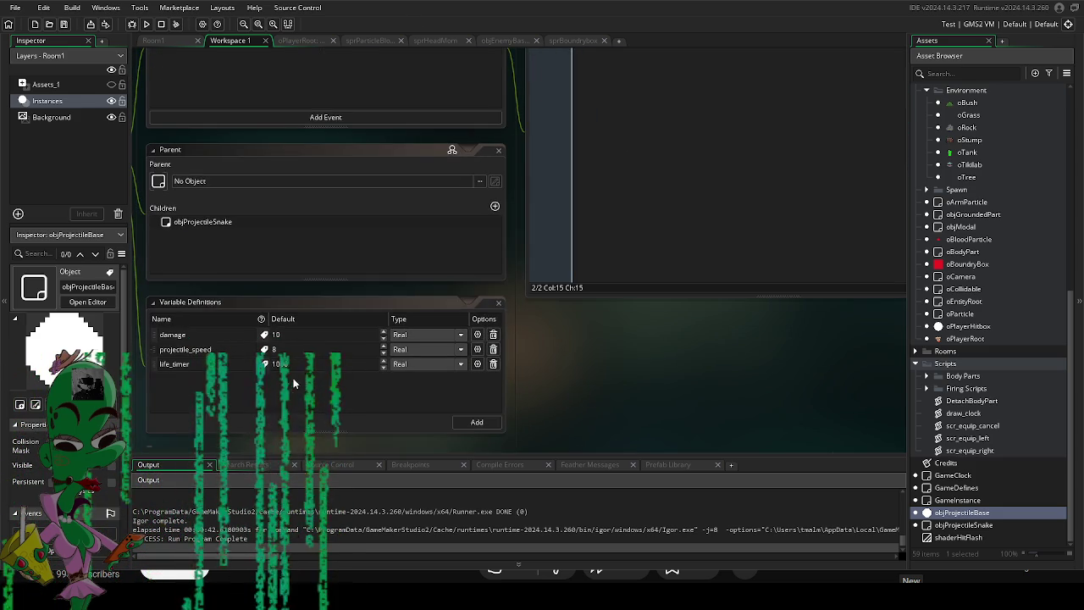
Commit life_timer's default of 5 and do a quick test run of the game.
click(590, 371)
key(F5)
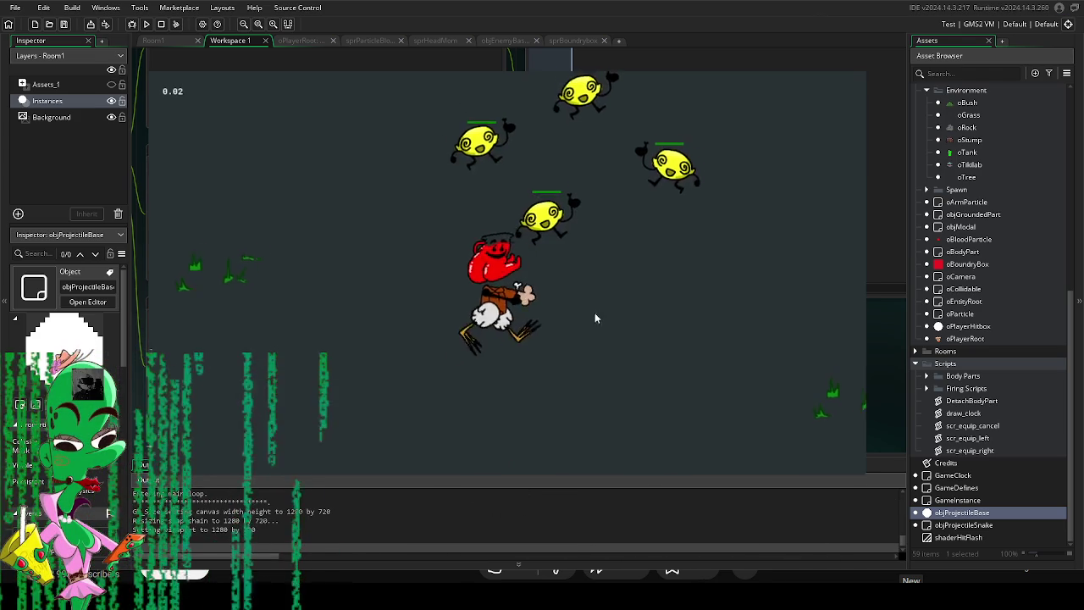
key(a)
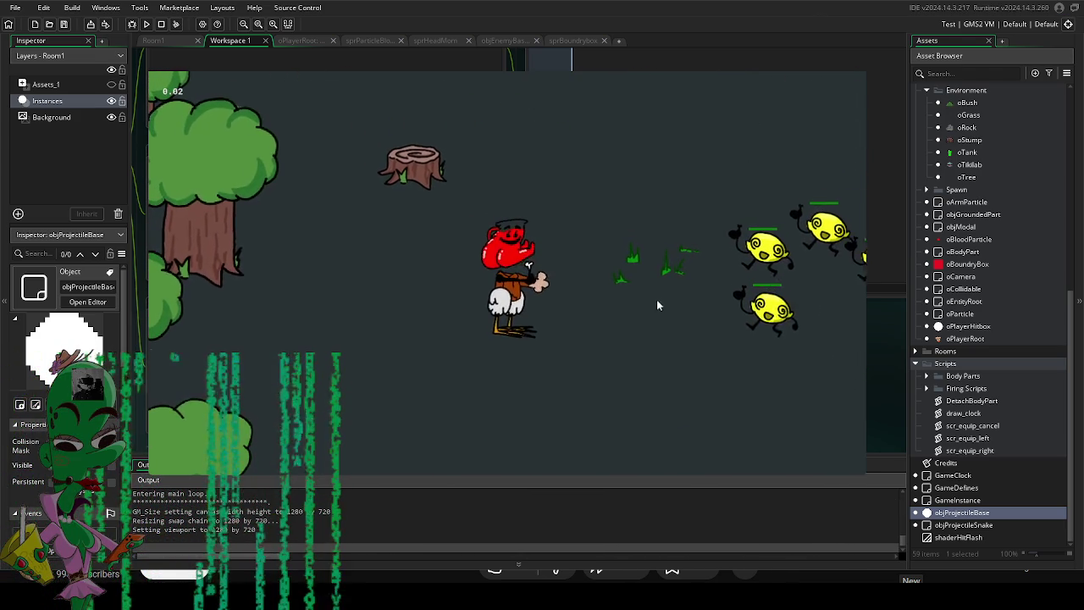
key(s)
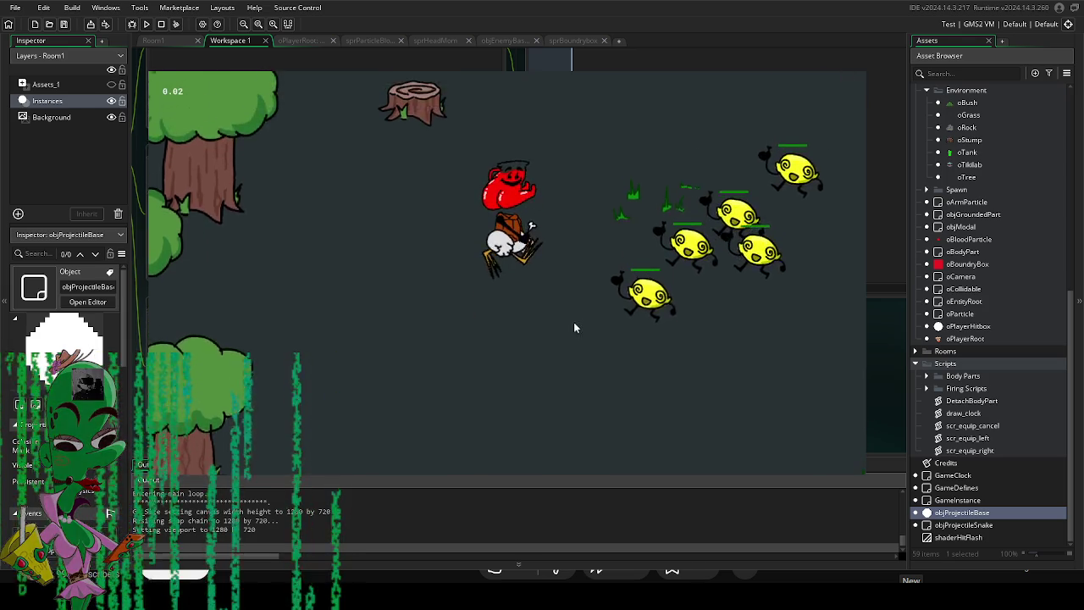
key(Escape)
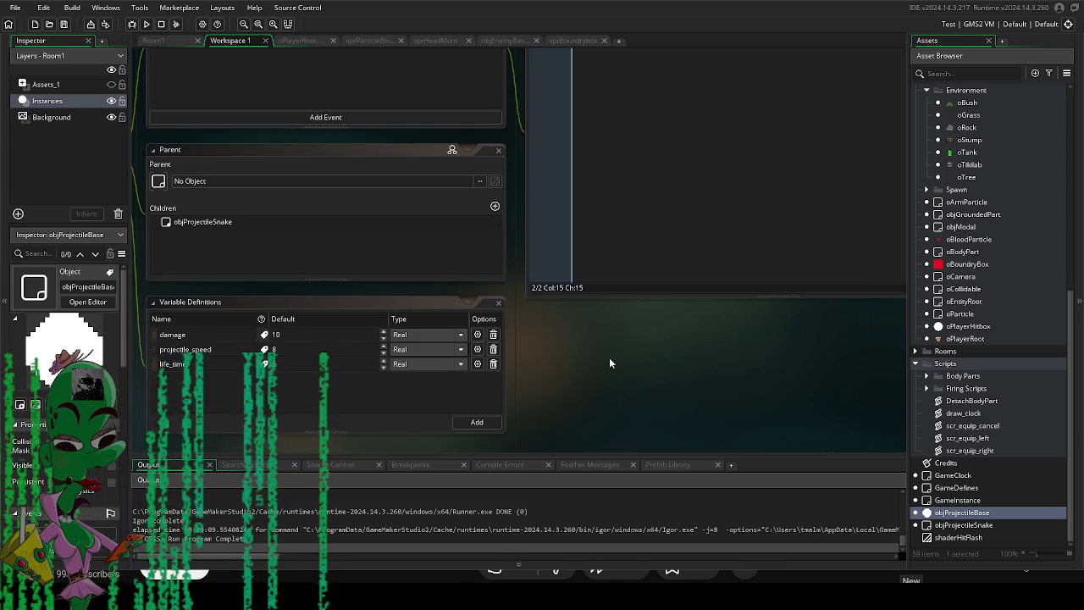
Recheck the life_timer default, rerun the game and fire projectiles at the enemies.
scroll(610, 362, up, 1)
click(240, 378)
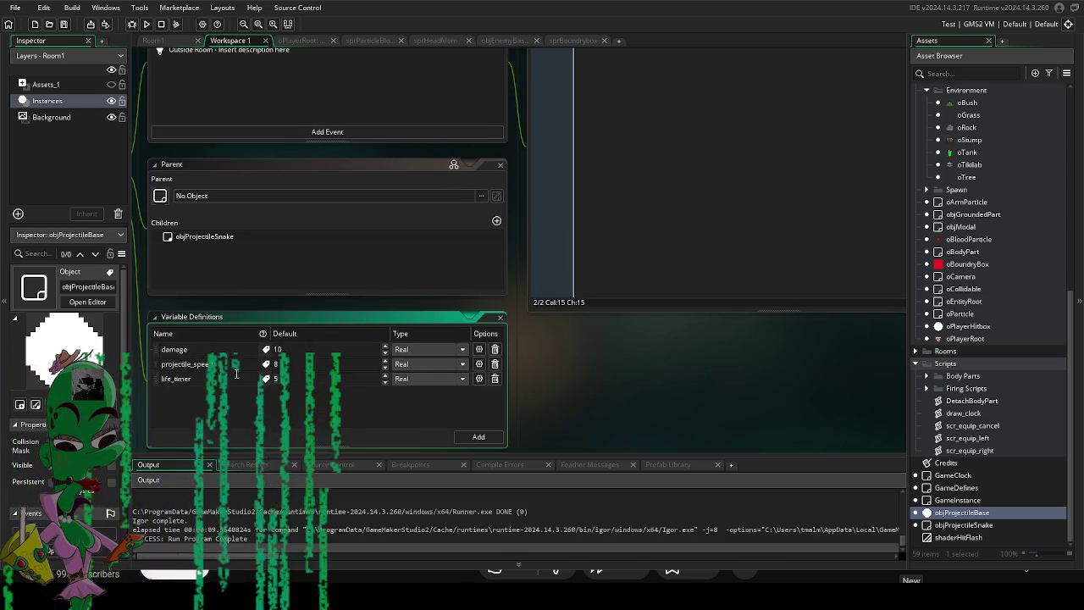
key(F5)
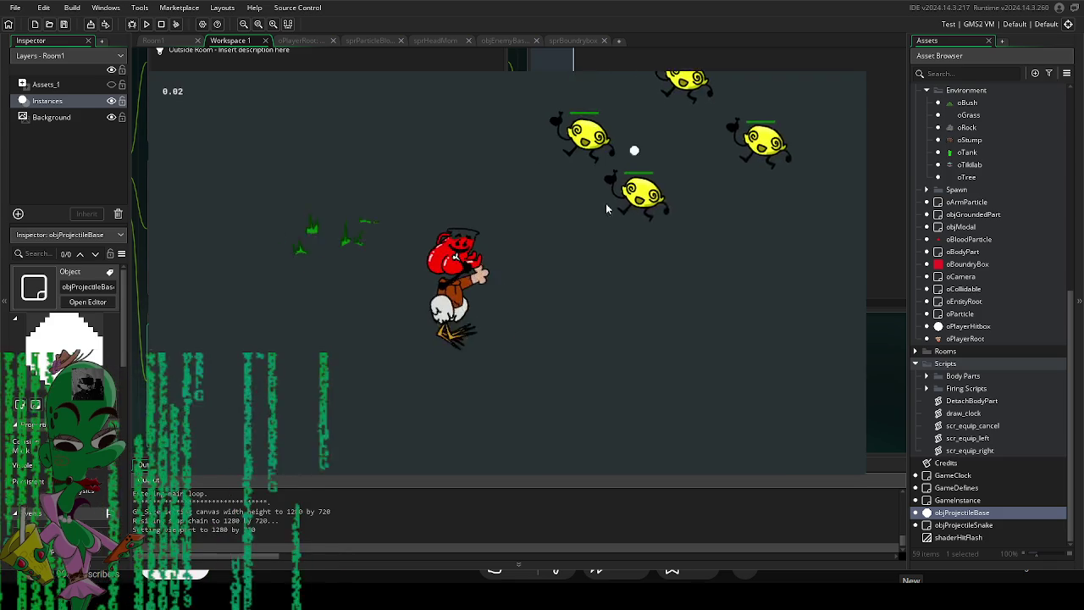
key(d)
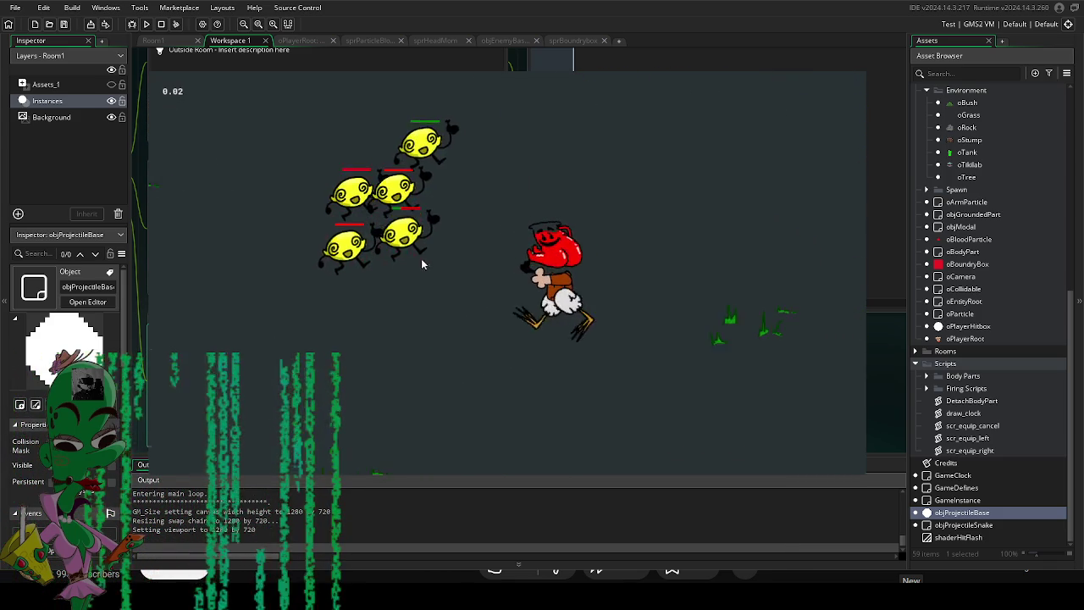
click(390, 287)
key(s)
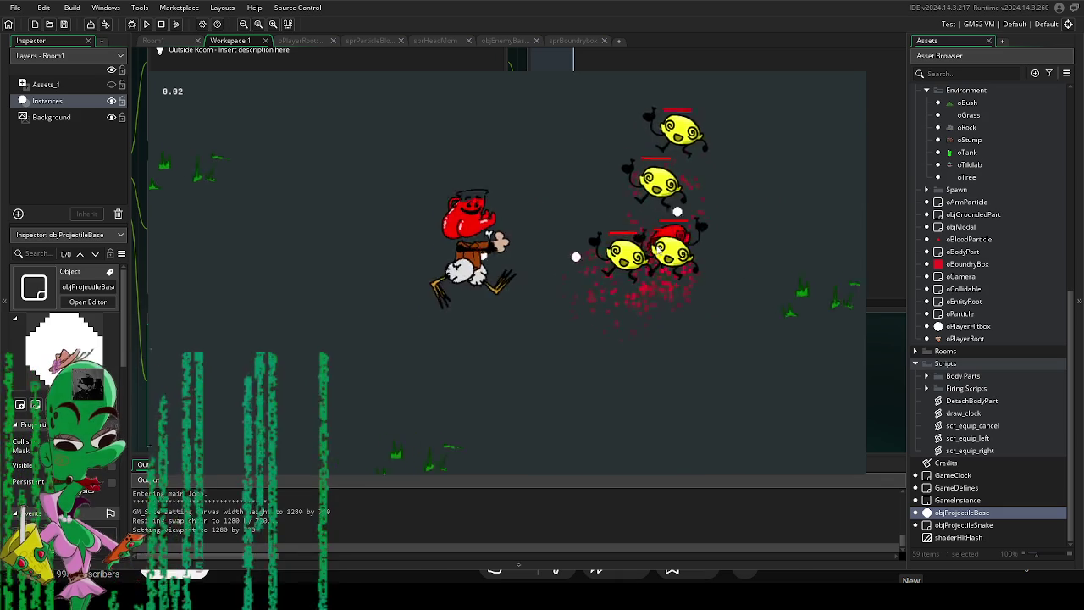
click(576, 389)
key(d)
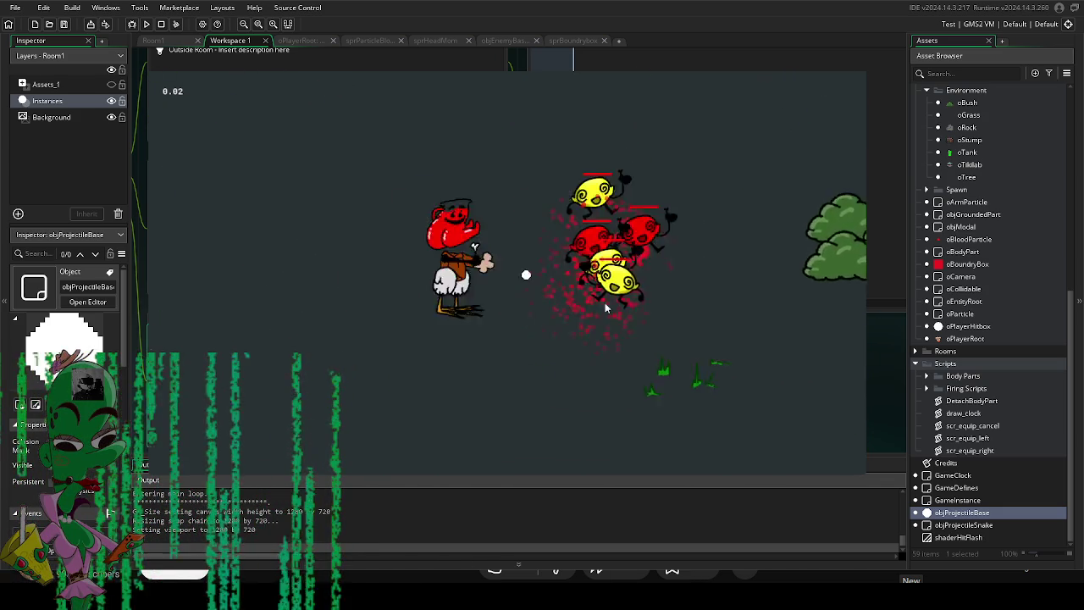
click(652, 359)
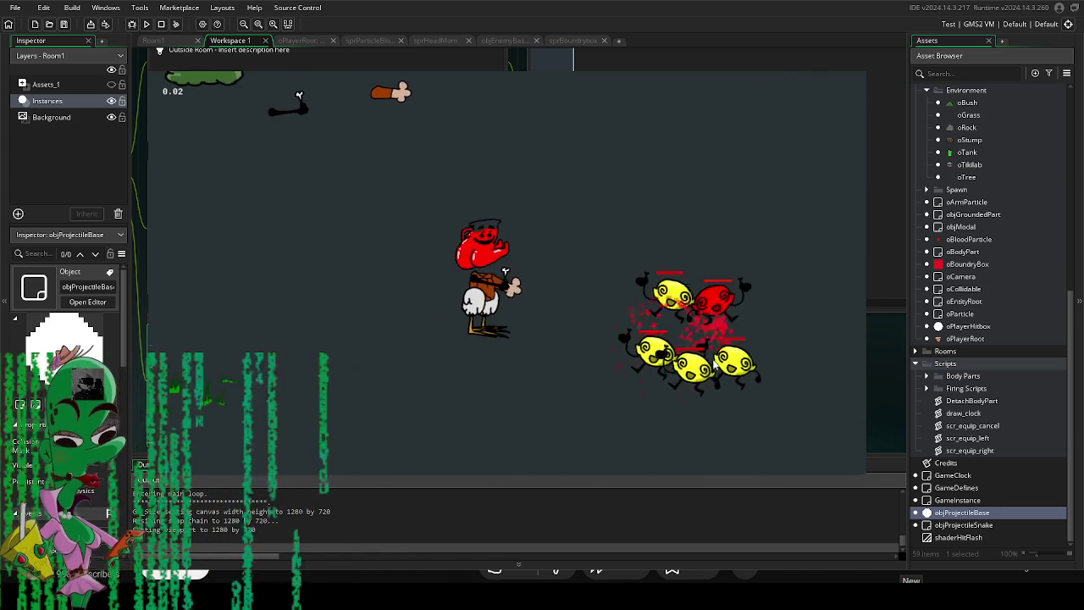
click(724, 341)
Keep moving through and shooting the enemy group, then quit the game.
key(s)
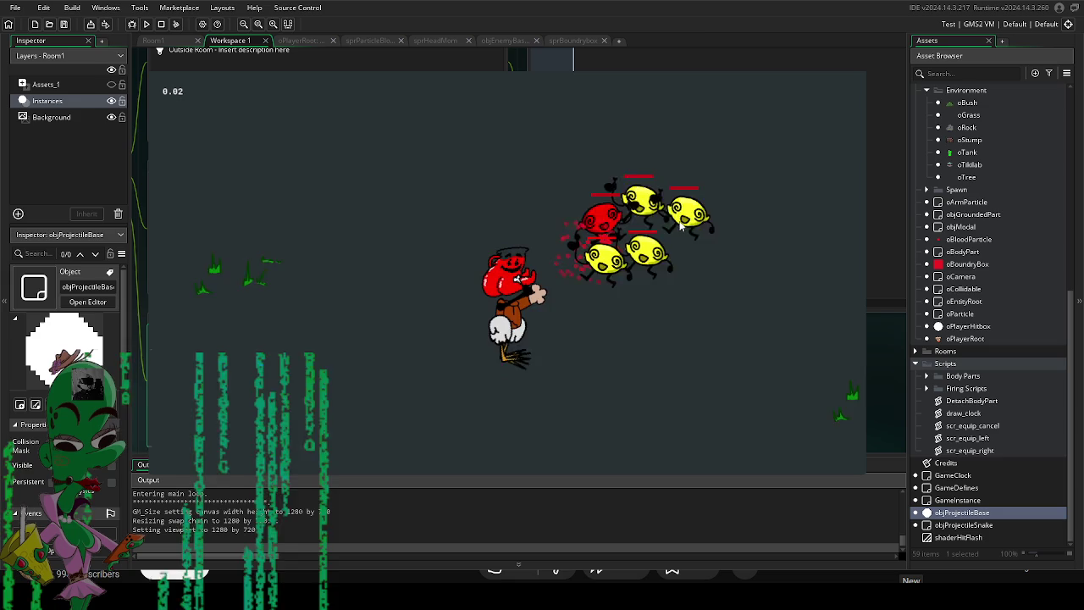
key(a)
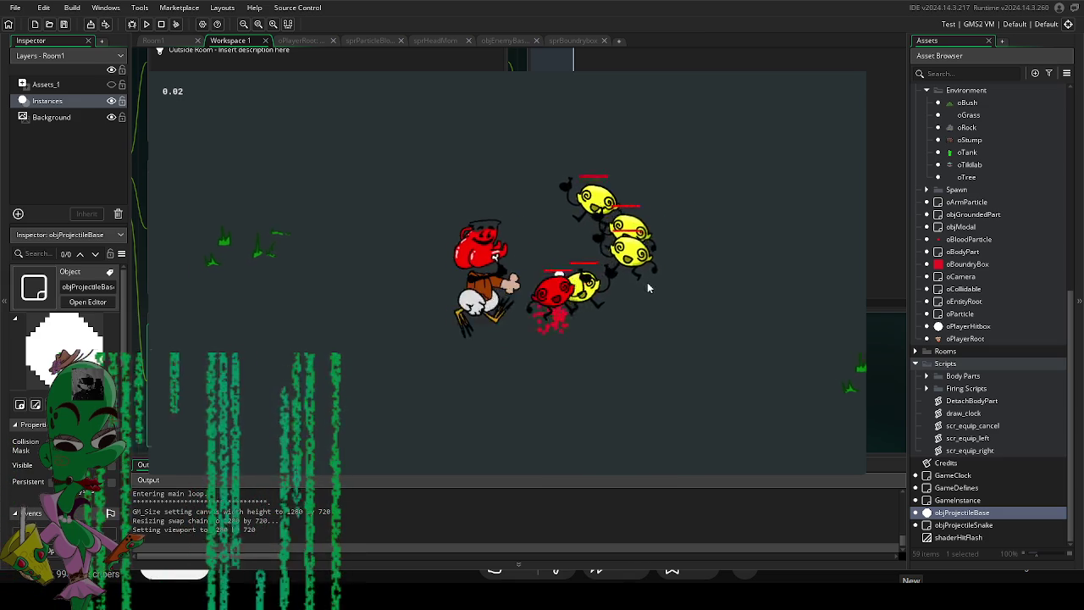
click(686, 286)
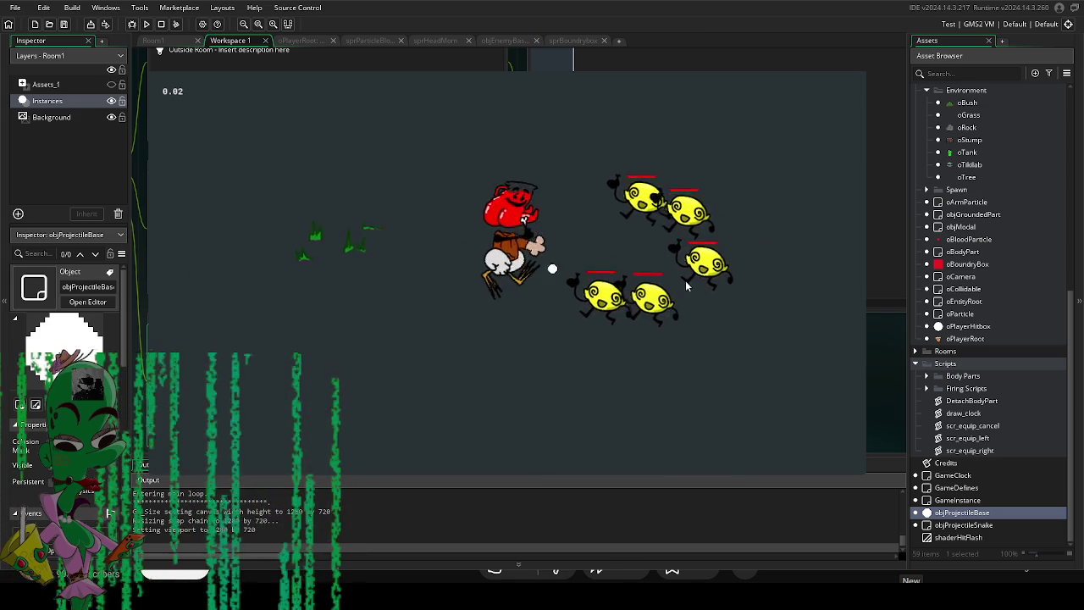
key(w)
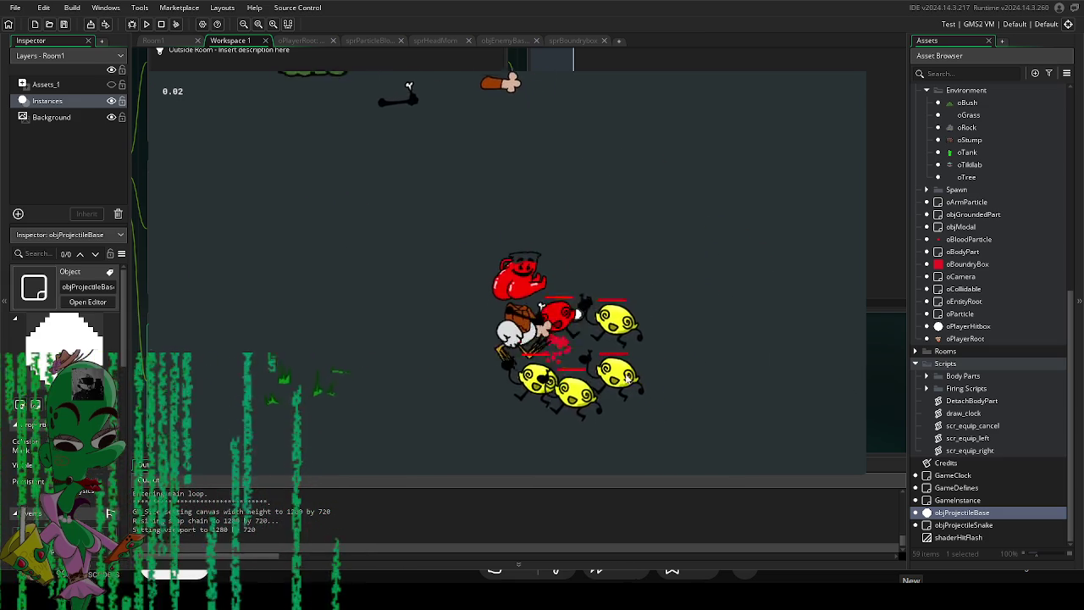
key(s)
key(a)
key(w)
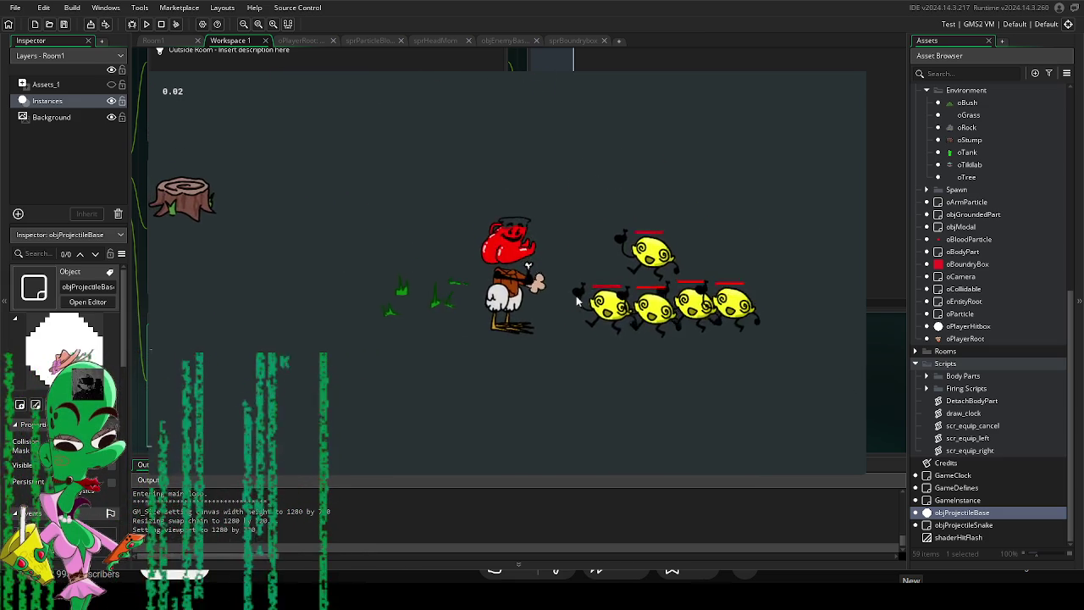
key(d)
key(s)
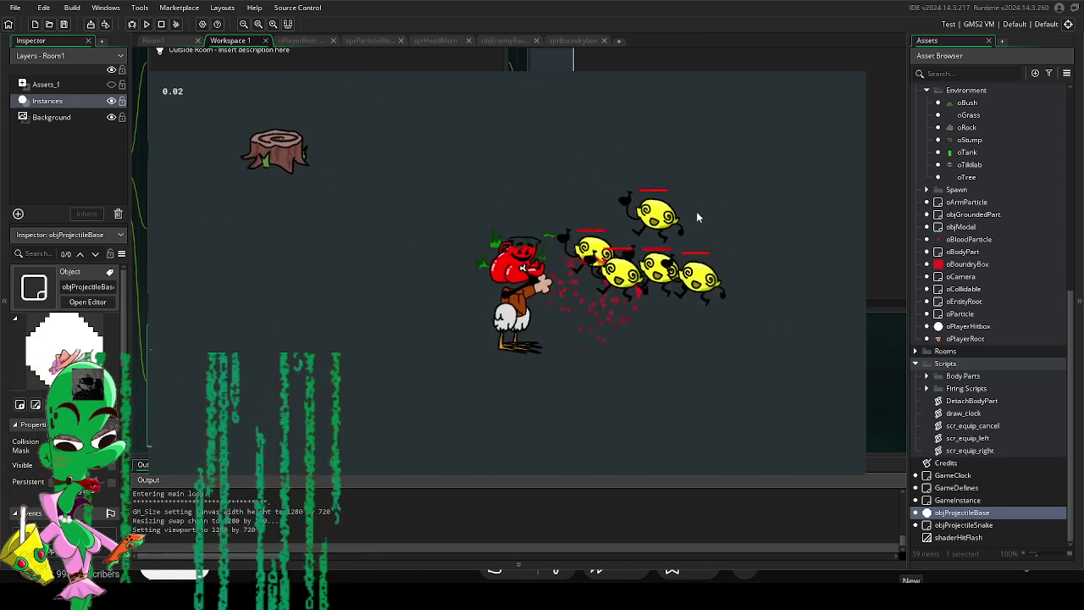
key(s)
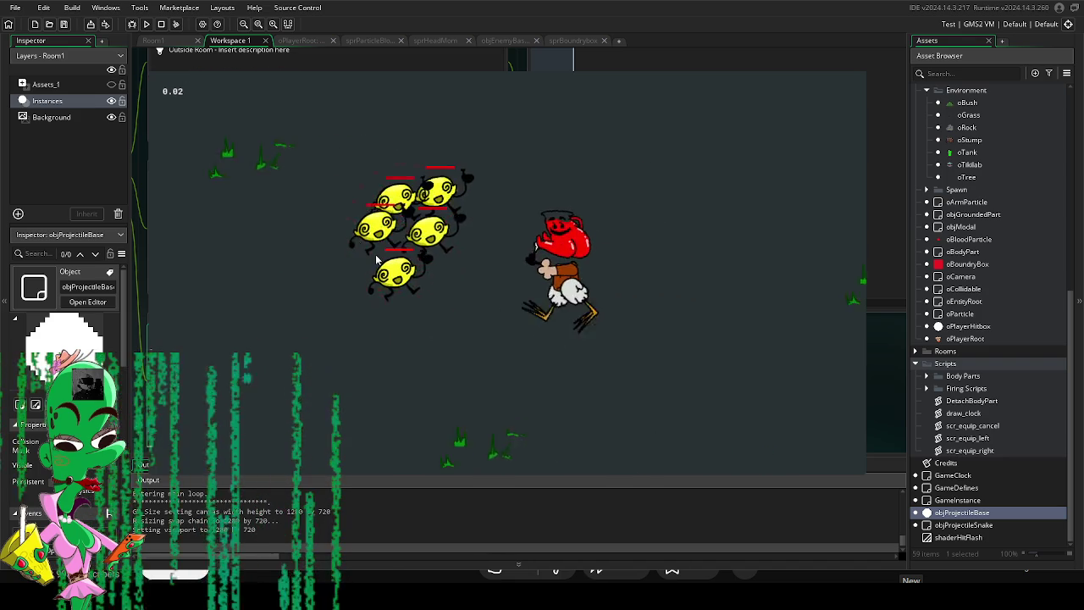
key(s)
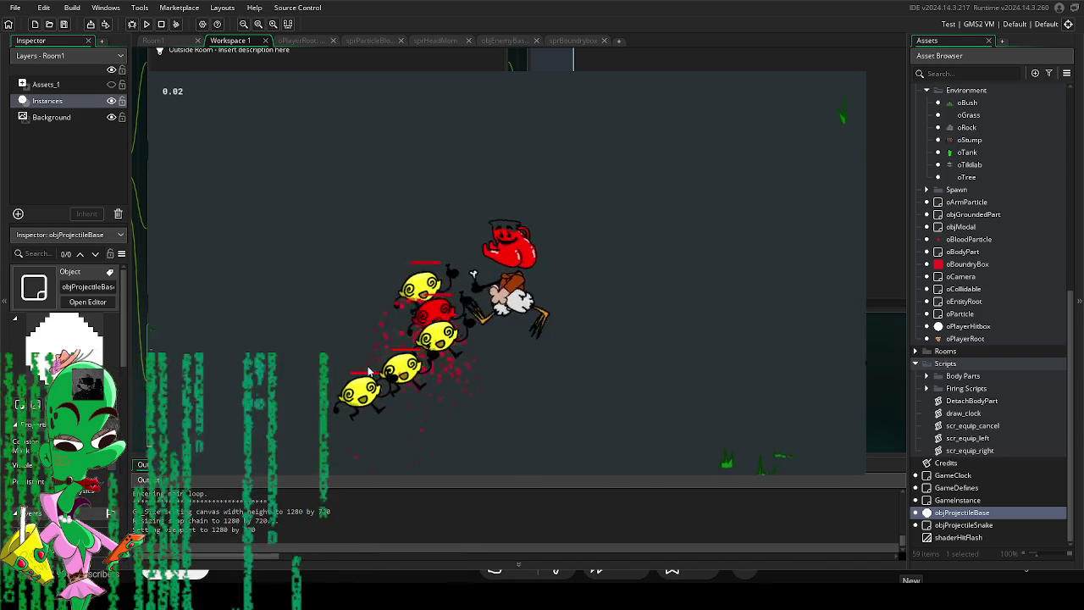
key(w)
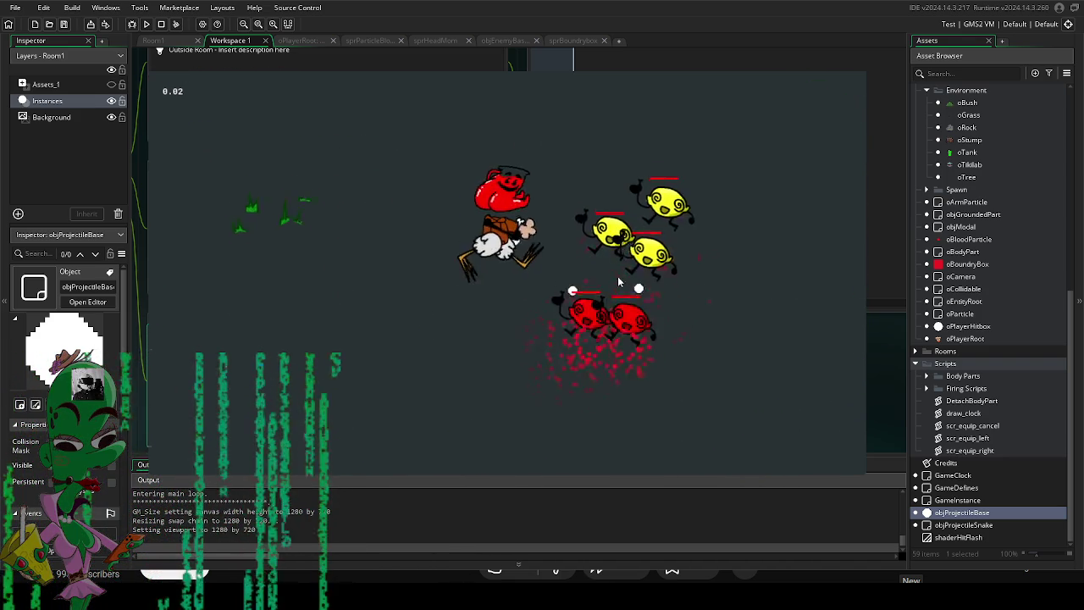
key(Escape)
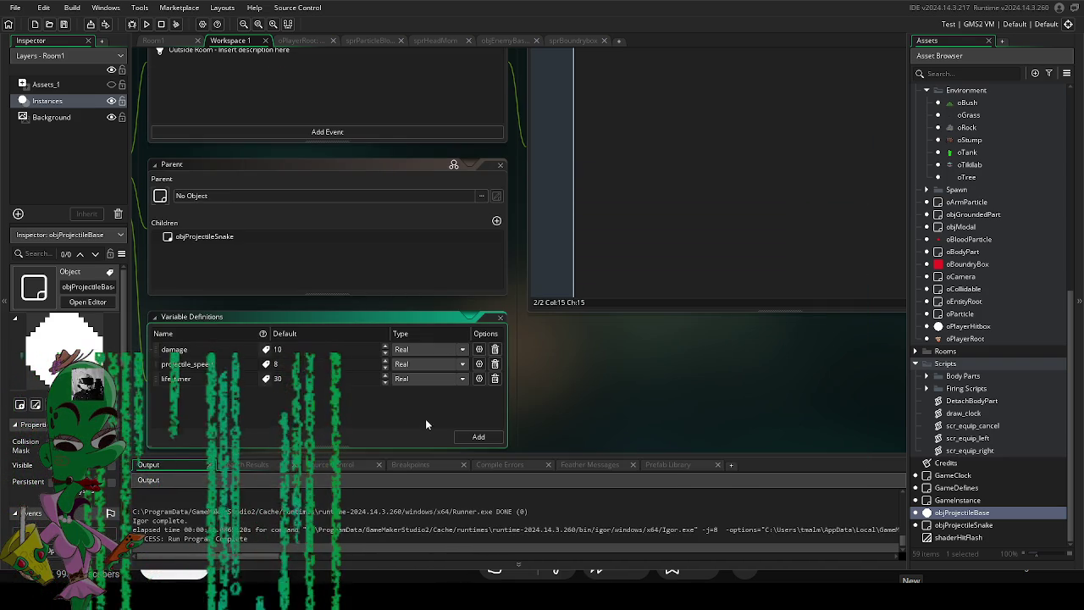
Add a pierce variable definition with a default of 1.
click(478, 436)
text(pierce)
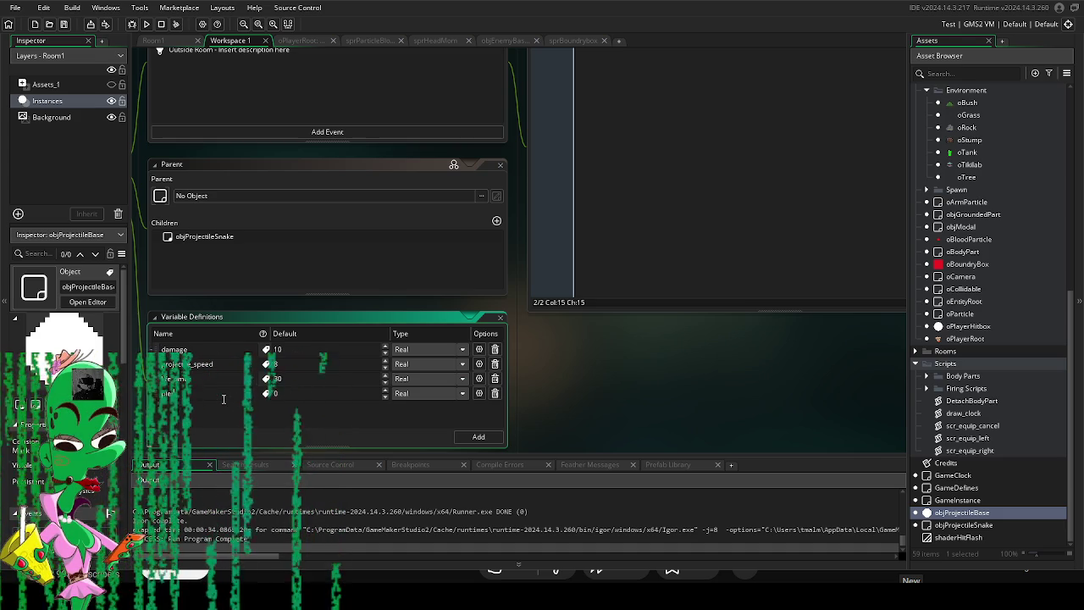
key(Tab)
text(1)
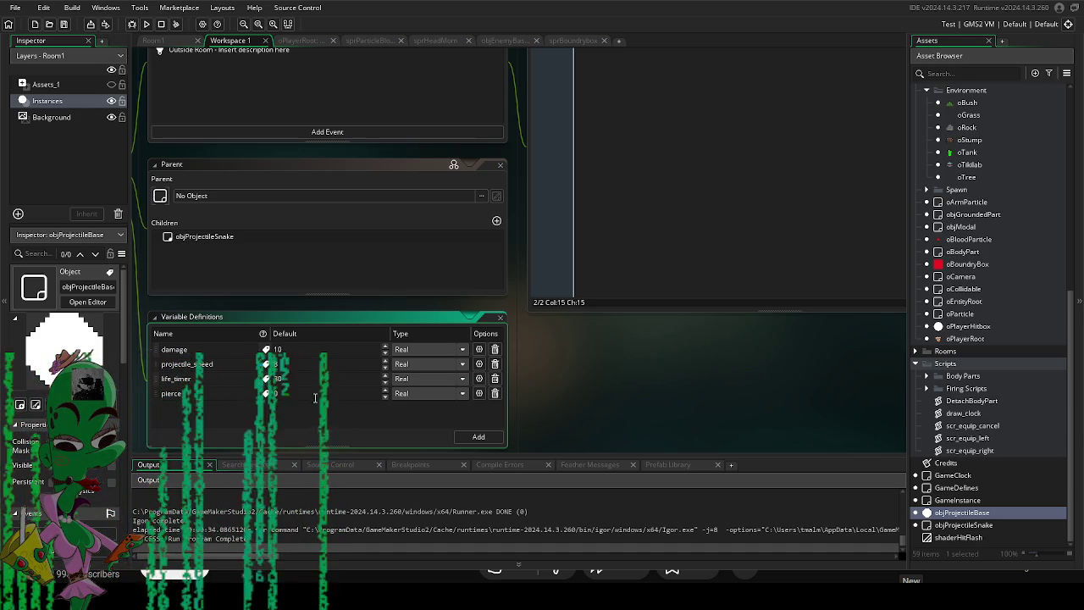
scroll(663, 405, up, 3)
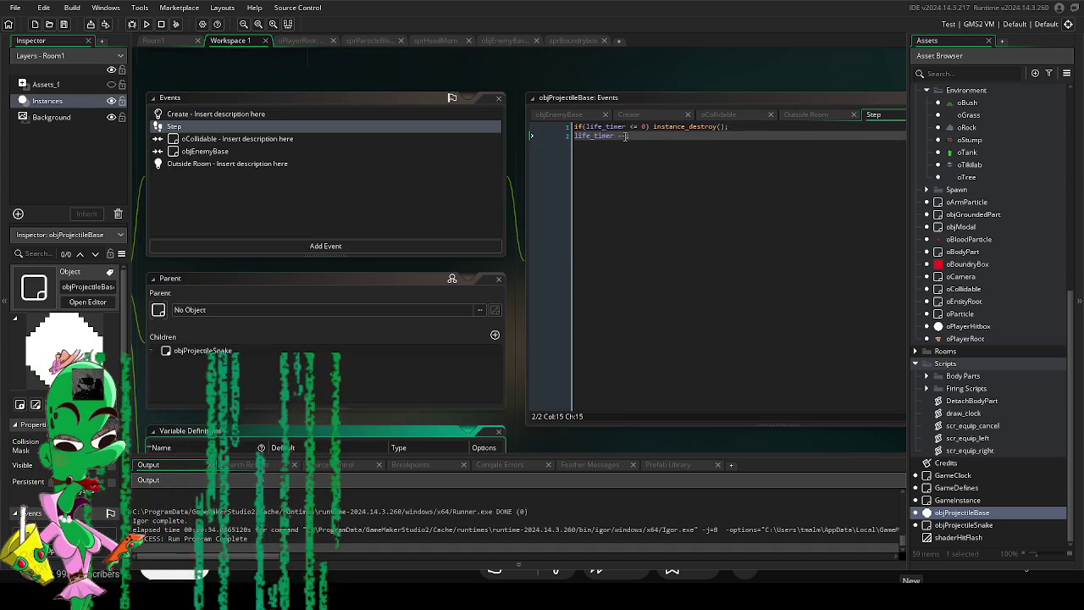
Extend the Step event's destroy condition with 'or (pierce <= 0)'.
mouse_move(607, 418)
mouse_down()
mouse_move(682, 259)
mouse_move(677, 314)
mouse_up()
mouse_move(713, 203)
mouse_down()
mouse_move(660, 347)
mouse_move(636, 376)
mouse_up()
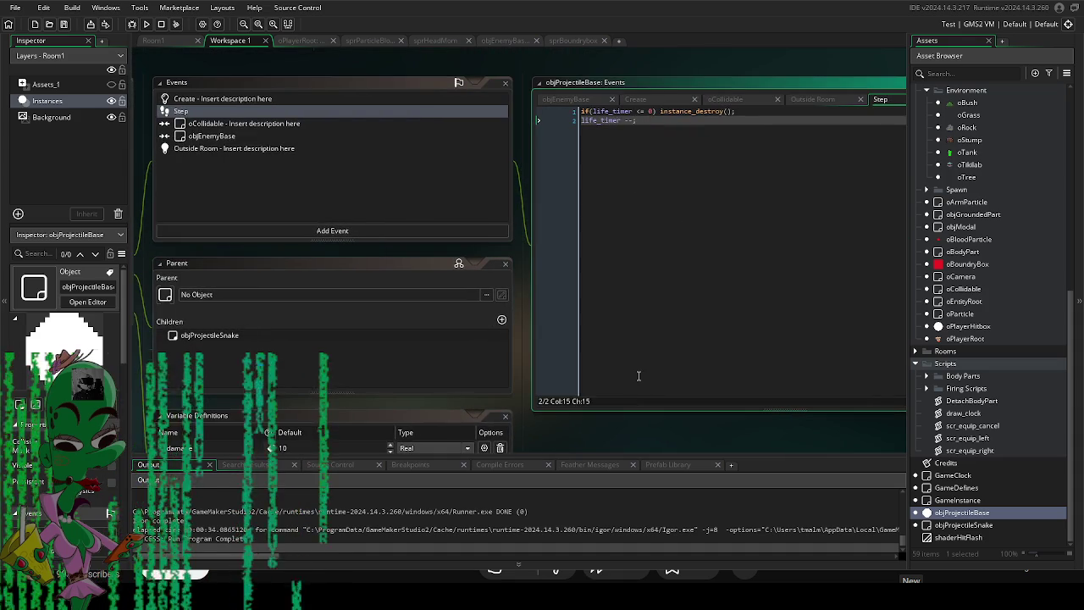
click(657, 111)
text(0))
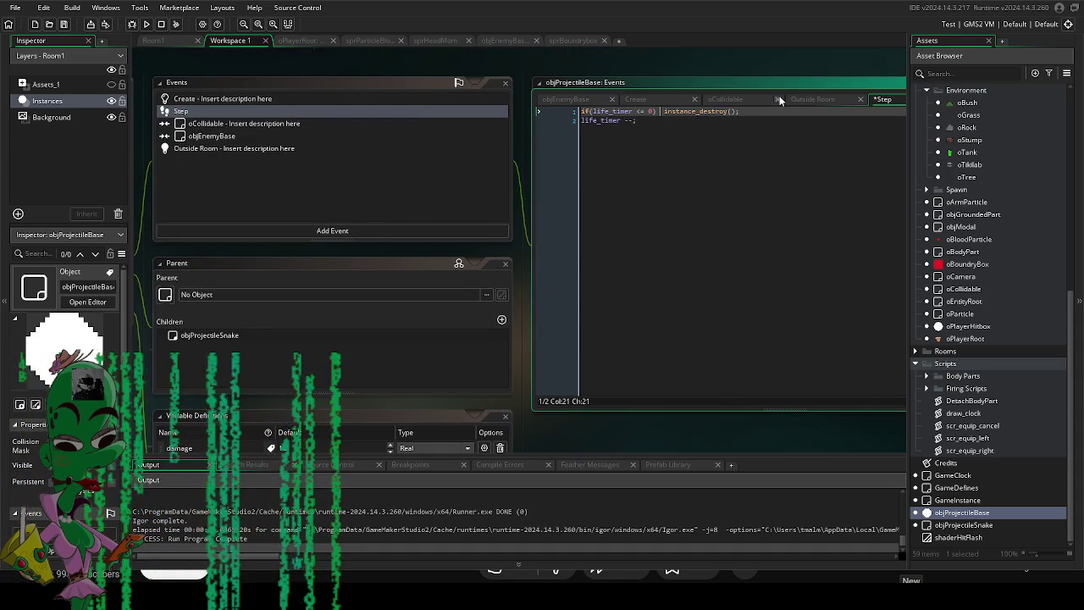
text( or ()
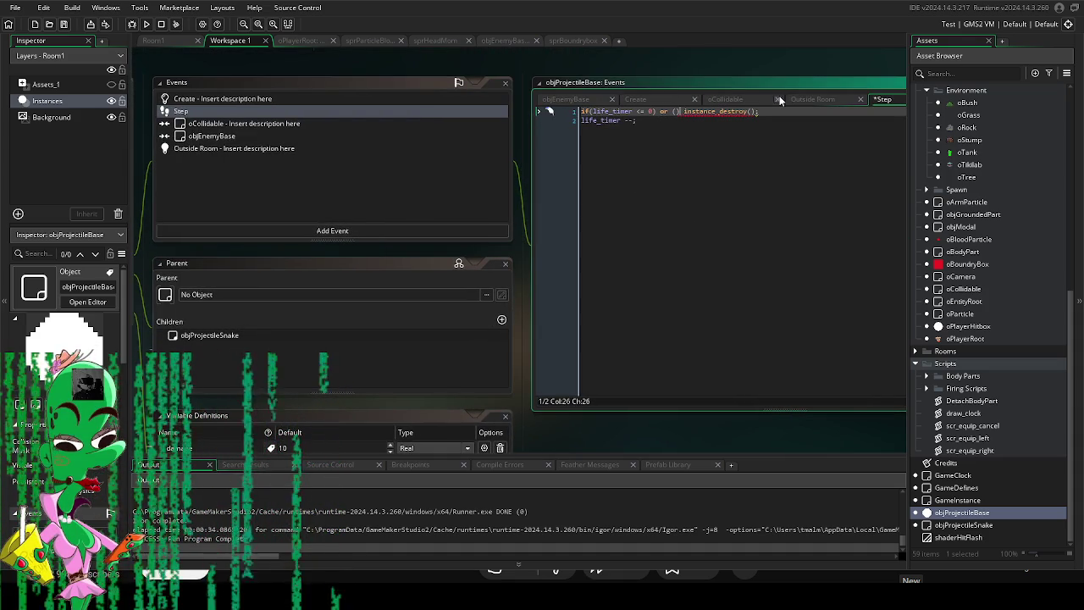
text(pierce )
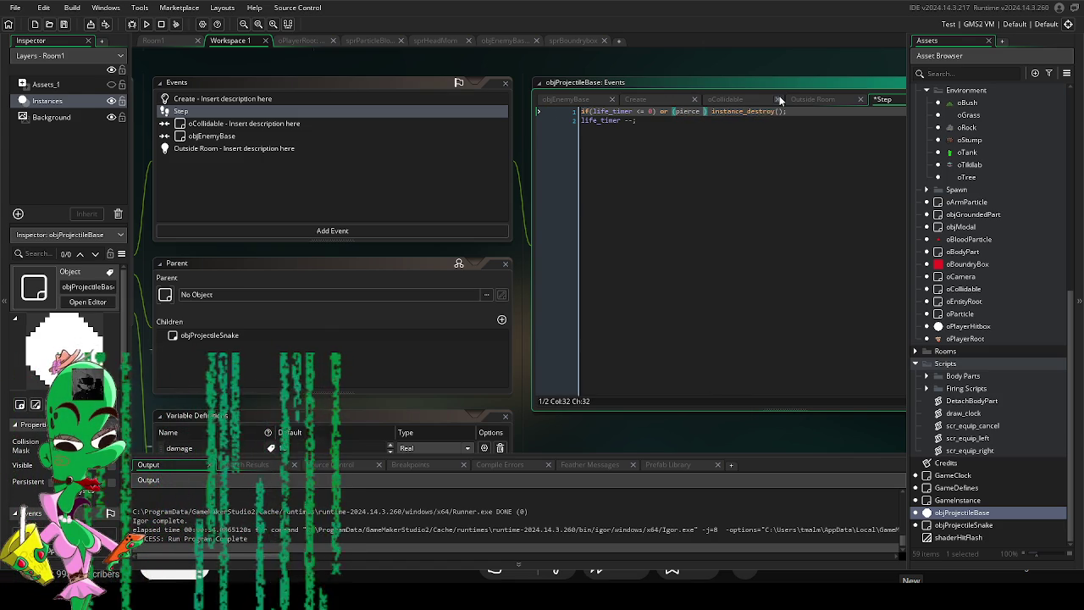
text(<= 0))
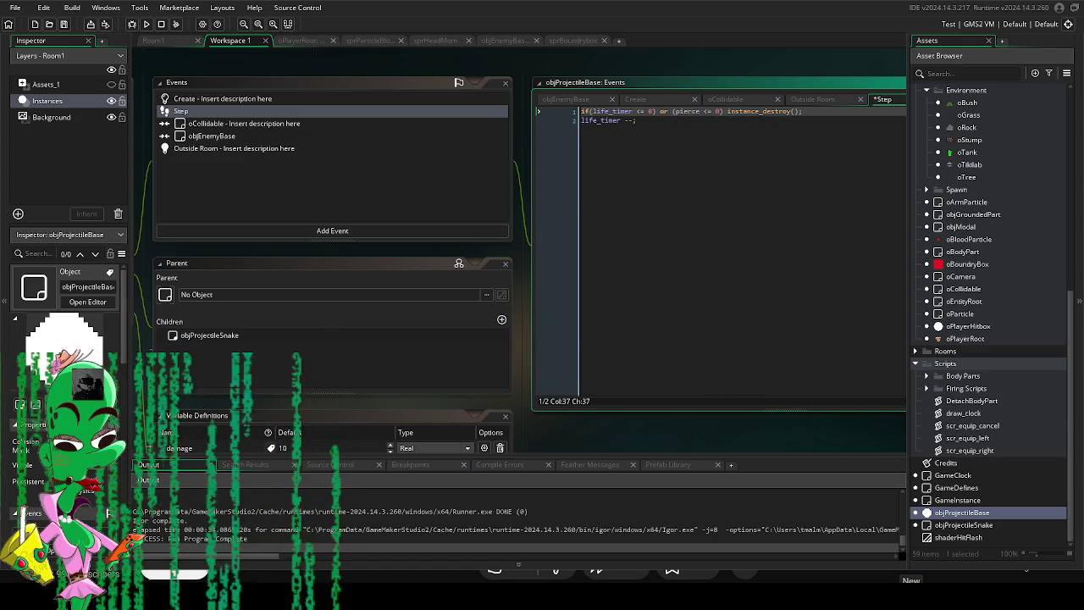
click(829, 213)
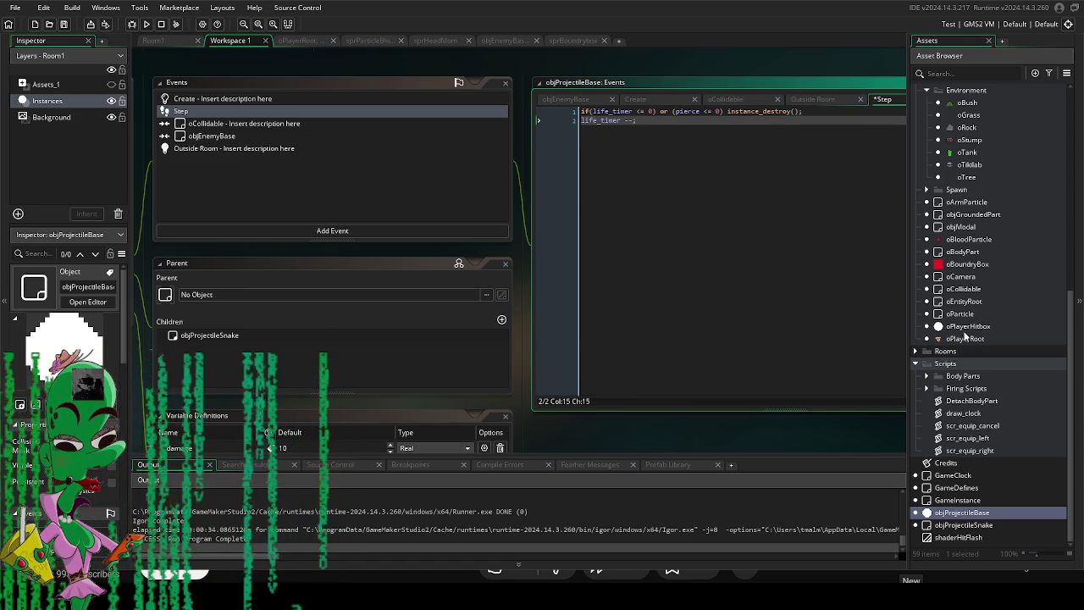
scroll(988, 318, up, 5)
double_click(980, 203)
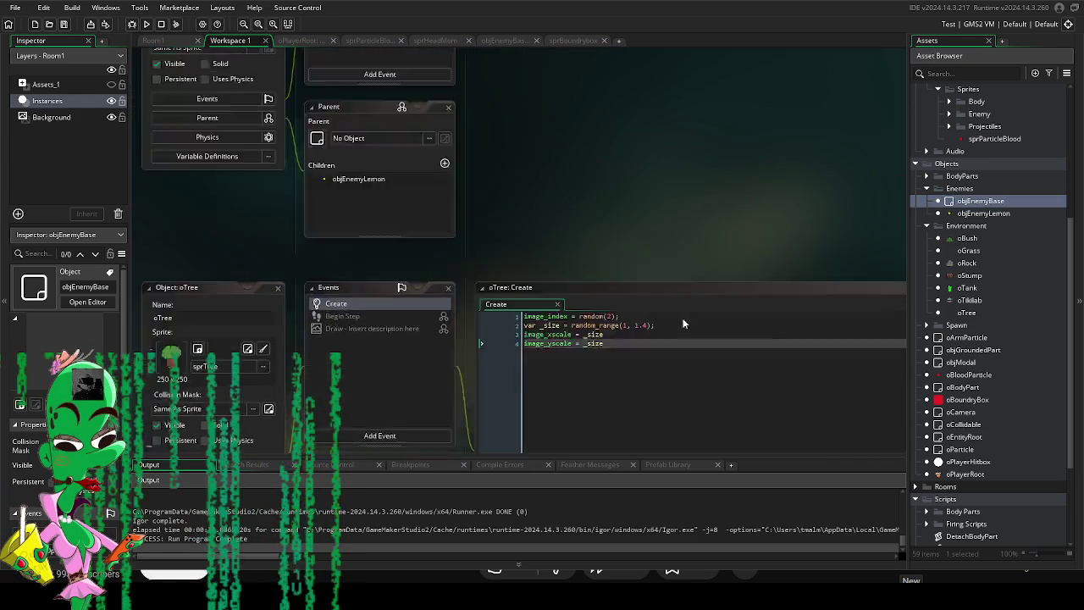
In objEnemyBase's Step hit block, insert _id.pierce -= 1; above the ParticleBurst call.
double_click(395, 194)
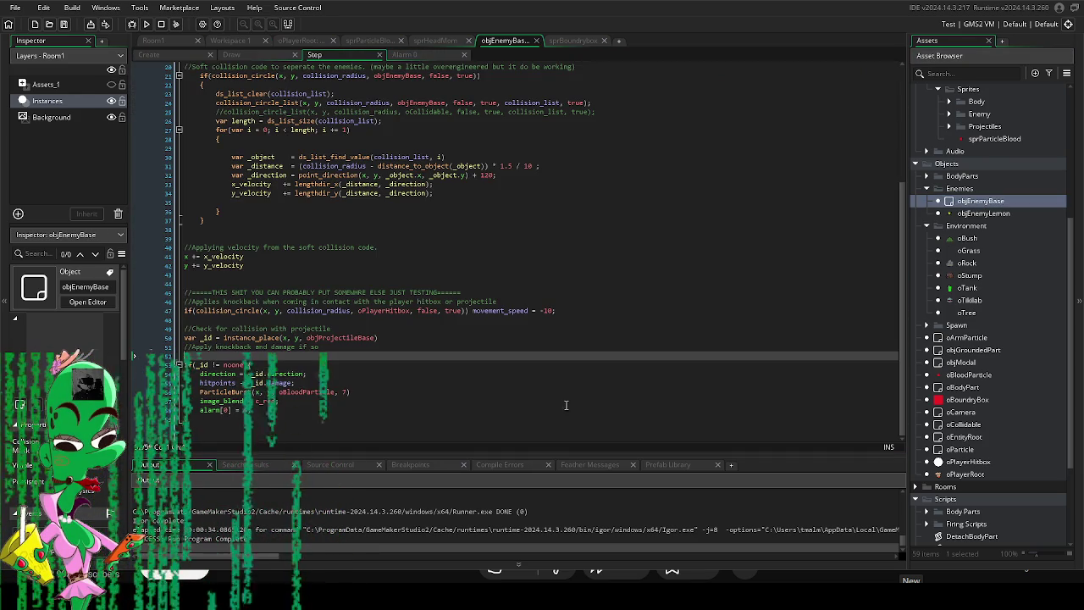
click(403, 385)
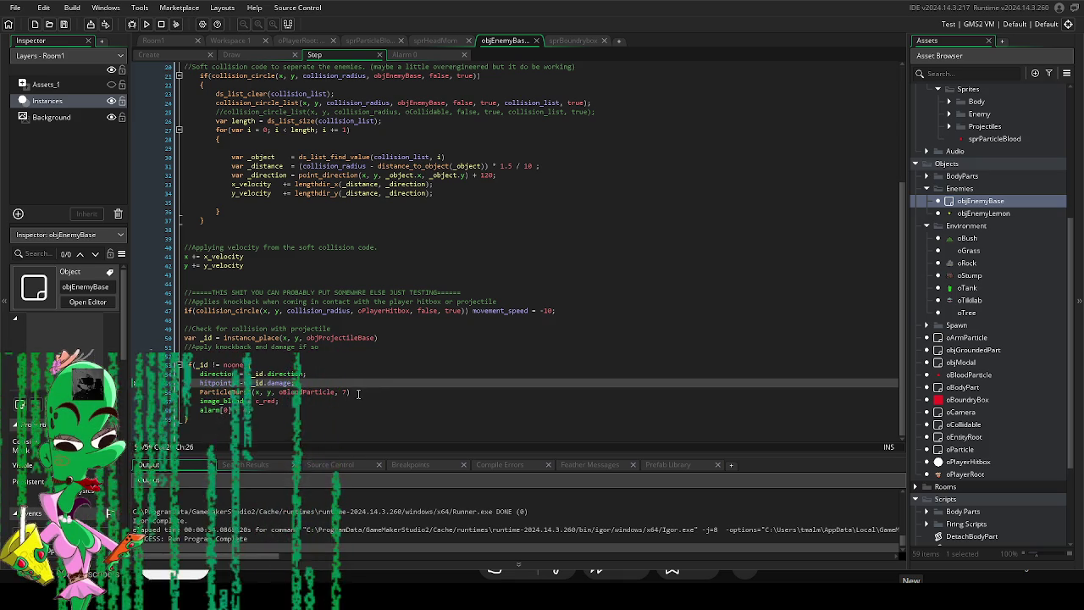
click(358, 393)
key(Return)
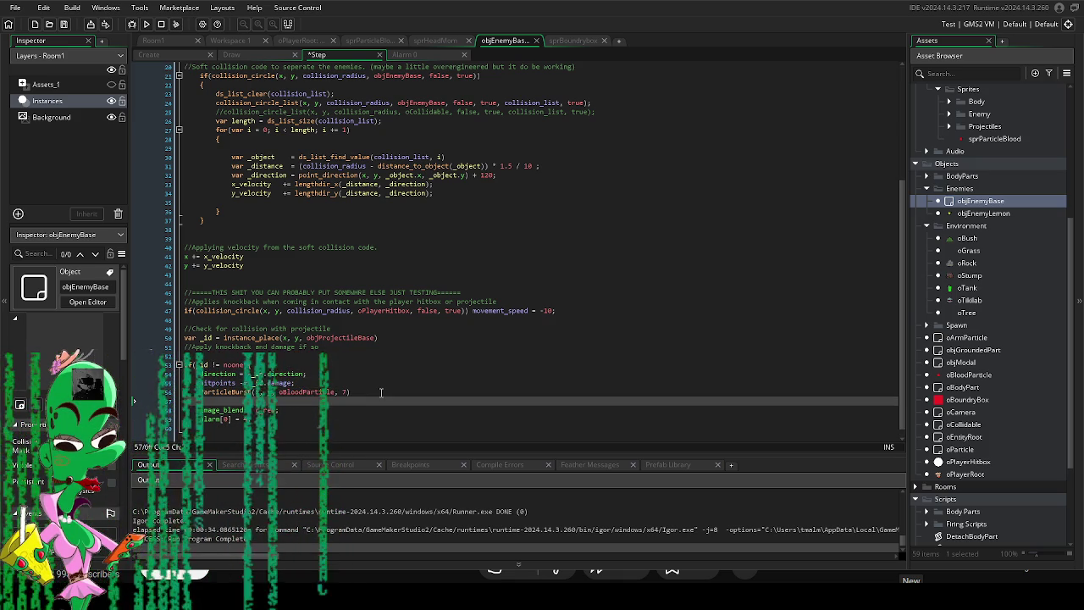
key(alt+Up)
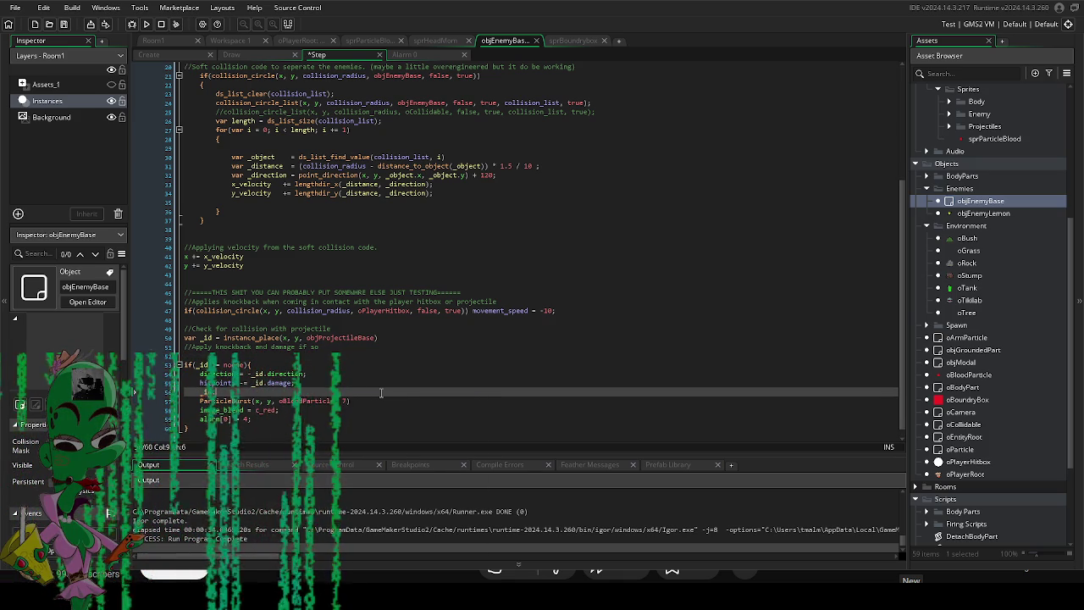
text(pierce ;)
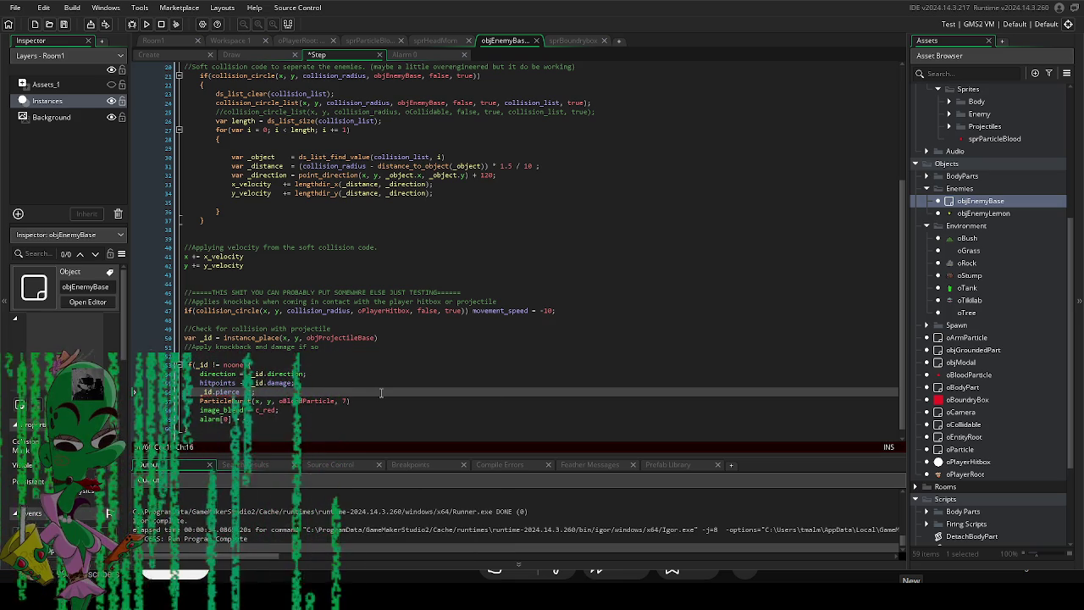
click(317, 283)
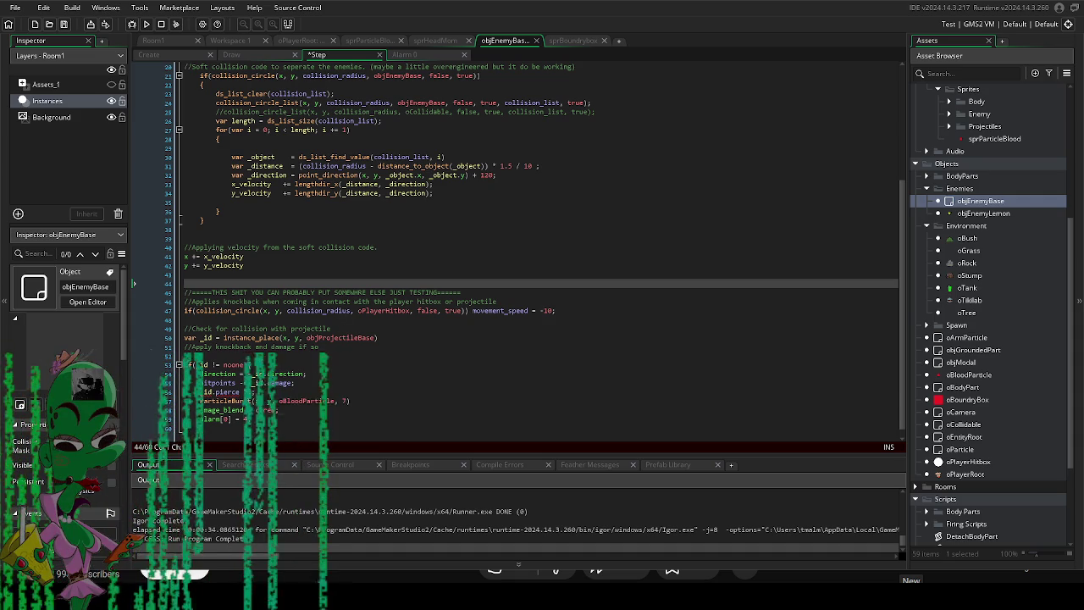
click(402, 391)
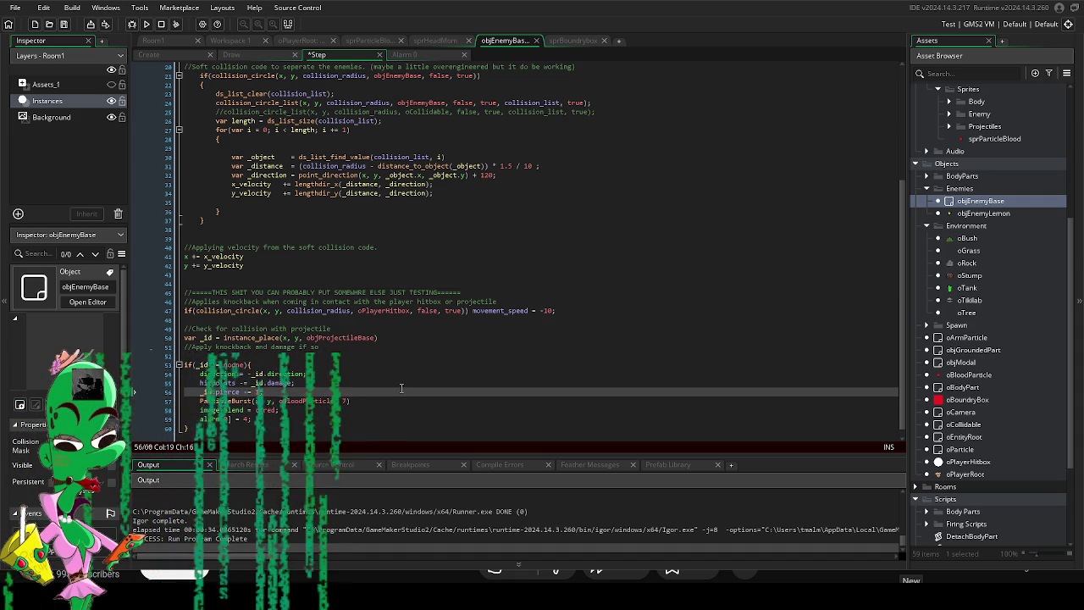
click(367, 330)
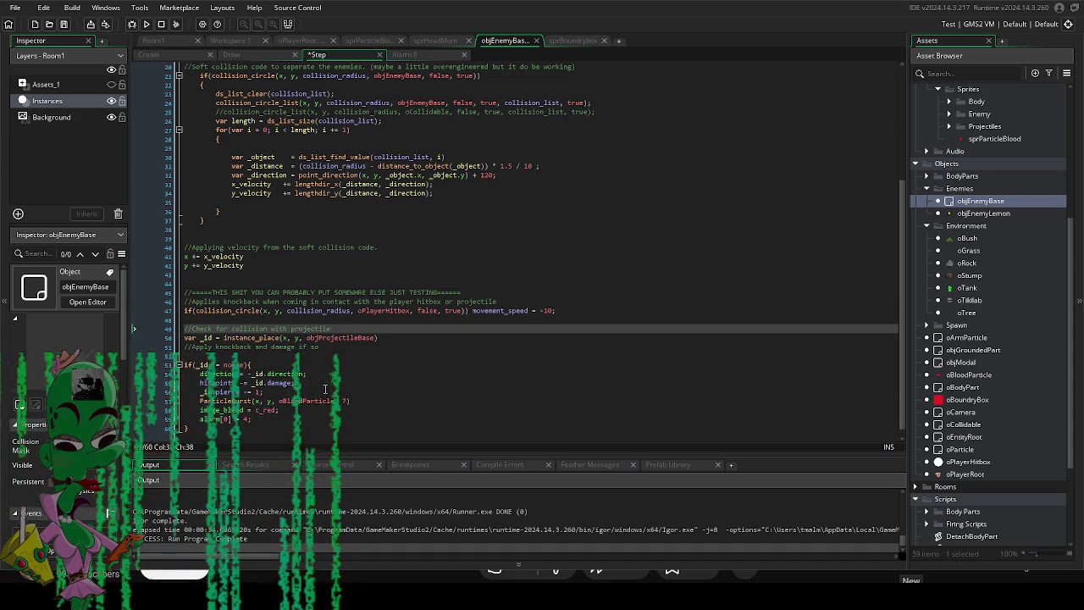
scroll(335, 389, up, 6)
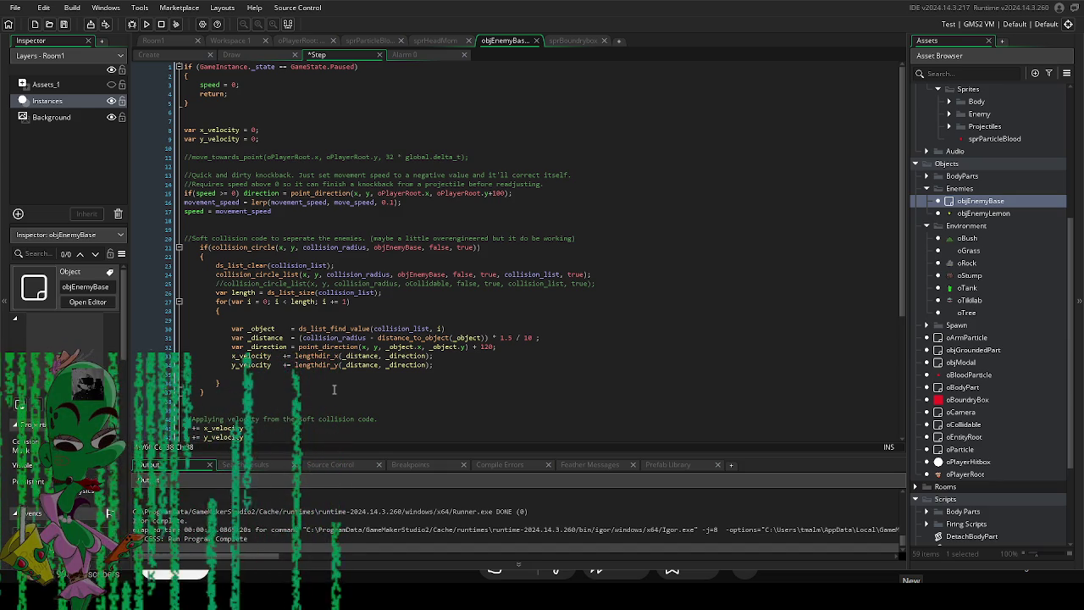
Reopen objProjectileBase, confirm pierce defaults to 2, and run the game.
scroll(387, 357, down, 4)
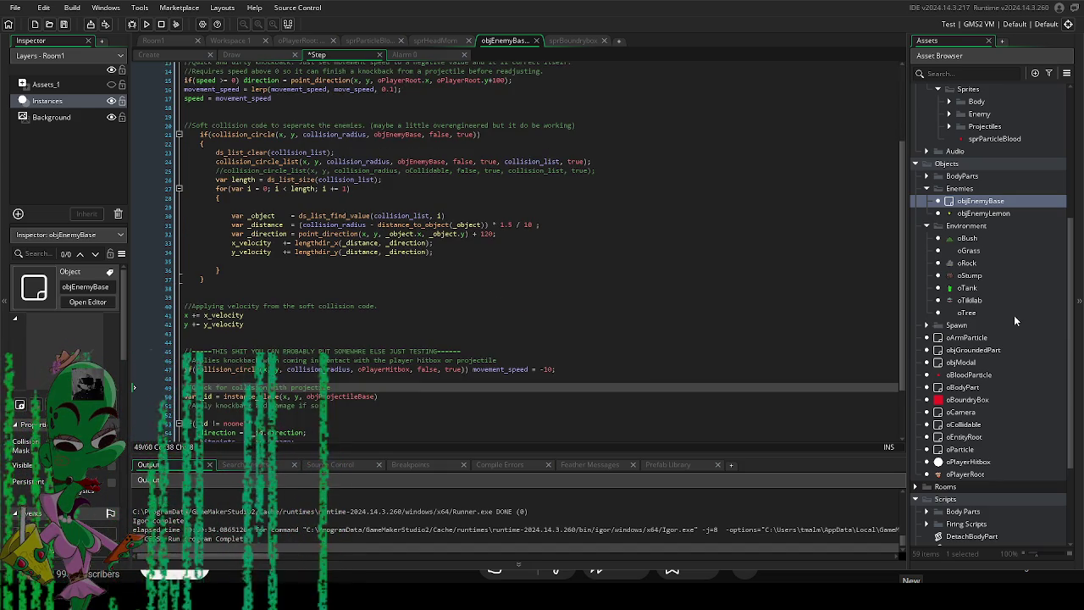
scroll(1001, 364, down, 3)
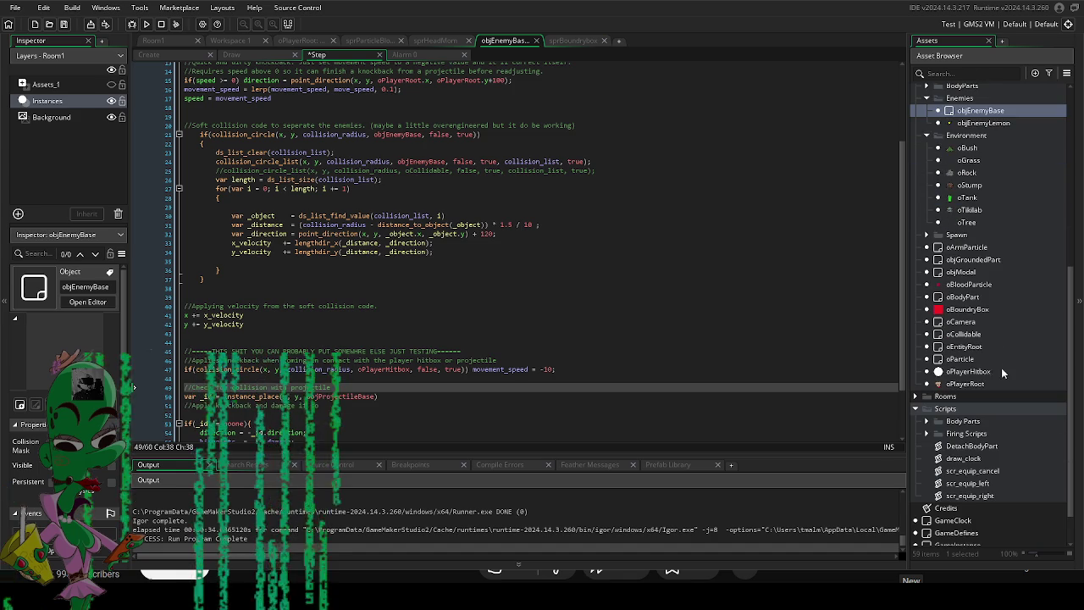
scroll(978, 423, down, 2)
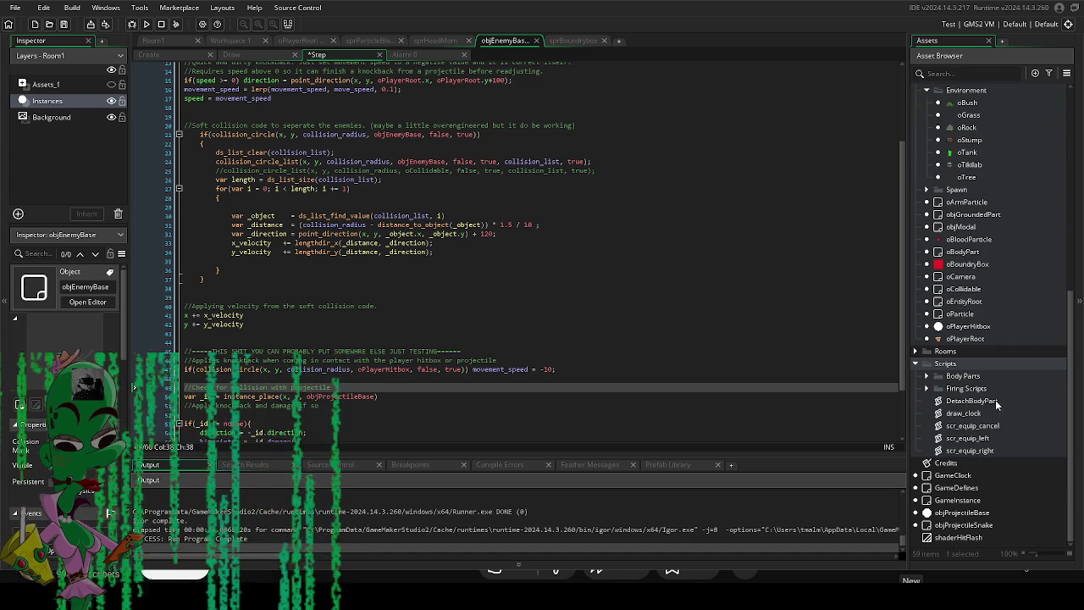
double_click(974, 512)
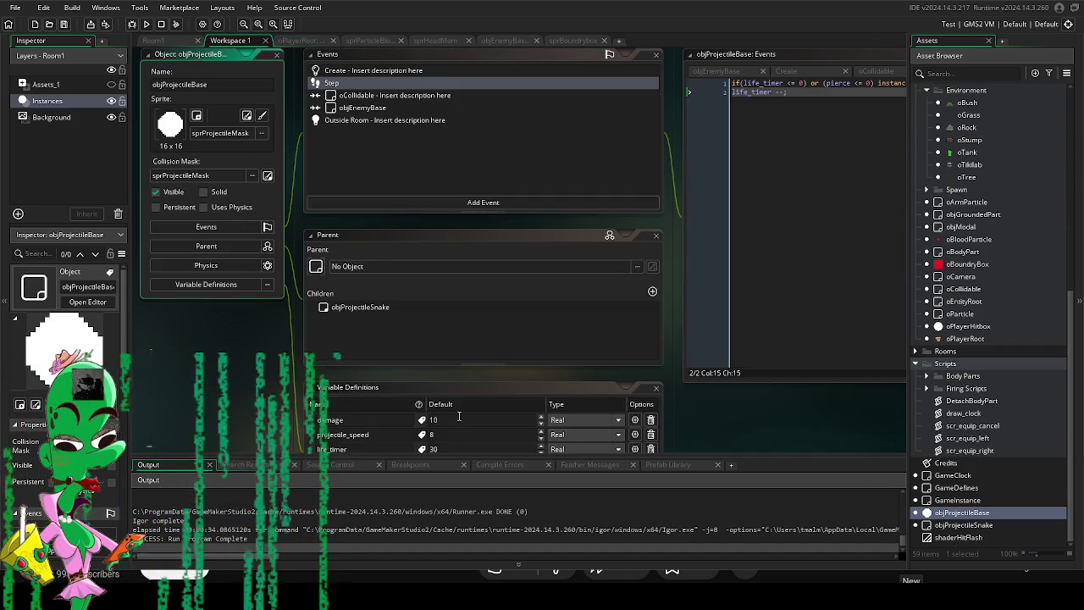
scroll(460, 425, down, 2)
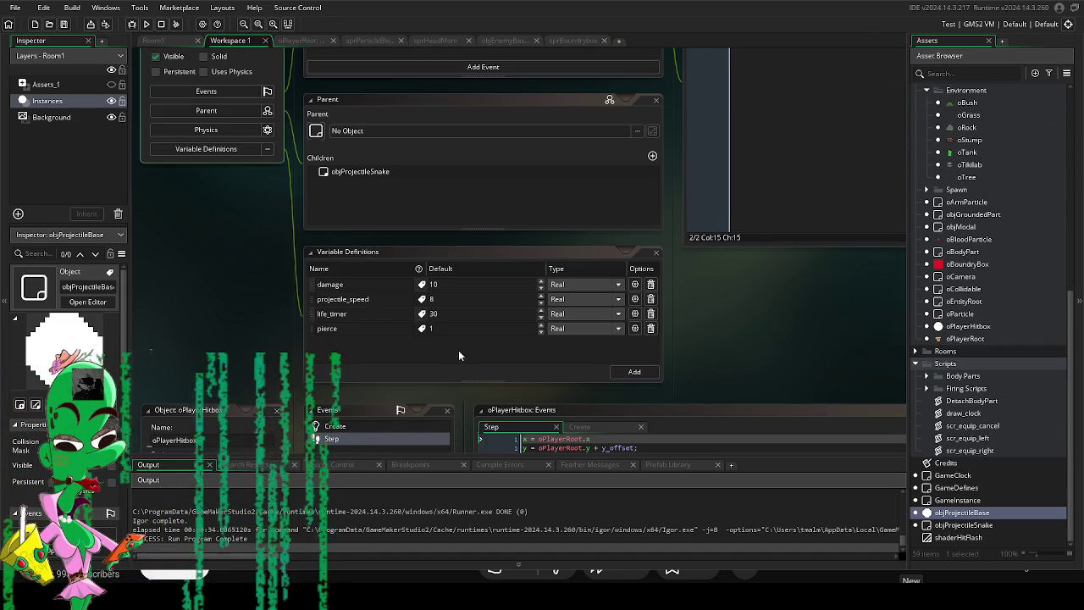
click(147, 24)
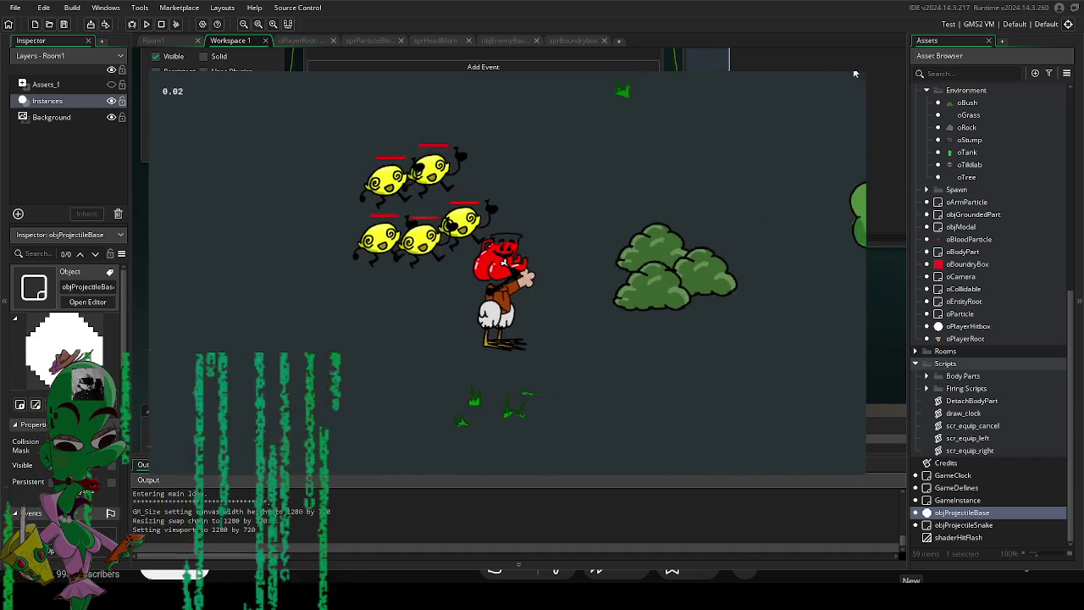
Stop the game and delete the two template comment lines from the oCollidable collision code.
key(Escape)
ctrl+scroll(704, 343, down, 3)
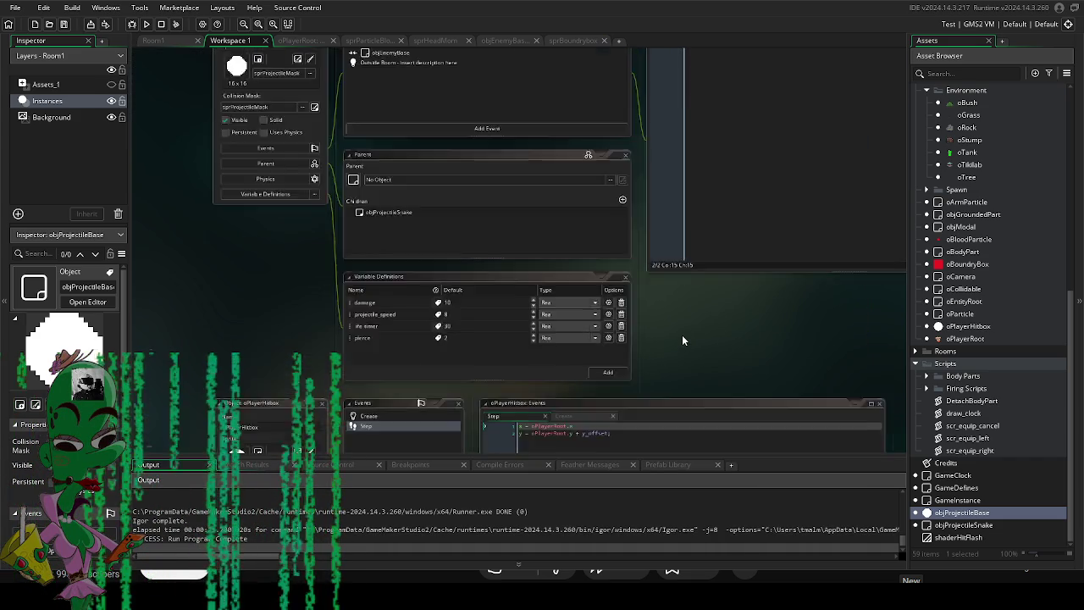
ctrl+scroll(676, 333, up, 2)
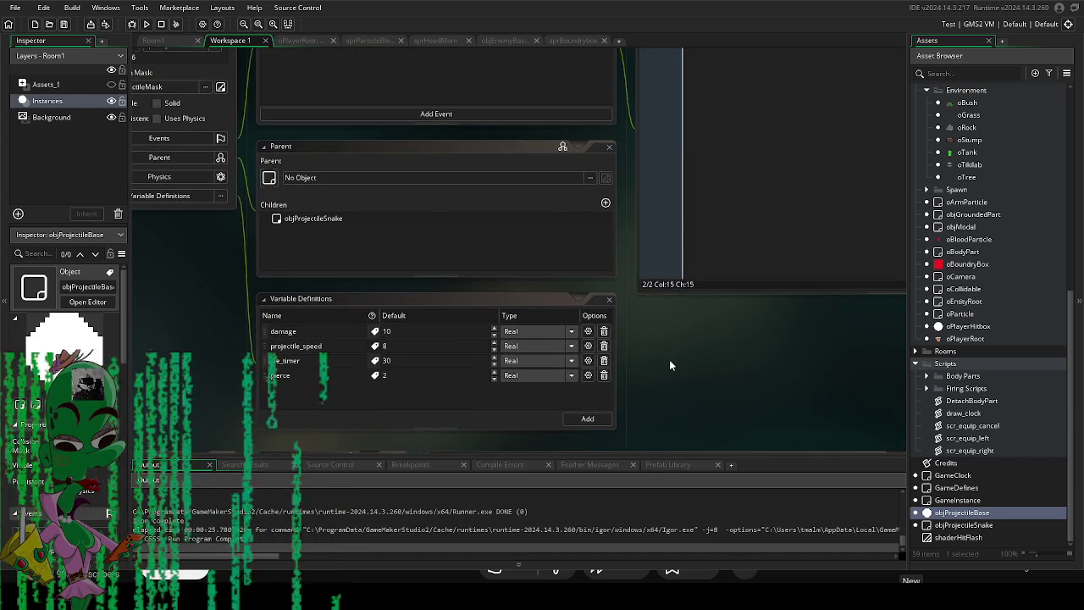
scroll(669, 359, up, 4)
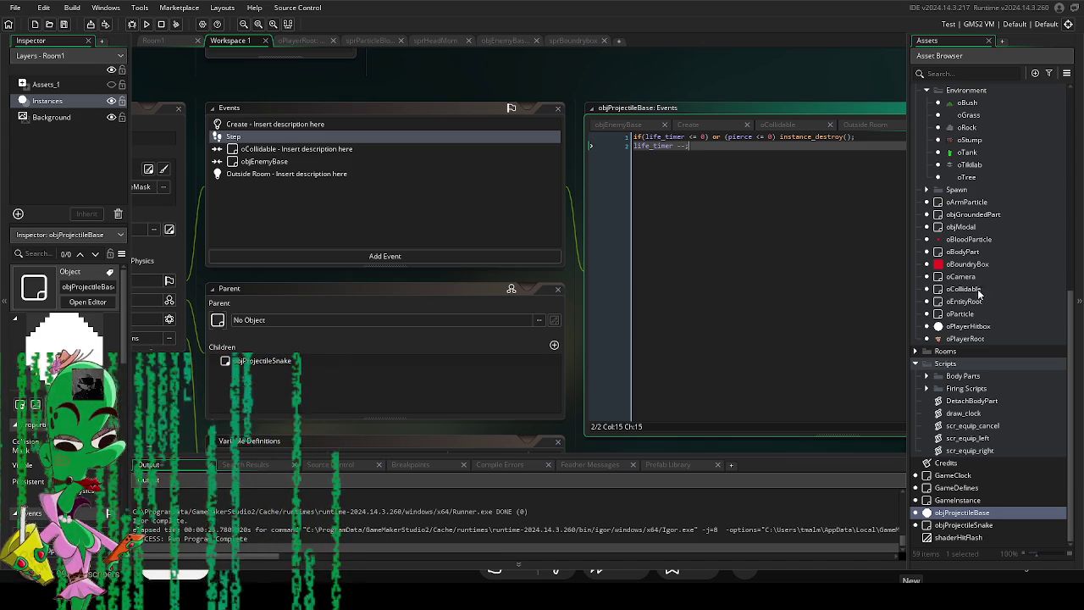
scroll(994, 254, up, 4)
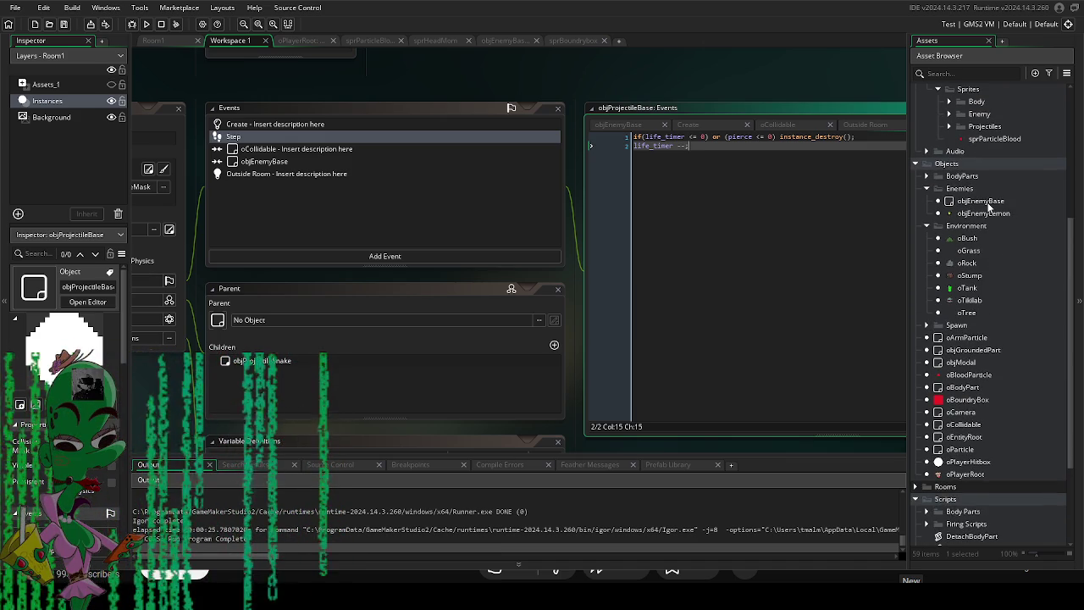
mouse_move(521, 89)
mouse_down()
mouse_move(718, 96)
mouse_move(638, 88)
mouse_up()
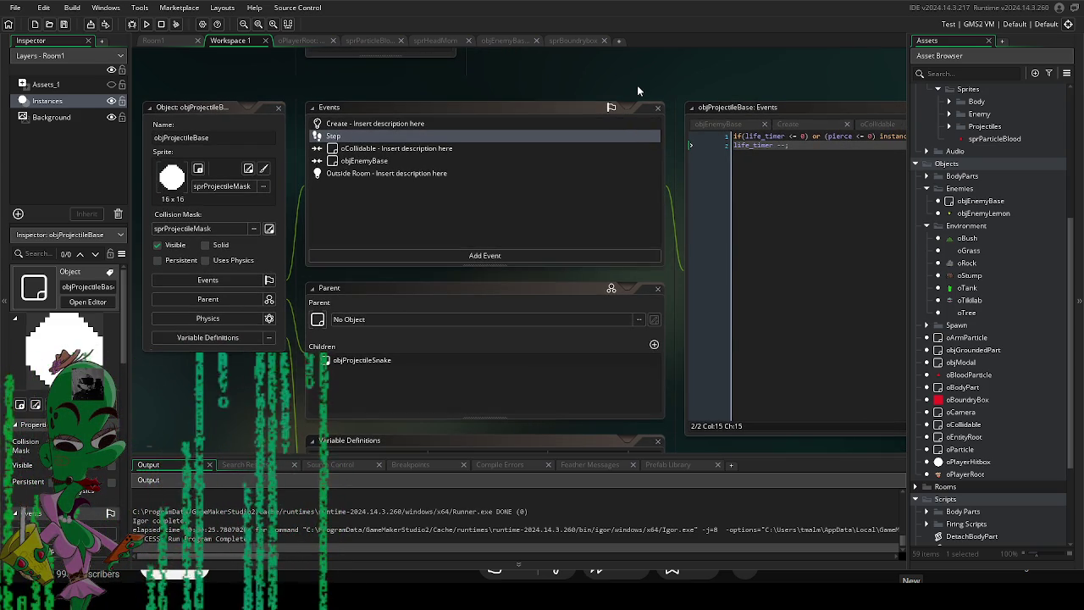
click(405, 150)
drag(702, 103, 458, 126)
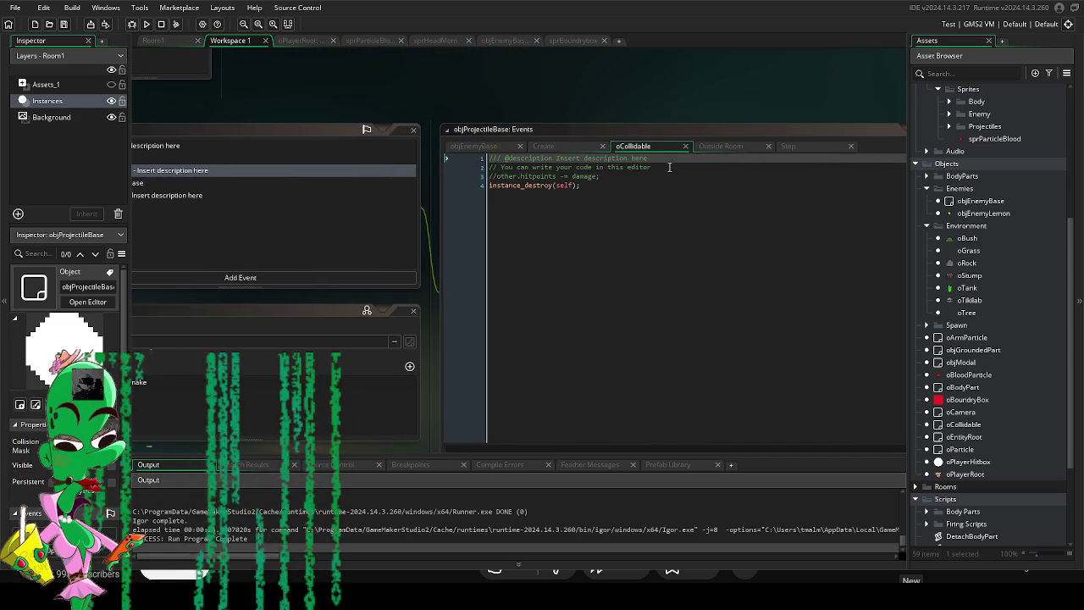
key(BackSpace)
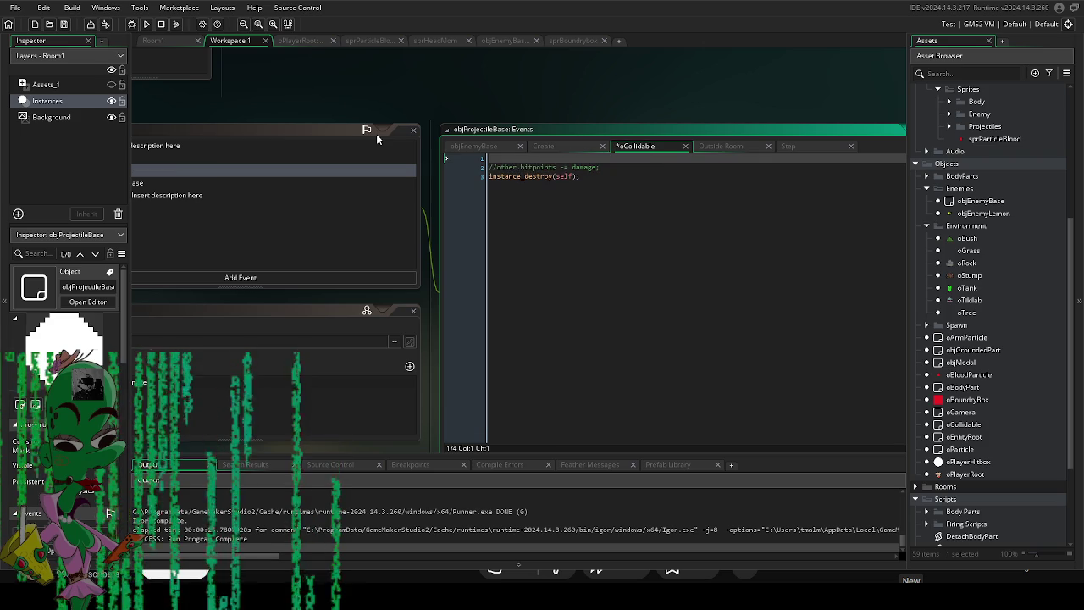
Review the Outside Room, objEnemyBase collision, oCollidable and Step event code.
mouse_move(338, 109)
mouse_down()
mouse_move(505, 109)
mouse_move(542, 132)
mouse_up()
click(427, 196)
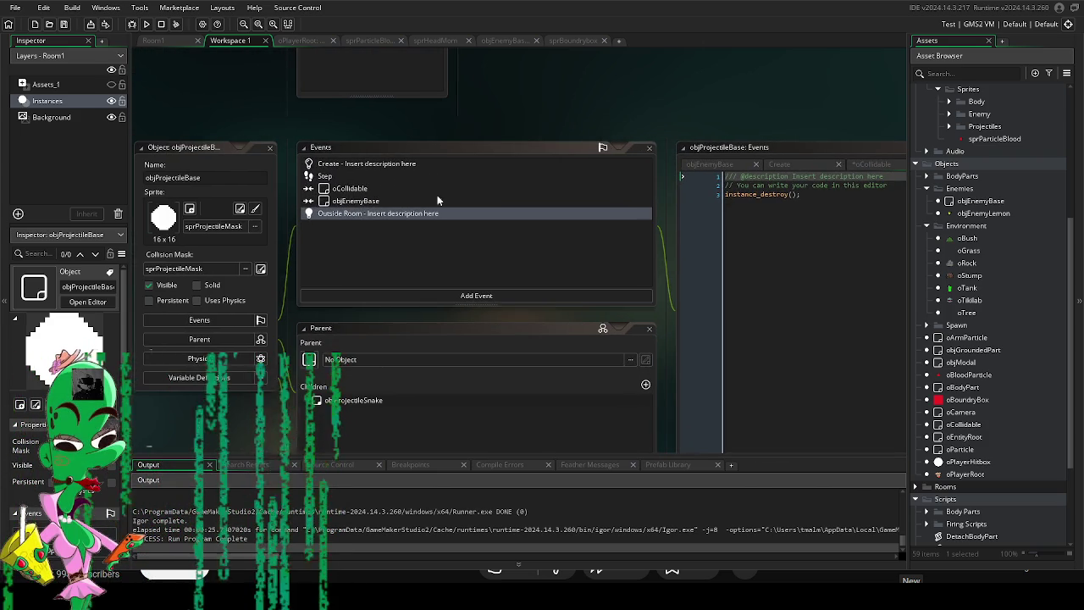
click(373, 200)
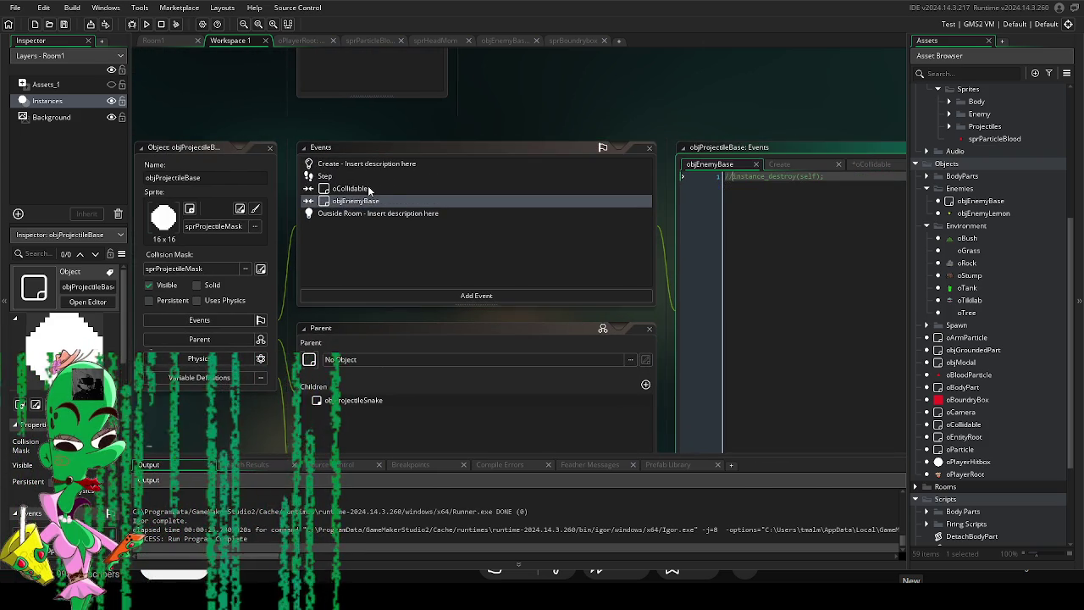
click(372, 189)
drag(498, 111, 523, 75)
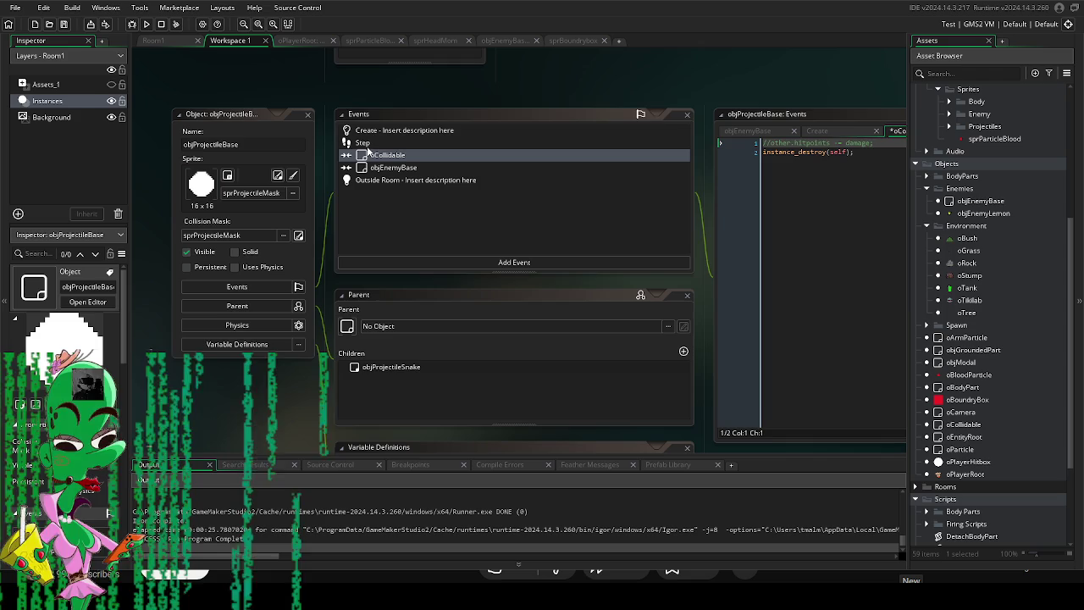
click(364, 141)
scroll(592, 229, down, 5)
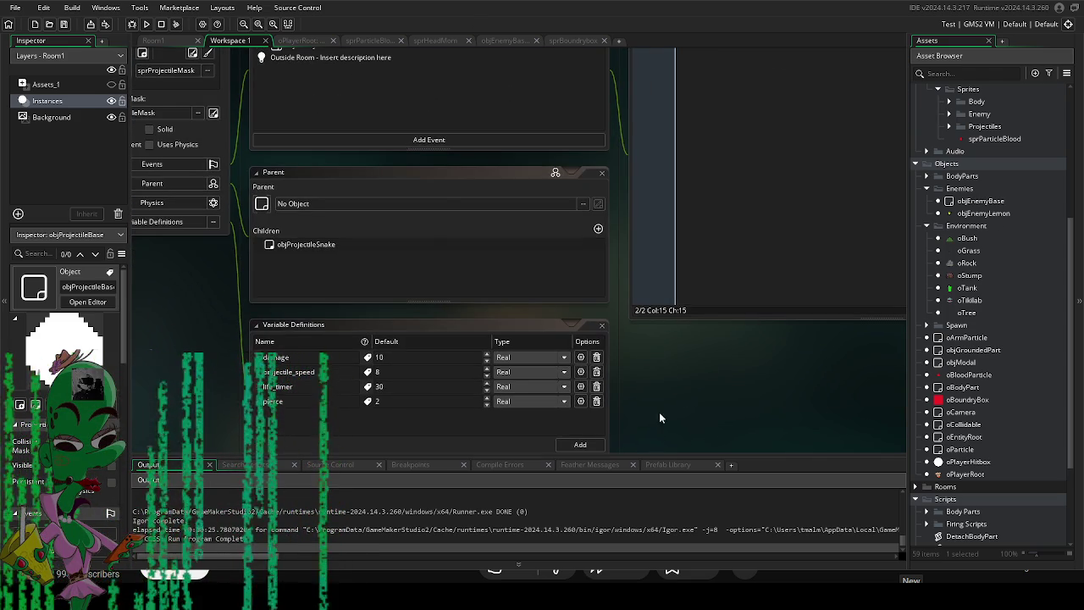
scroll(627, 305, up, 4)
scroll(540, 83, up, 1)
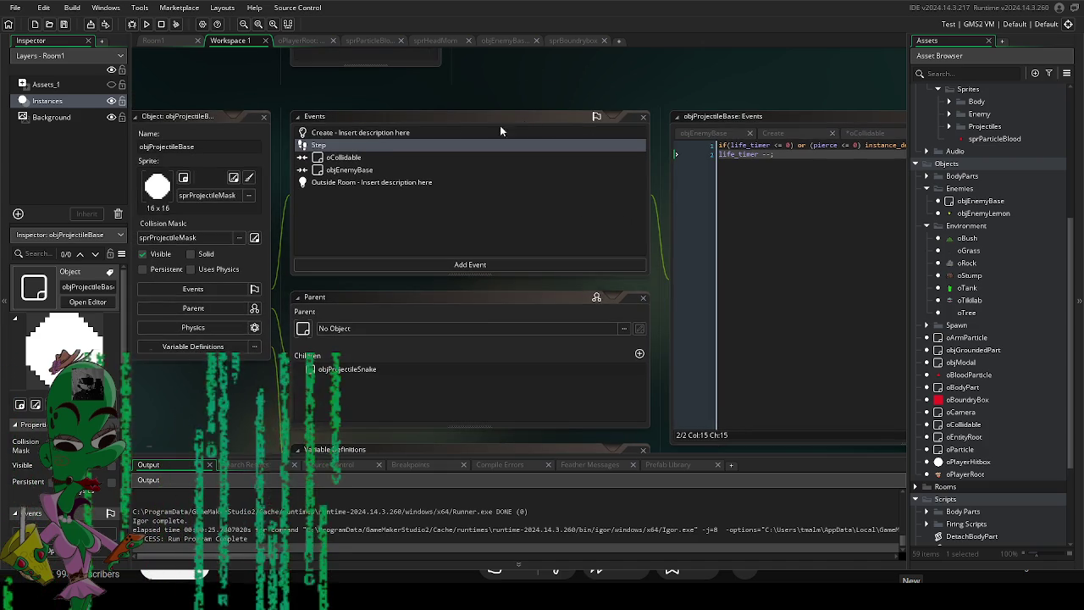
Add hit_list = ds_list_create(); to the Create event, then open objEnemyBase.
click(450, 132)
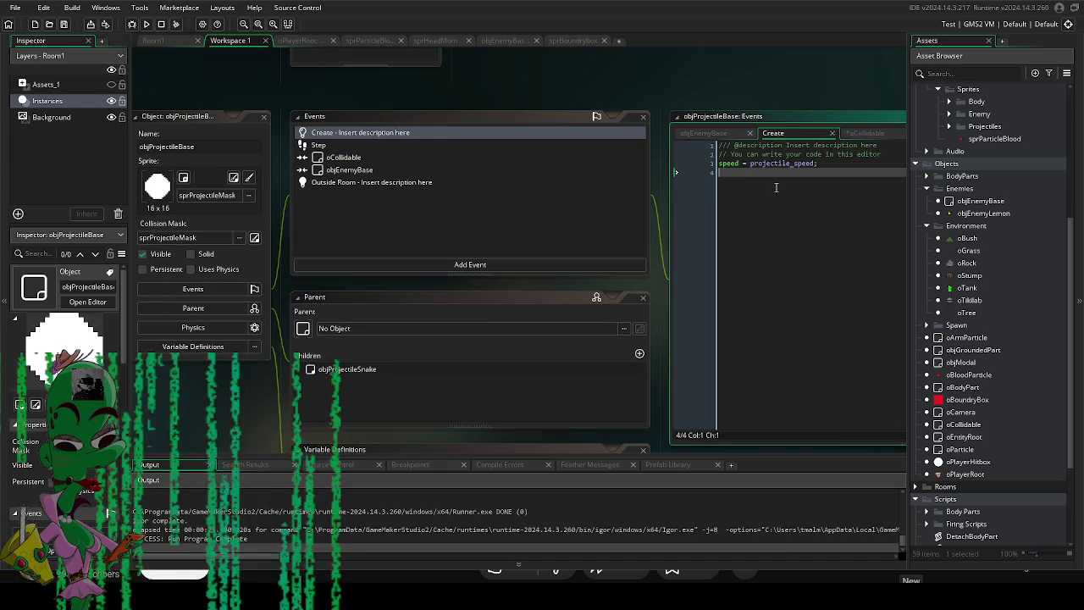
text(hit_list)
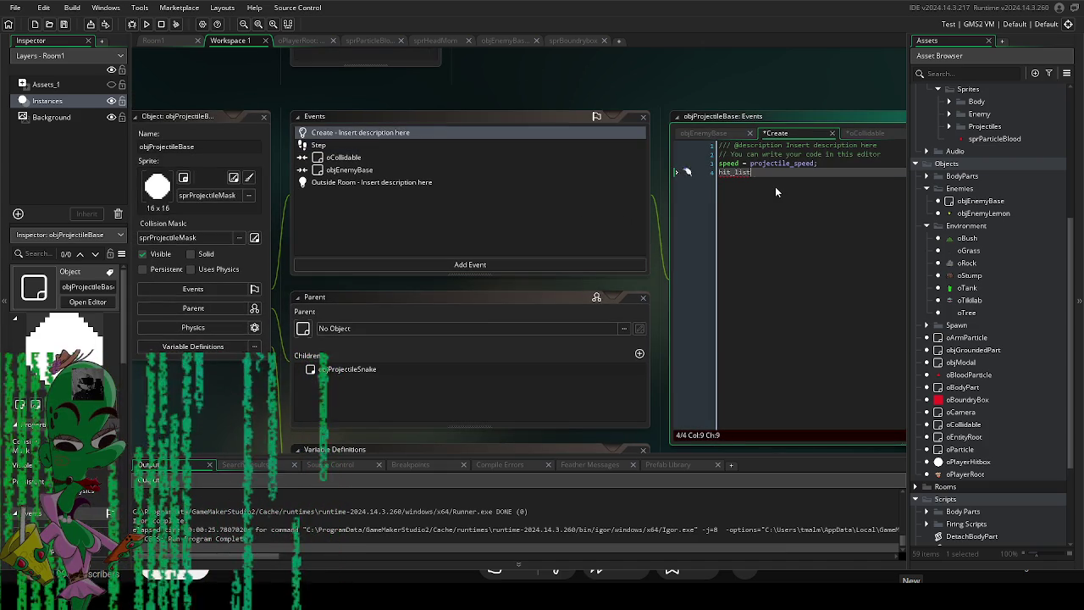
text( = ds_)
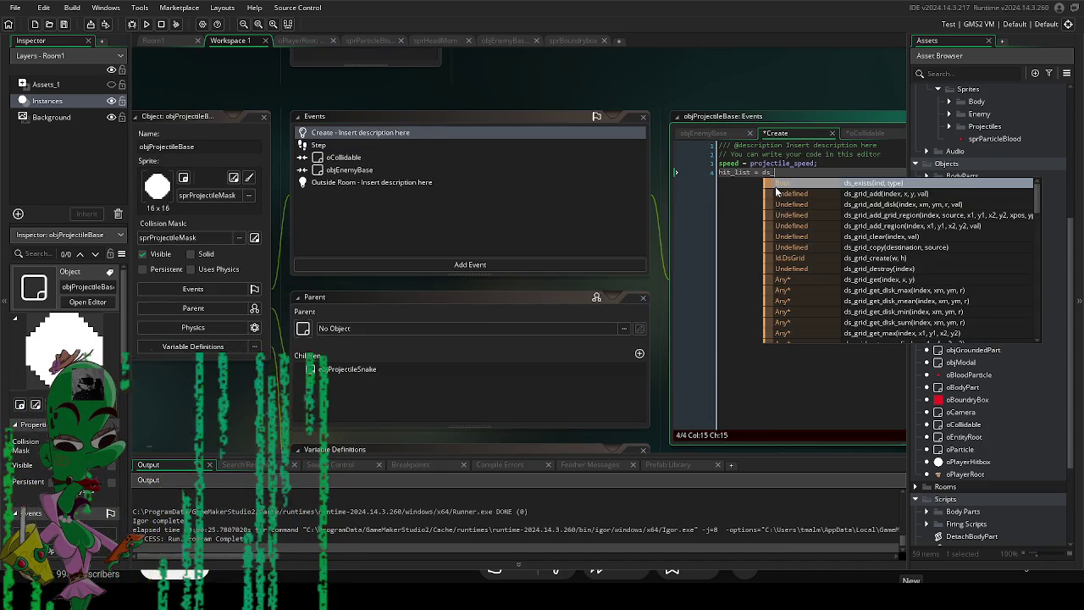
text(list_)
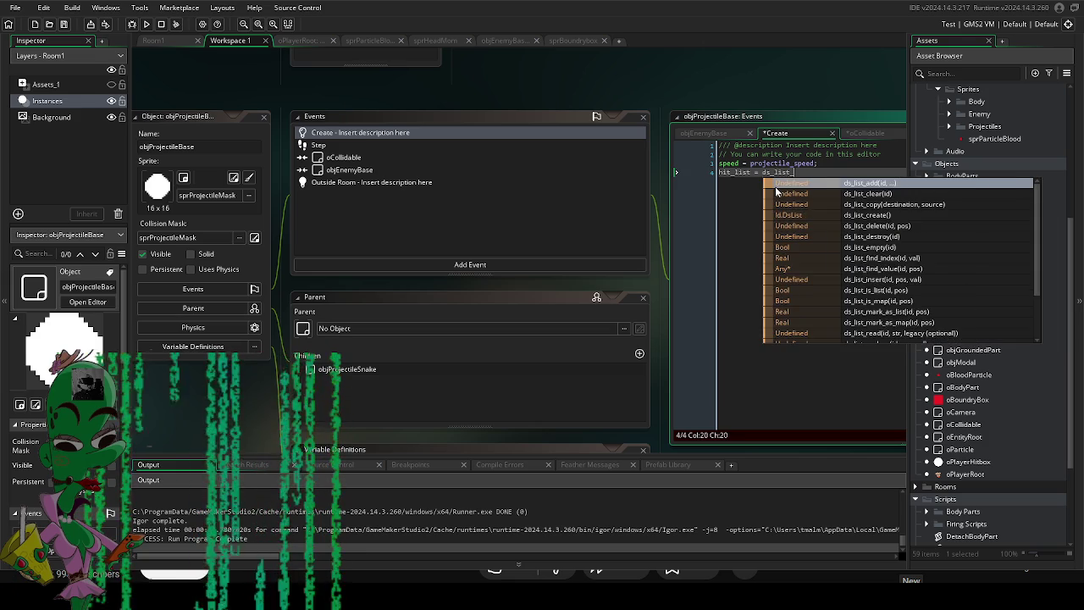
text(cre)
key(Return)
text(();)
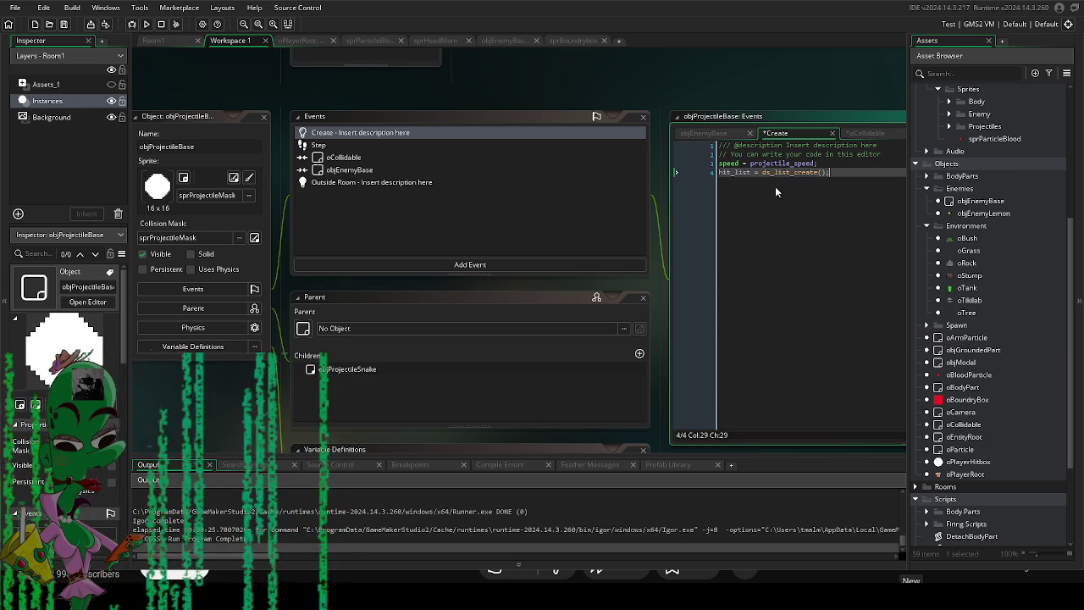
drag(616, 77, 563, 115)
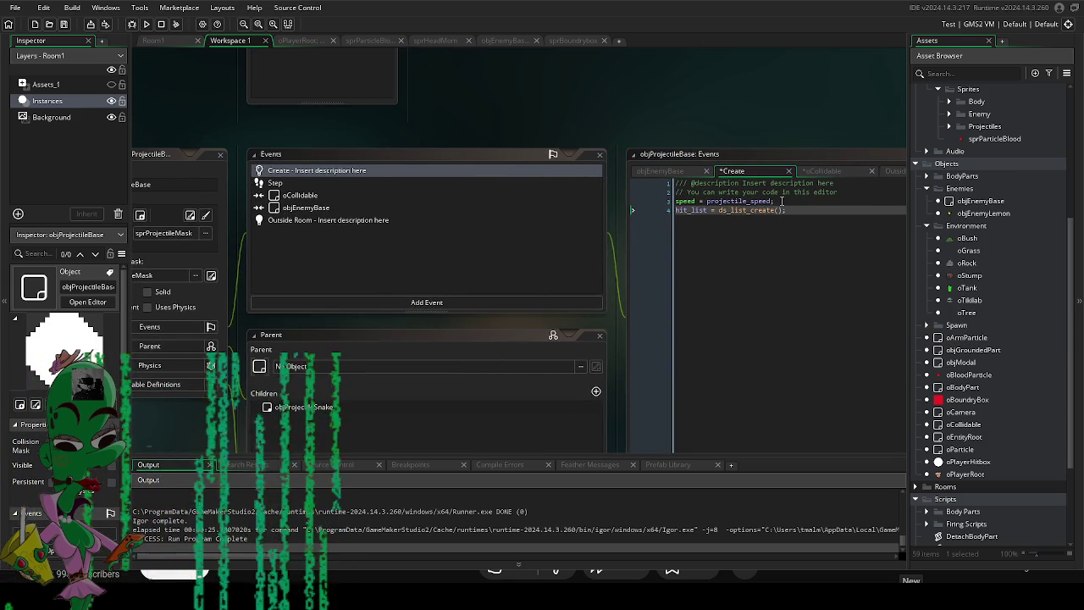
click(781, 202)
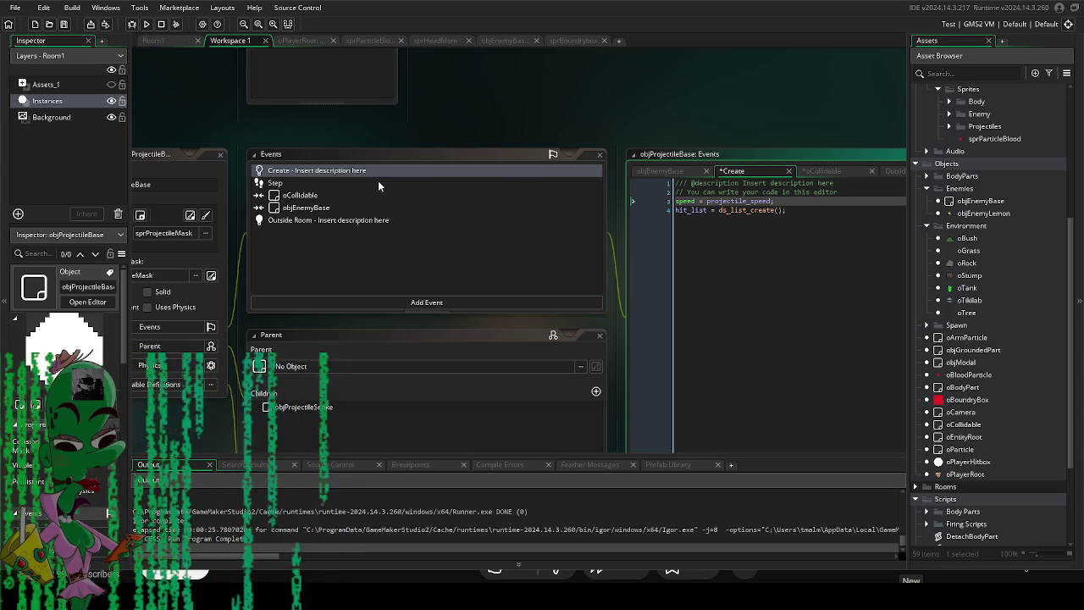
double_click(979, 202)
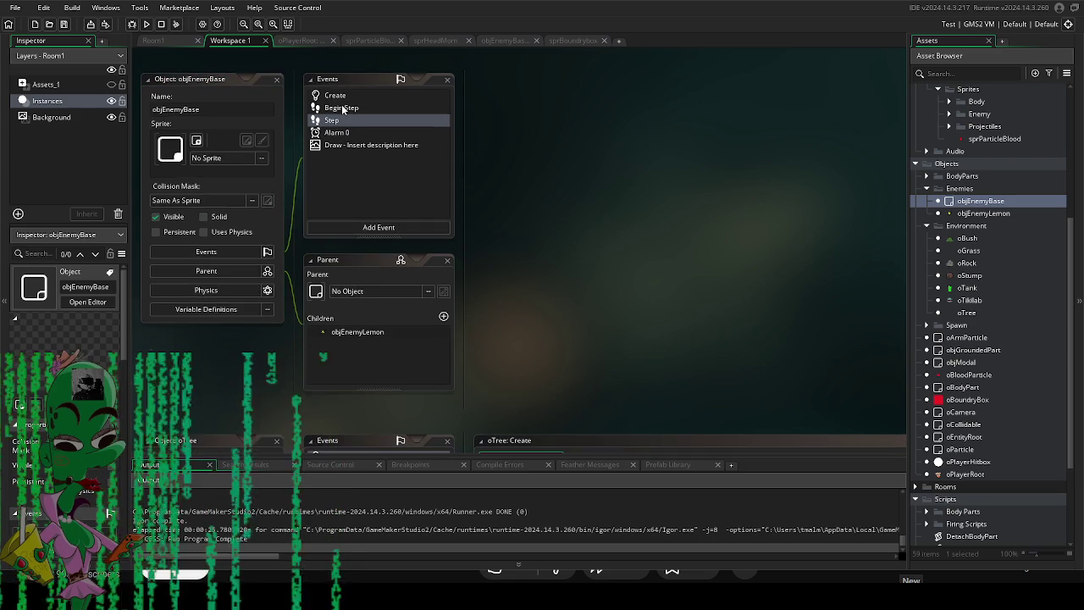
In objEnemyBase's Step event, add ds_list_add(_id.hit_list, id); right after _id.pierce -= 1;.
double_click(338, 118)
scroll(436, 370, down, 3)
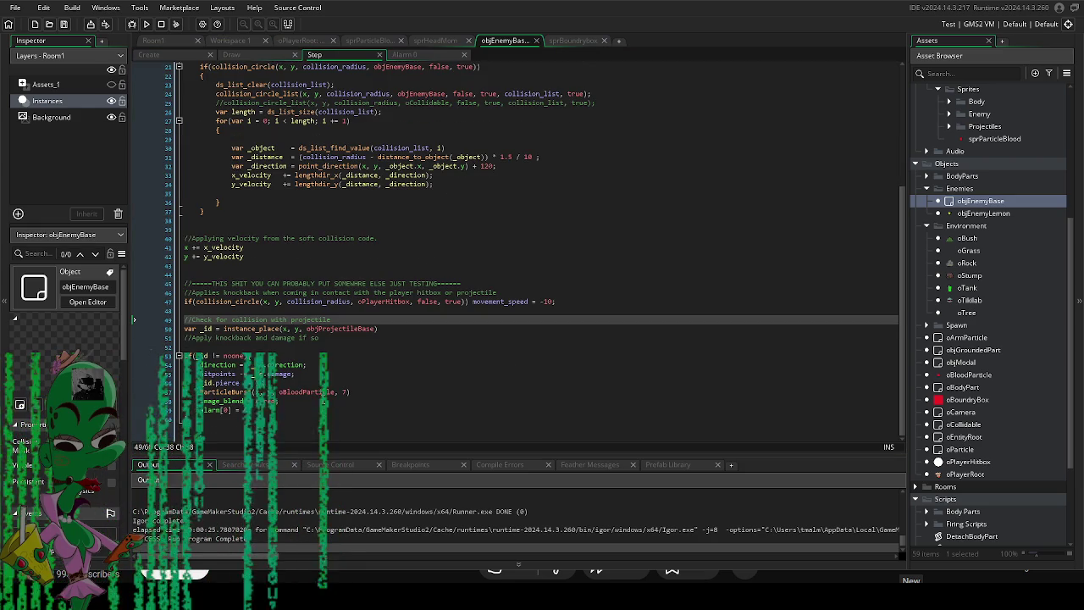
click(304, 407)
click(439, 383)
key(Return)
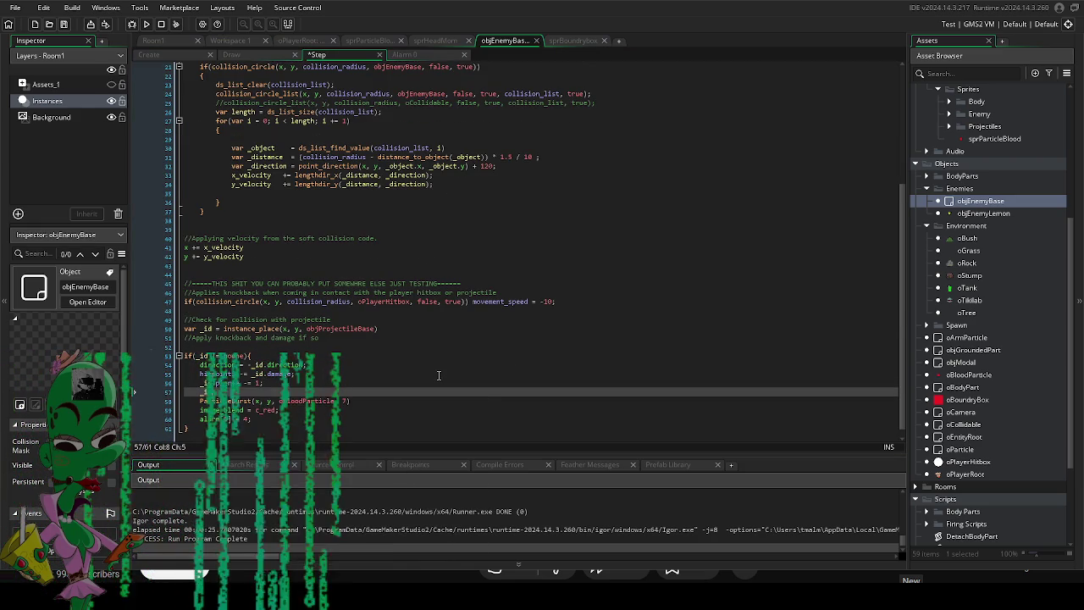
text(.hitlist)
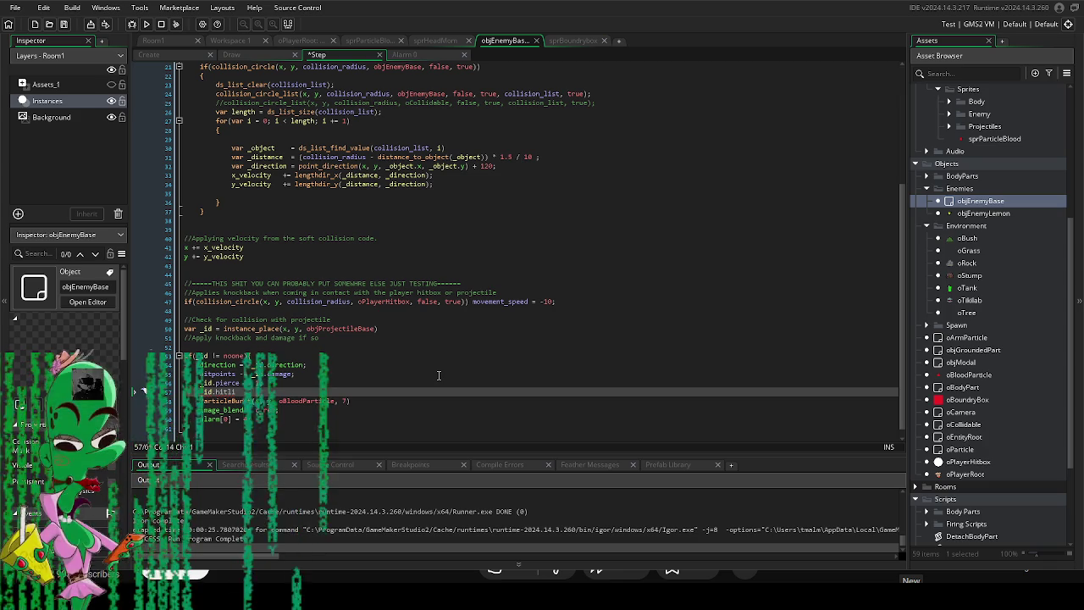
key(BackSpace)
key(BackSpace)
key(BackSpace)
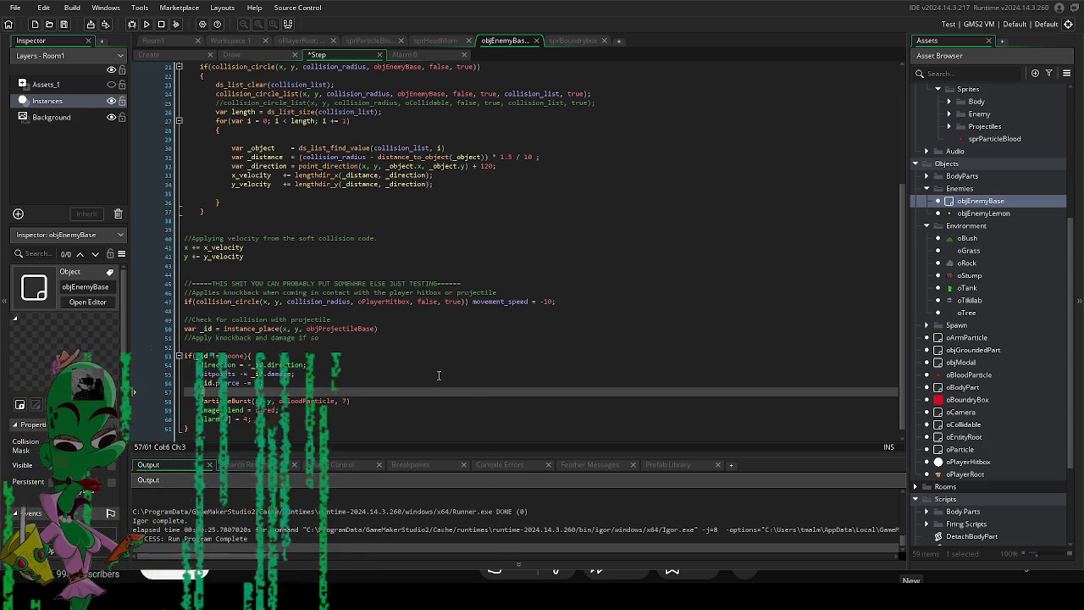
text(ds_list)
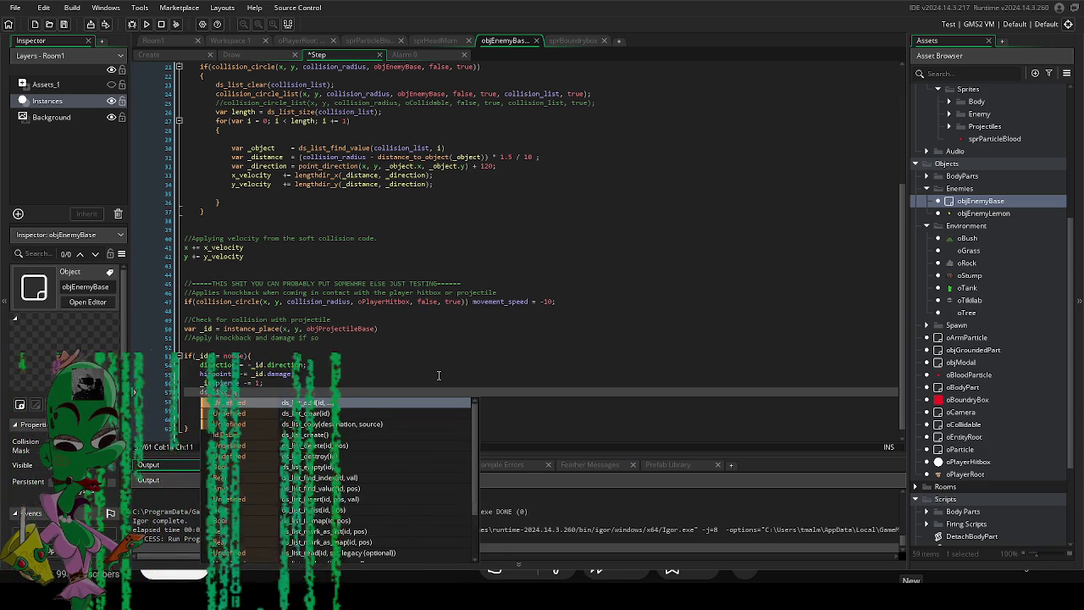
text(_add()
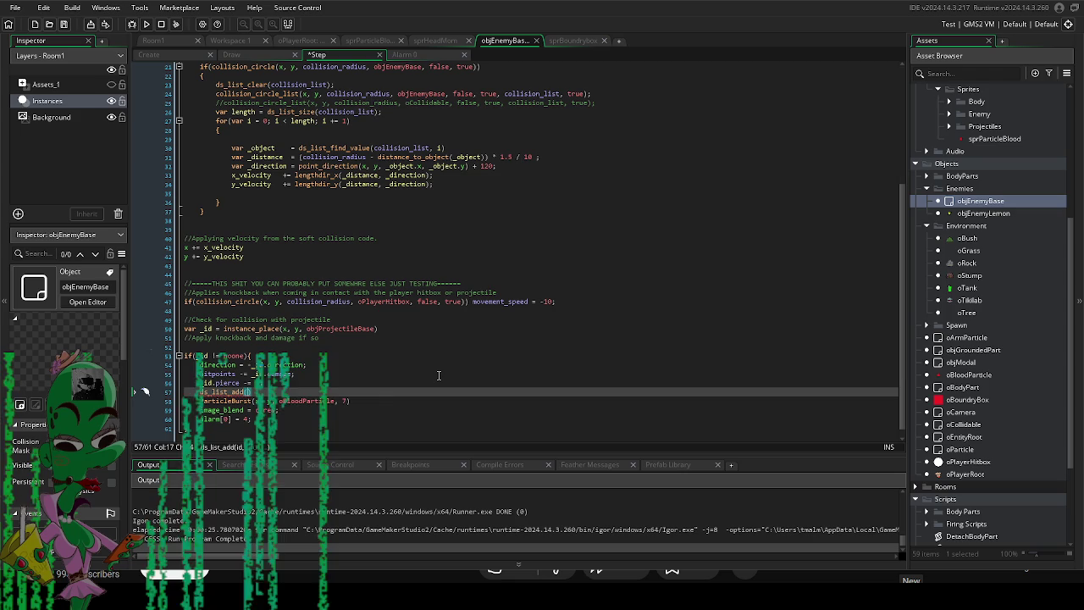
text(_id.hit)
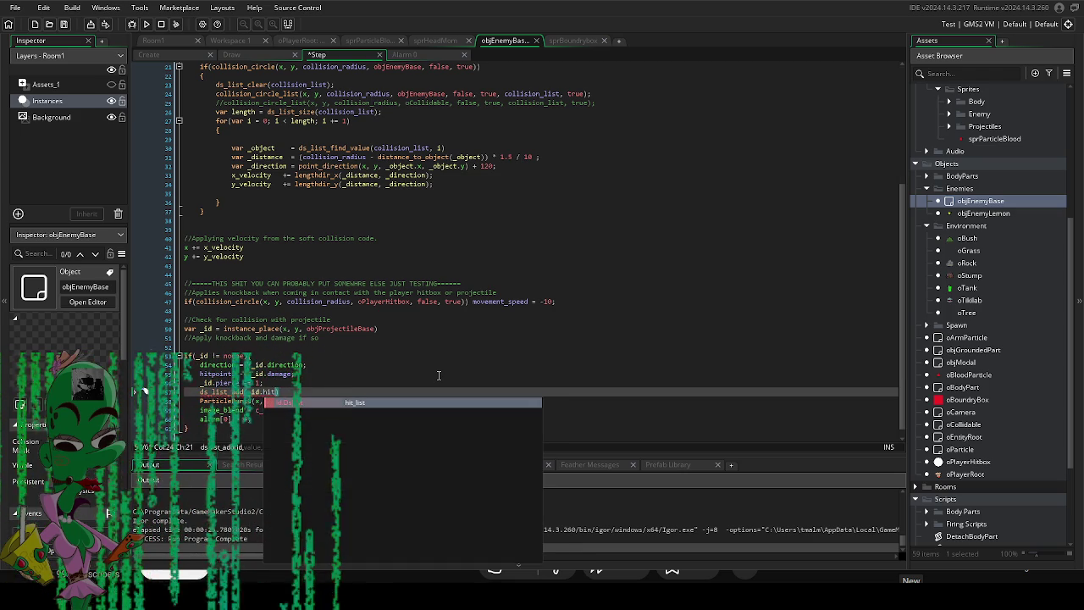
key(Return)
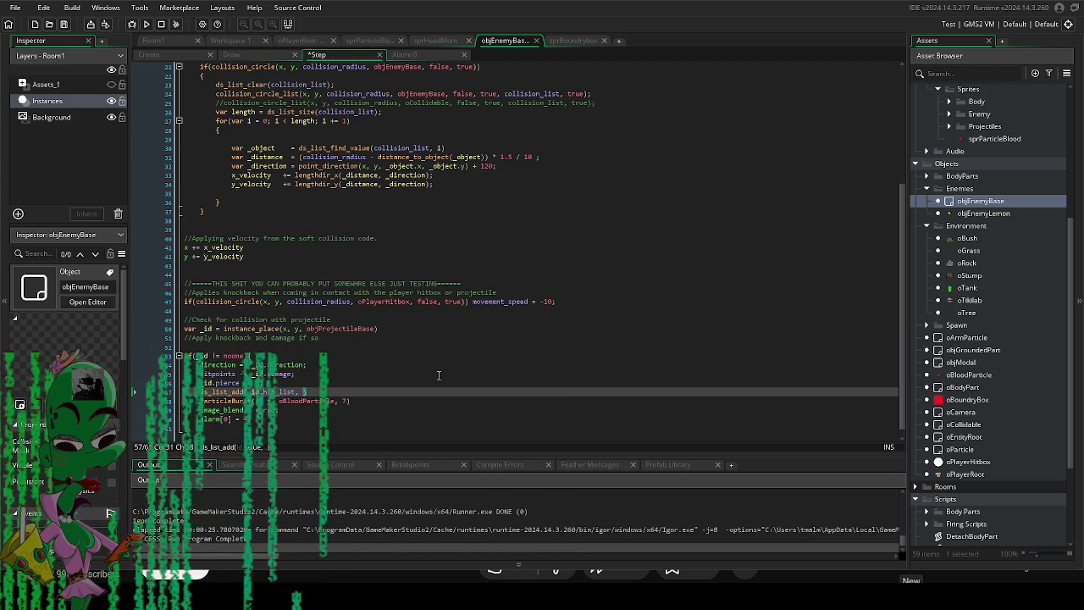
text(d))
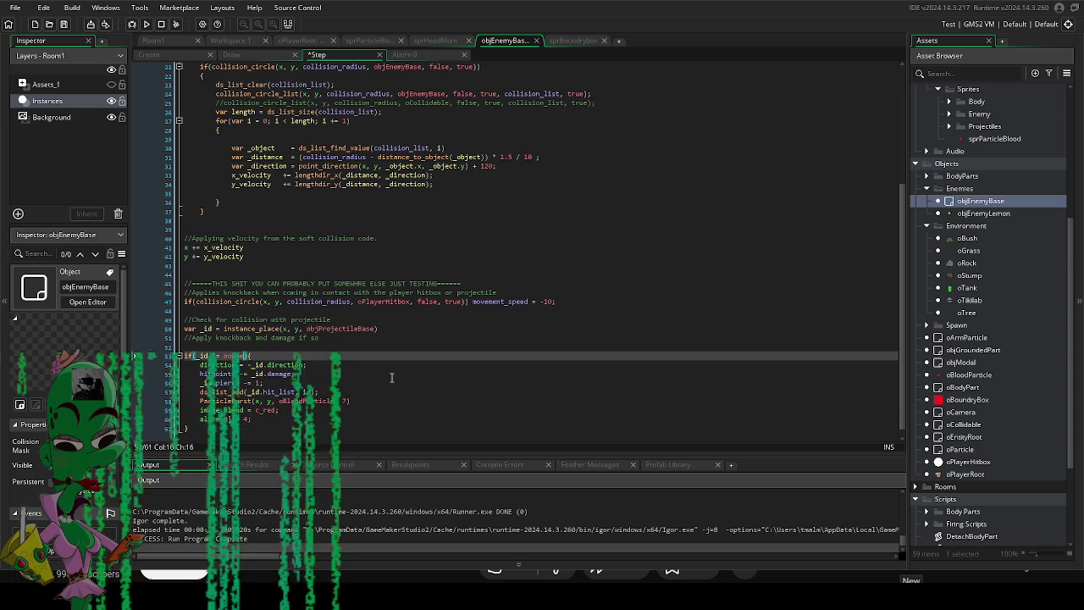
Insert a blank line after the new ds_list_add line and return to edit the hit block.
key(Up)
key(Up)
key(Up)
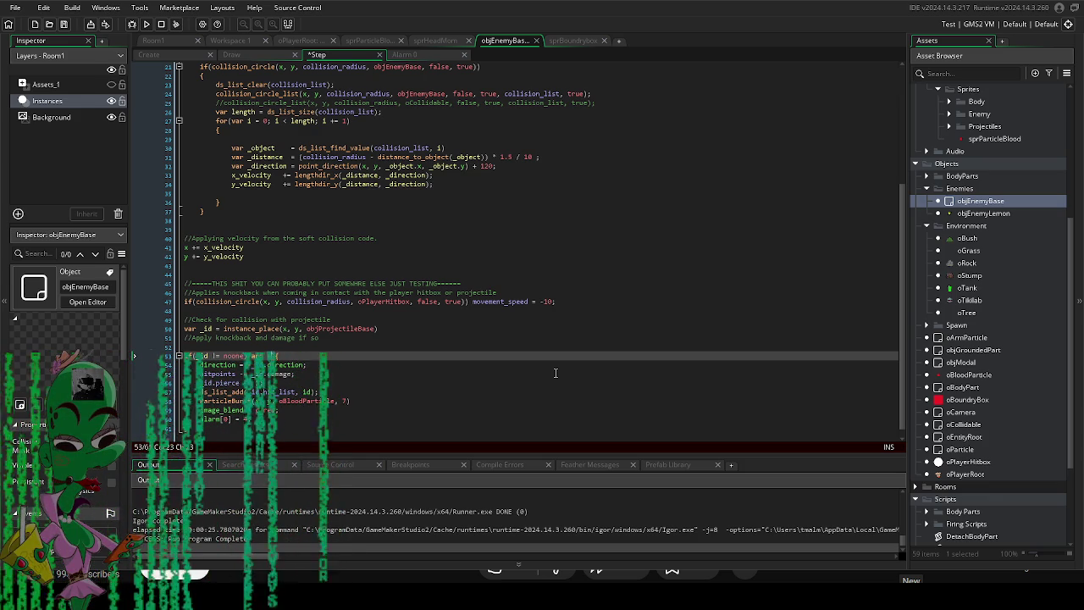
click(369, 392)
key(Return)
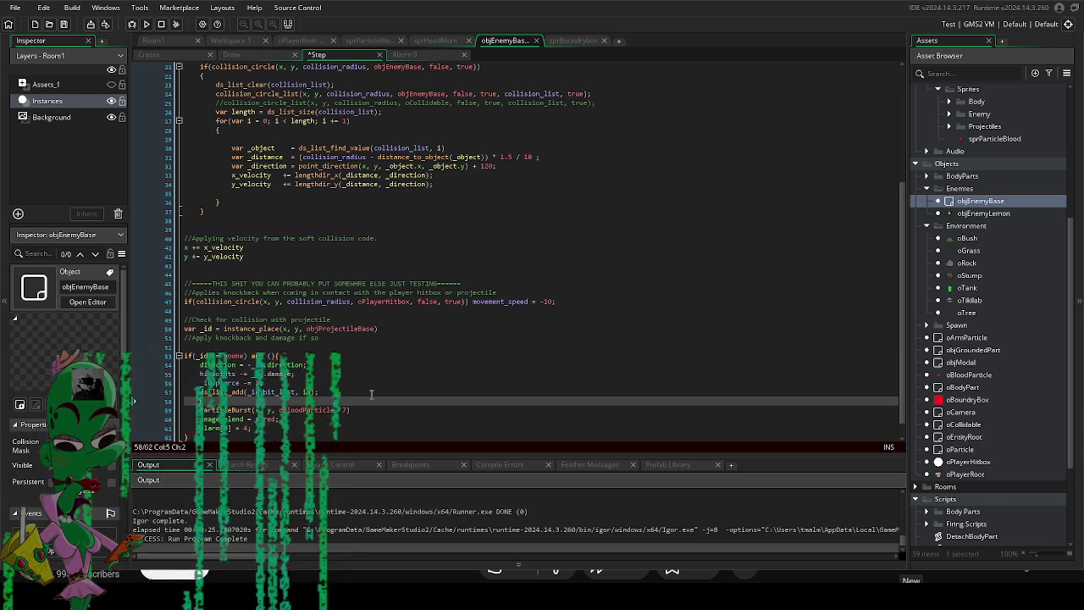
click(217, 392)
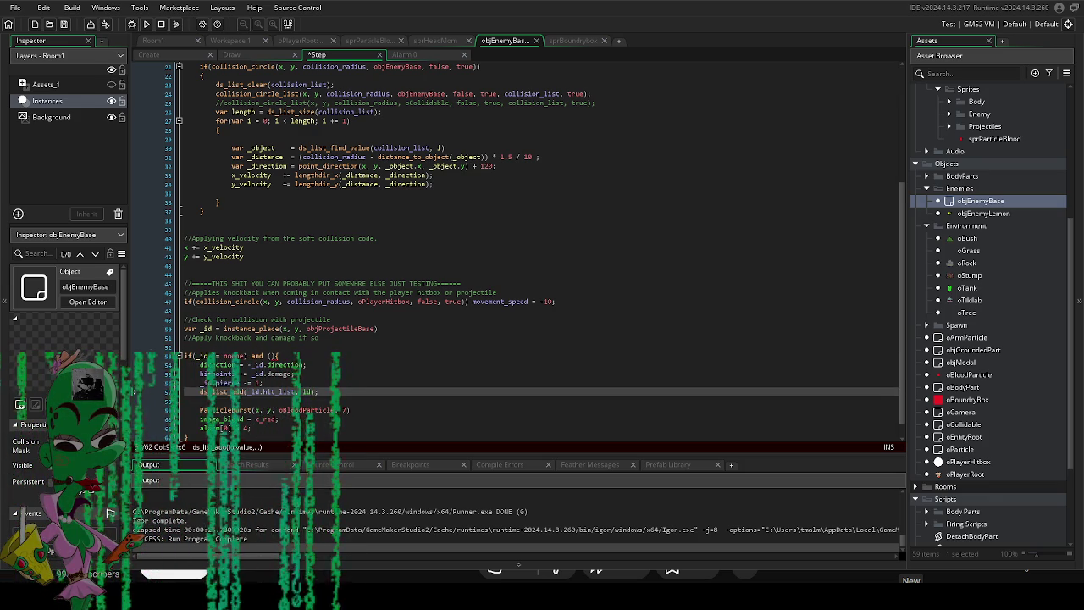
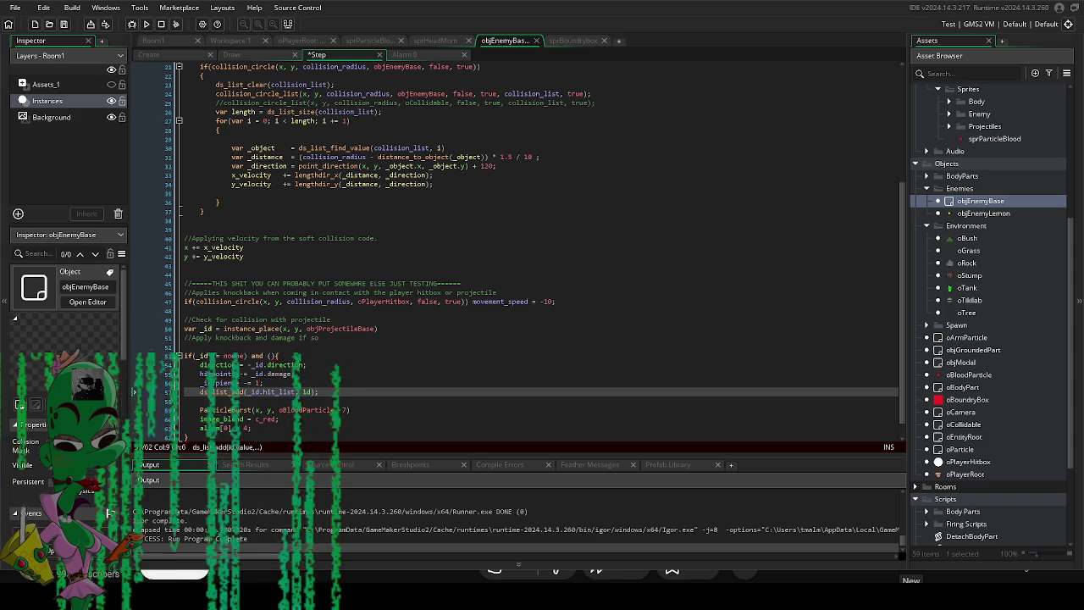
Append ds_list_find_value(_id.hit_list != noone) to the line 53 condition via autocomplete.
click(372, 359)
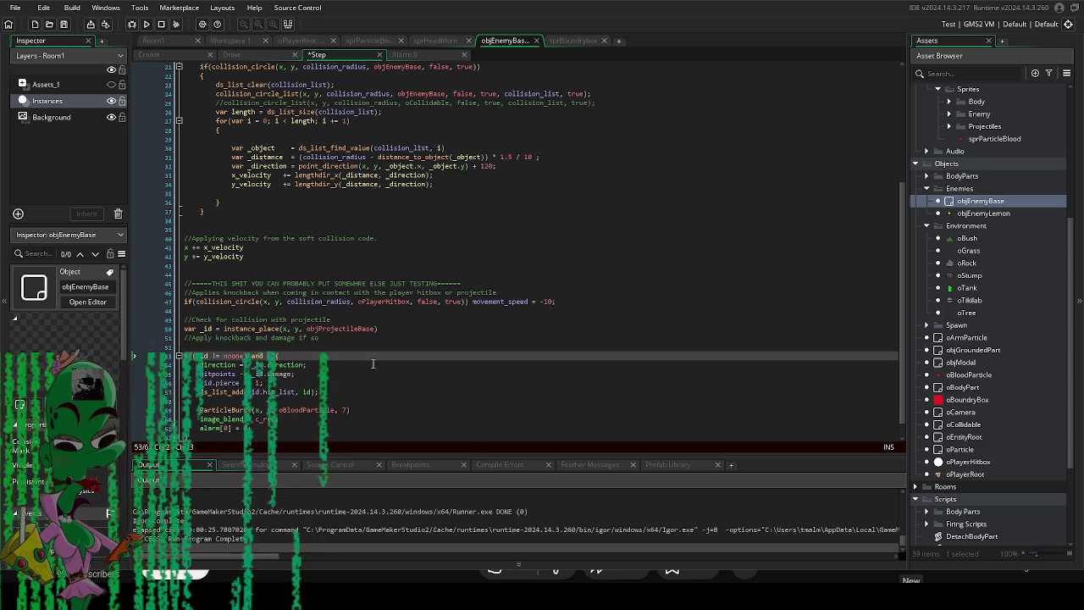
text(_id)
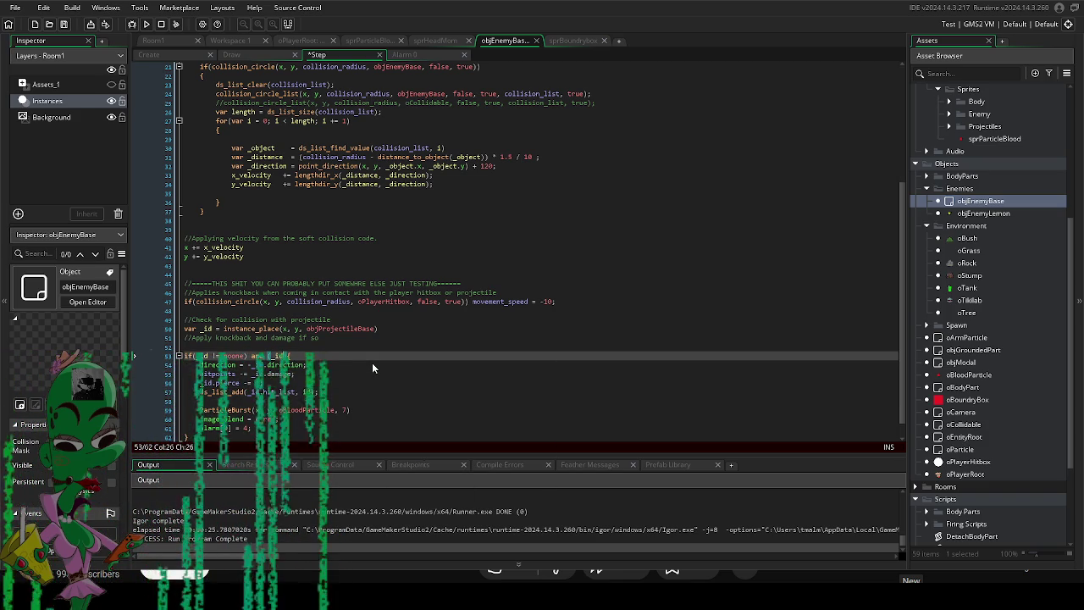
key(BackSpace)
key(BackSpace)
key(BackSpace)
text(ds_)
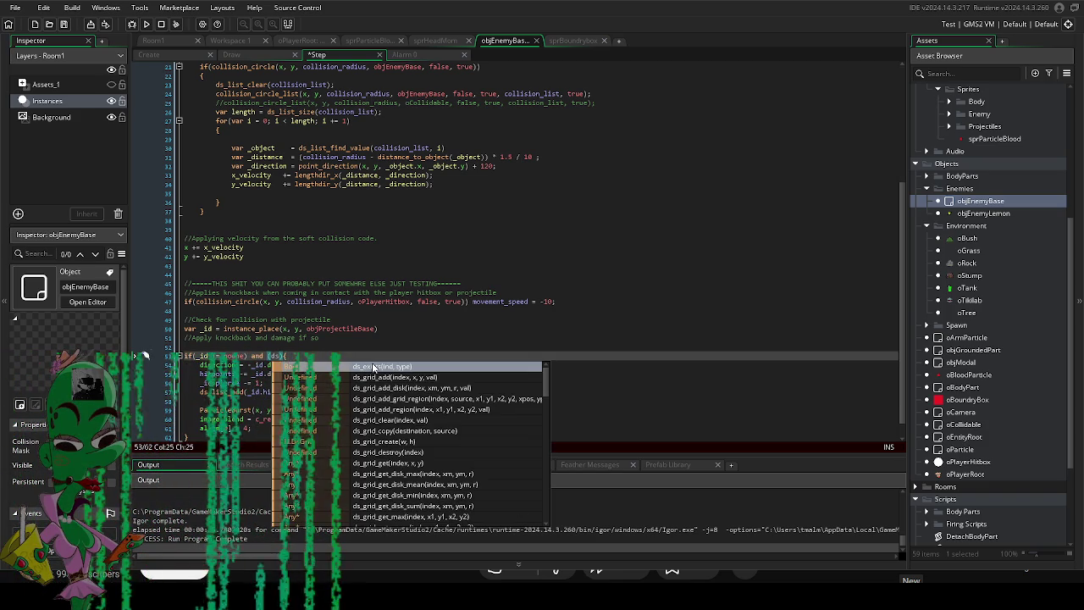
text(list)
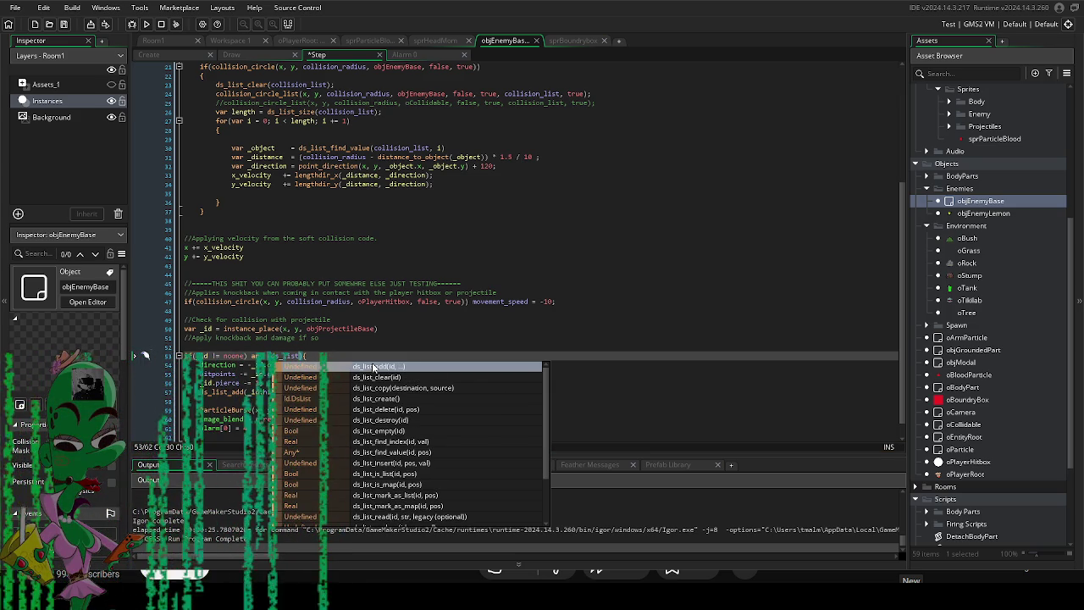
text(_find)
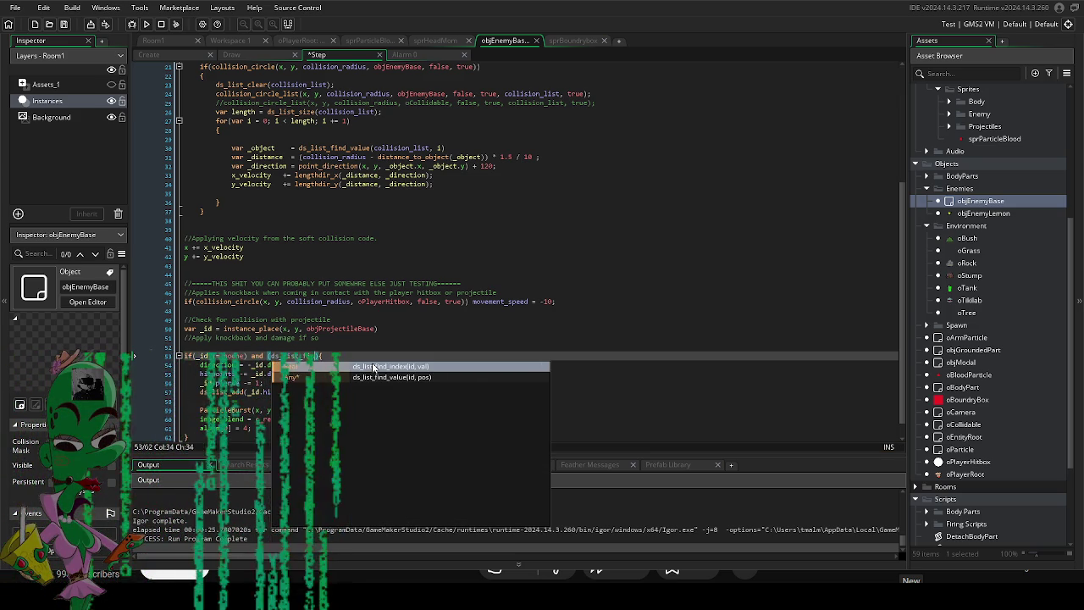
key(Down)
key(Return)
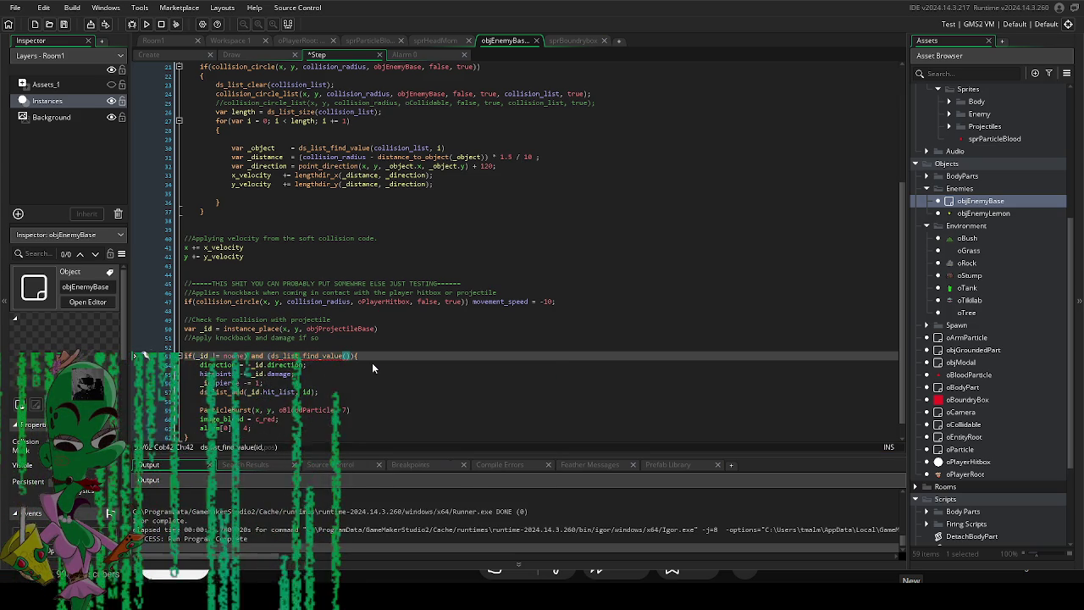
text(_id.hit_list)
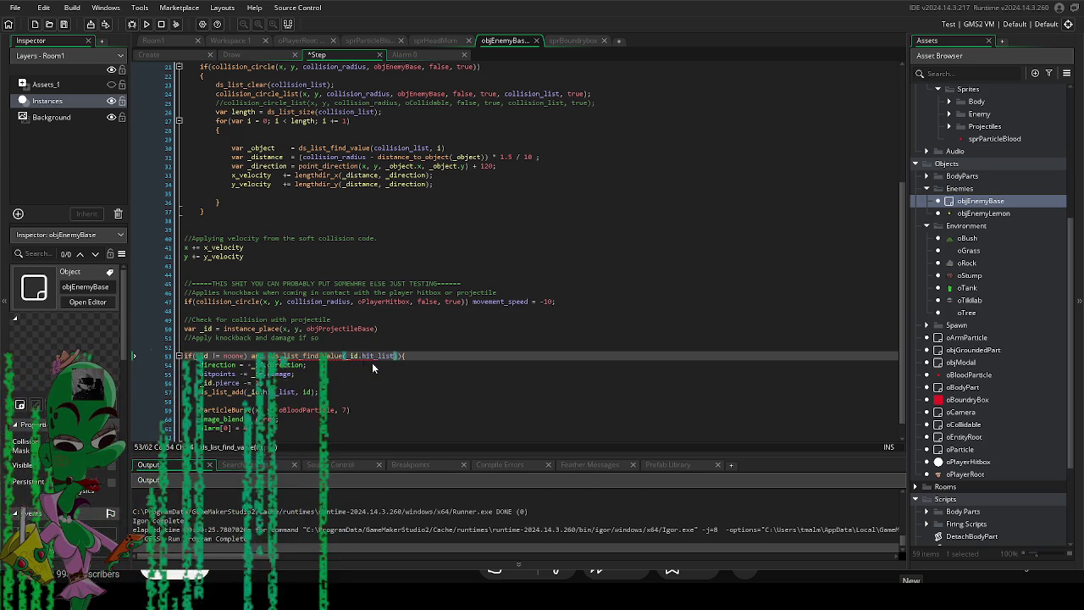
key(Return)
text(!= no)
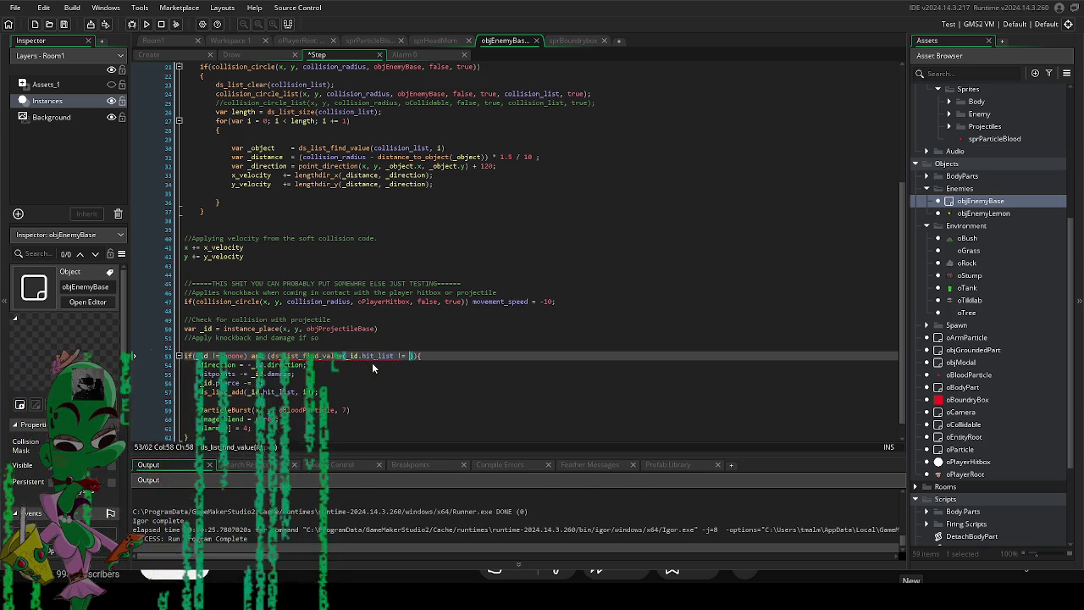
text(one))
Replace the misplaced noone argument with id, giving ds_list_find_value(_id.hit_list, id).
click(387, 301)
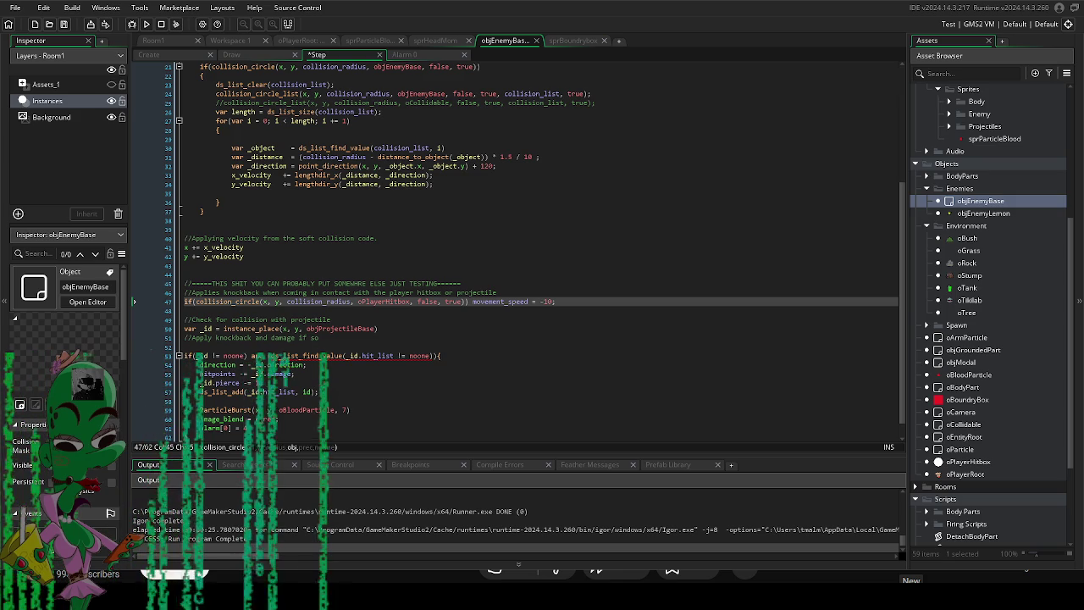
double_click(415, 355)
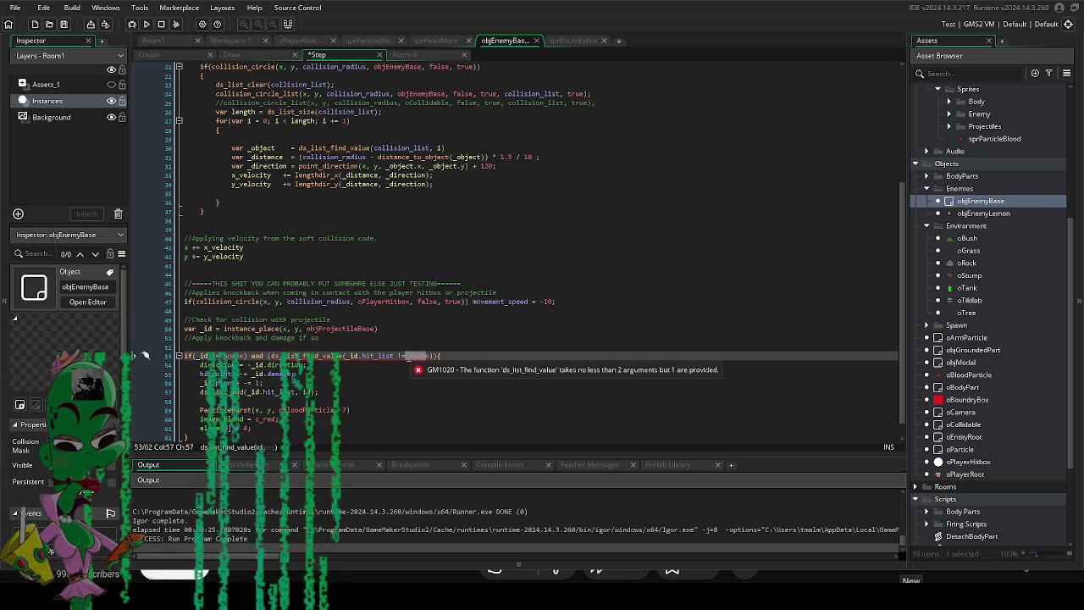
key(BackSpace)
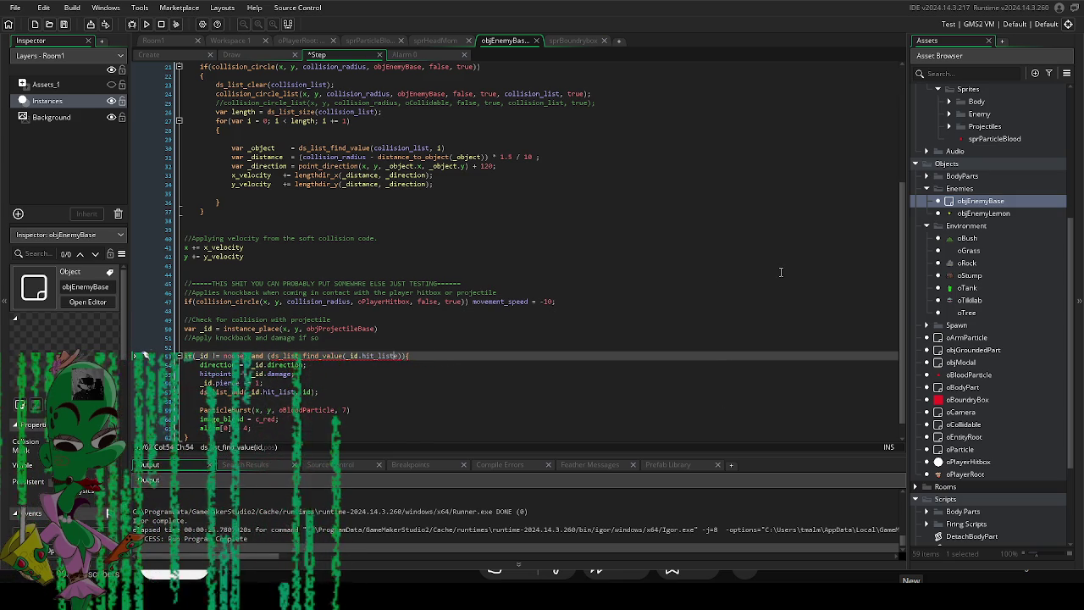
text(, i)
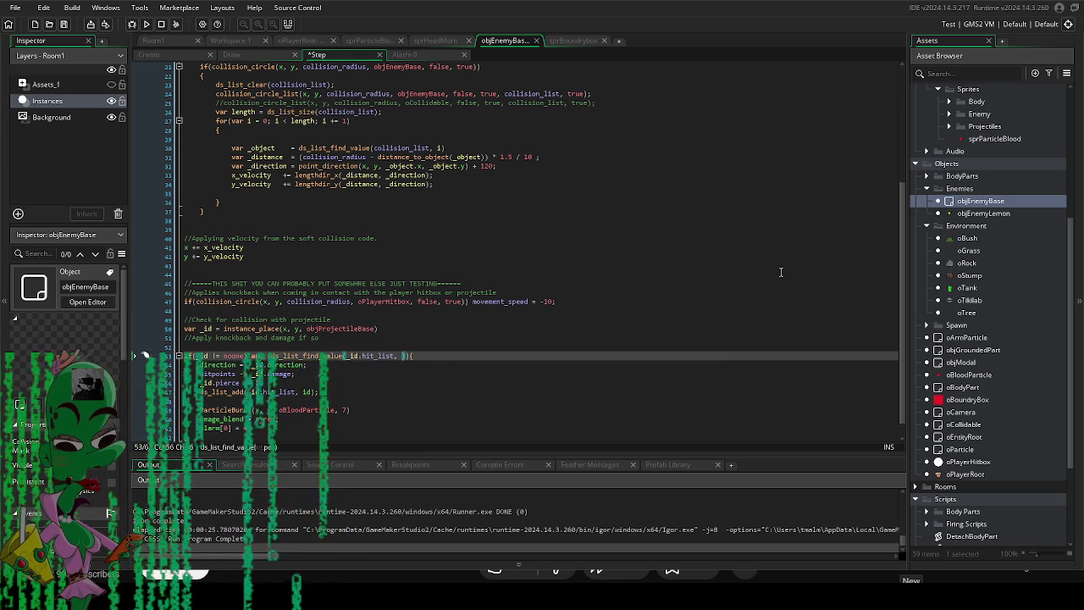
text(d)
key(Right)
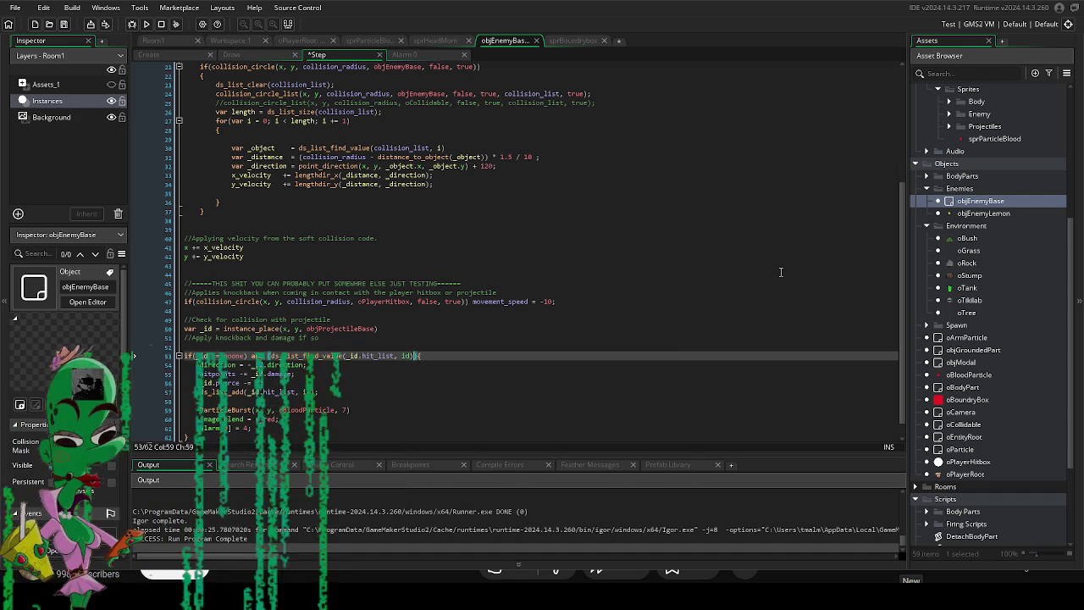
click(338, 357)
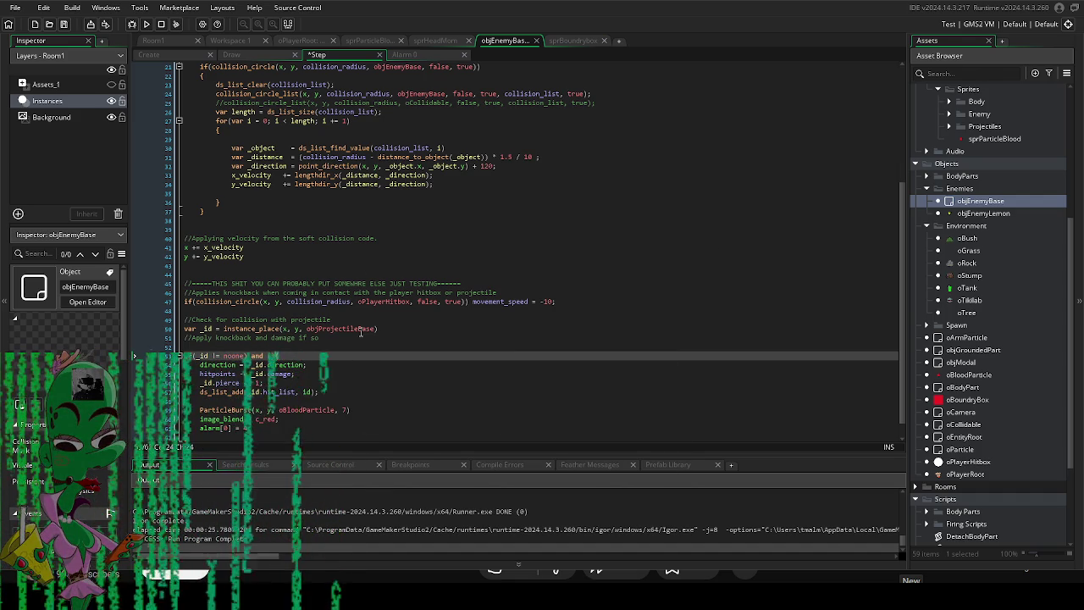
Drop the trailing 'and' and move the lookup onto its own line as _list_check.
key(BackSpace)
key(BackSpace)
key(BackSpace)
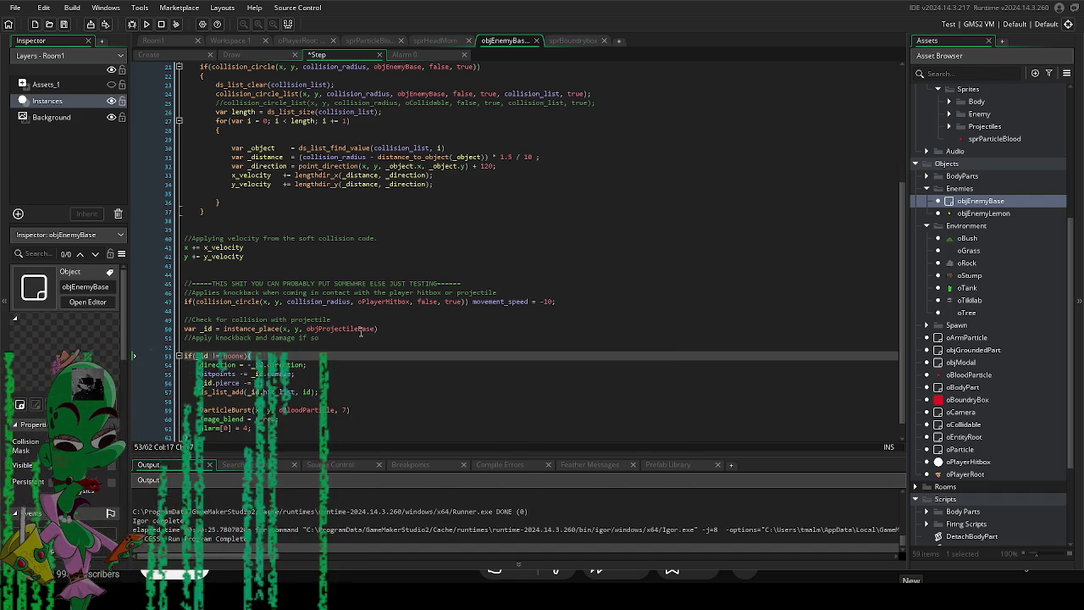
key(Return)
text(if)
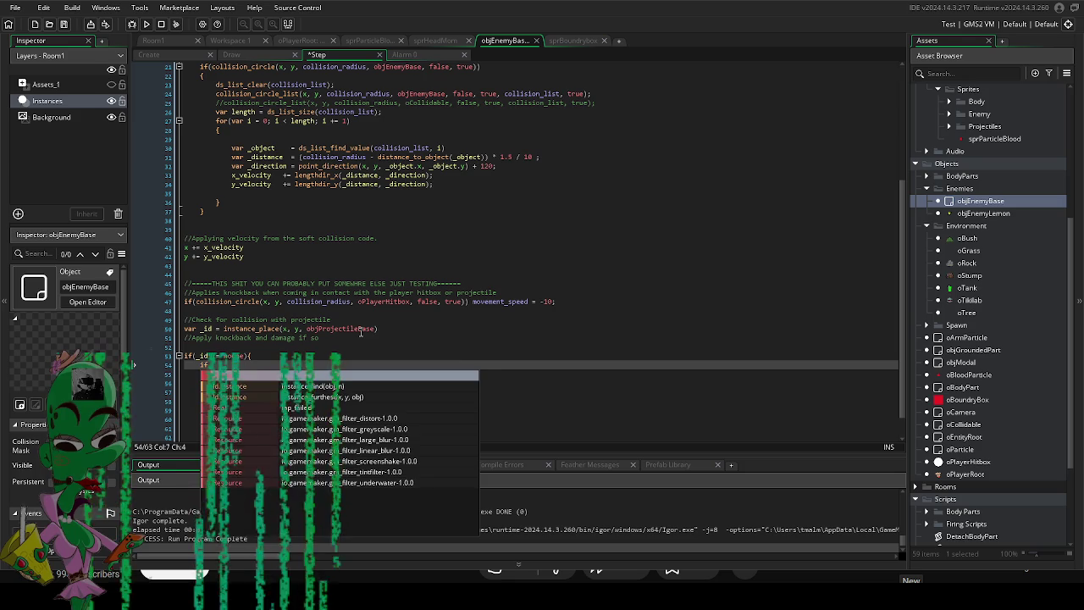
key(BackSpace)
key(BackSpace)
text(var)
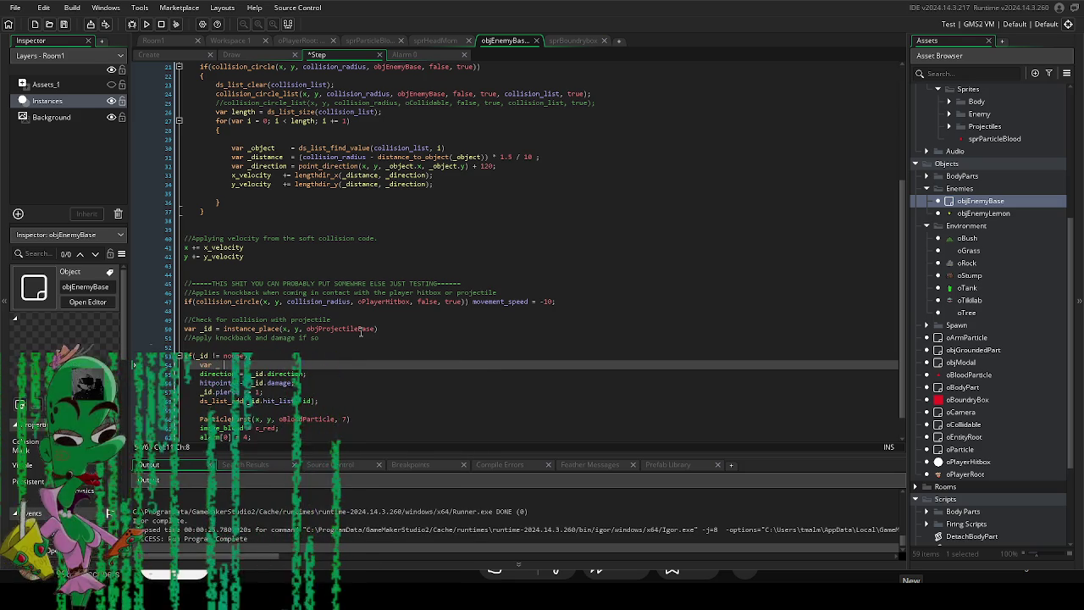
text(_)
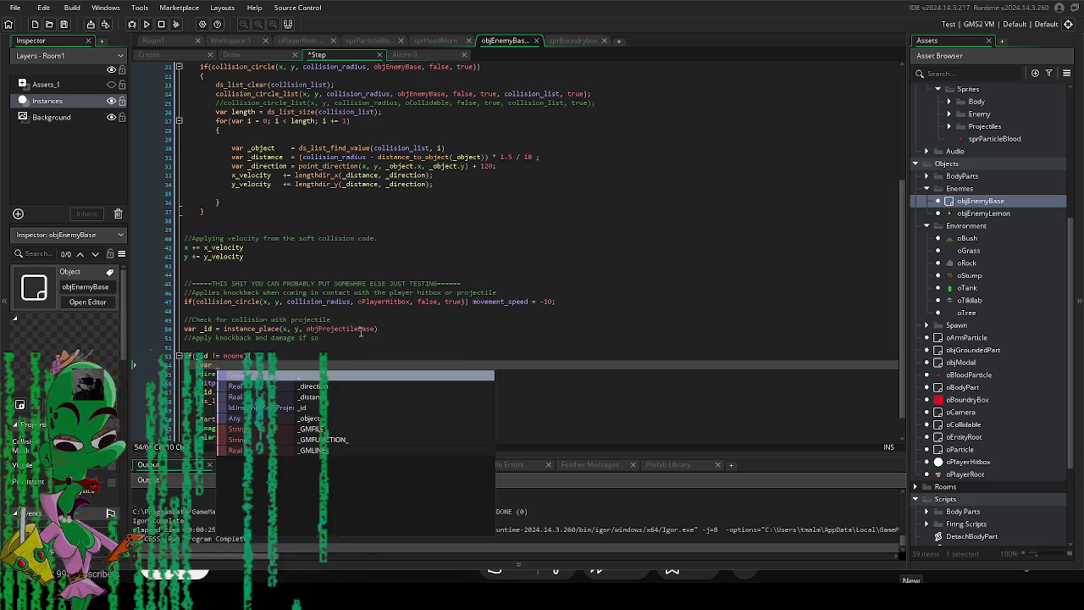
text(id)
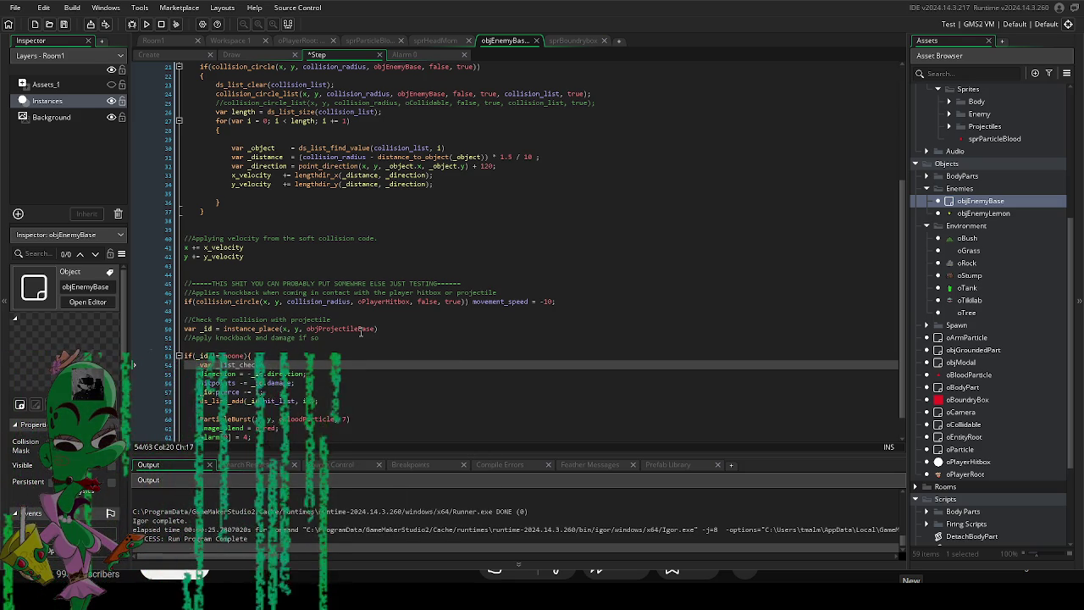
text(ds_list_find_value(_id.hit_list, id))
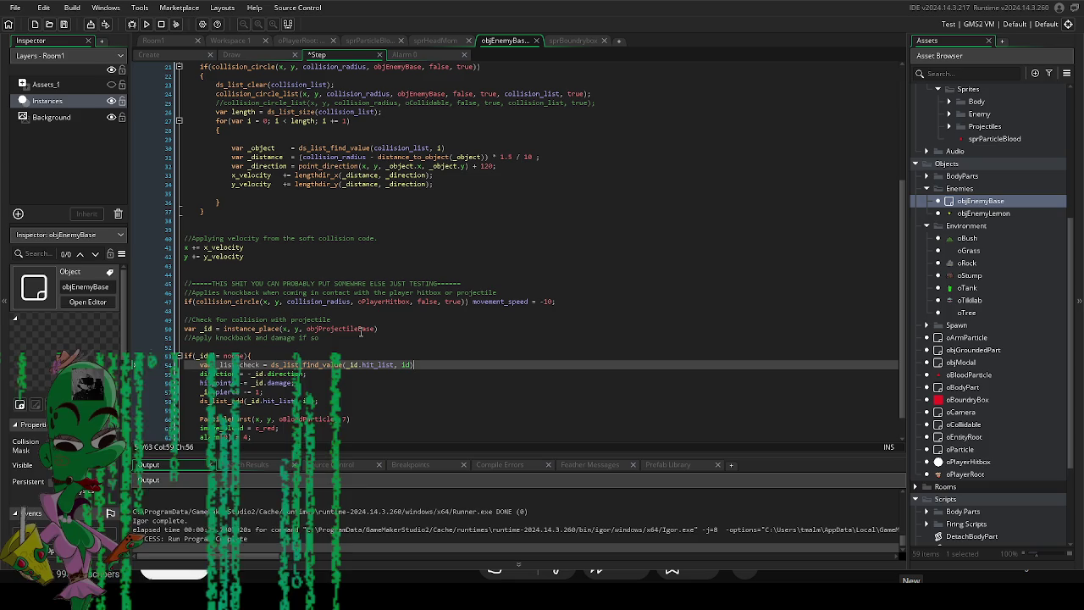
key(Return)
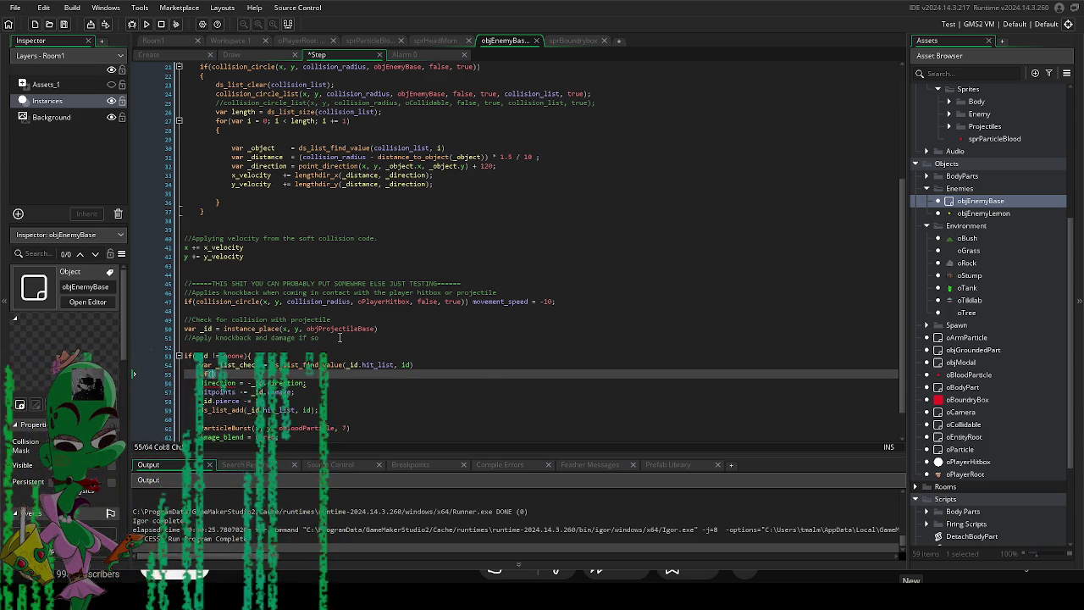
Wrap the damage and knockback code in an if(_list_check != noone) block.
text(_list_check != noone)
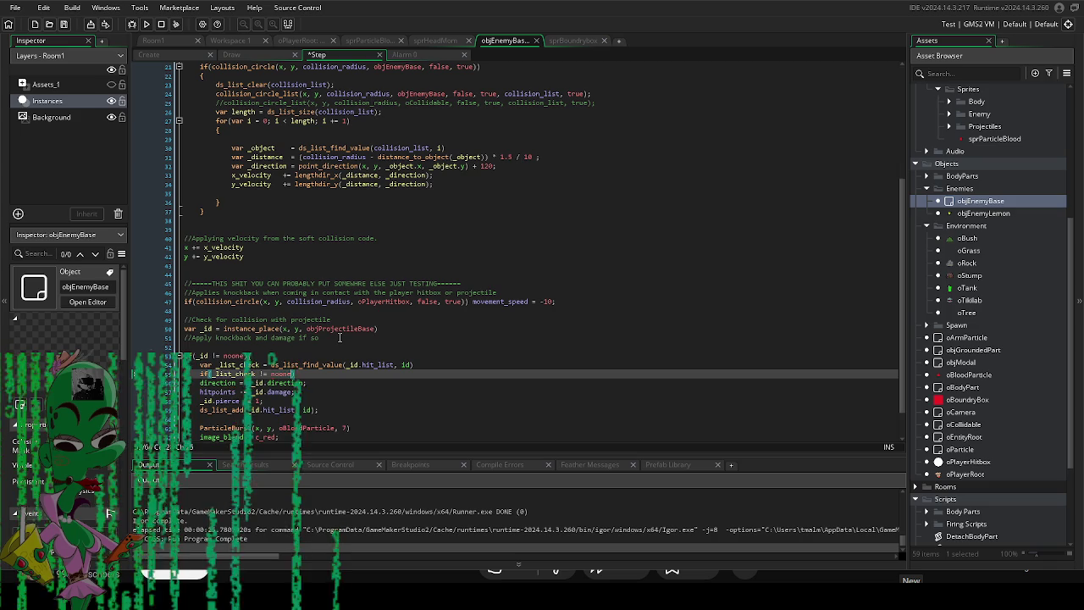
key(Return)
scroll(340, 337, down, 2)
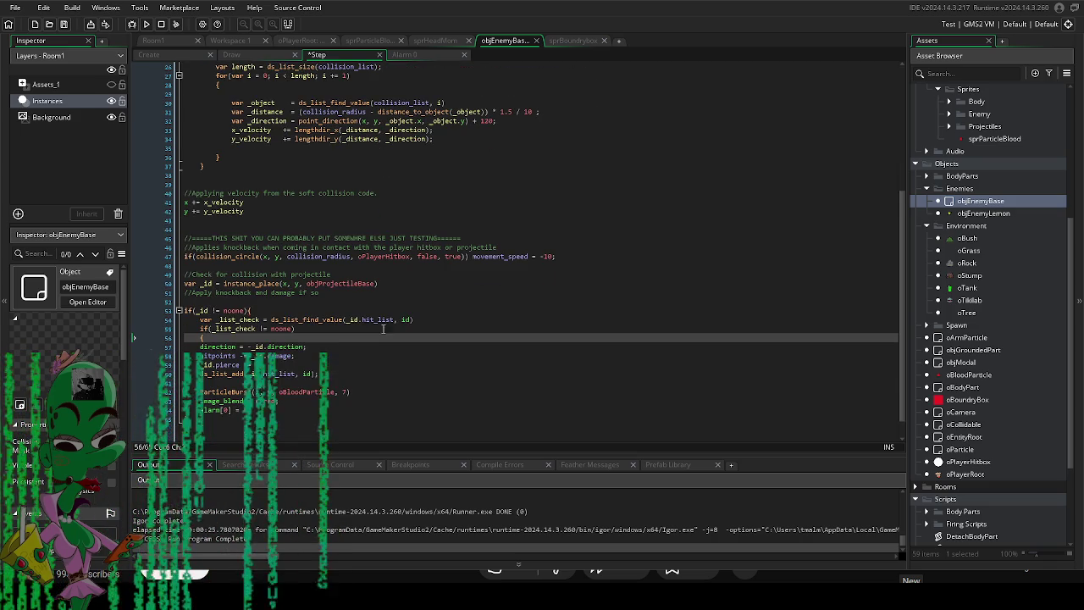
drag(254, 410, 199, 347)
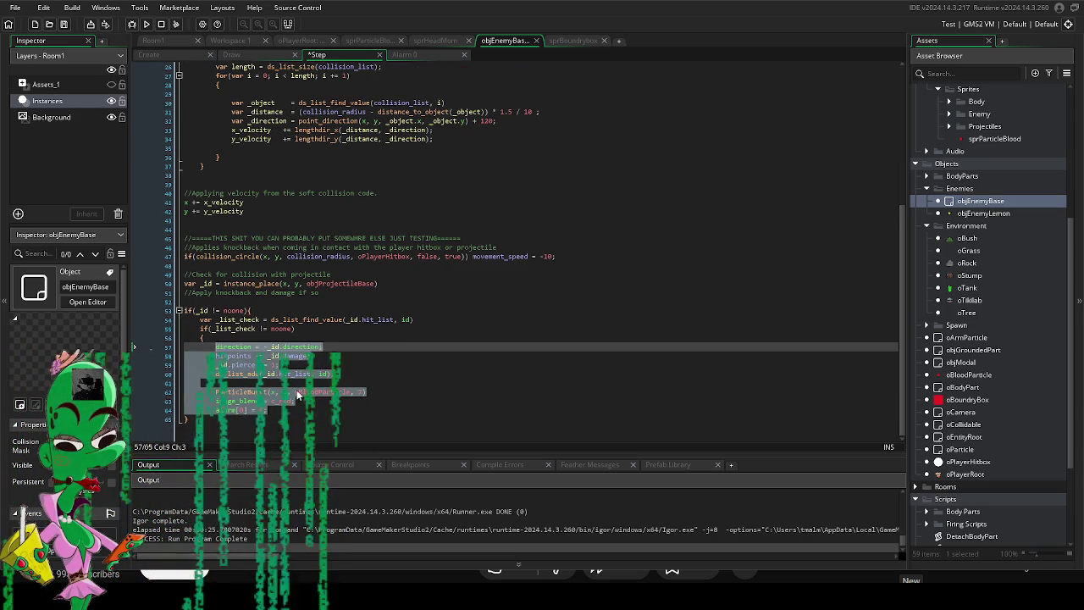
click(322, 410)
key(Return)
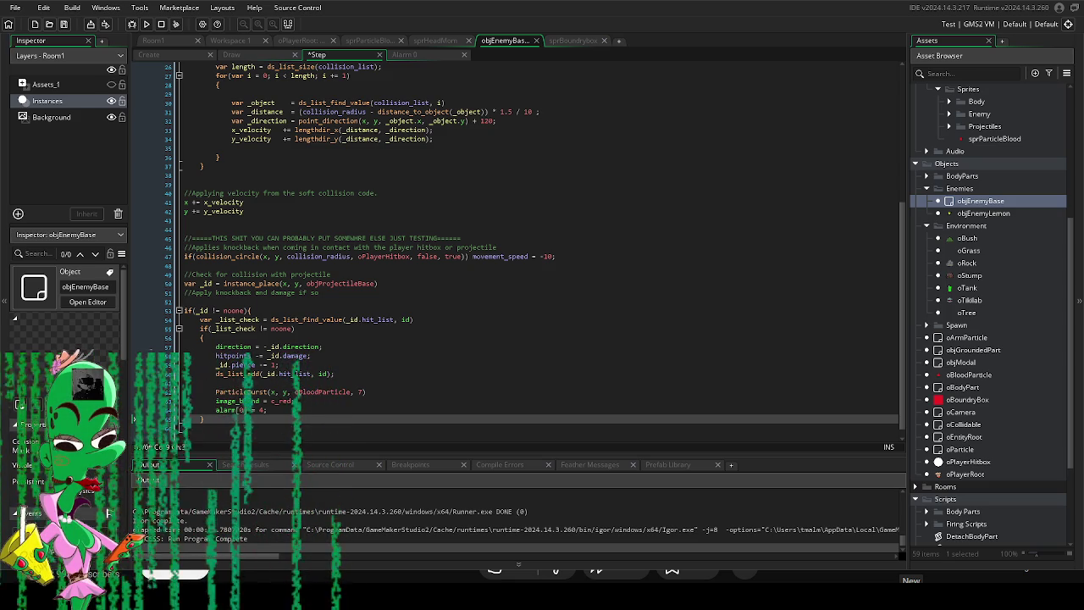
Delete the blank line 60 before ParticleBurst, then build and run the game.
click(592, 383)
key(BackSpace)
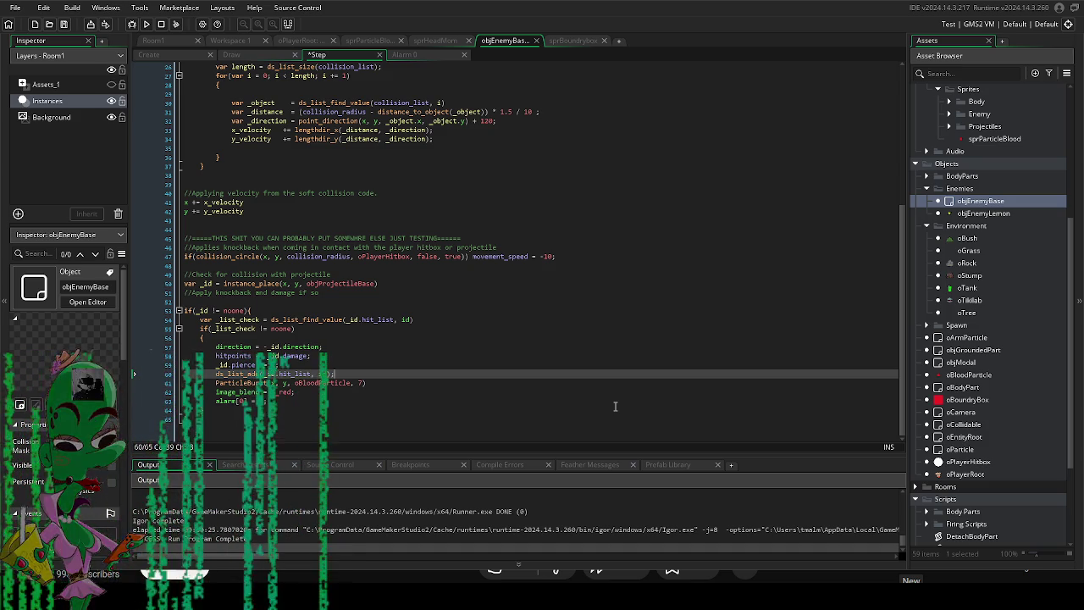
click(239, 374)
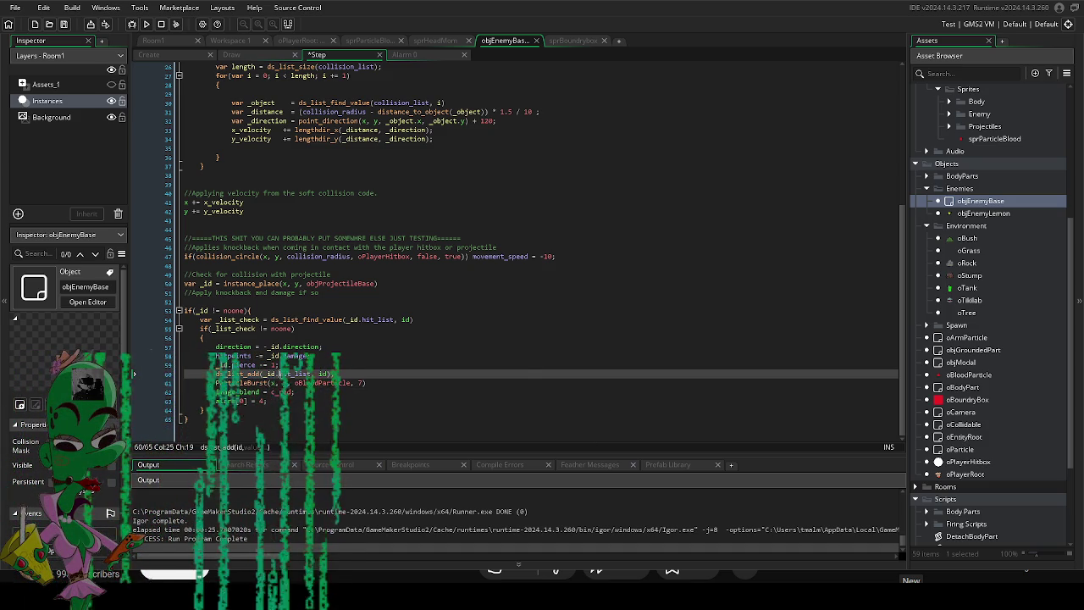
mouse_move(280, 374)
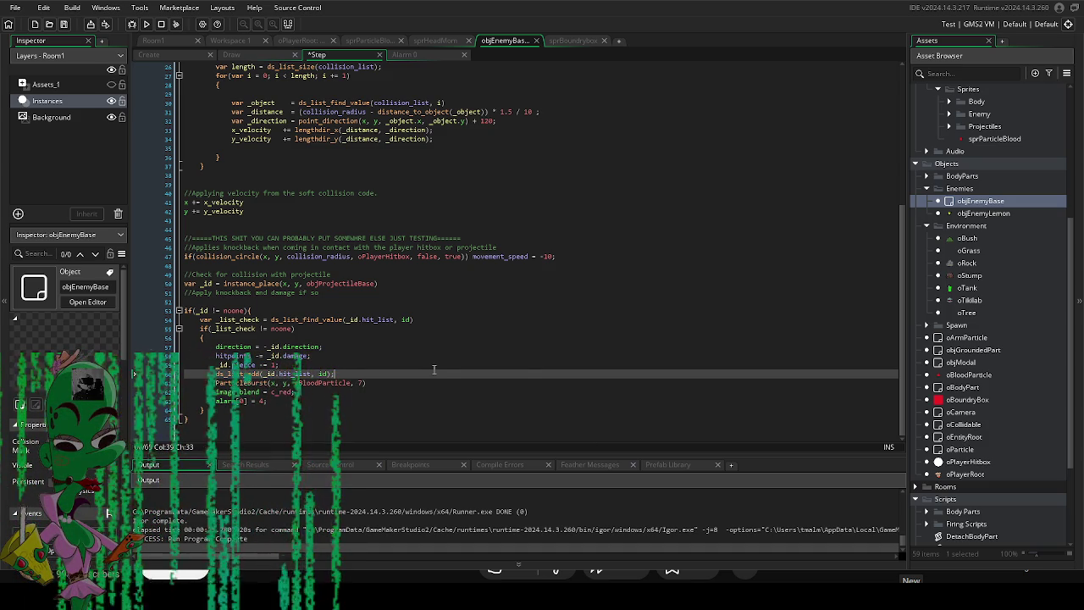
click(147, 24)
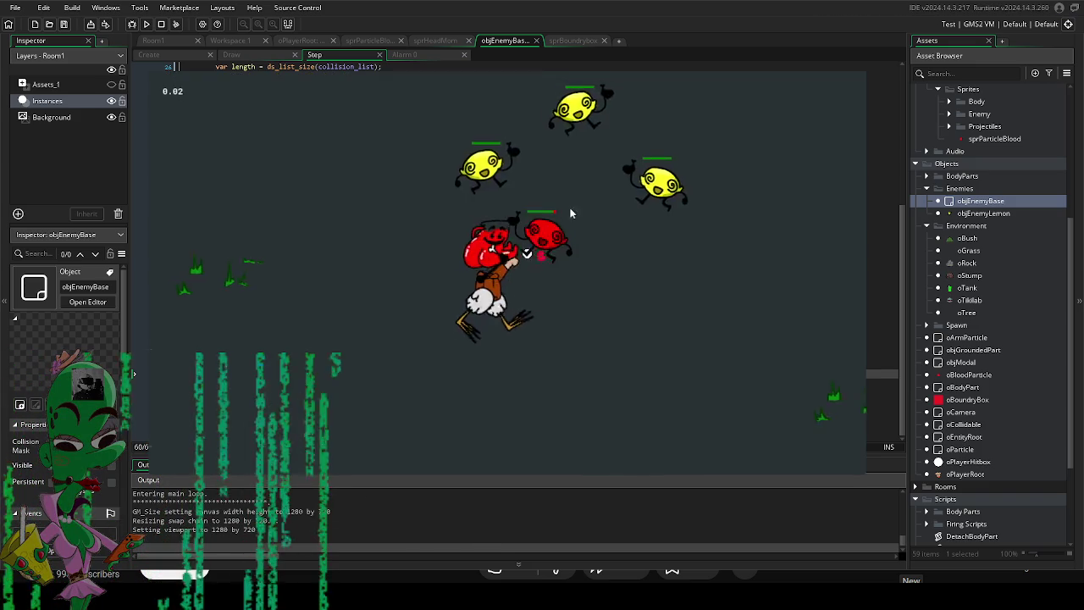
Steer the player with W, S and D past the chasing lemons, then quit with Escape.
key(w)
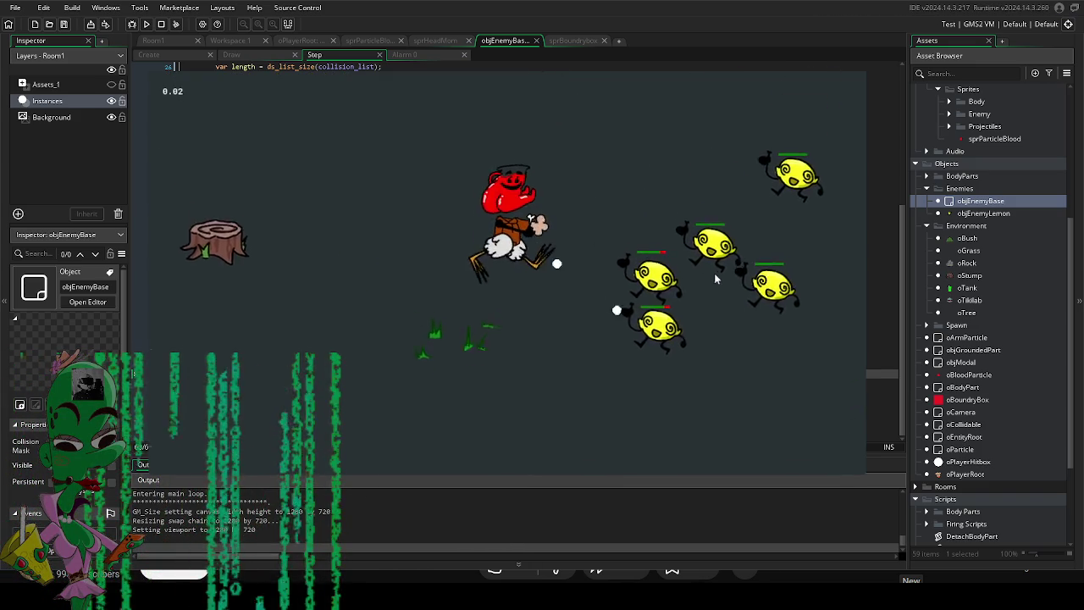
key(s)
key(d)
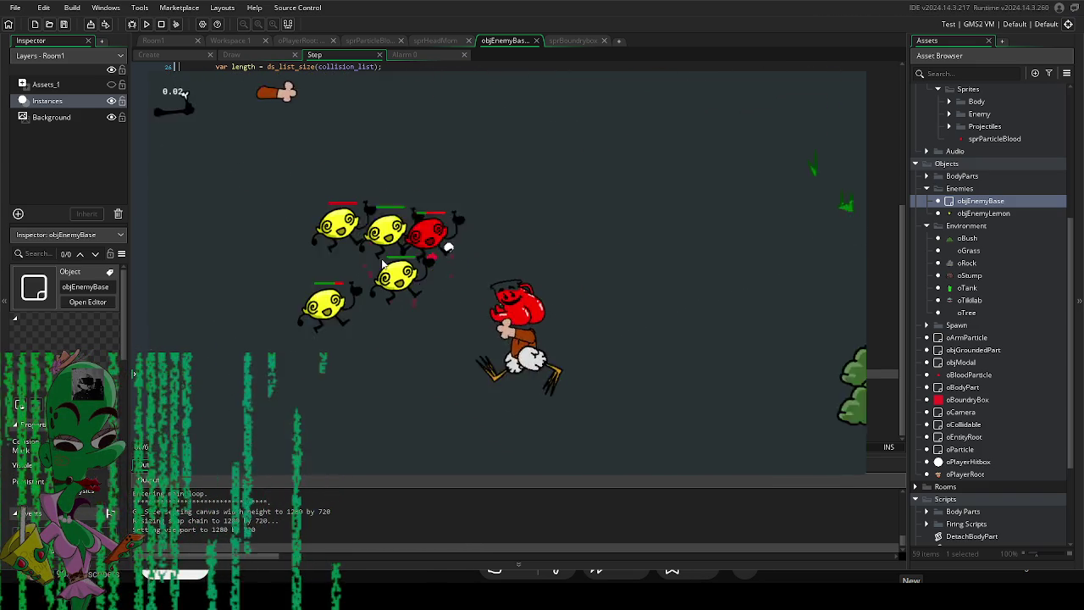
key(w)
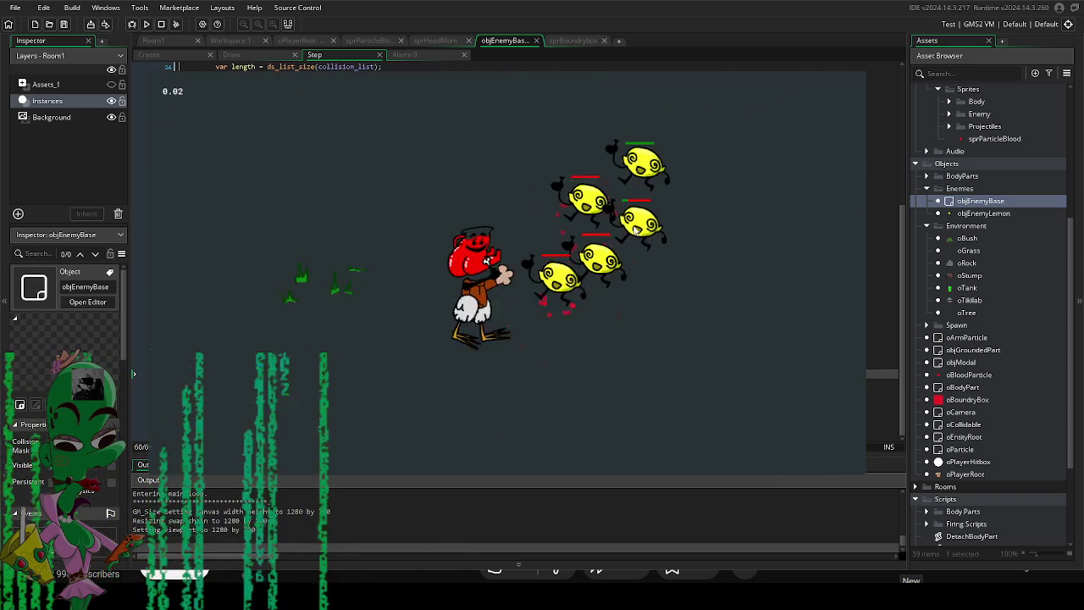
key(w)
key(d)
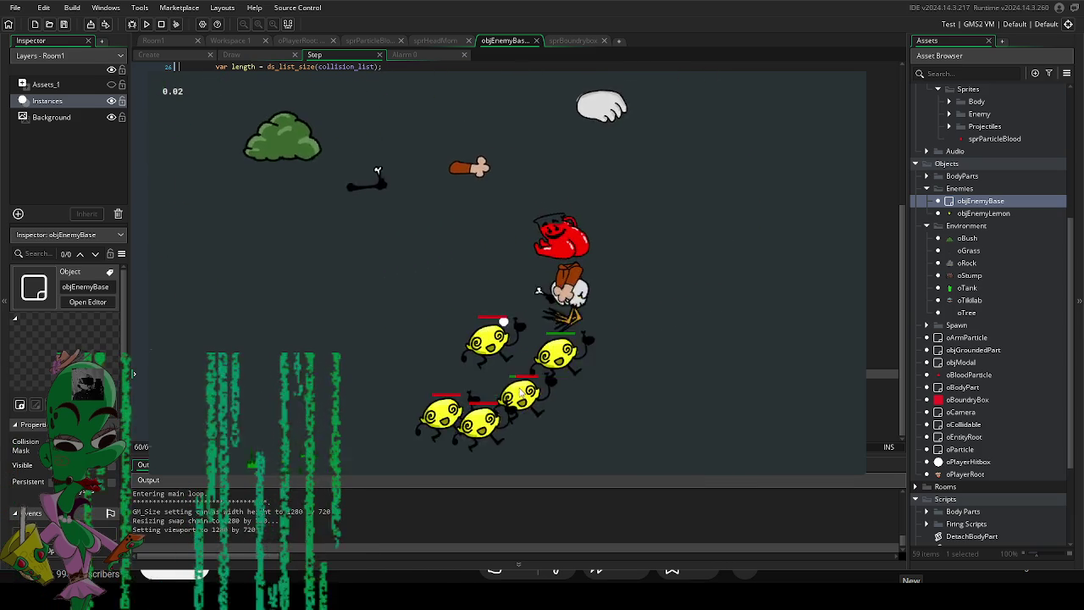
key(Escape)
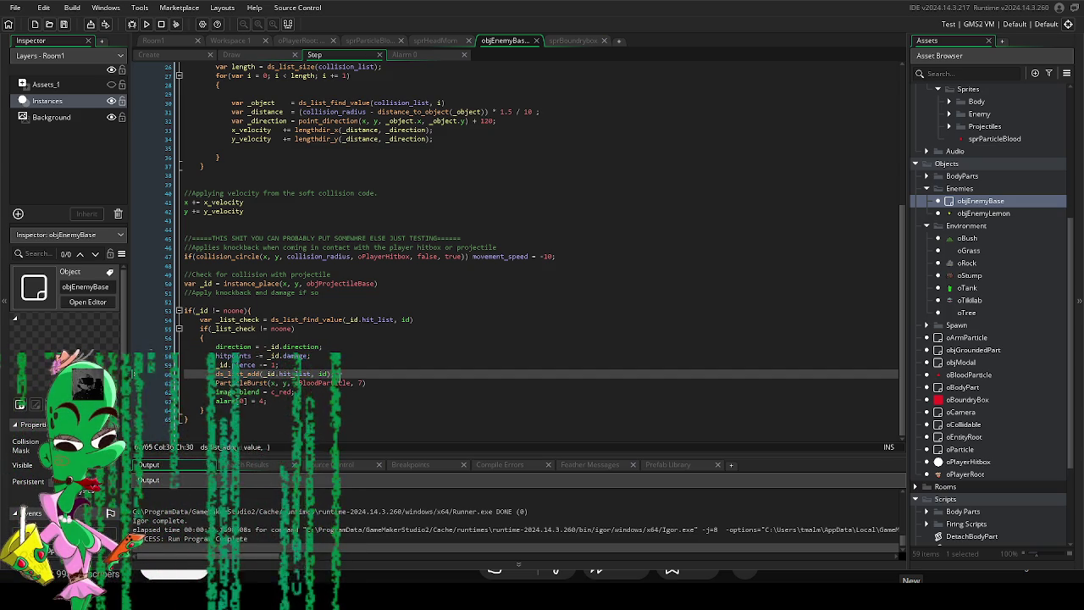
Add semicolons after the ParticleBurst line and ds_list_add(_id.hit_list, id), then check lines 61-64.
click(371, 382)
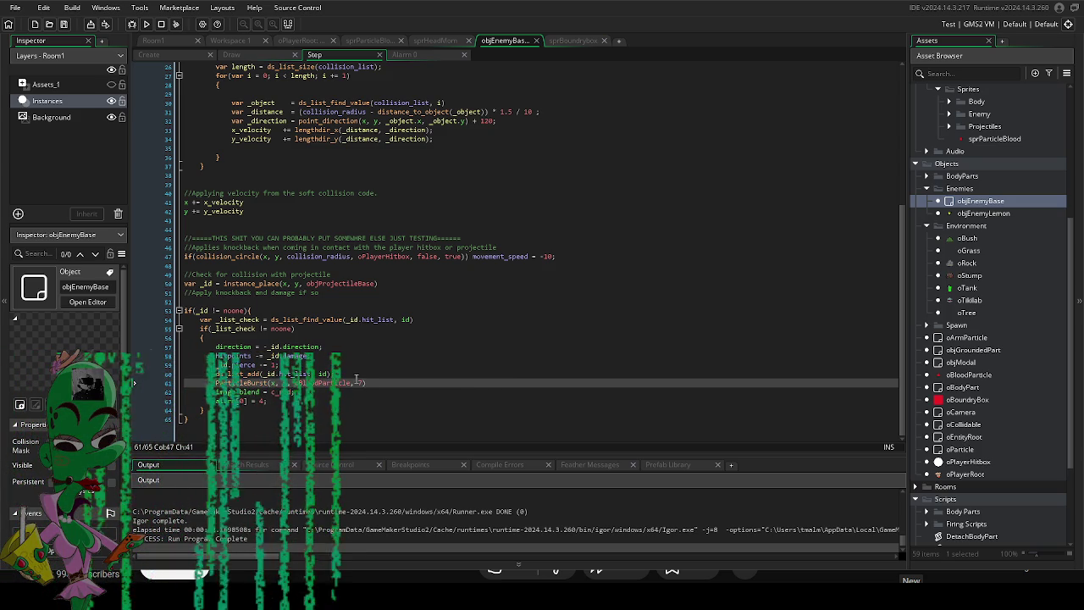
text(;)
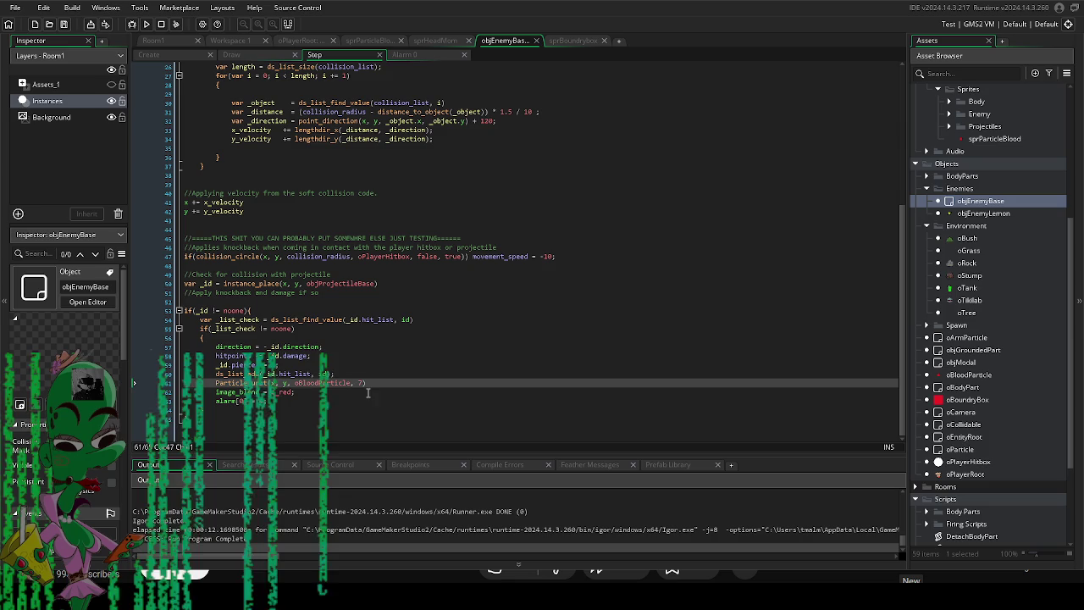
click(275, 374)
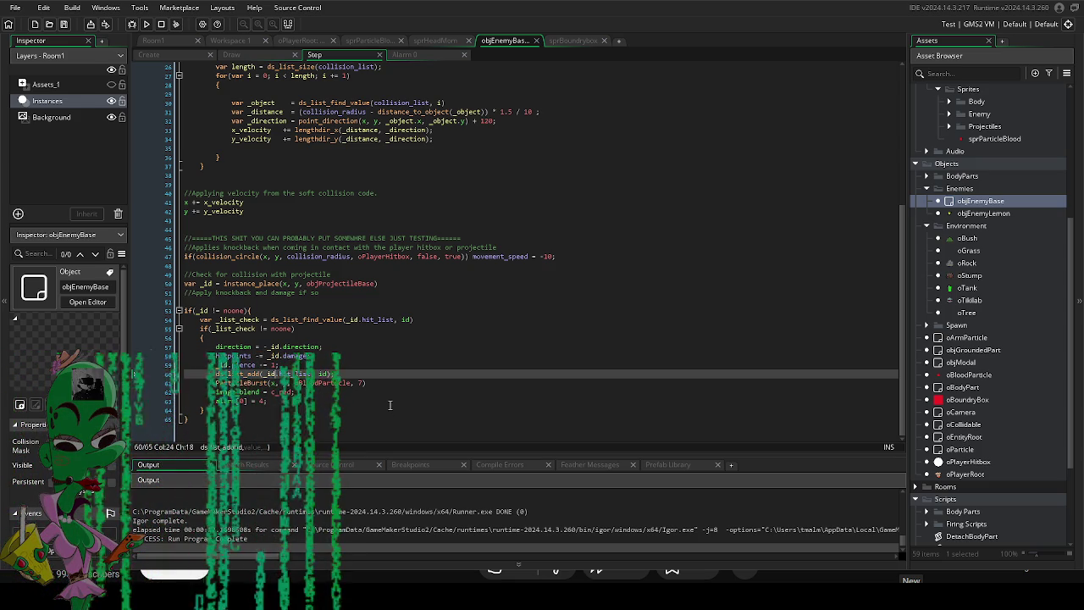
click(426, 377)
text(;)
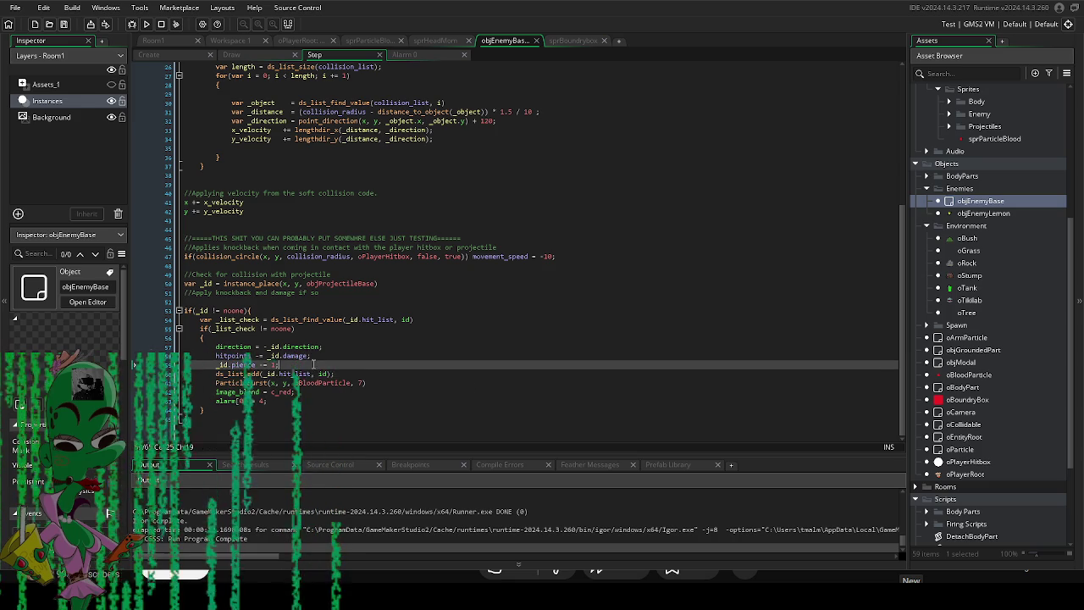
key(Up)
click(379, 385)
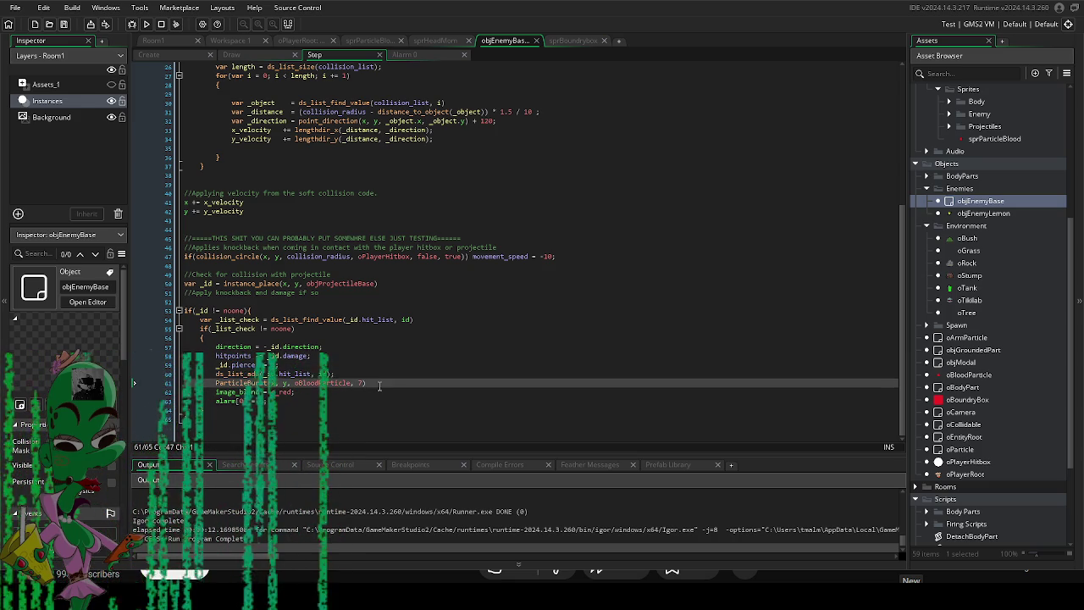
click(310, 393)
click(304, 407)
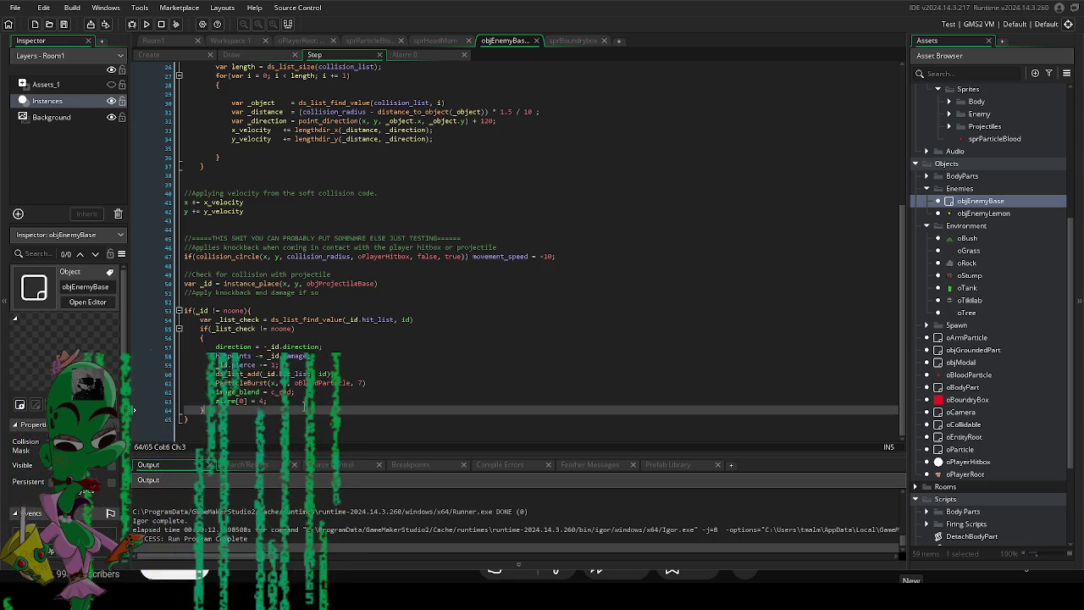
click(310, 399)
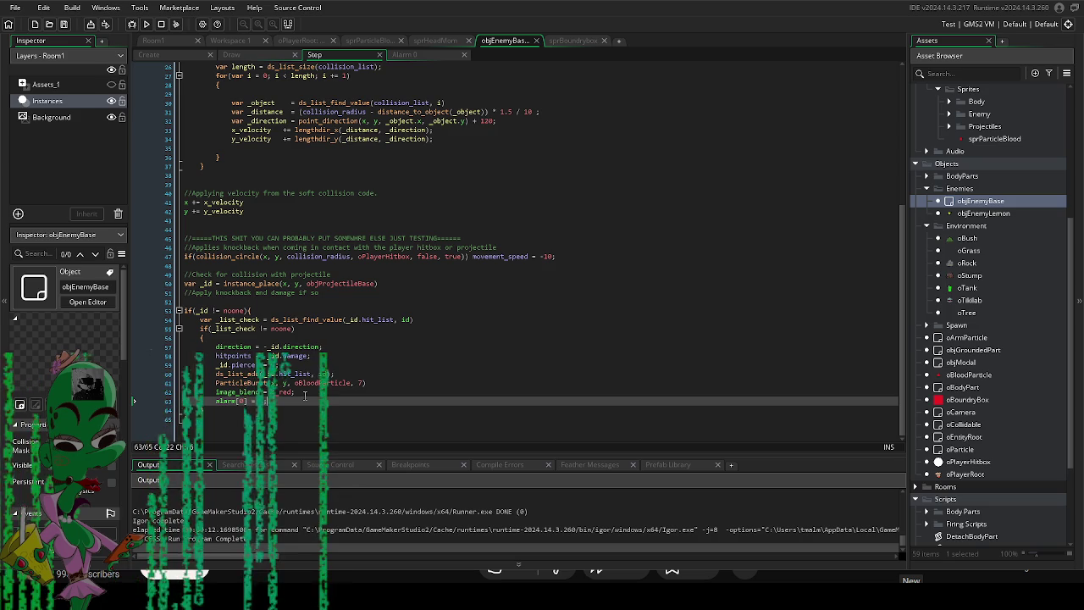
text(4;)
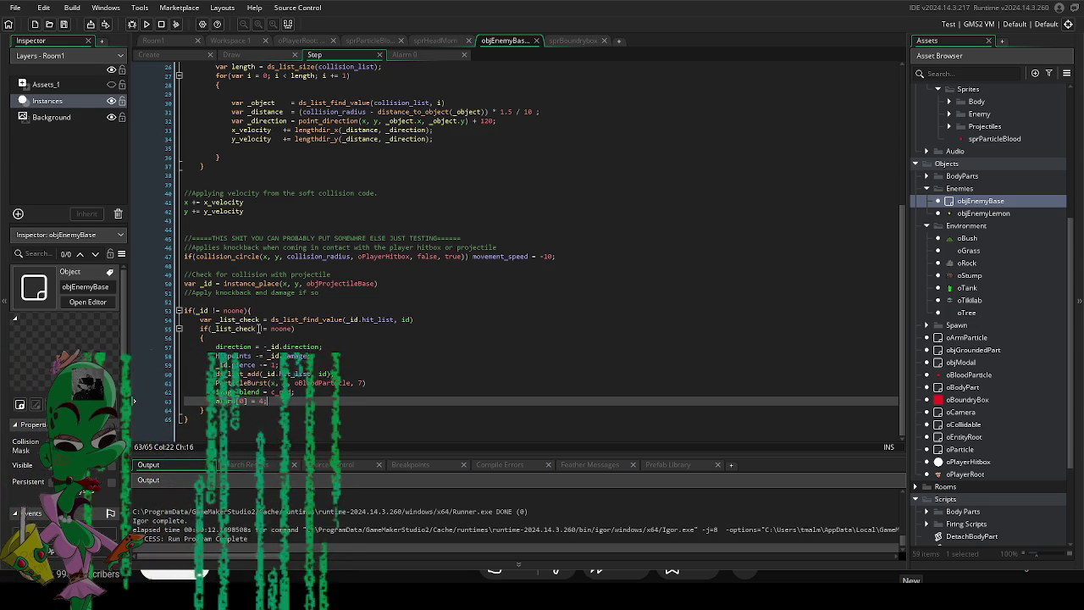
click(254, 329)
click(310, 320)
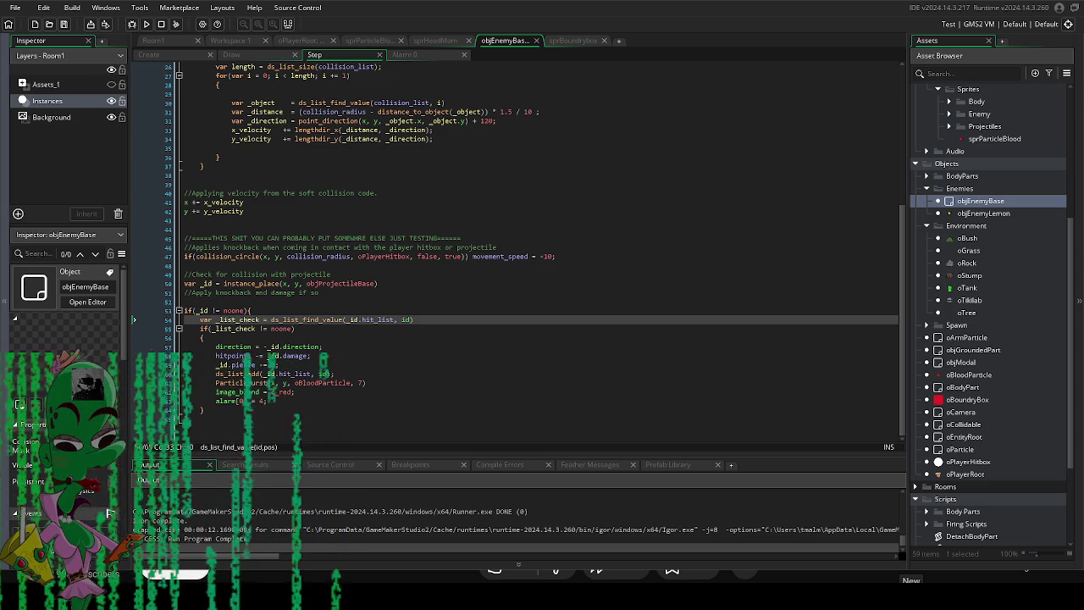
drag(294, 329, 259, 330)
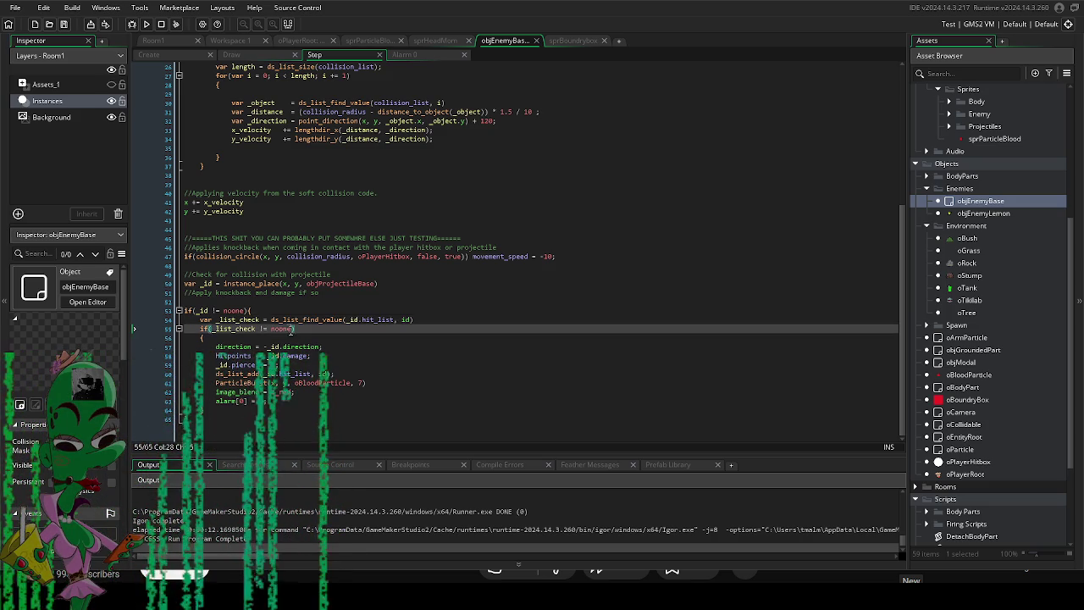
double_click(272, 330)
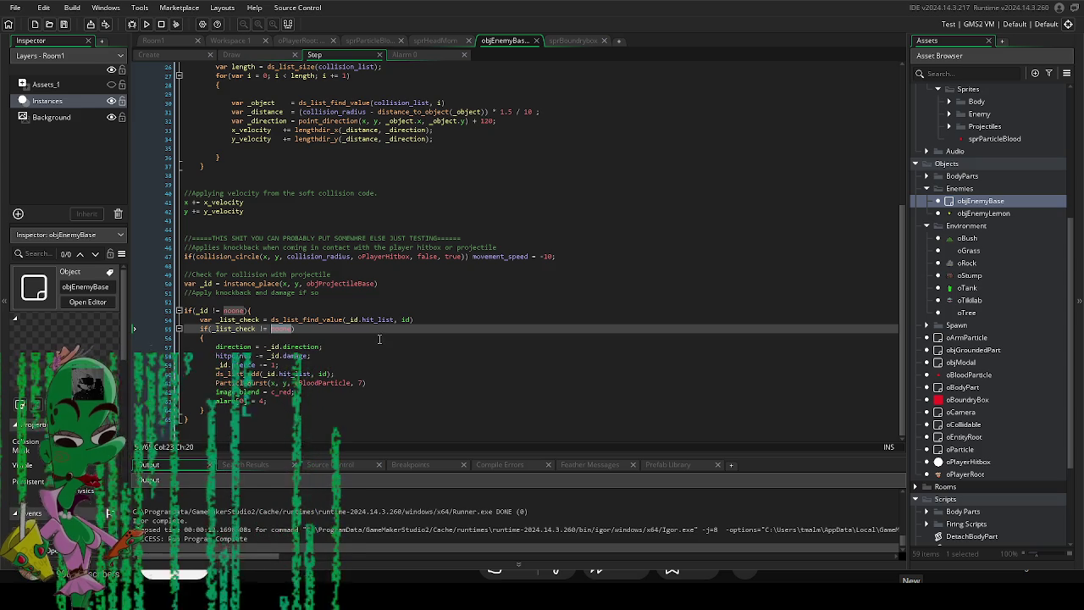
click(401, 320)
double_click(406, 320)
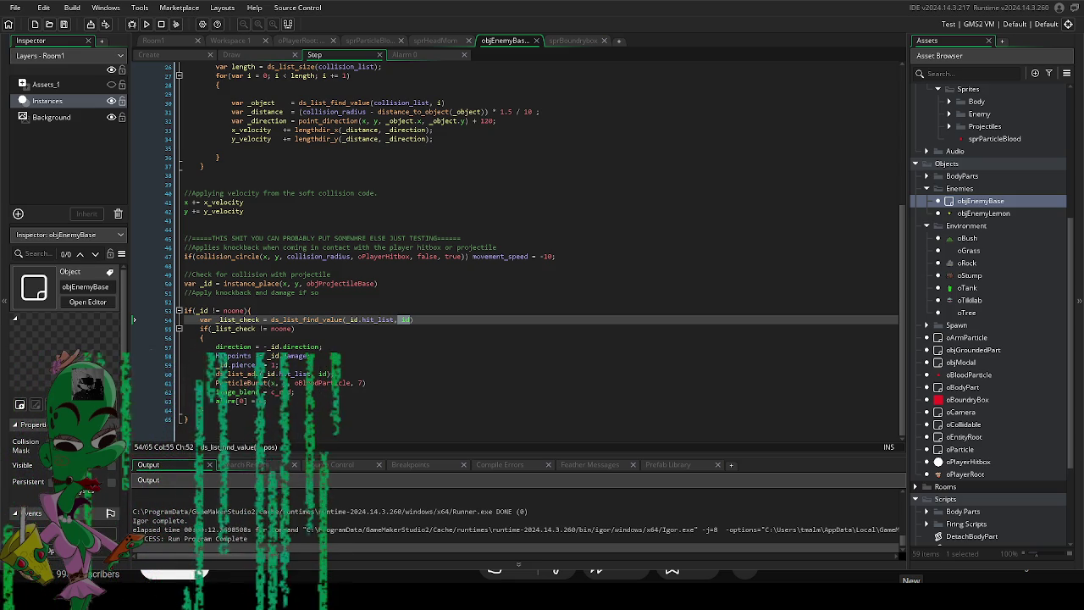
click(339, 320)
click(306, 323)
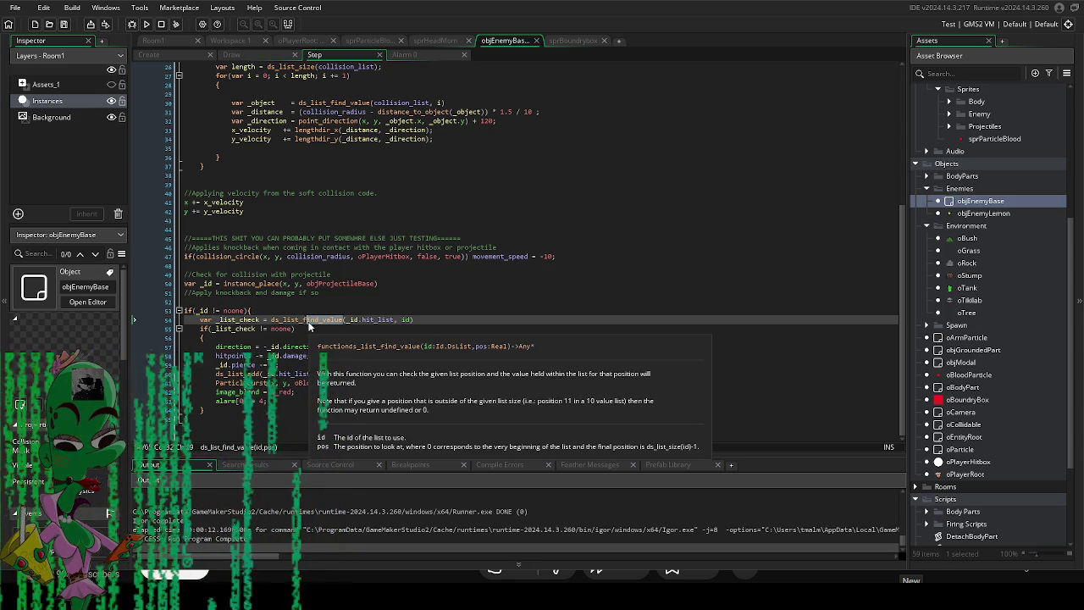
Change the line 54 lookup to ds_list_find_index, then run a playtest and close it.
click(322, 322)
text(index)
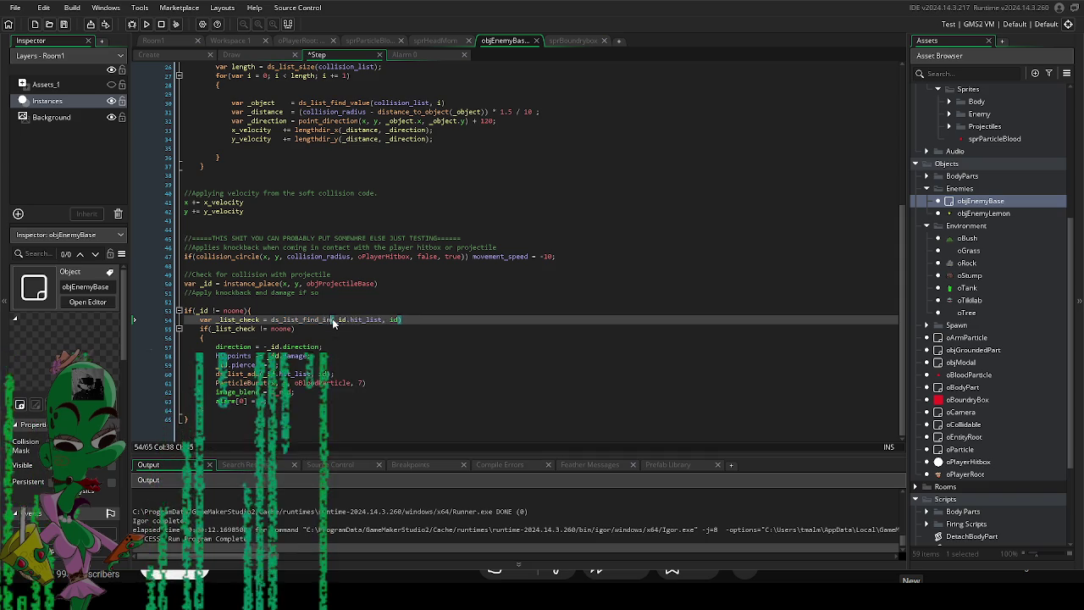
click(392, 320)
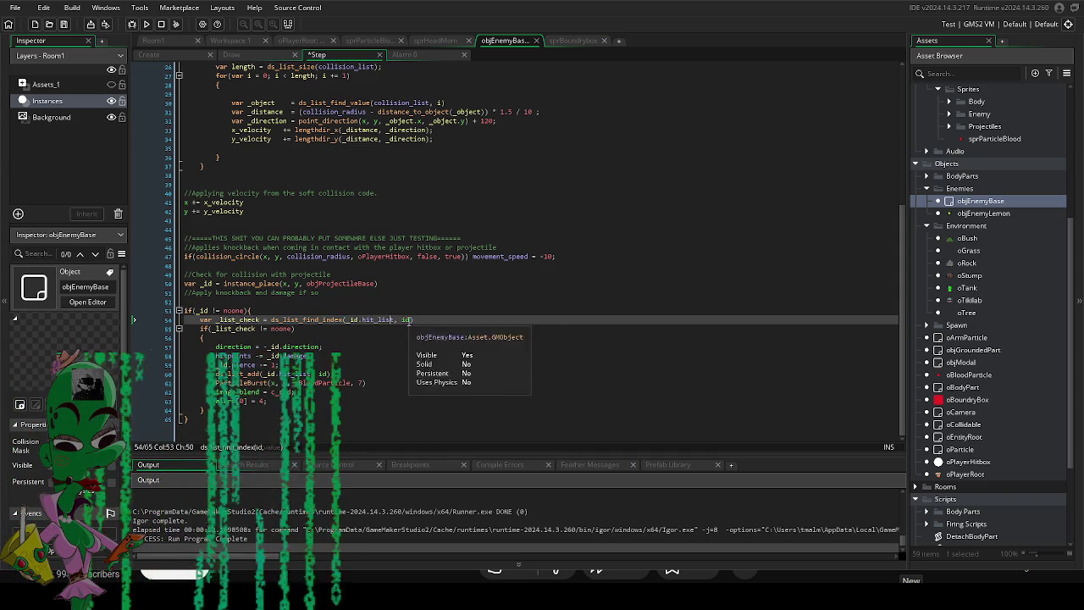
click(422, 322)
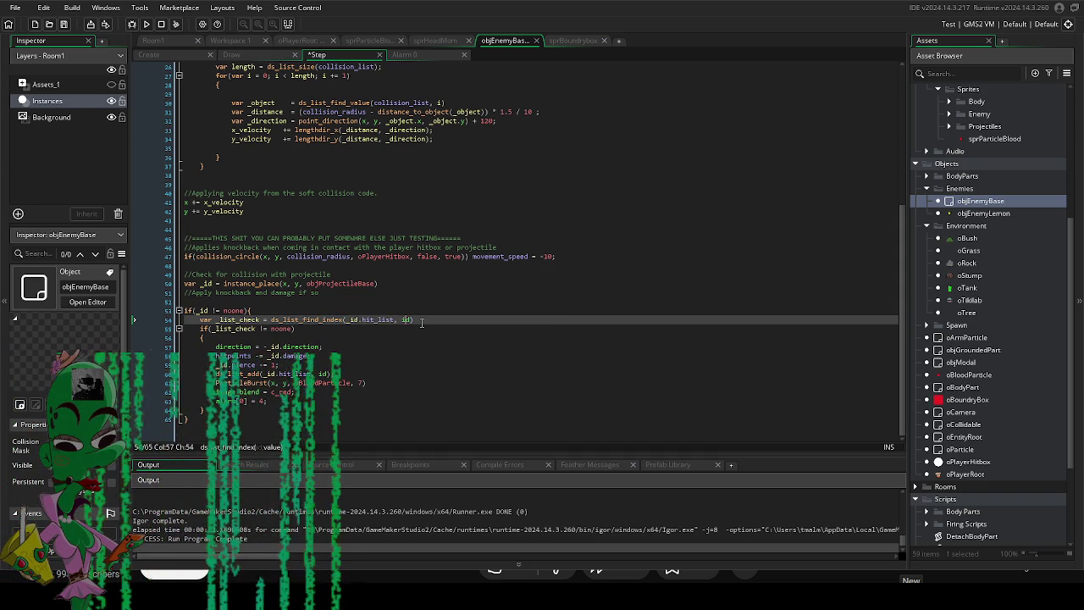
double_click(282, 328)
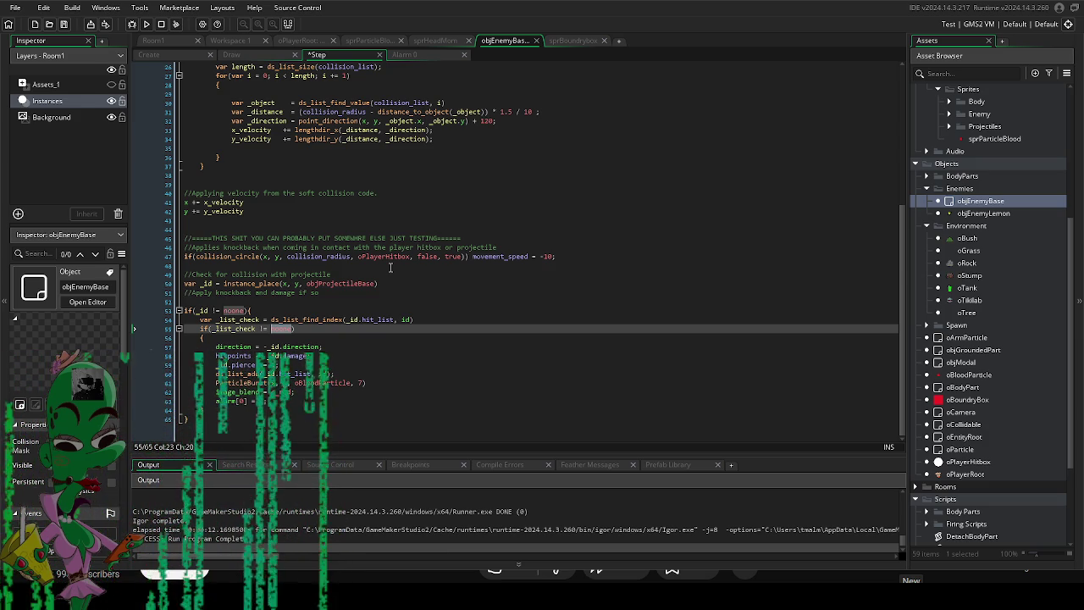
click(391, 268)
click(146, 23)
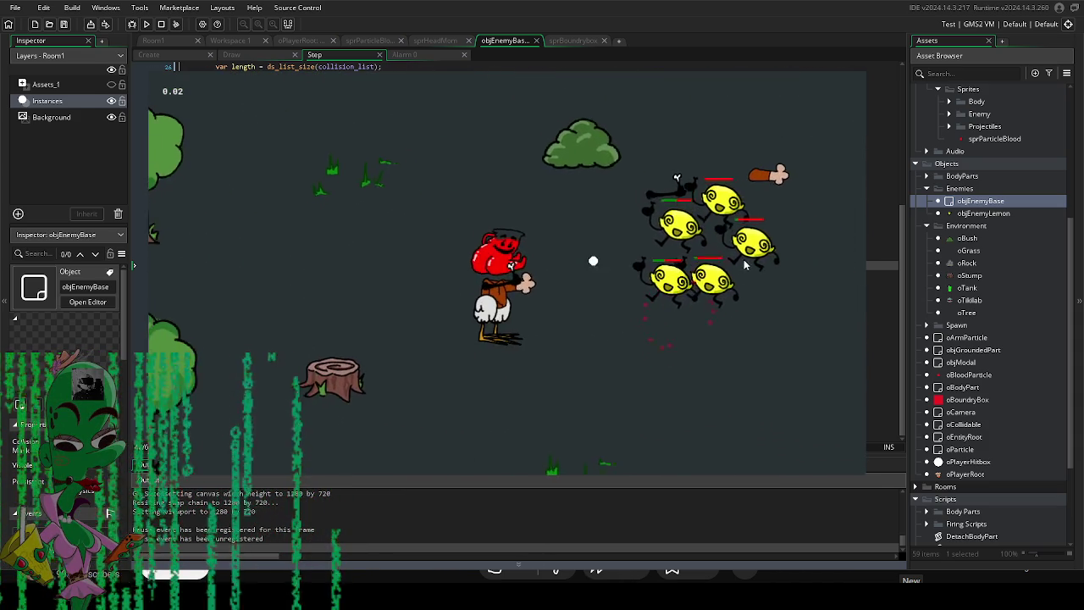
key(Escape)
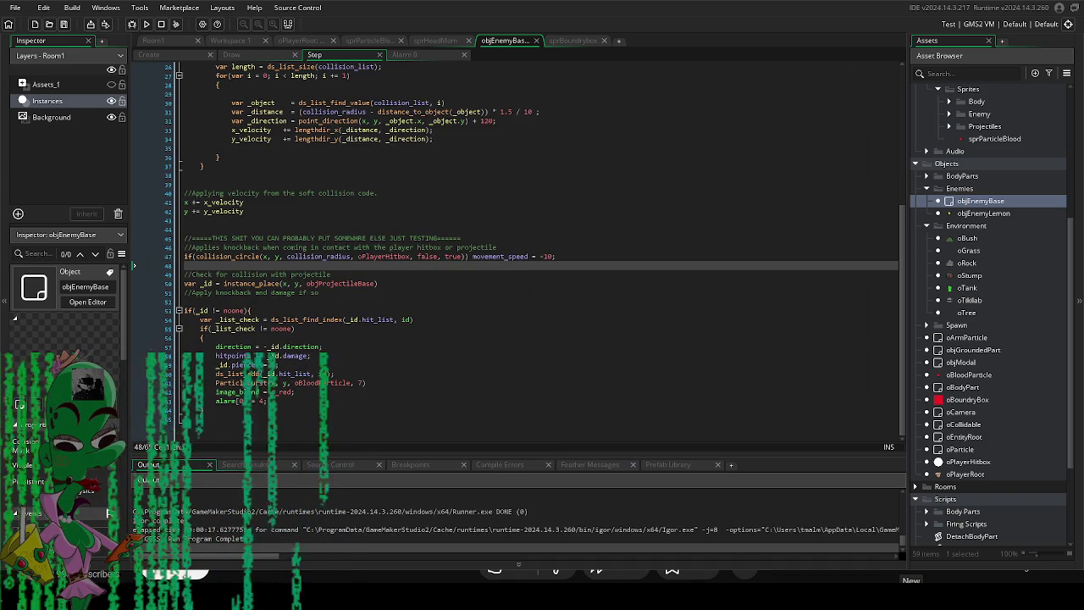
scroll(986, 314, down, 3)
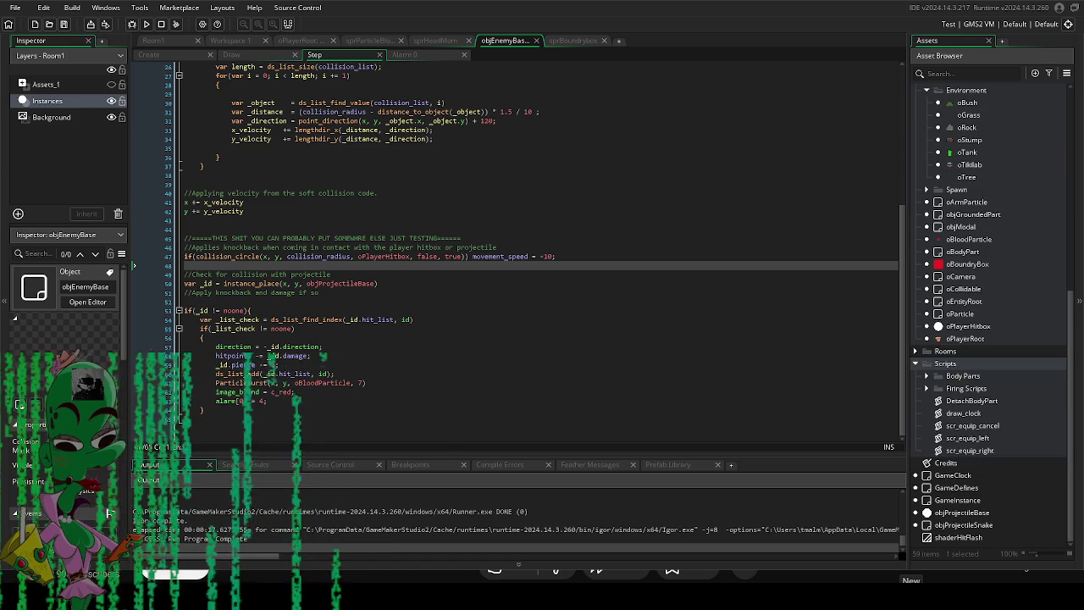
mouse_move(321, 379)
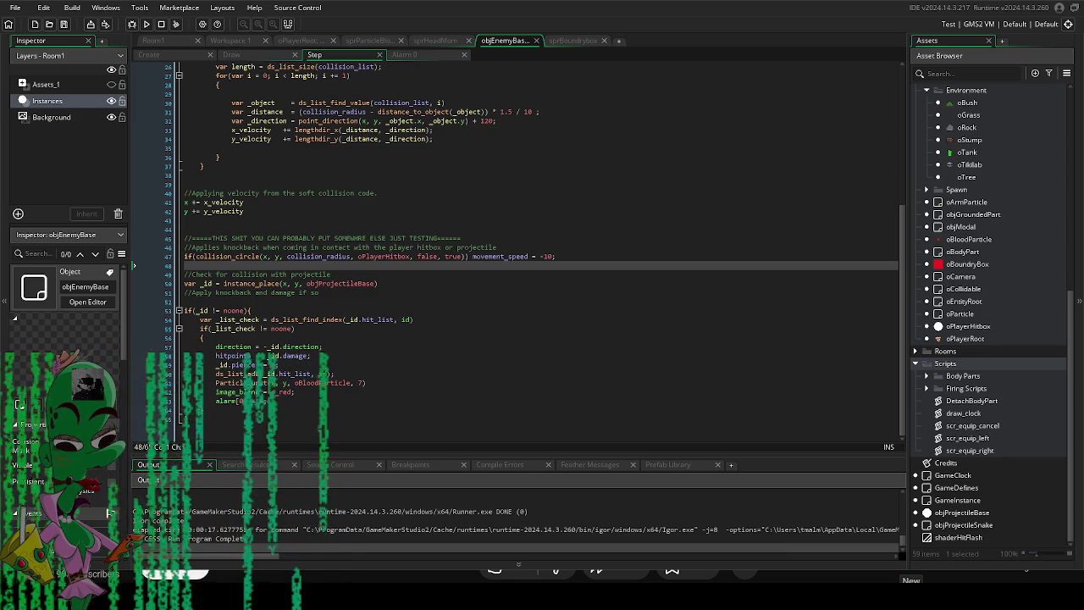
click(318, 319)
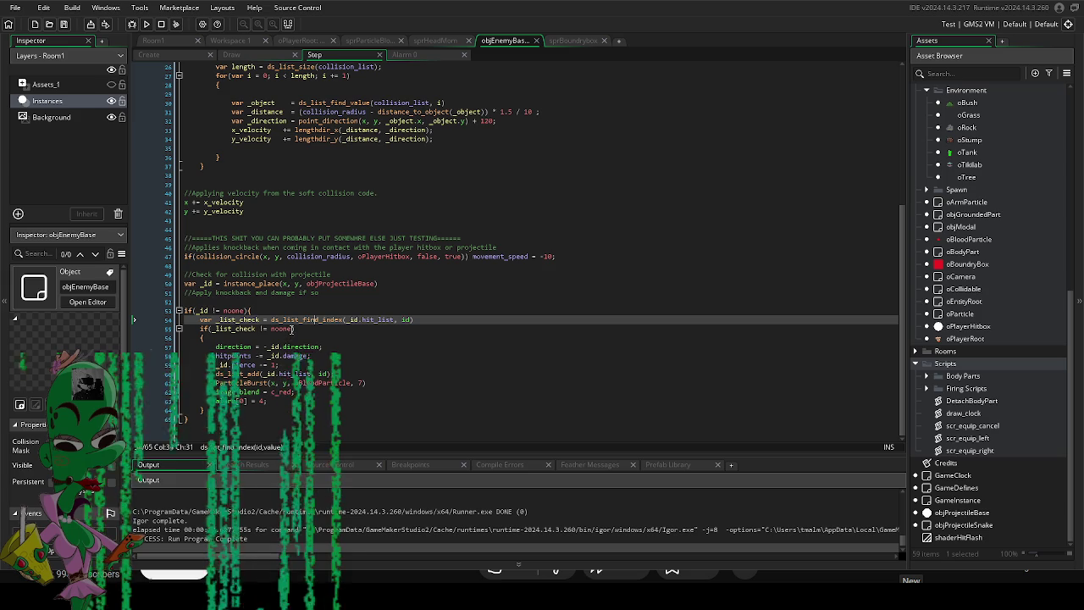
click(257, 329)
key(Right)
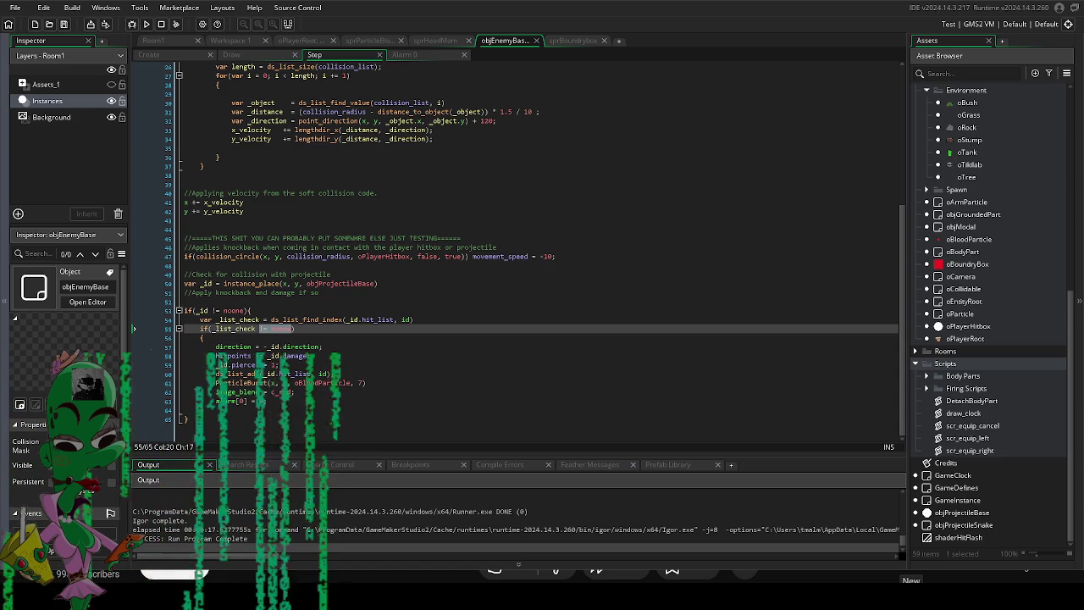
click(342, 319)
click(350, 274)
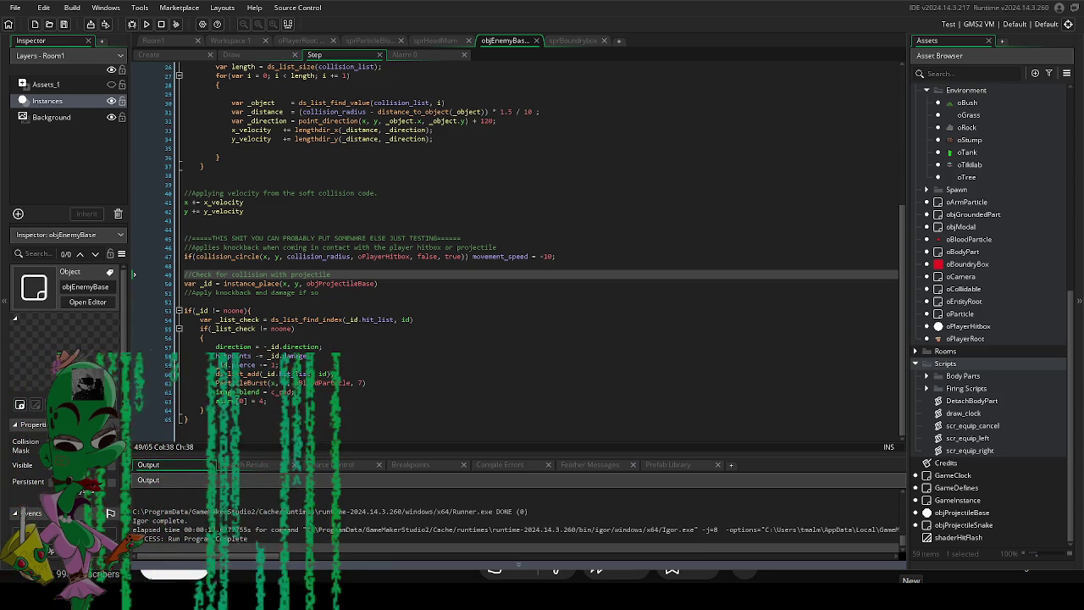
click(377, 319)
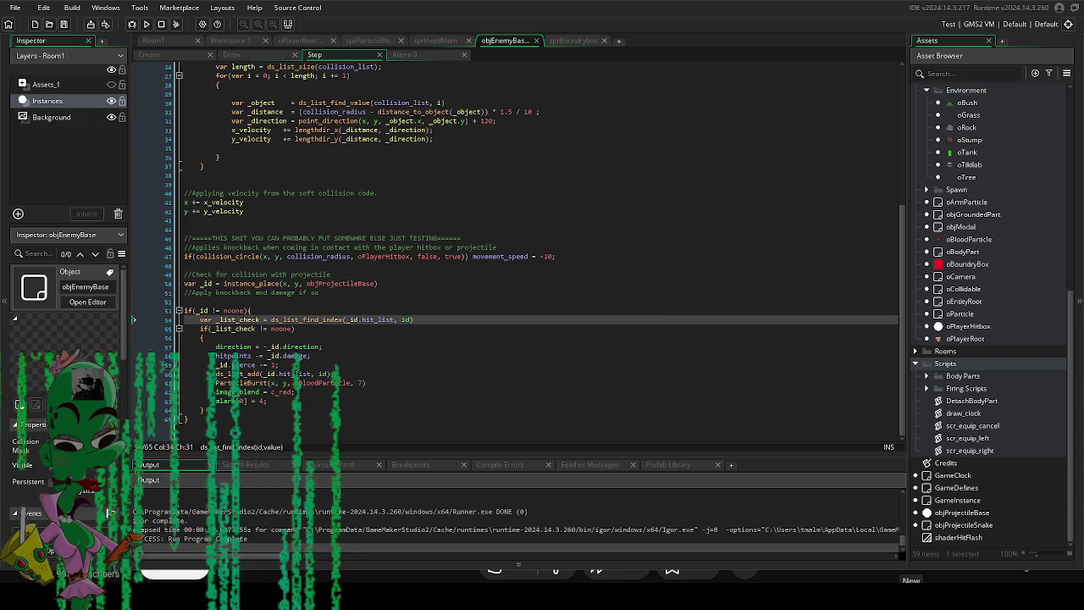
mouse_move(242, 373)
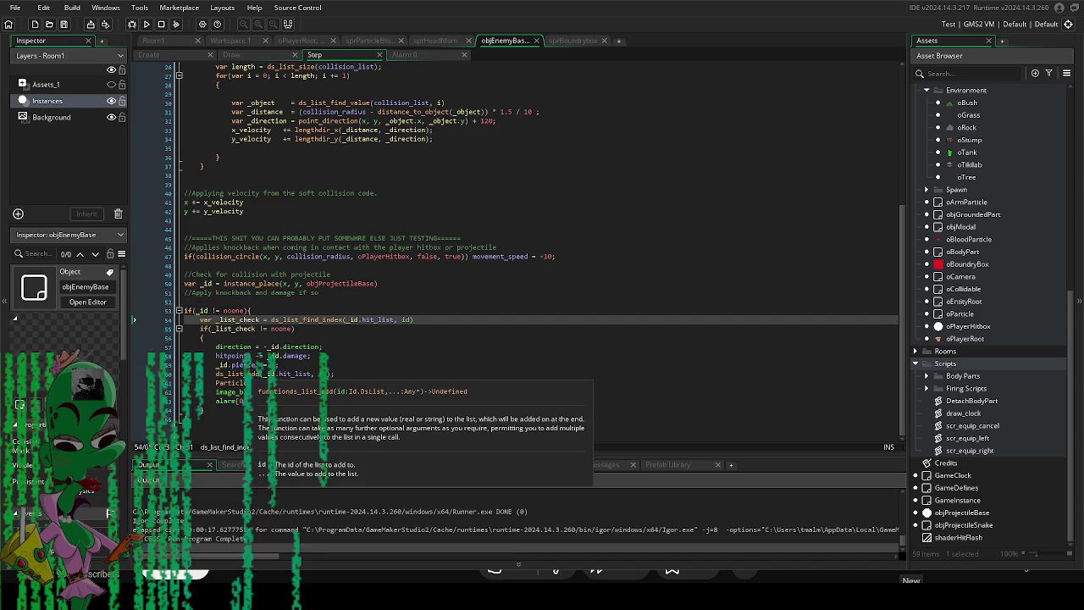
click(255, 373)
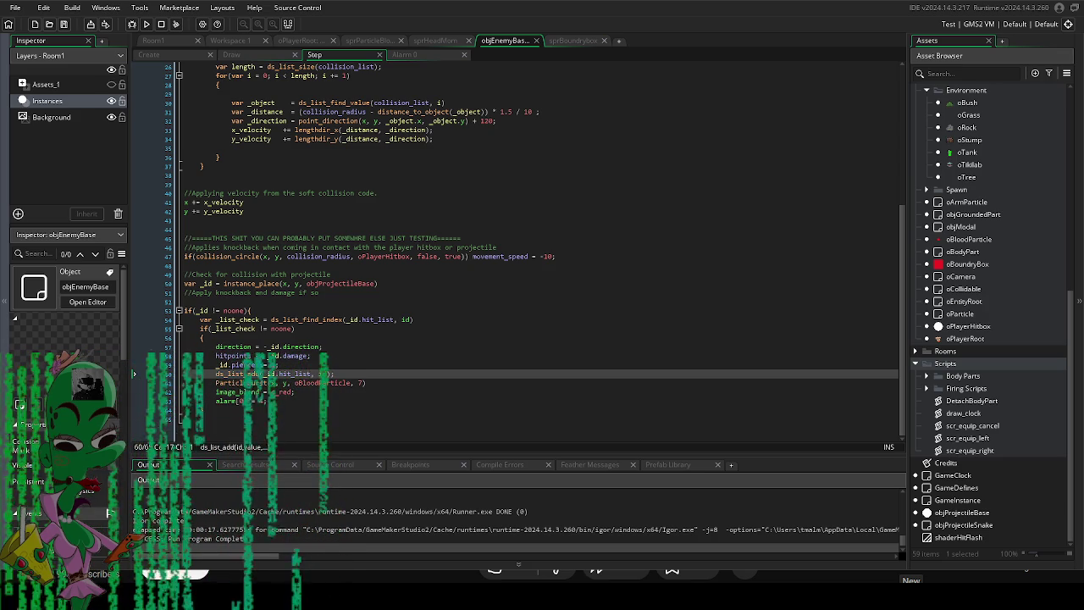
click(341, 319)
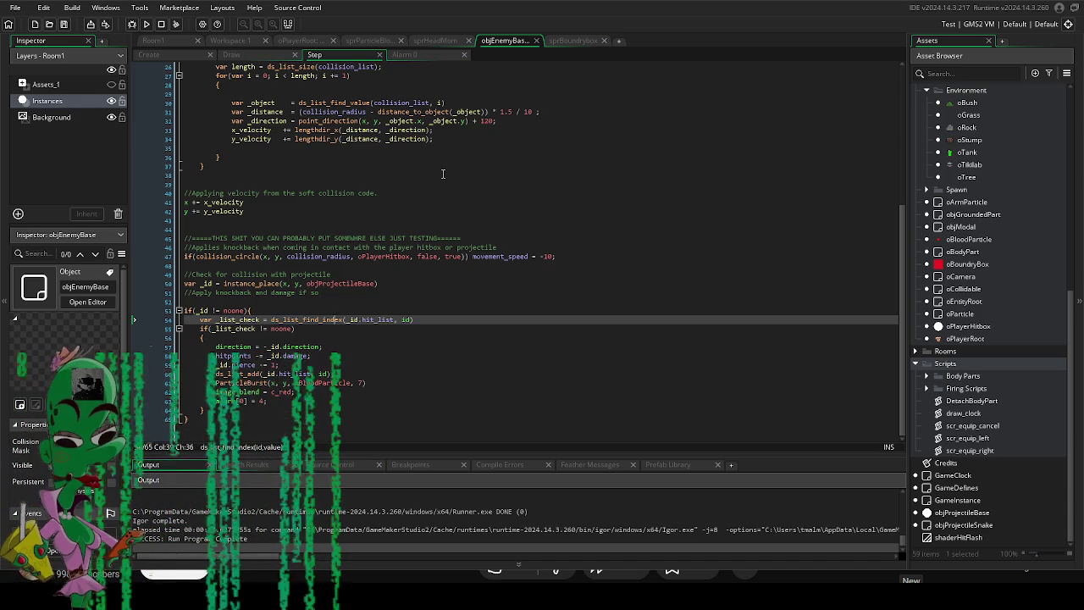
Run the game with F5, move with D, W, A, S, then exit back to line 54.
key(F5)
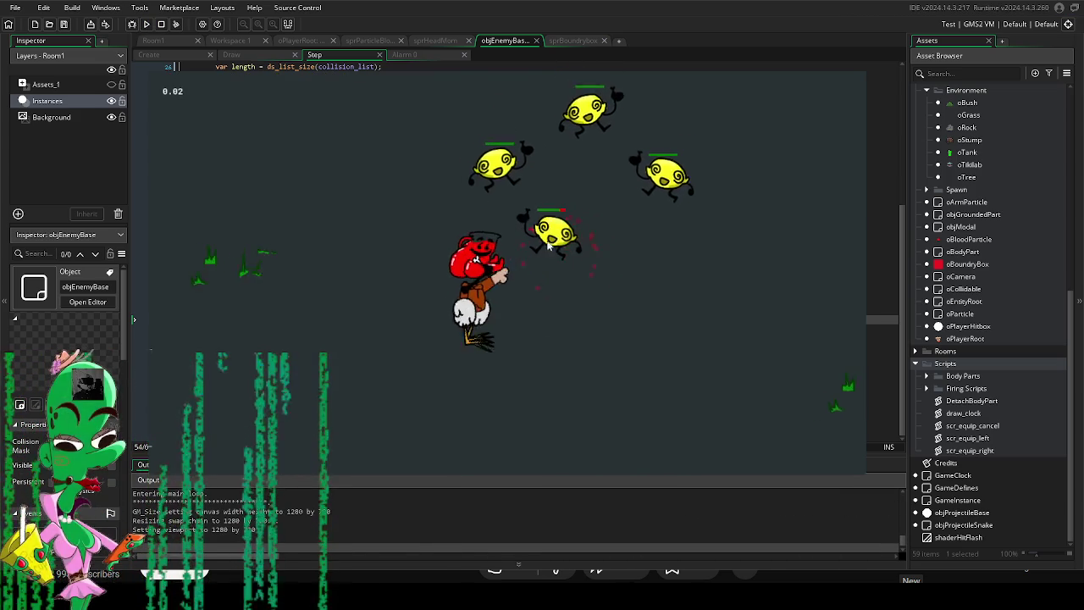
key(d)
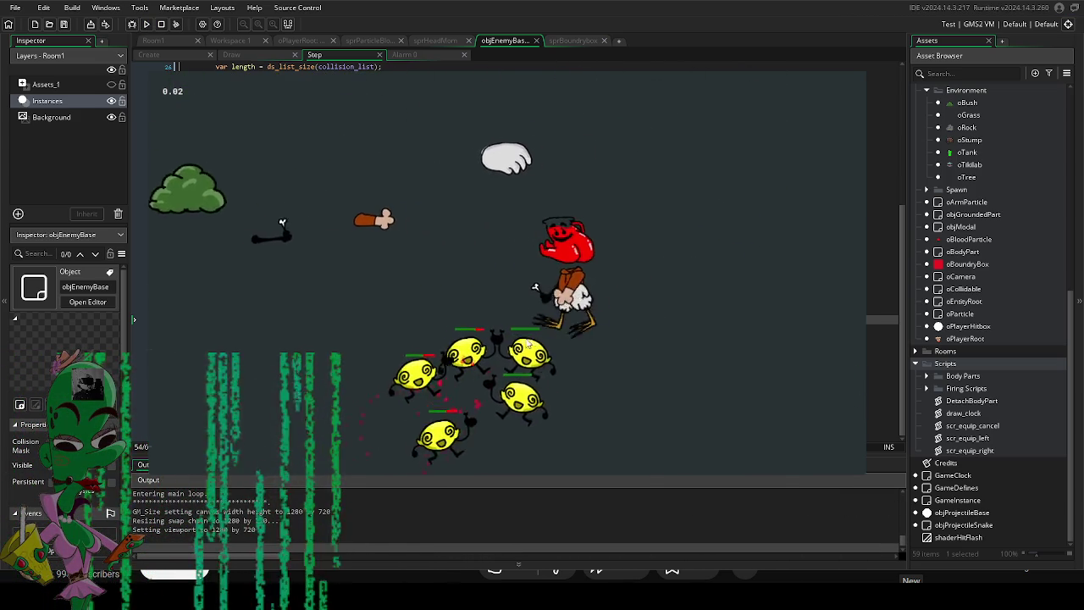
key(w)
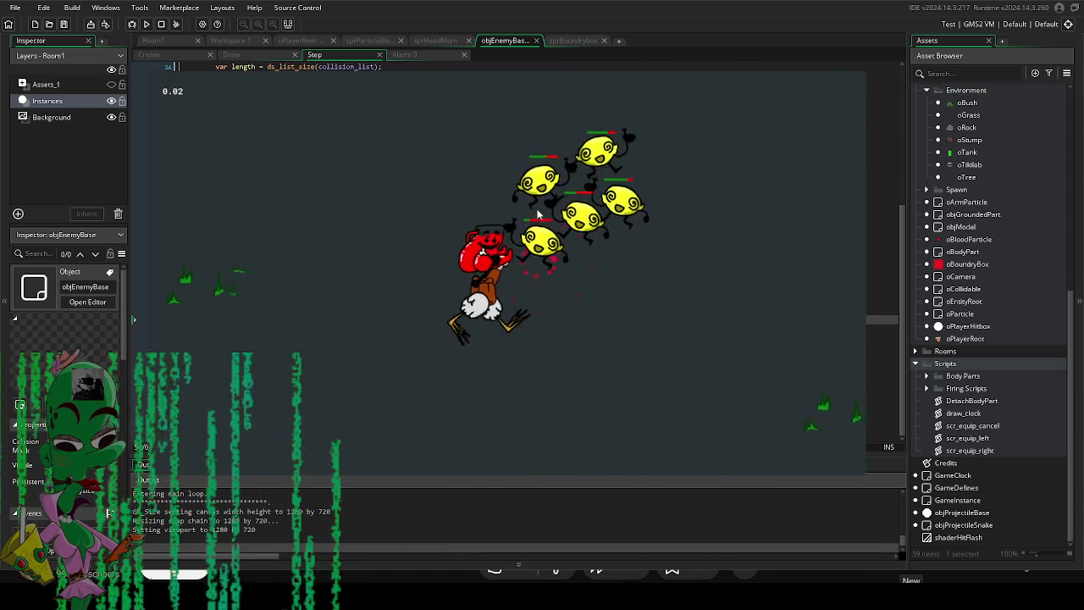
key(a)
key(s)
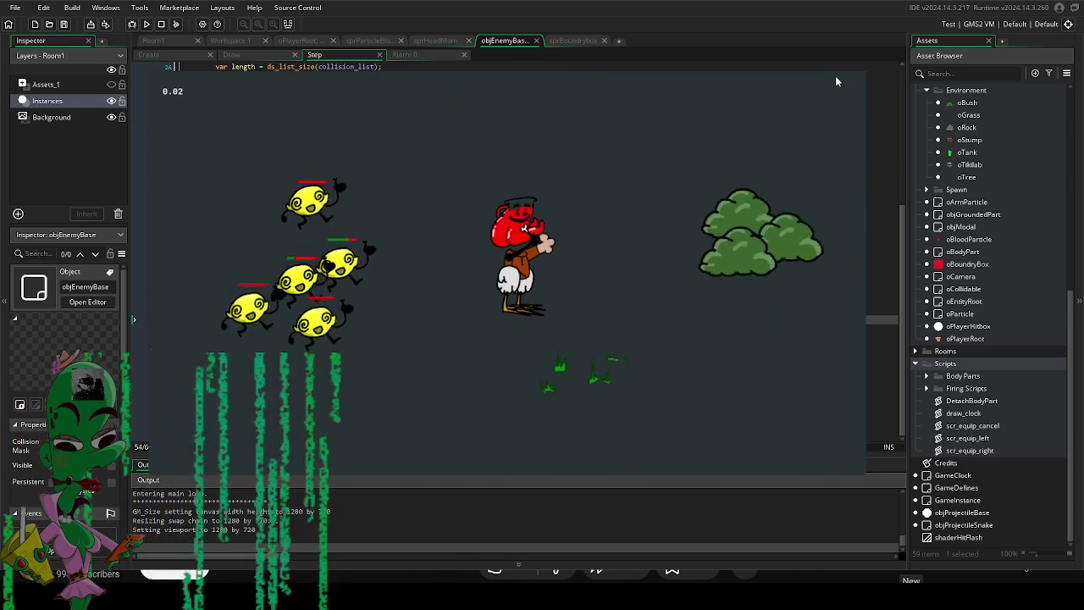
key(Escape)
click(375, 320)
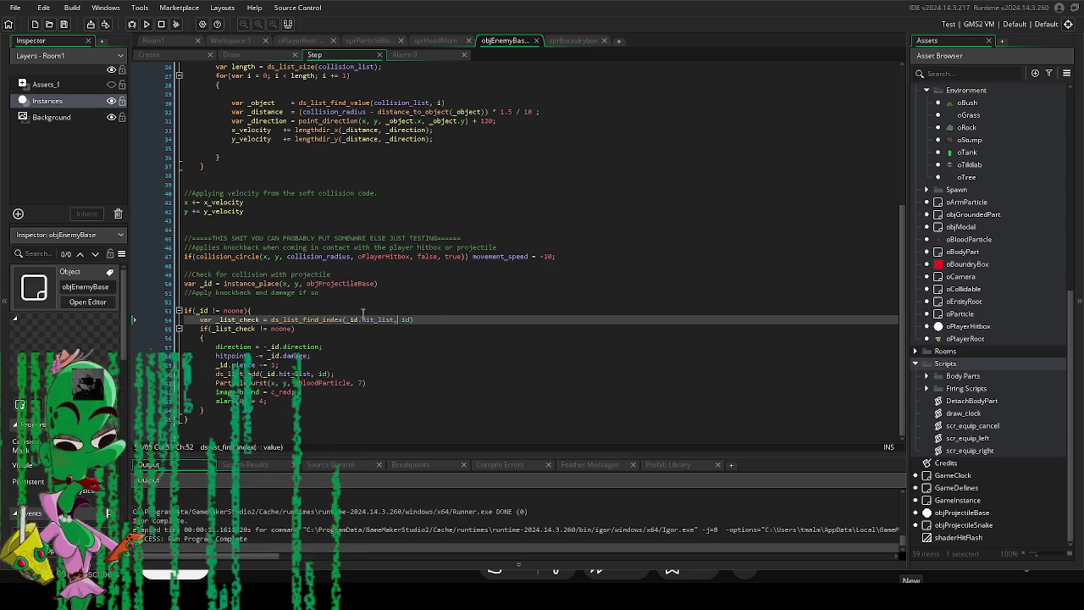
Review the collision code and select noone in line 55's _list_check comparison.
mouse_move(336, 378)
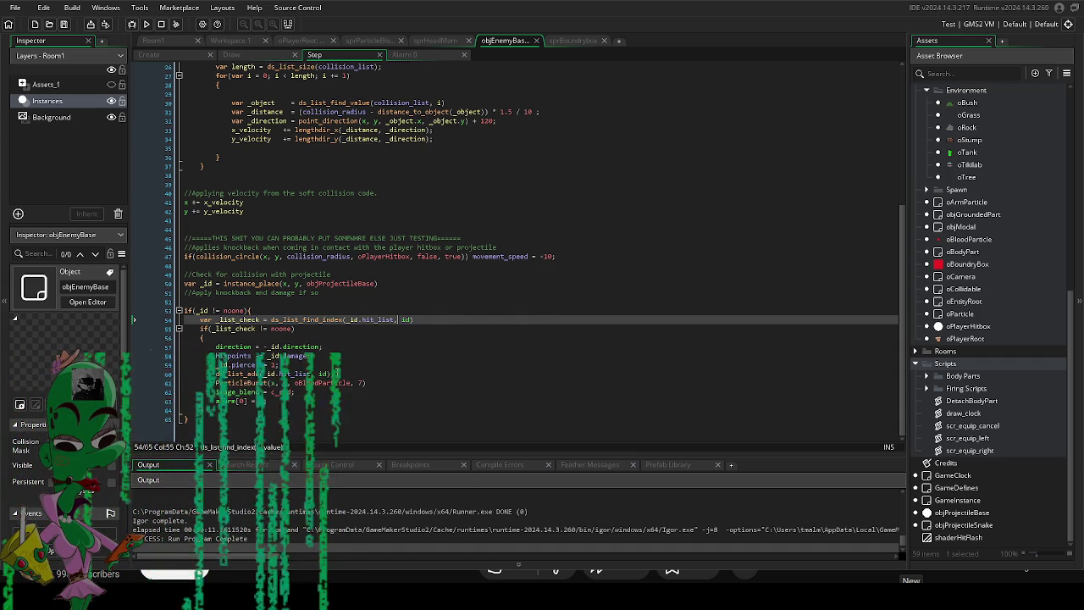
click(337, 374)
click(241, 328)
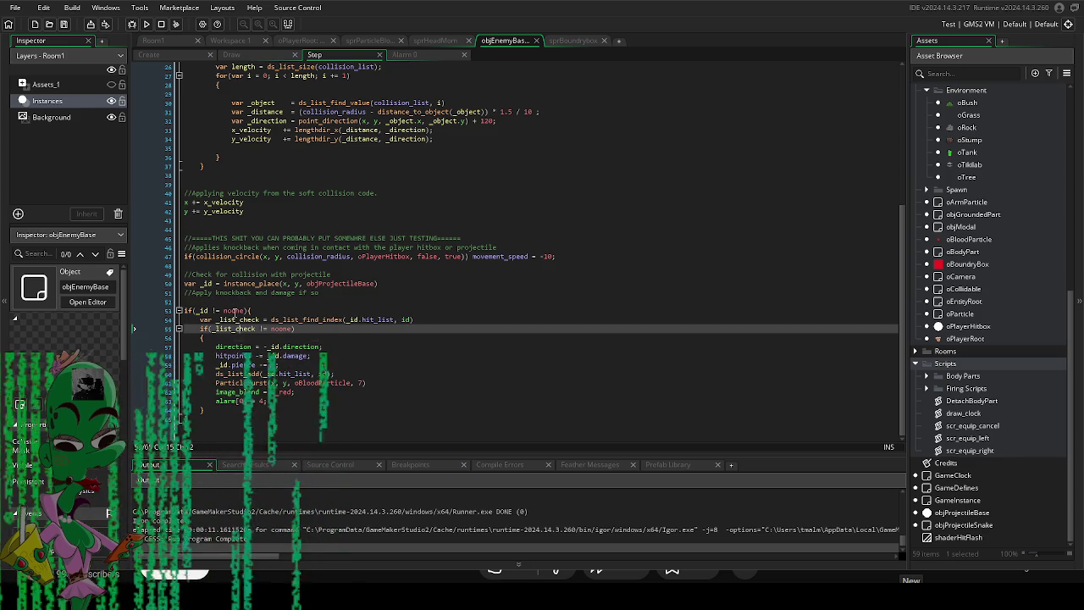
mouse_move(234, 311)
mouse_move(321, 283)
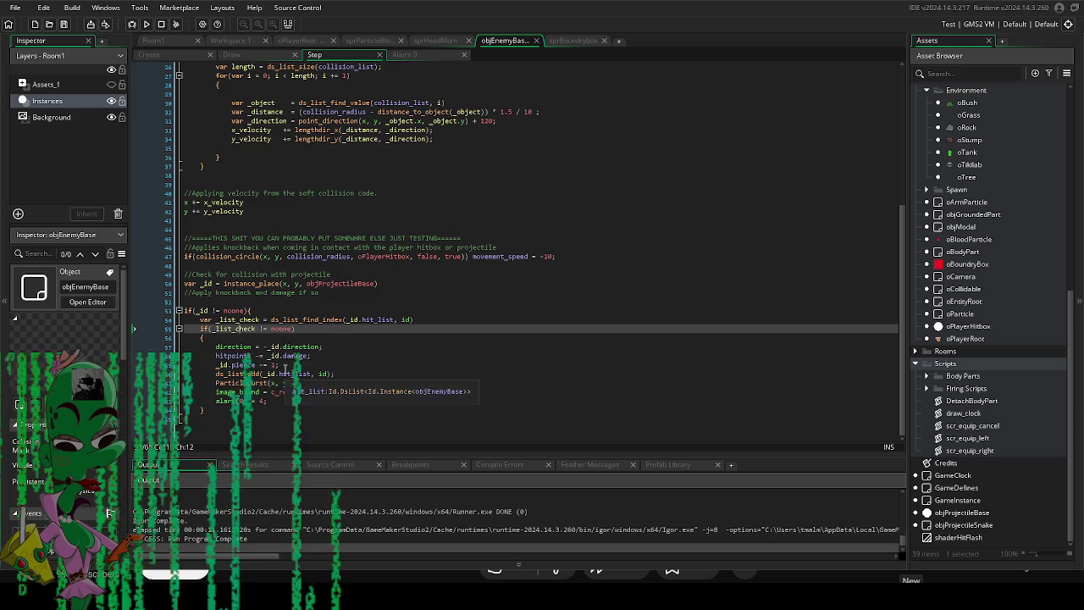
mouse_move(258, 385)
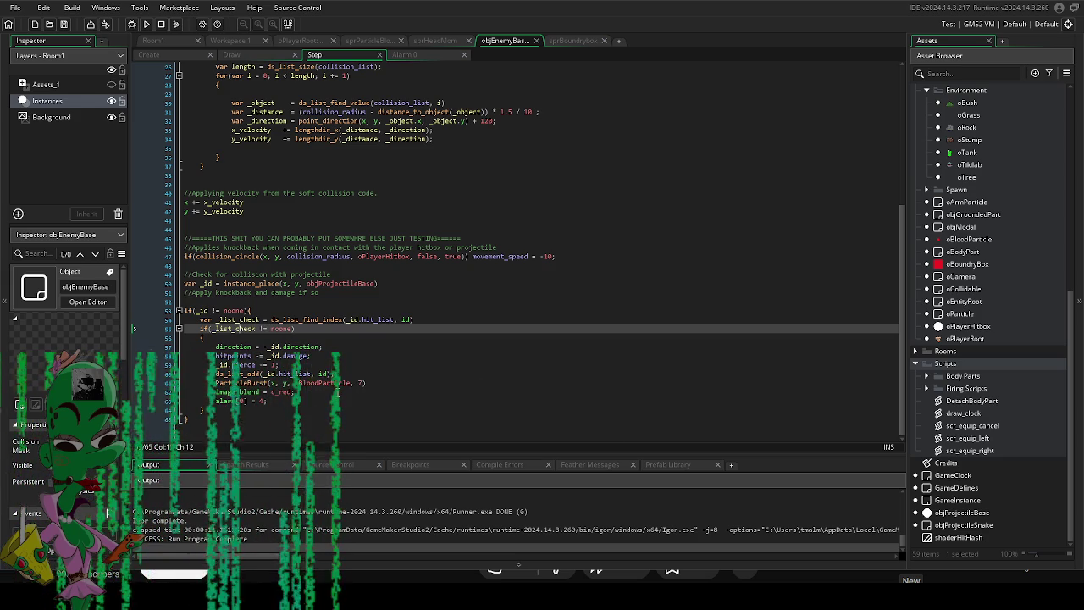
drag(292, 328, 272, 330)
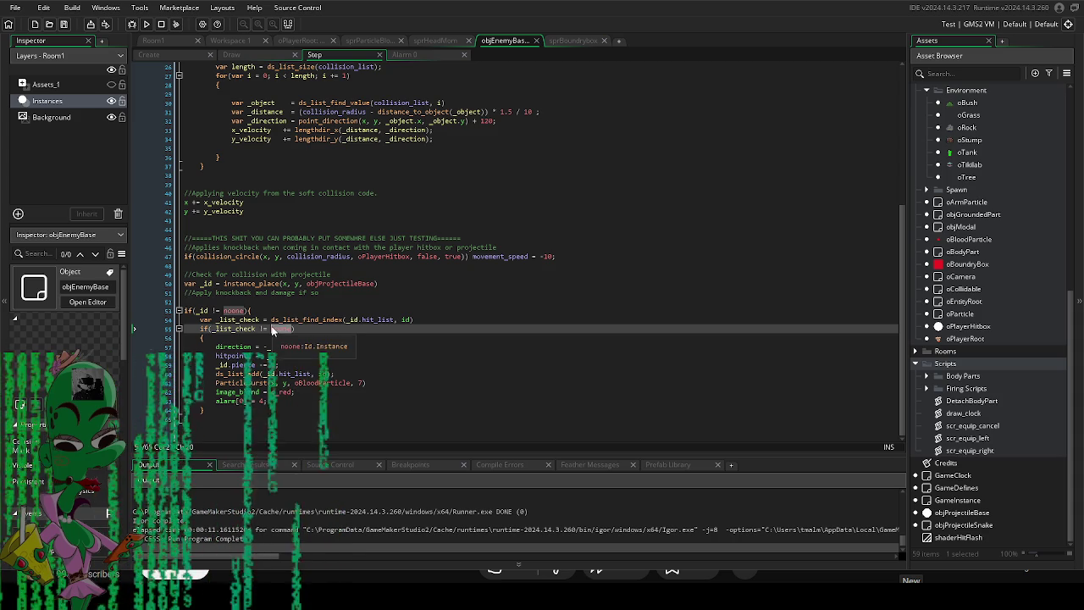
Change line 55's check to _list_check != -1 and launch a playtest with F5.
text(-1)
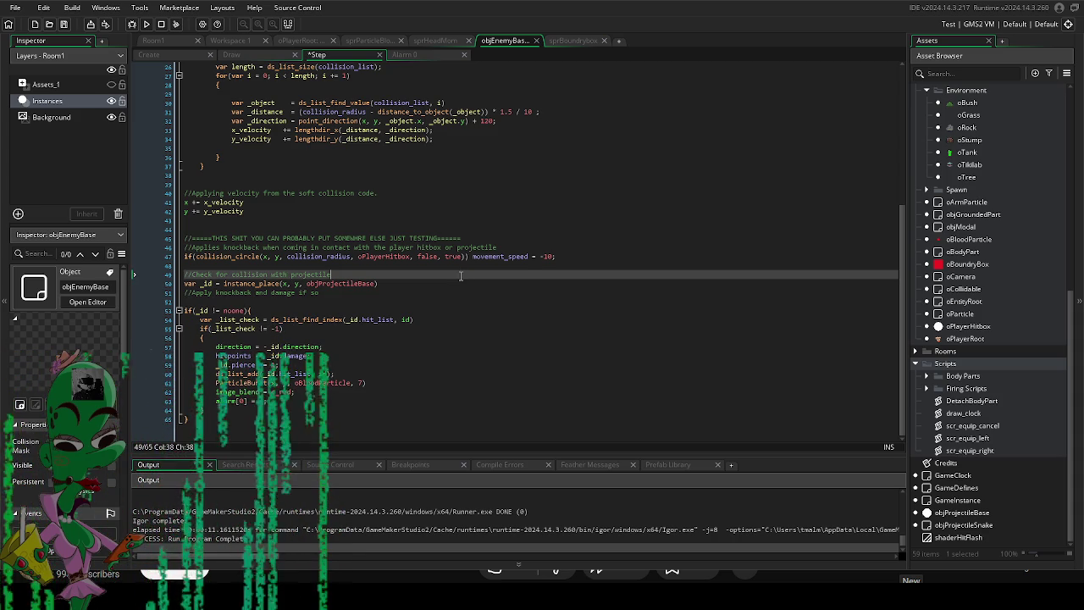
click(462, 275)
key(F5)
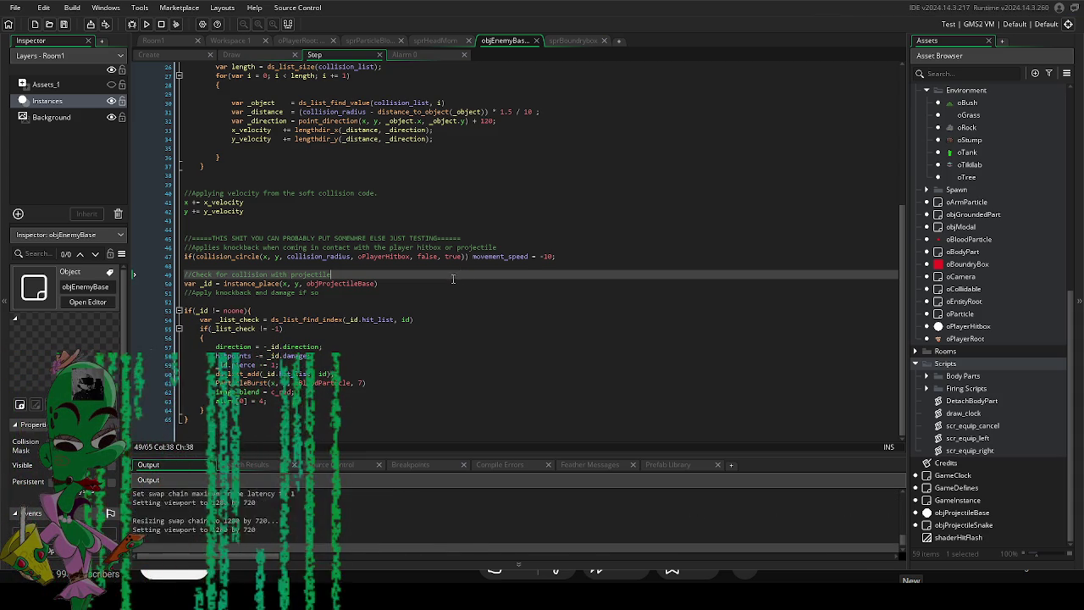
Move and fire at the lemons, quit, then delete the '!' so line 55 reads _list_check = -1.
key(d)
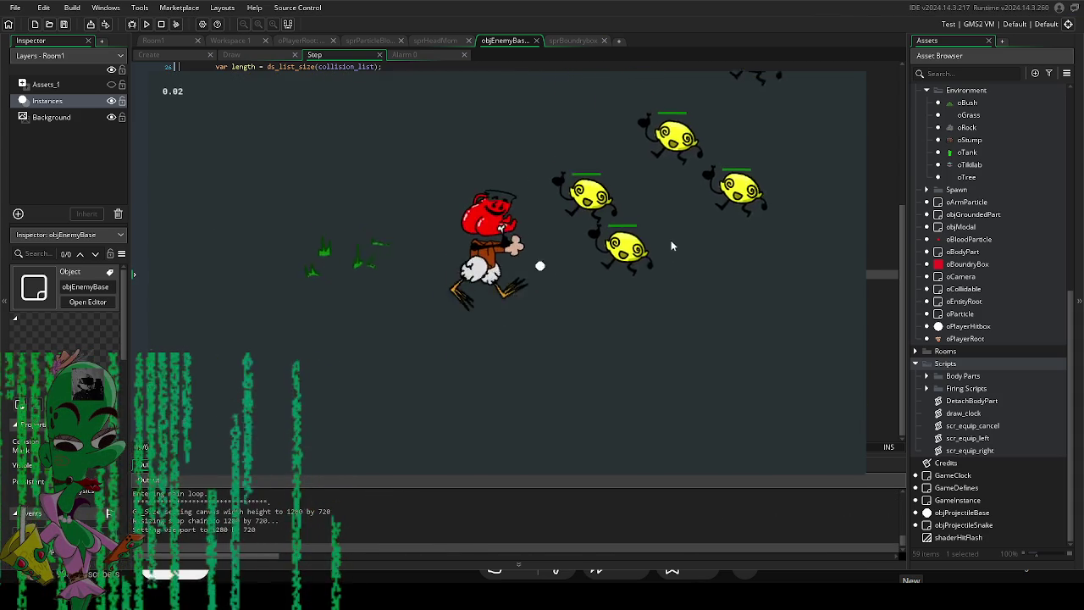
key(w)
key(a)
click(621, 391)
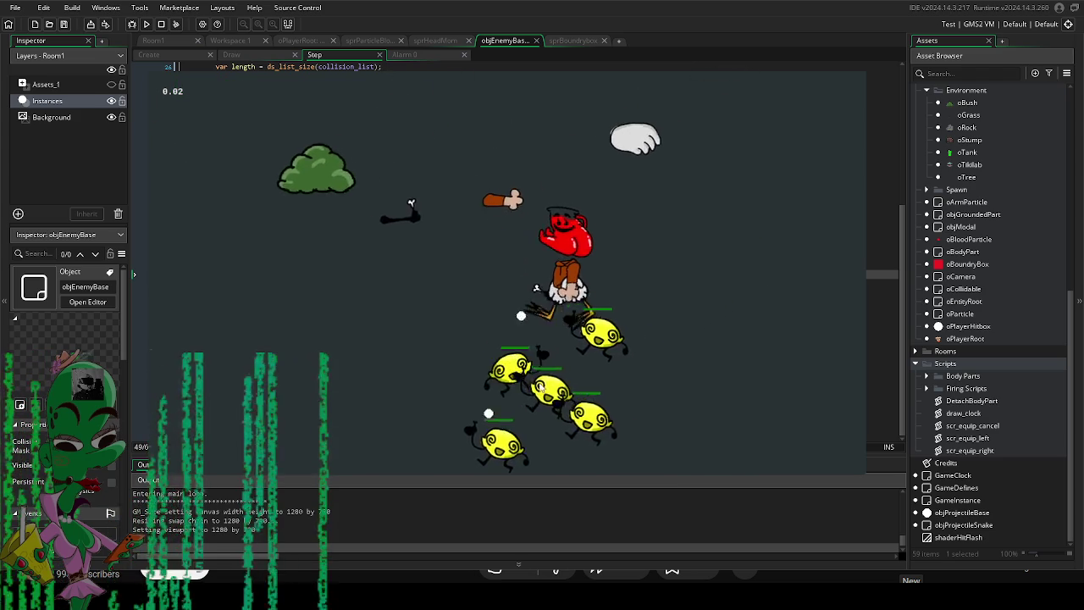
key(s)
key(a)
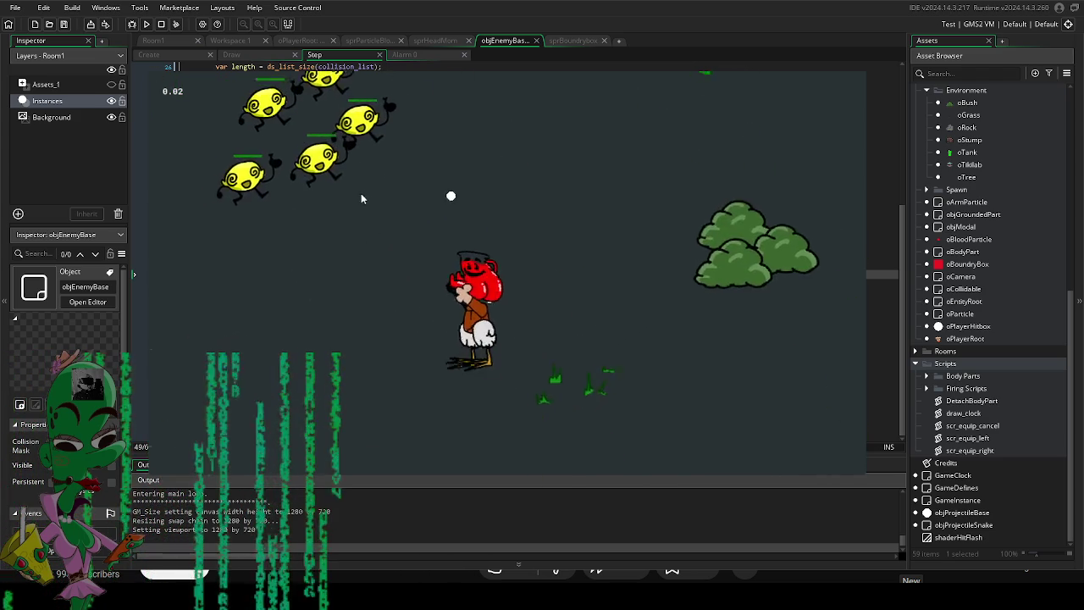
click(650, 188)
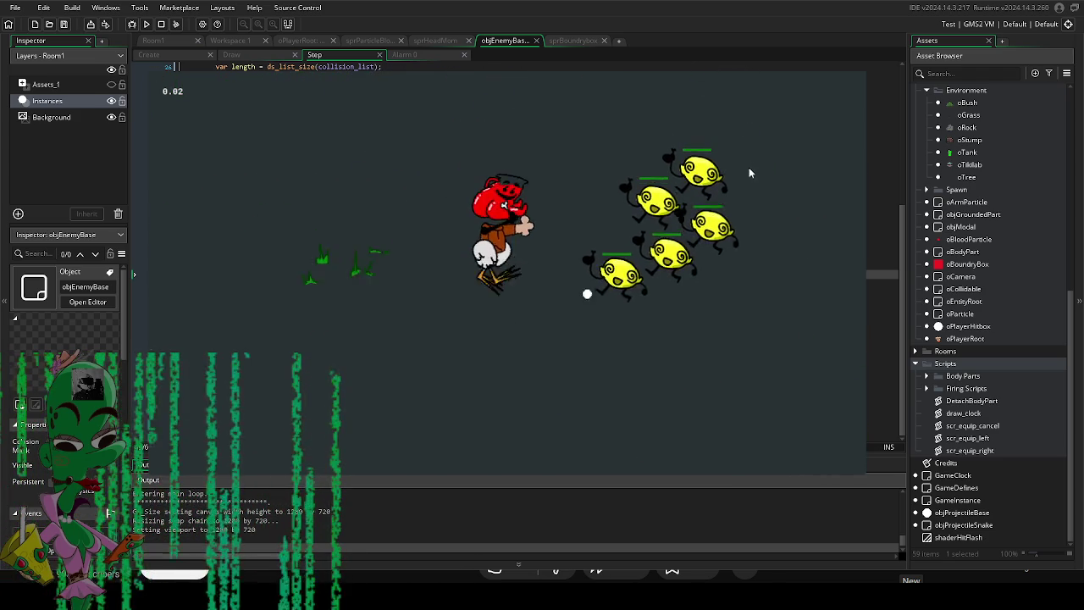
key(Escape)
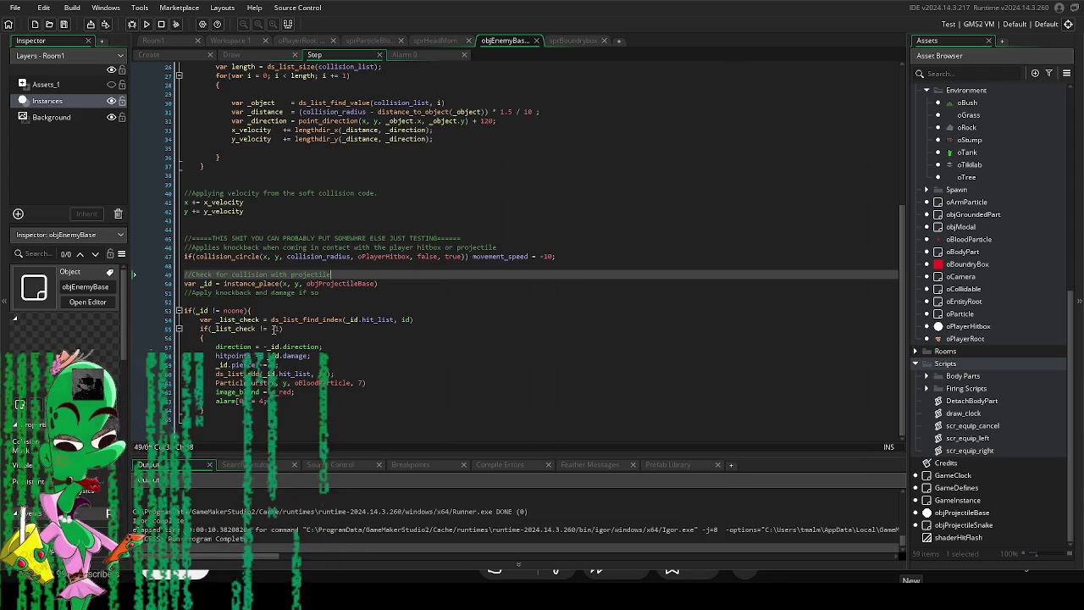
click(261, 328)
key(BackSpace)
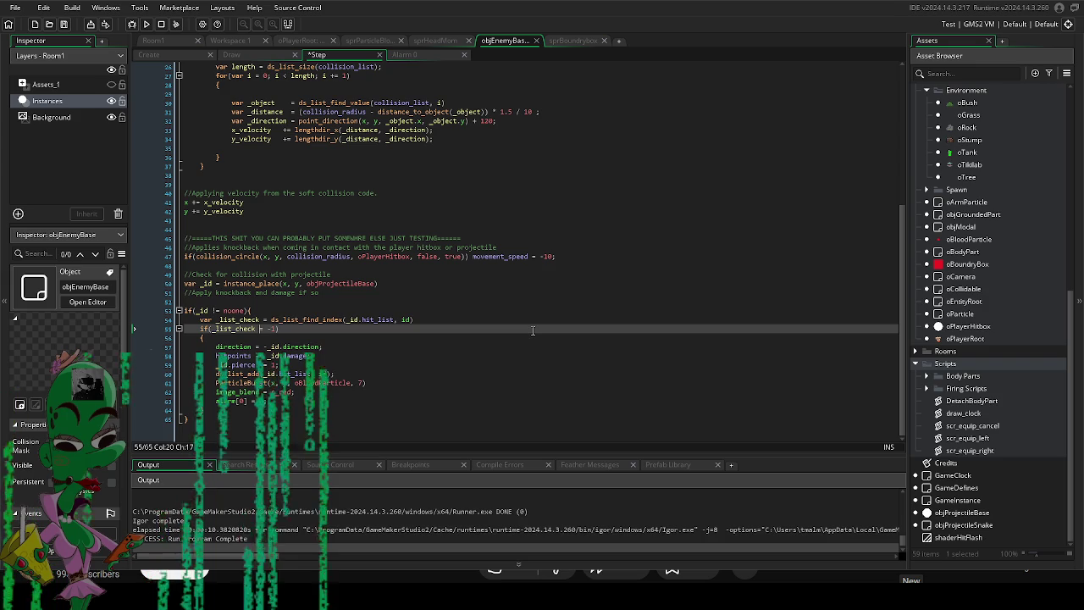
Playtest the _list_check = -1 version among the lemons, then open objProjectileBase from the Asset Browser.
key(F5)
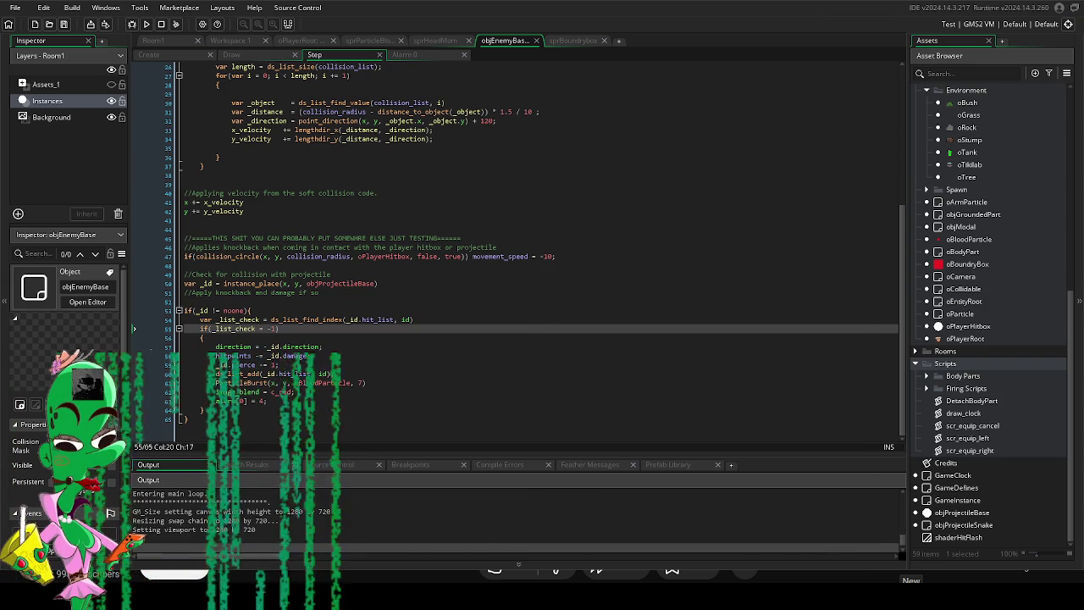
key(a)
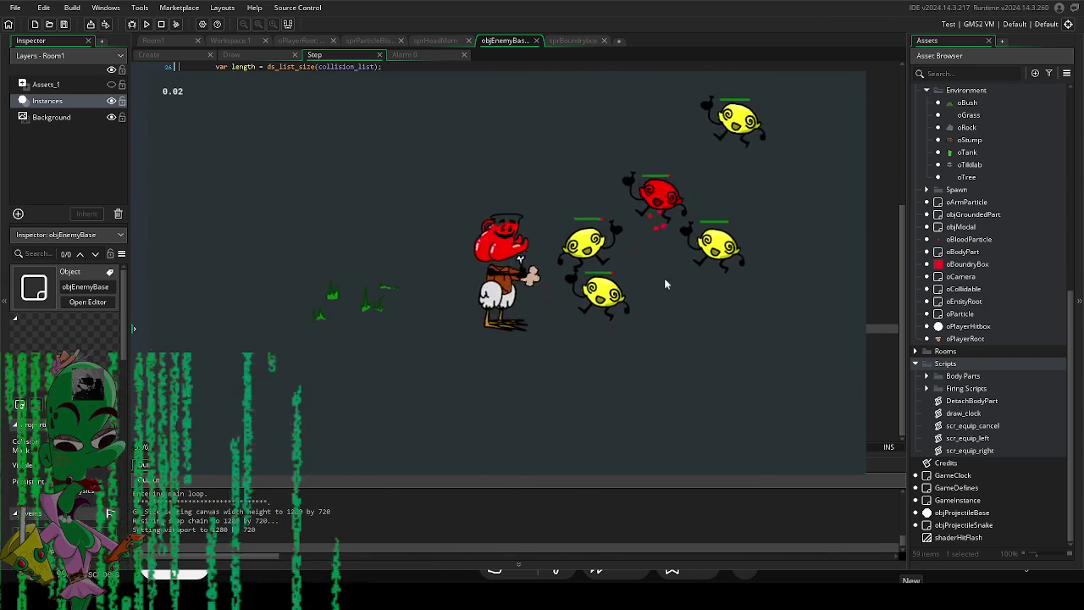
key(w)
key(w)
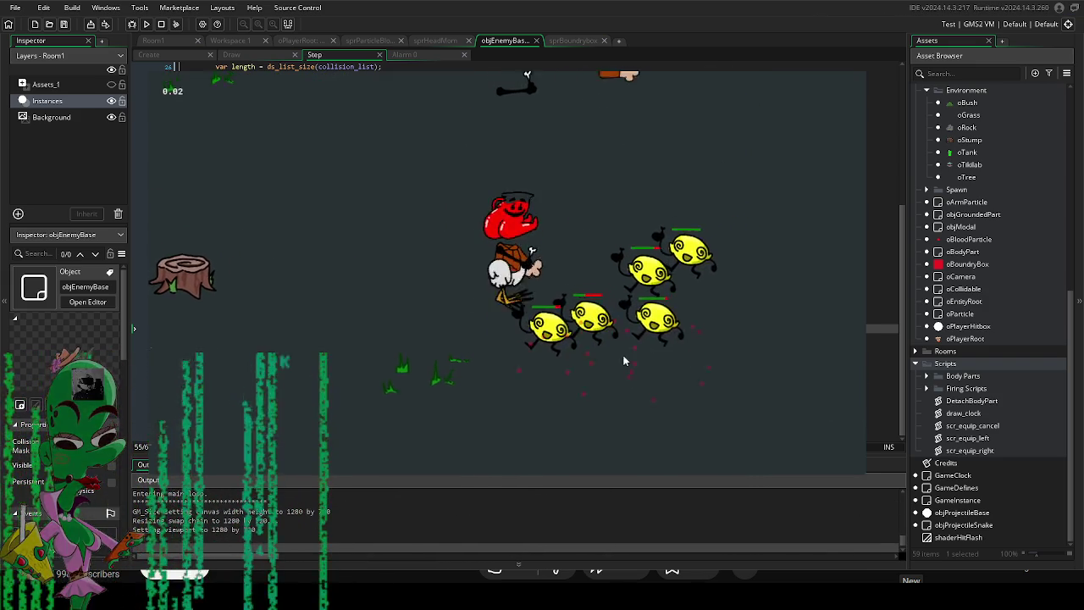
key(d)
key(d)
key(s)
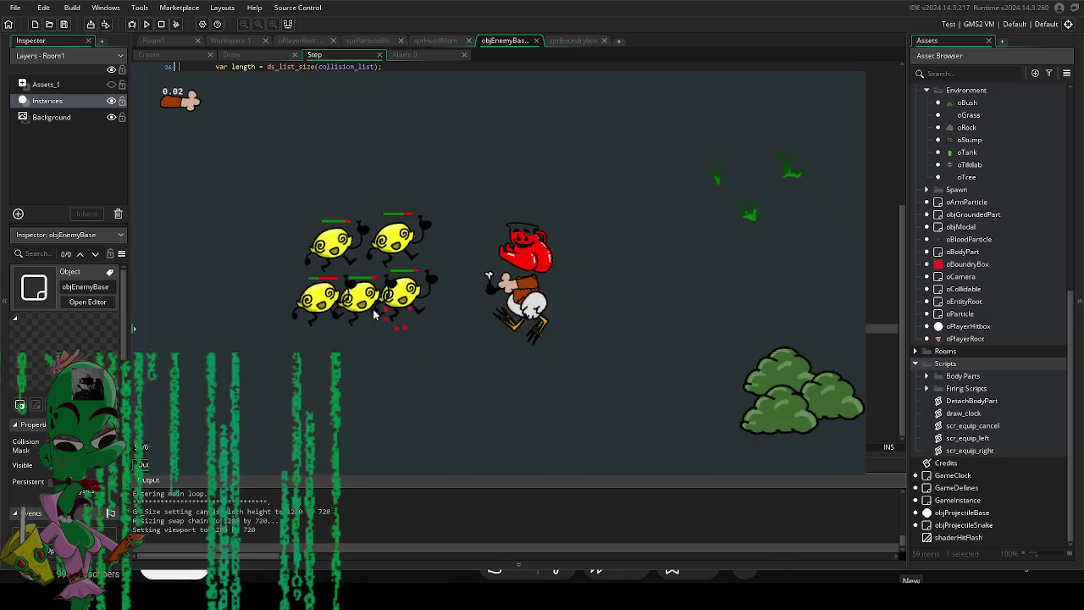
key(d)
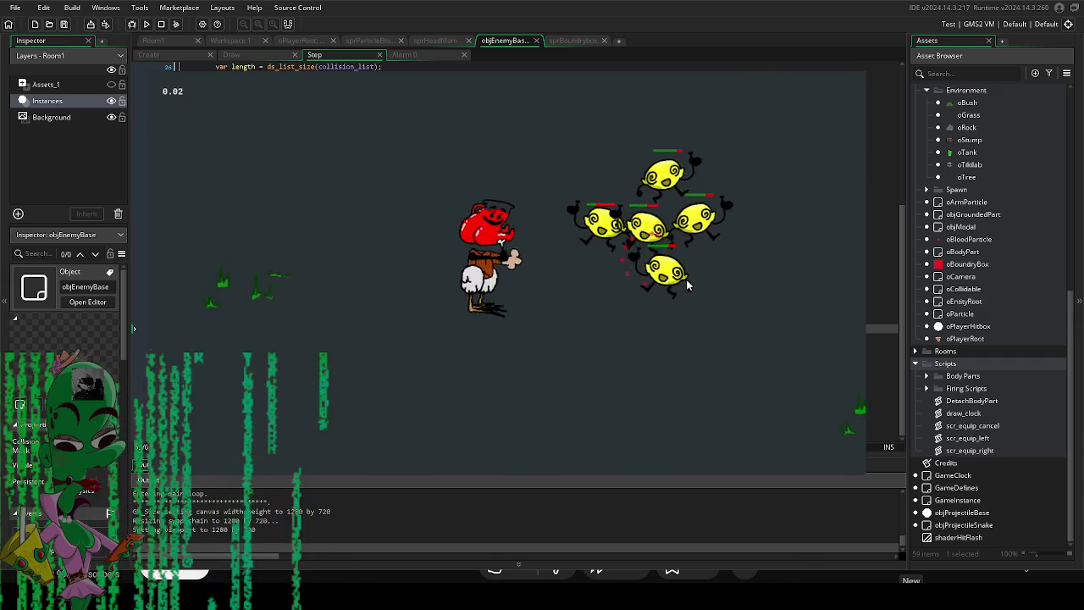
key(d)
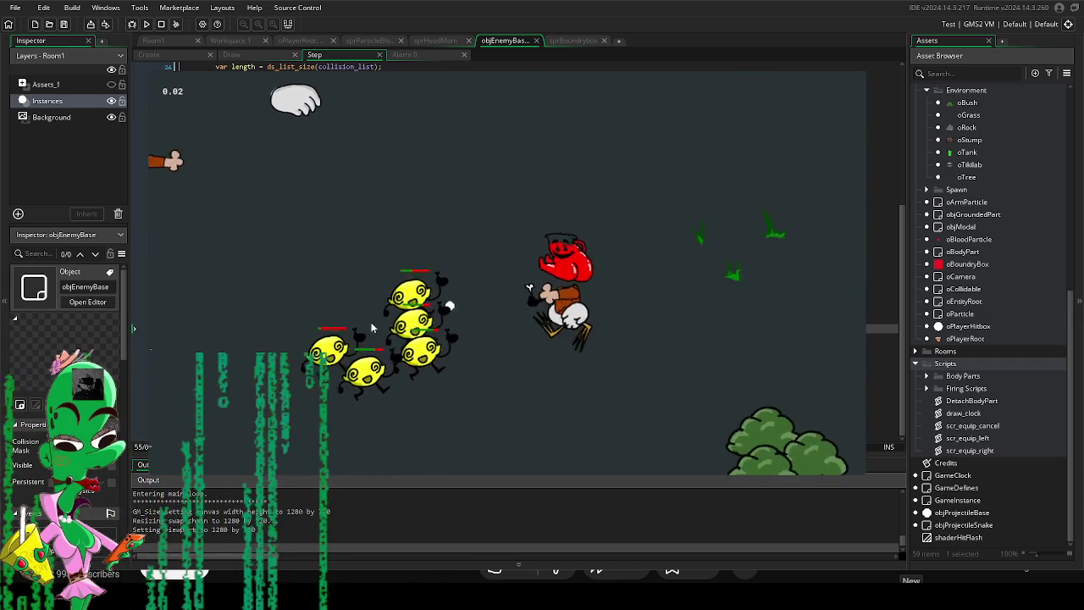
key(s)
key(a)
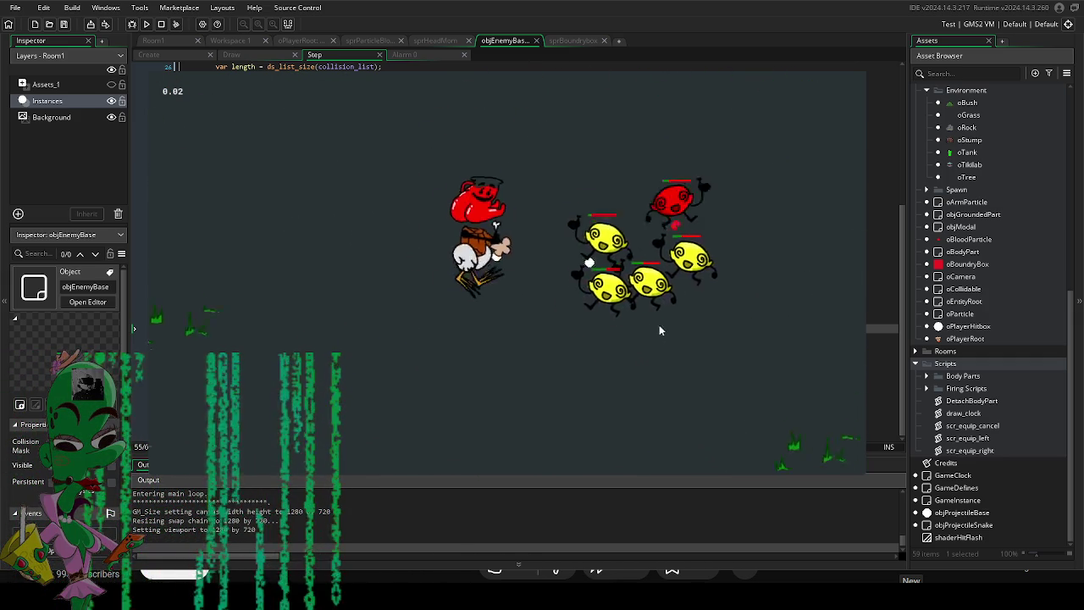
key(d)
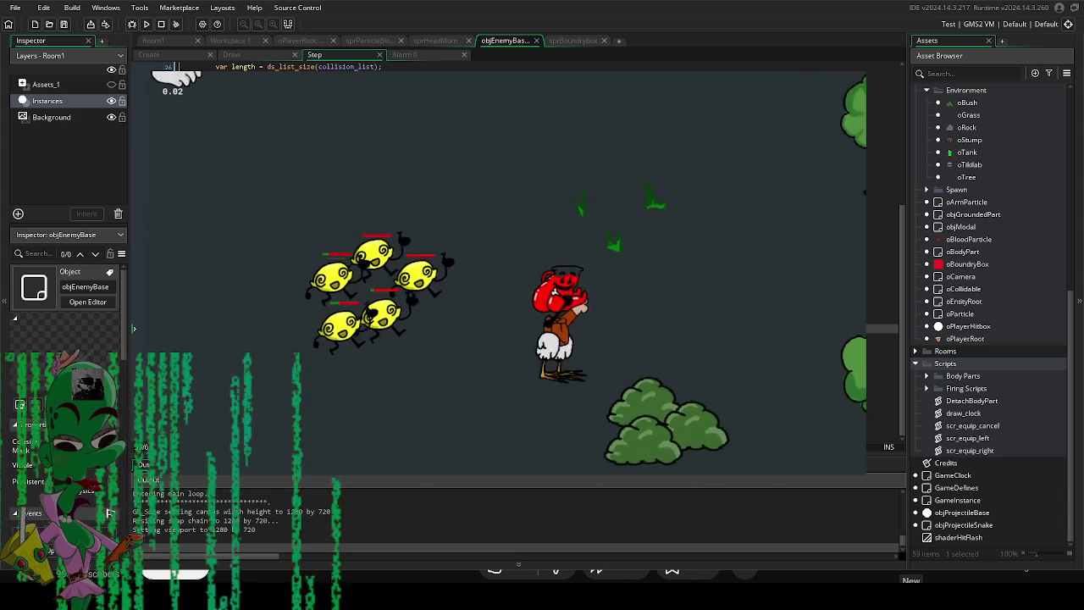
key(Escape)
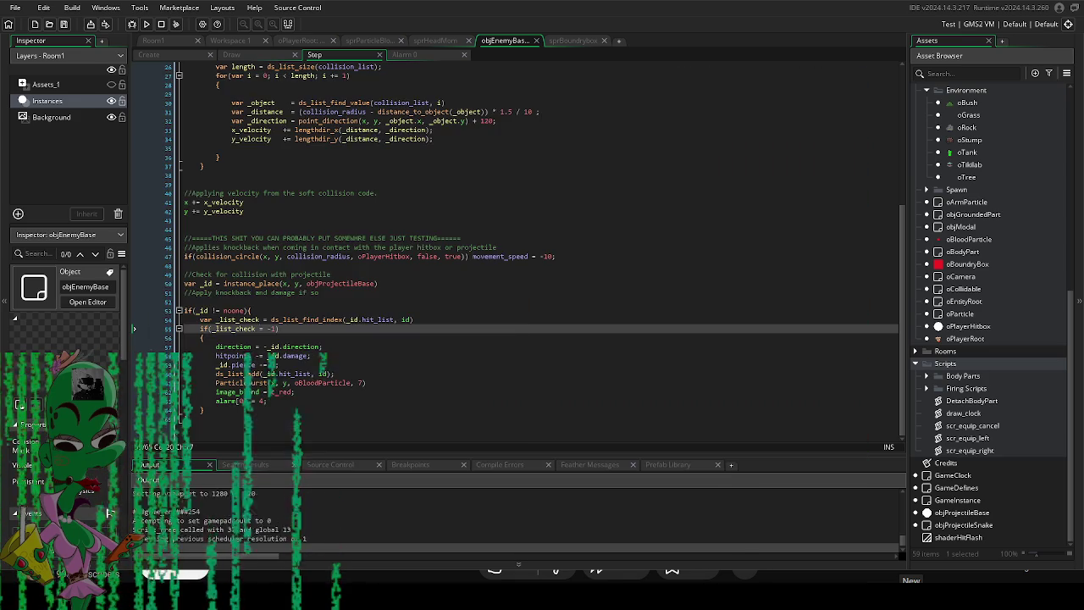
double_click(962, 512)
Set objProjectileBase's life_timer default to 500 and playtest the game.
click(206, 283)
click(433, 348)
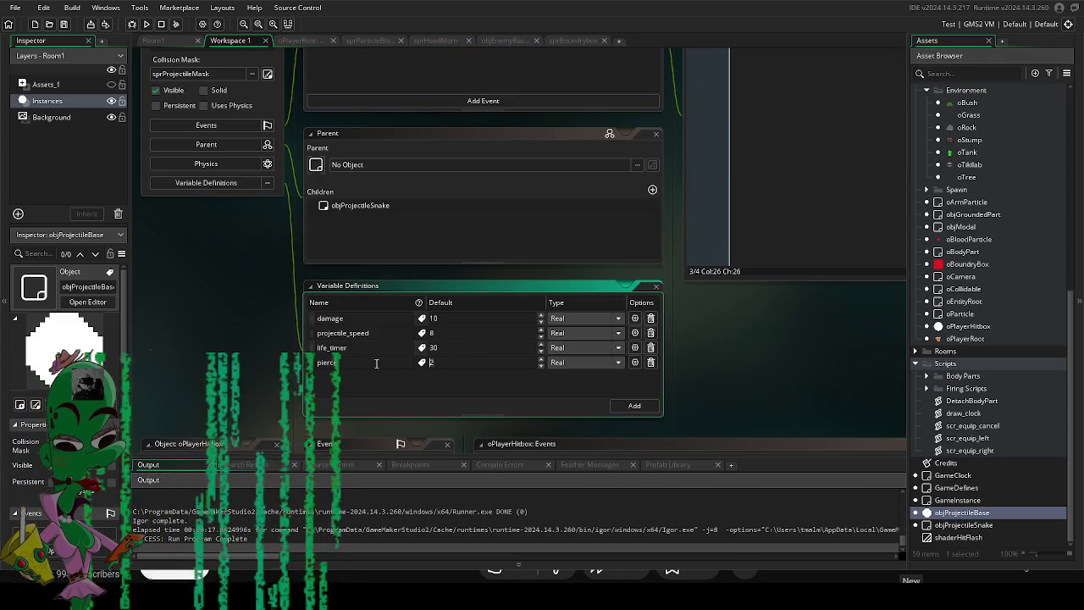
text(500)
key(F5)
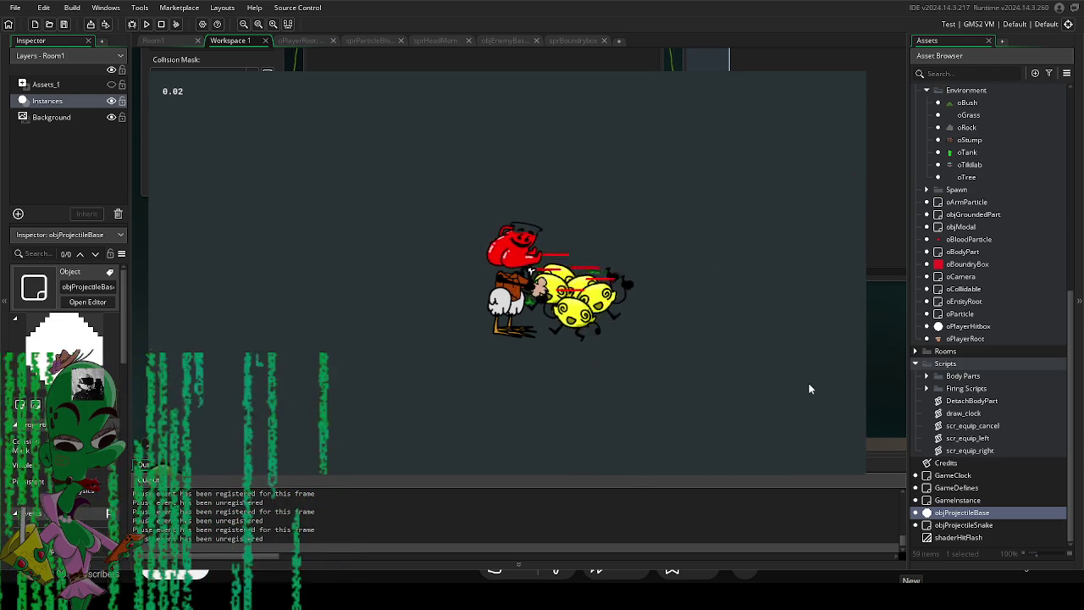
Close the game, change the projectile's pierce default to 4 and start a new playtest.
click(848, 71)
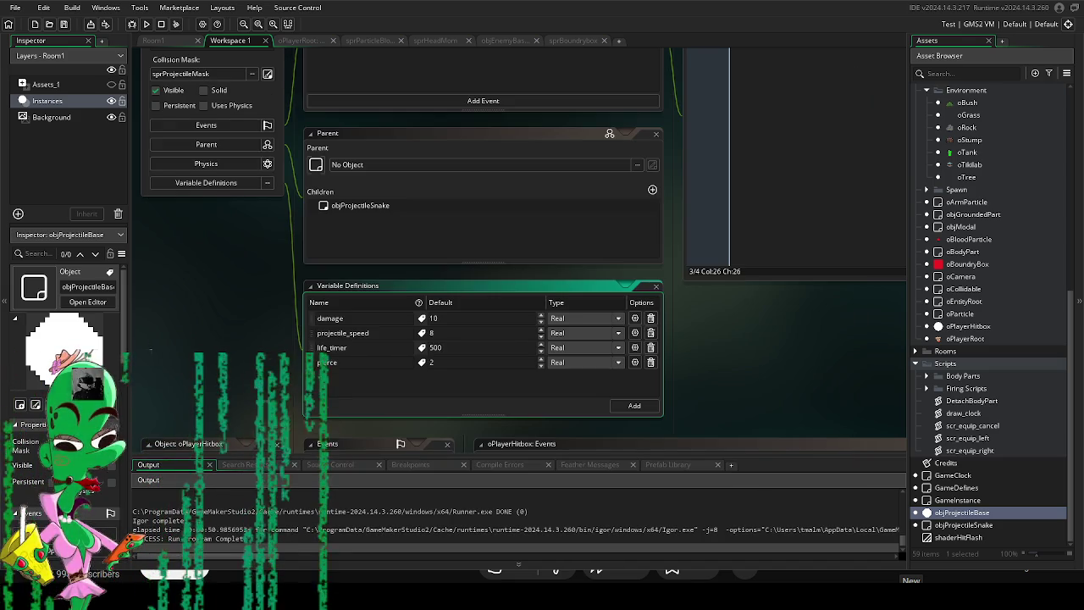
drag(735, 404, 707, 413)
click(665, 259)
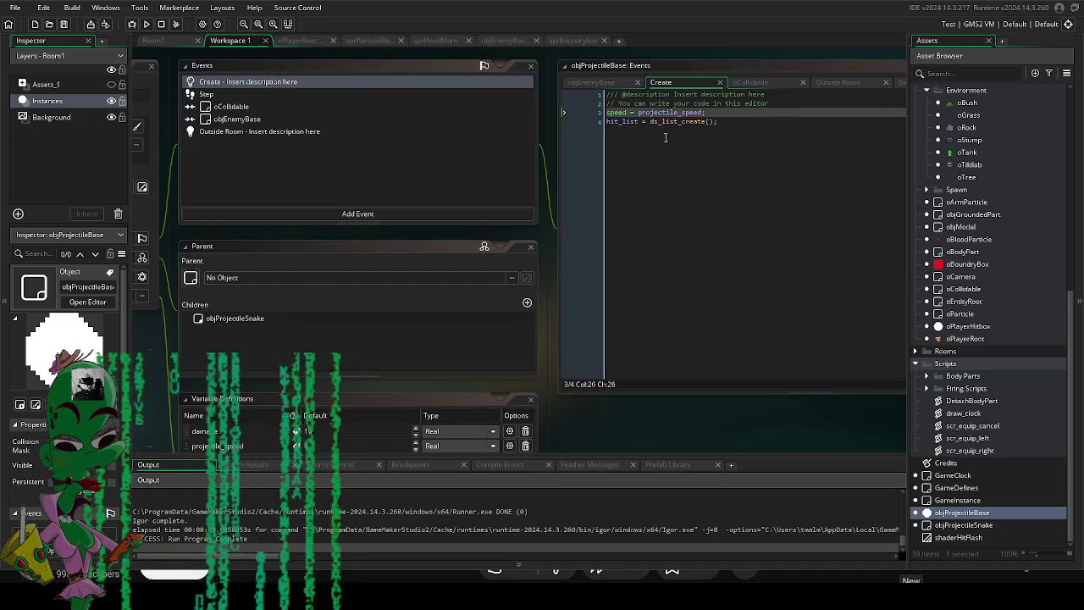
scroll(356, 354, down, 4)
click(394, 305)
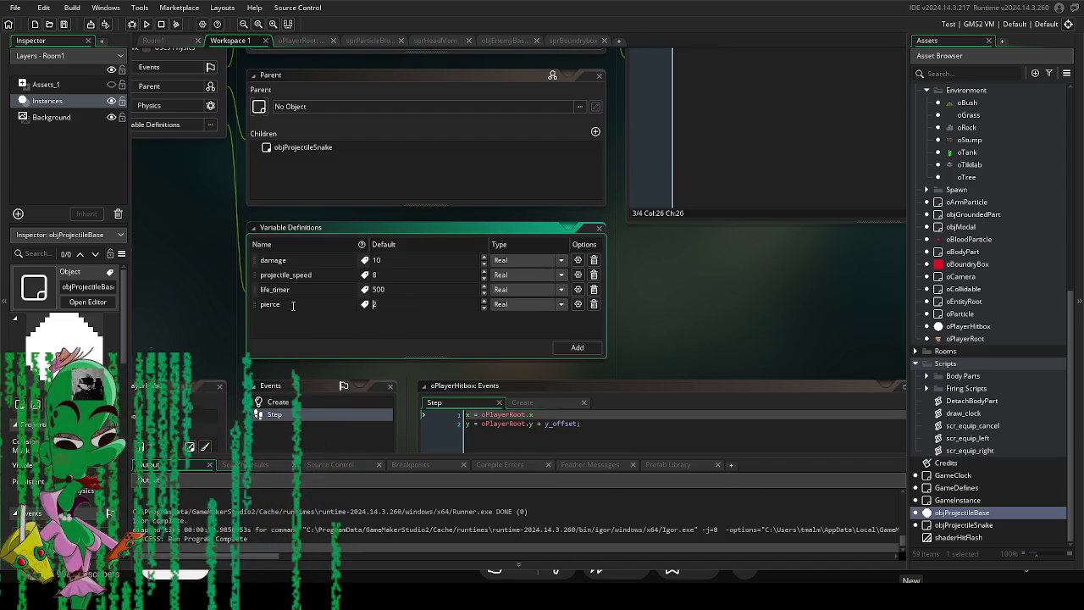
key(BackSpace)
text(4)
key(F5)
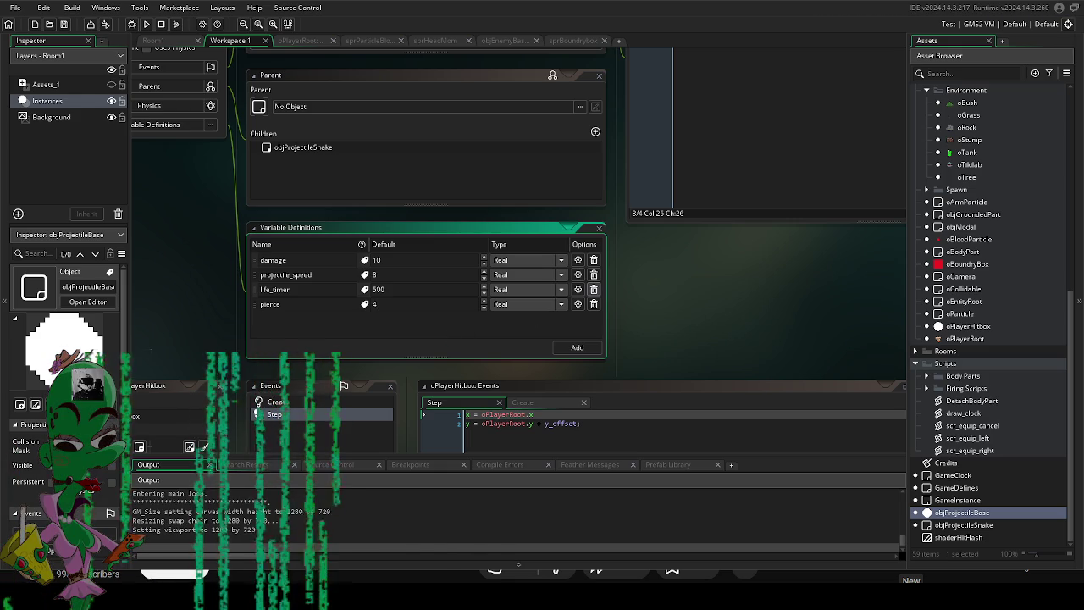
Move the player around with WASD, firing projectiles at the chasing enemies, then quit with Escape.
key(a)
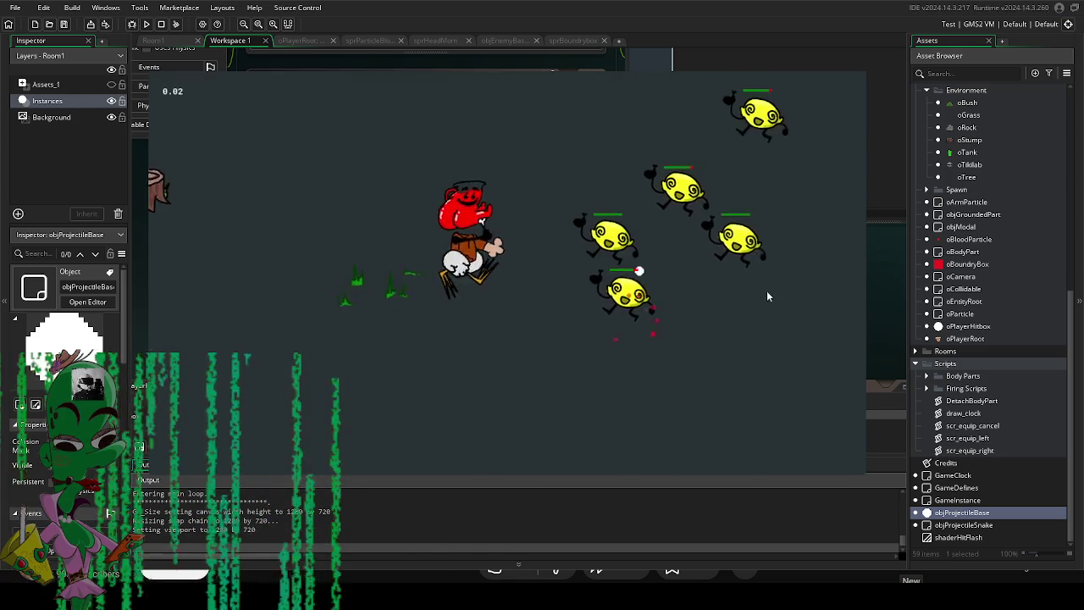
click(772, 260)
key(w)
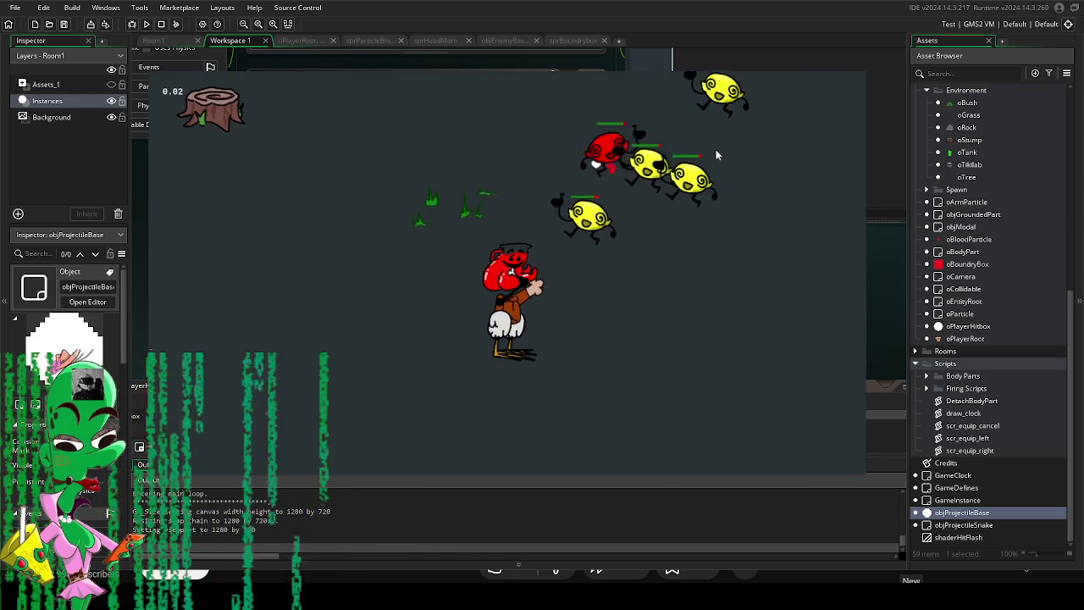
key(w)
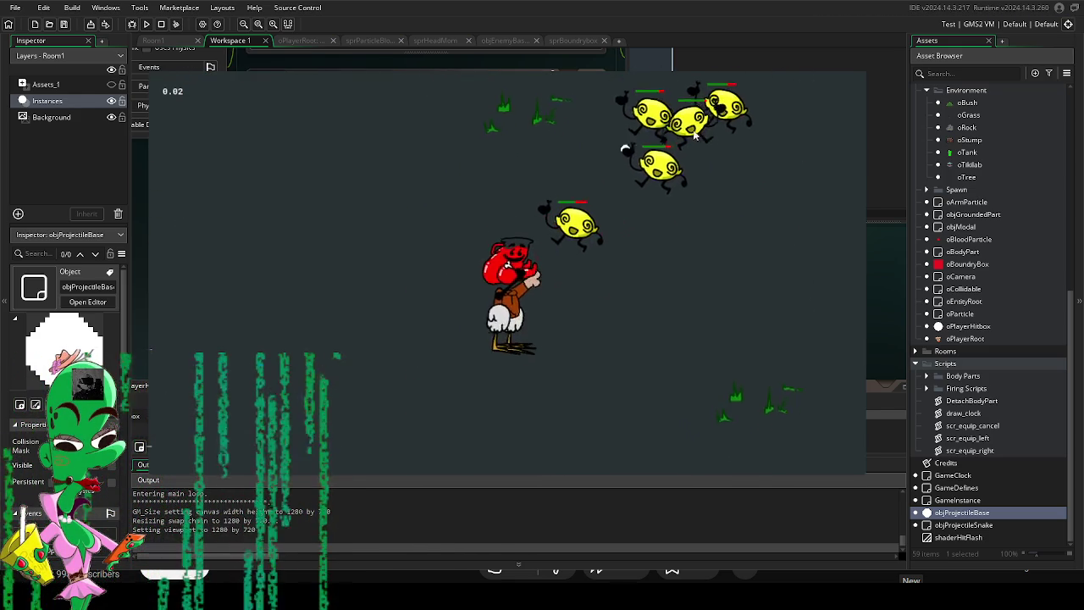
key(d)
key(d)
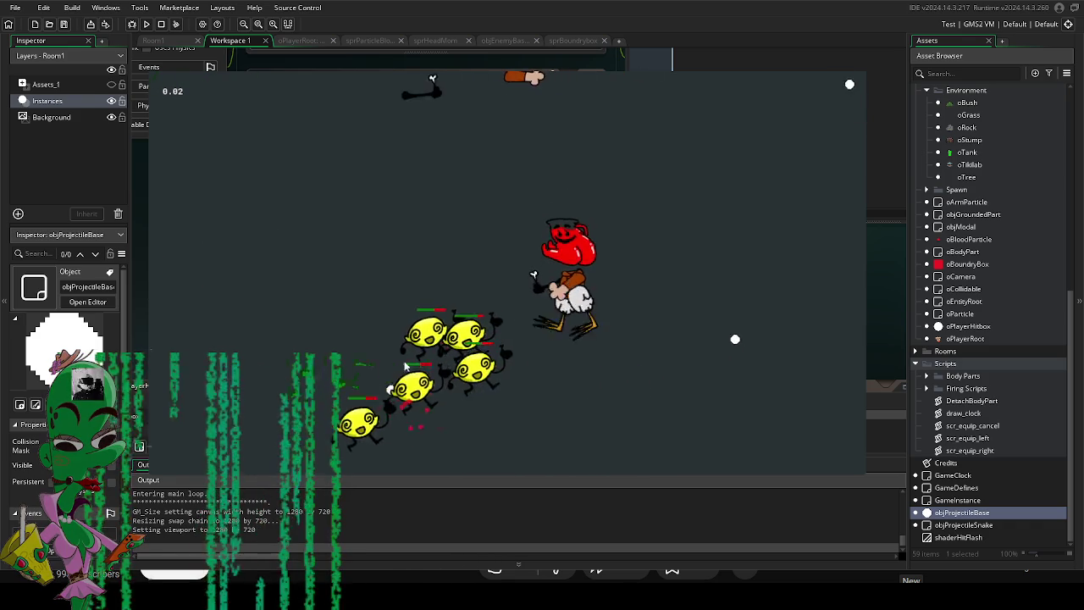
click(381, 373)
key(d)
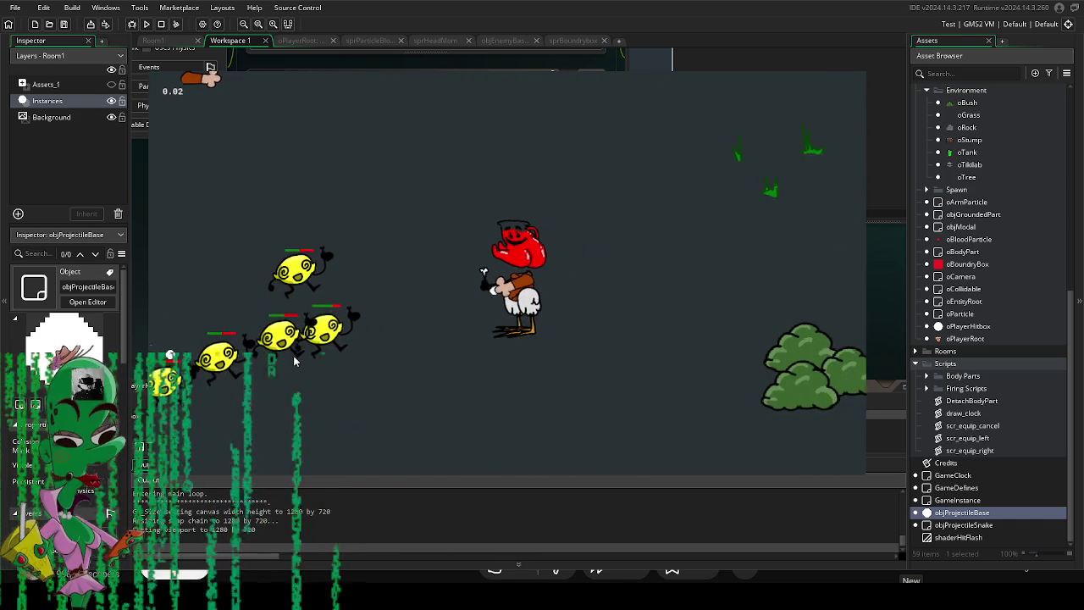
key(s)
key(d)
key(s)
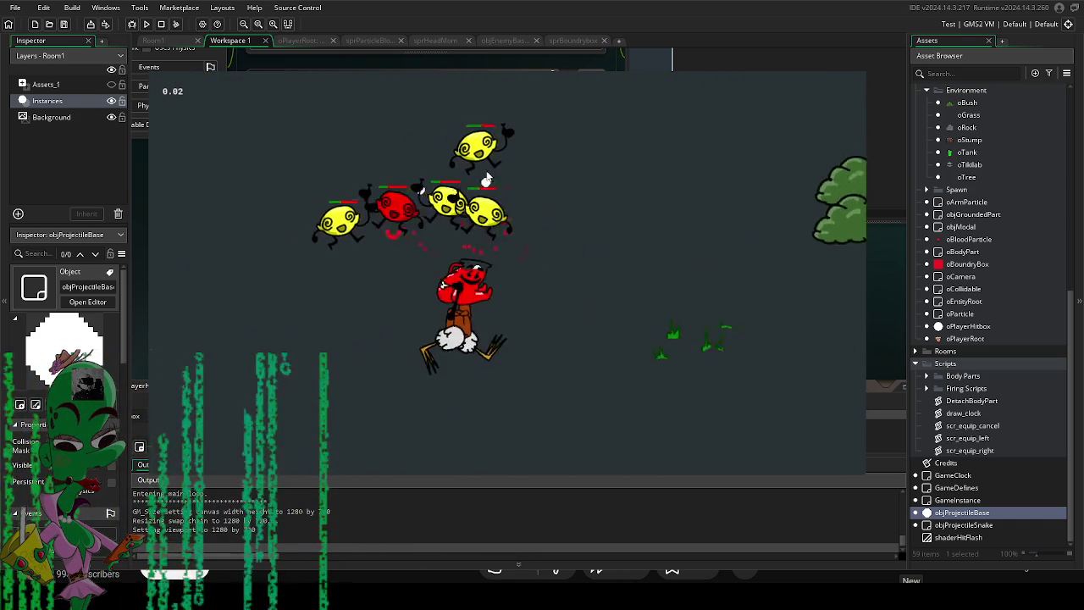
key(d)
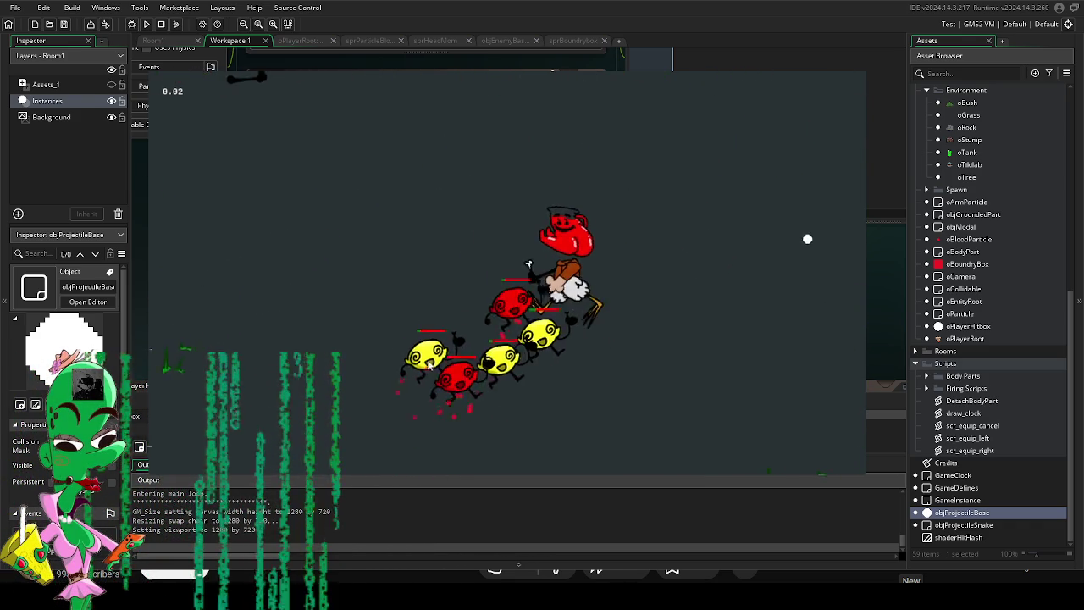
key(s)
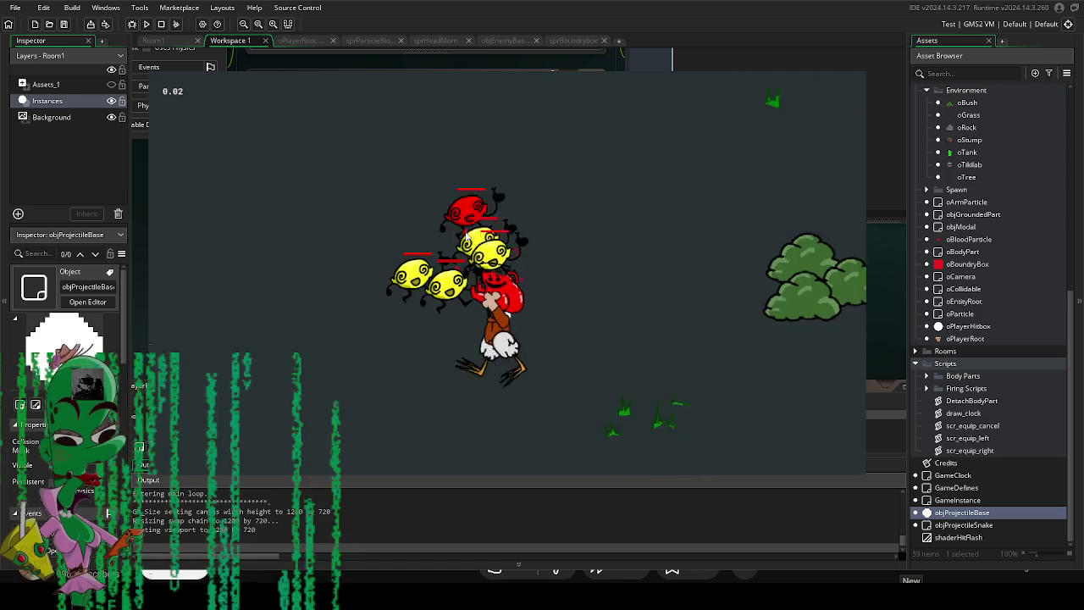
key(a)
key(d)
key(s)
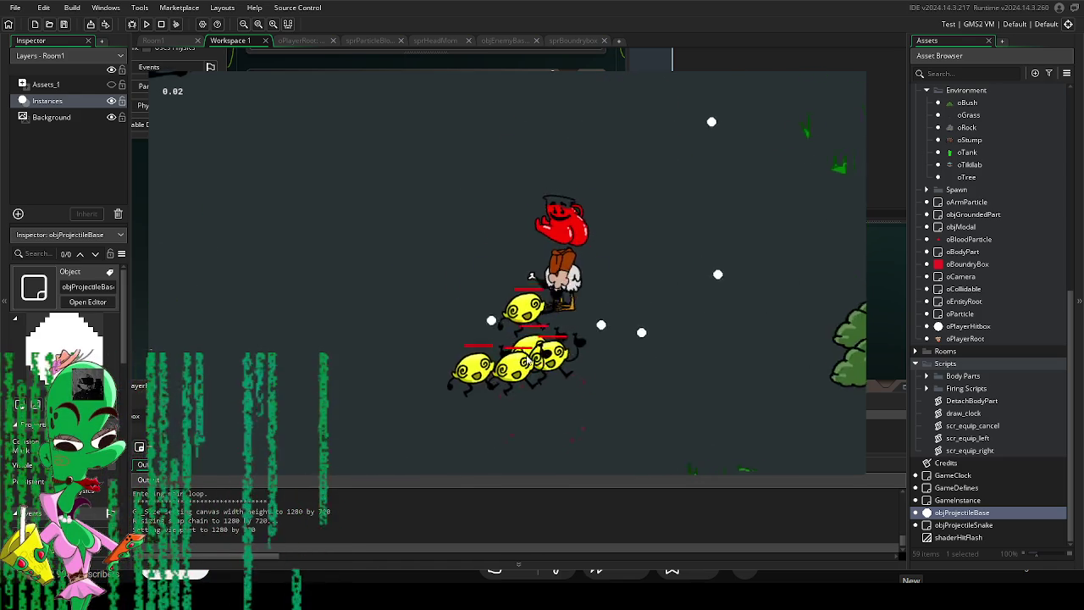
key(a)
key(s)
key(a)
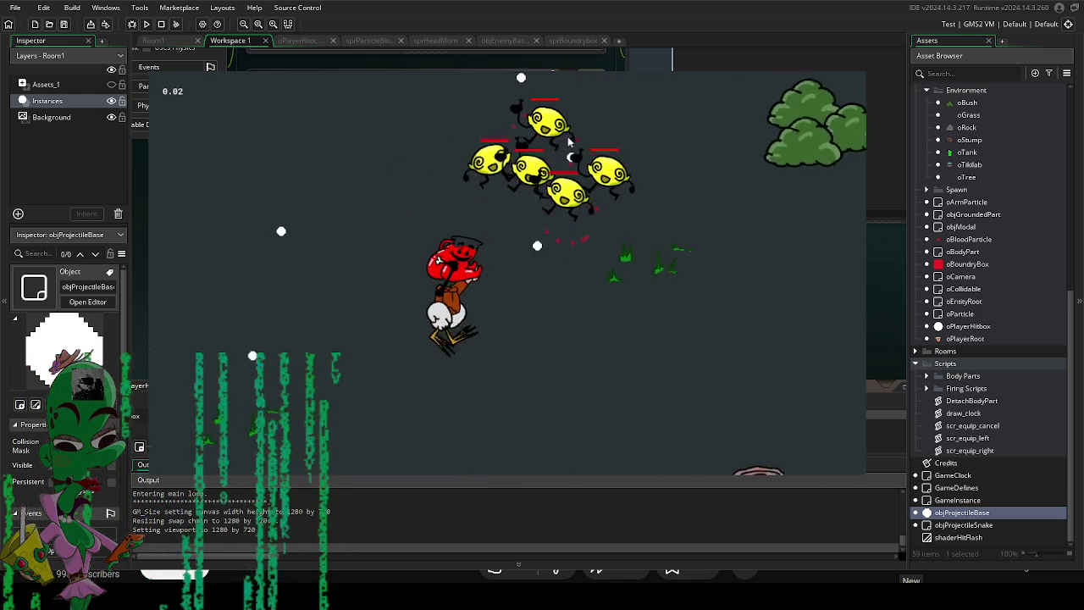
key(d)
key(s)
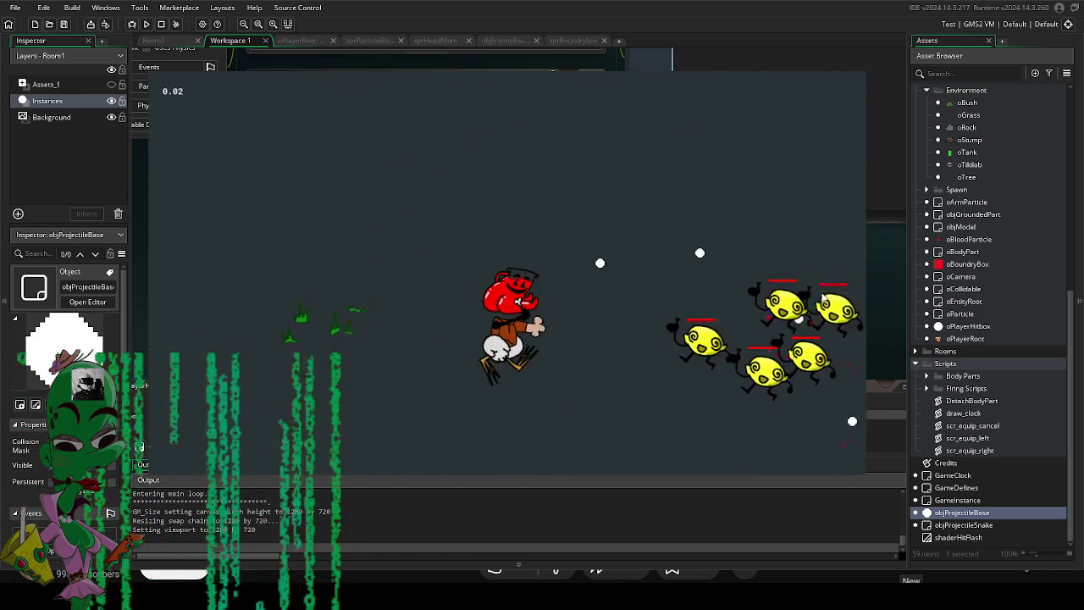
key(a)
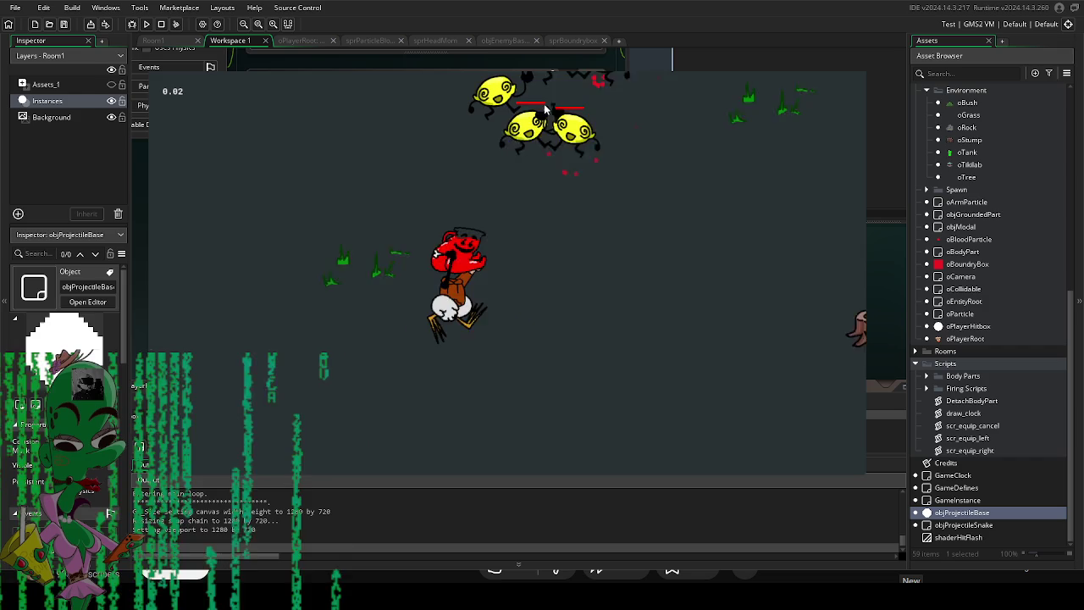
key(w)
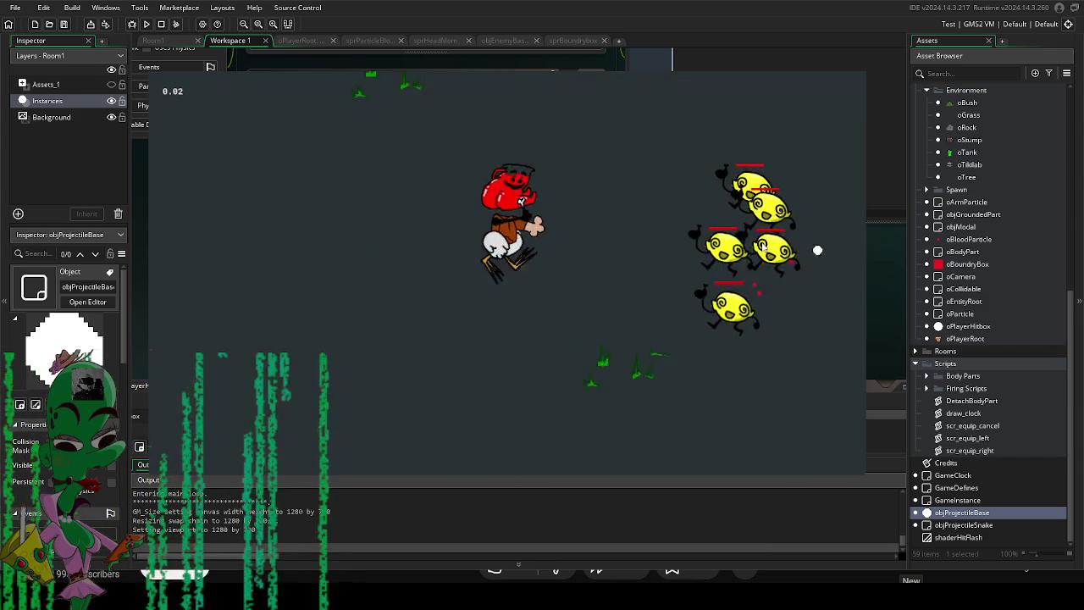
key(d)
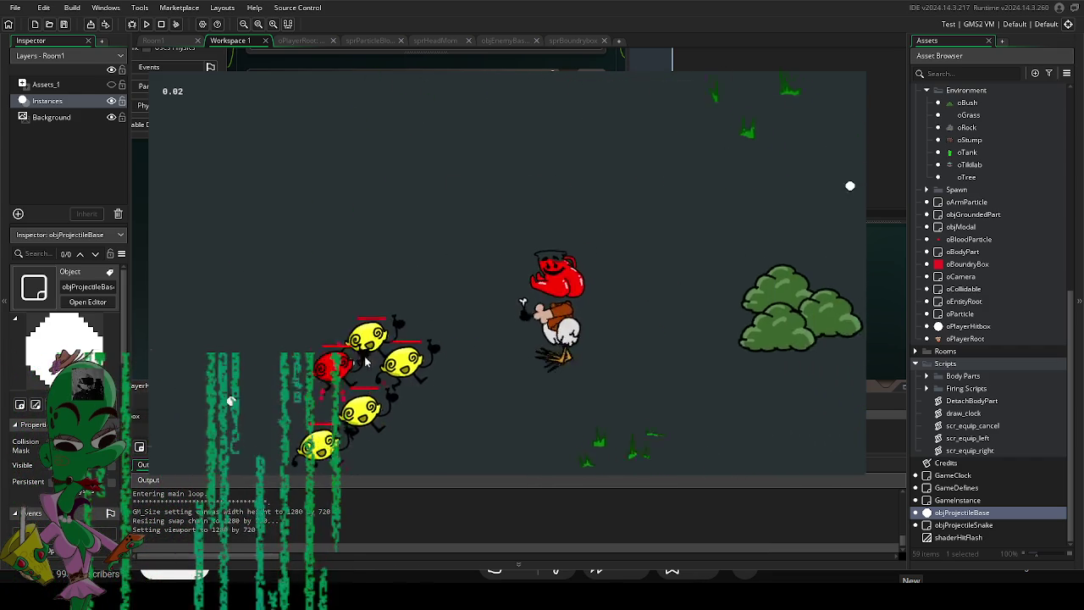
key(s)
key(d)
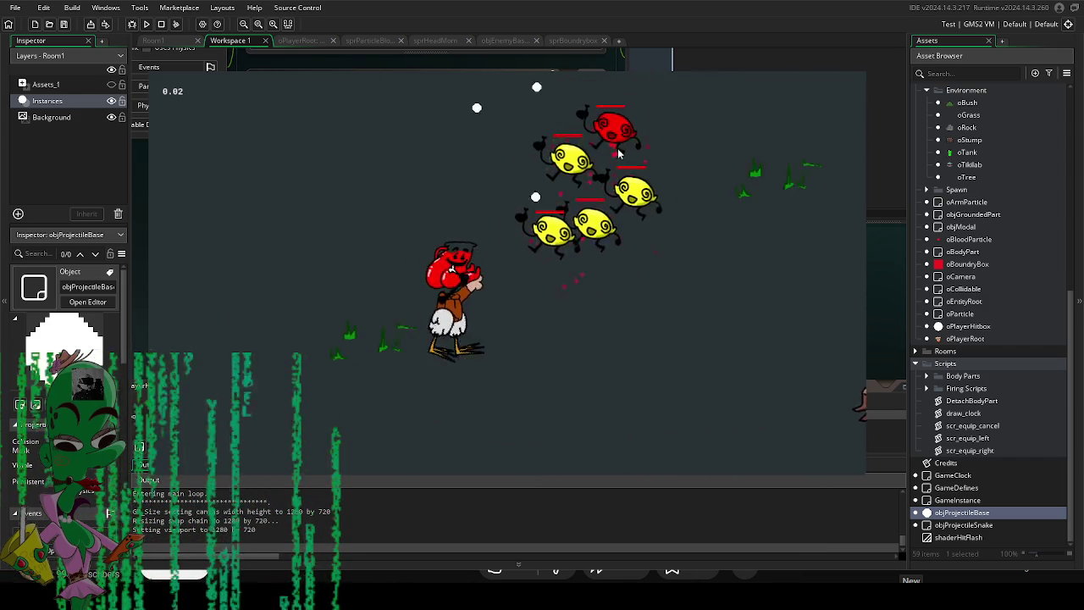
key(d)
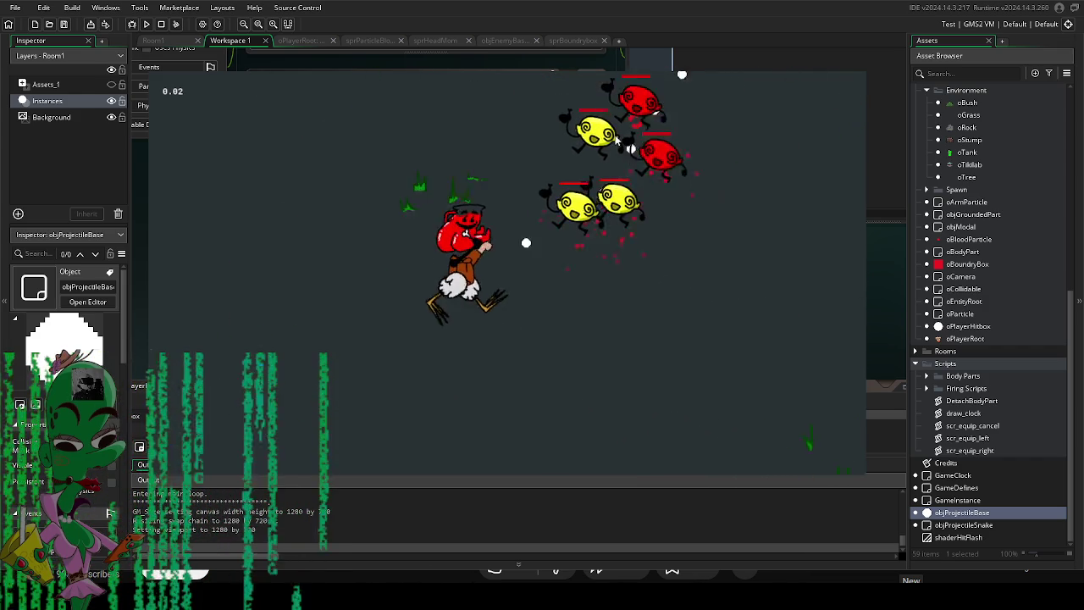
key(d)
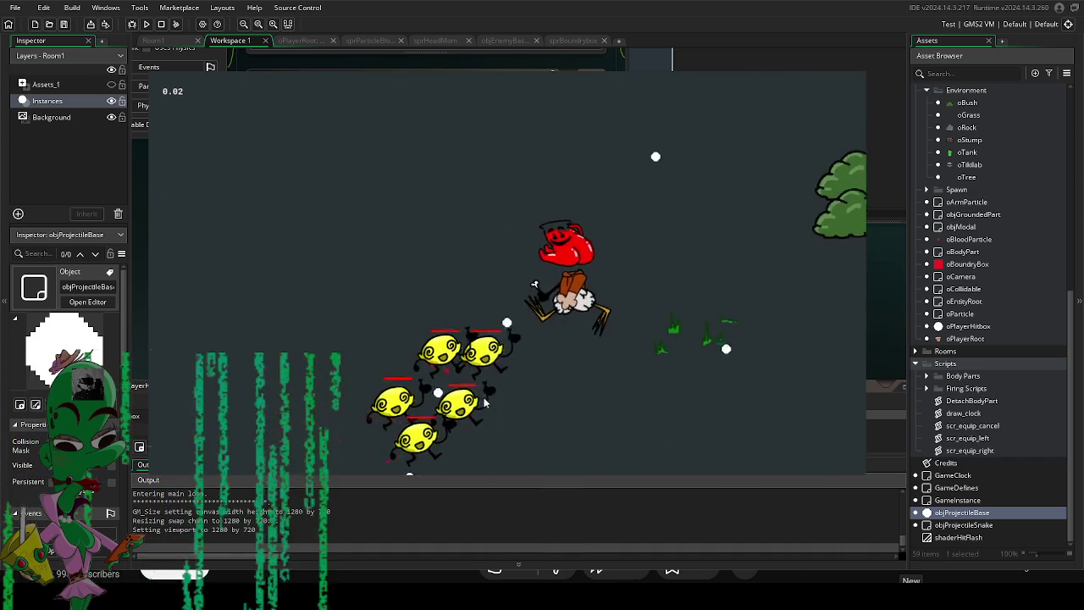
key(s)
key(Escape)
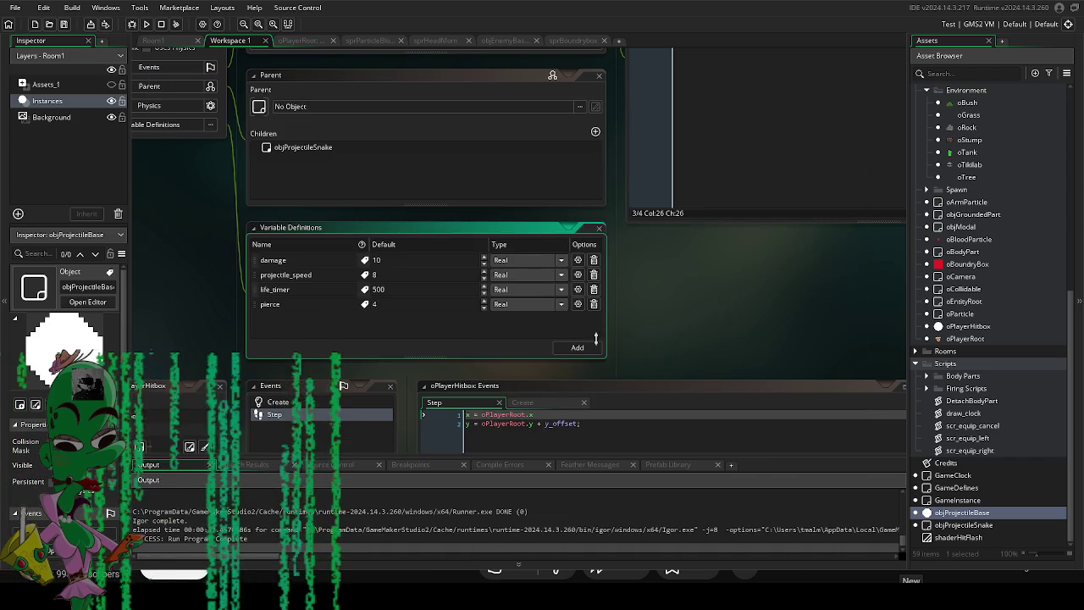
scroll(746, 306, up, 3)
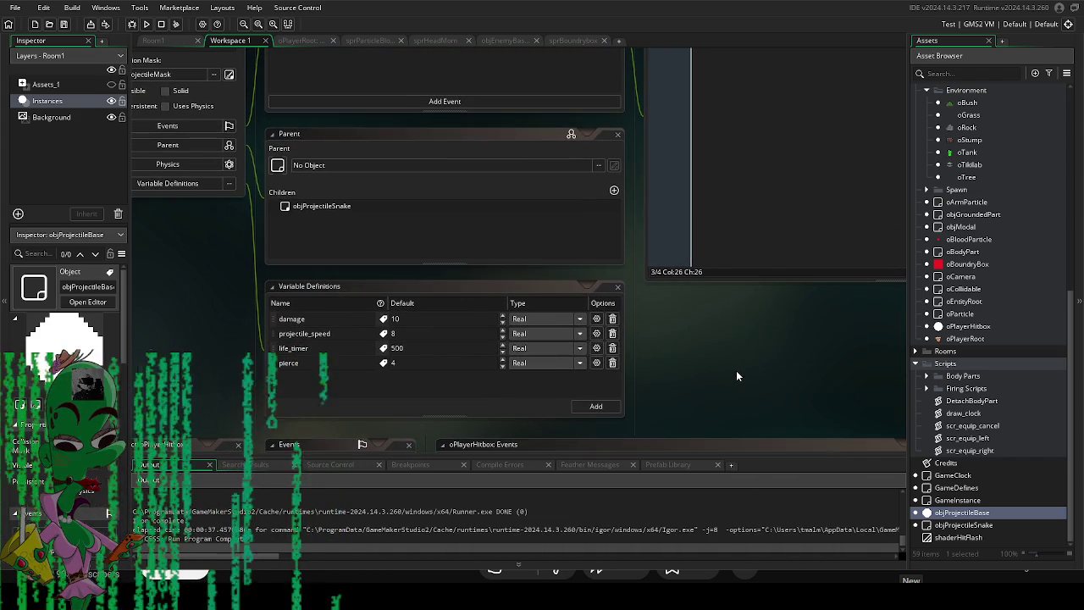
drag(736, 370, 780, 357)
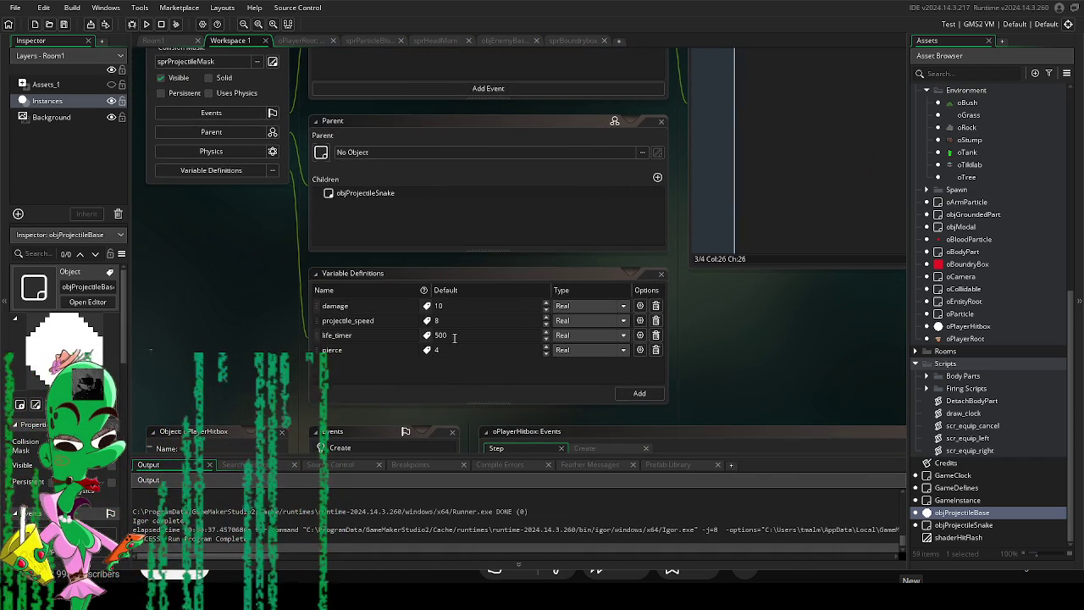
click(441, 335)
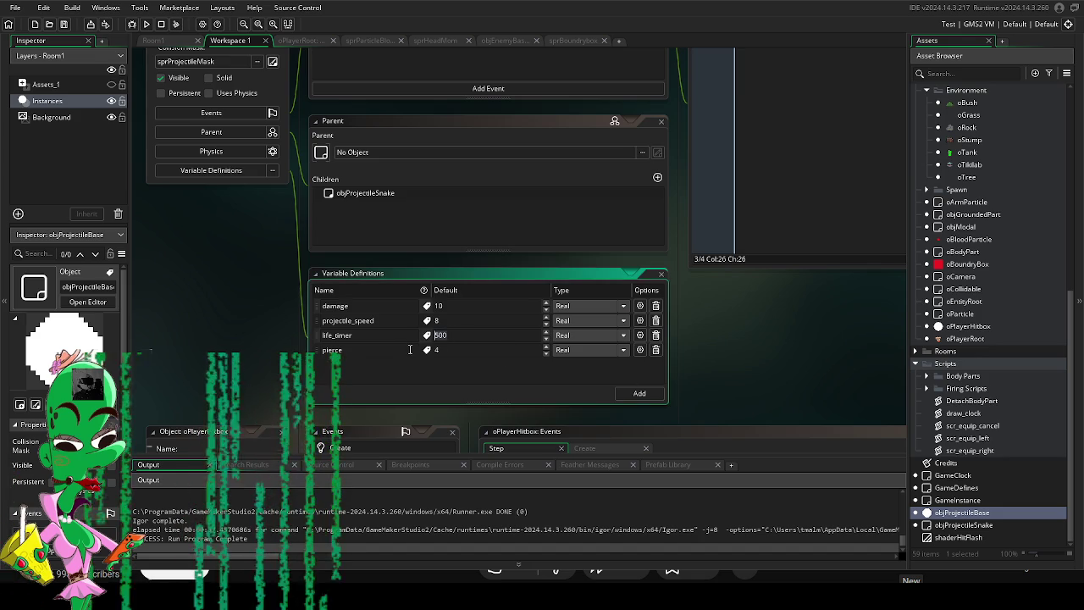
scroll(783, 364, up, 2)
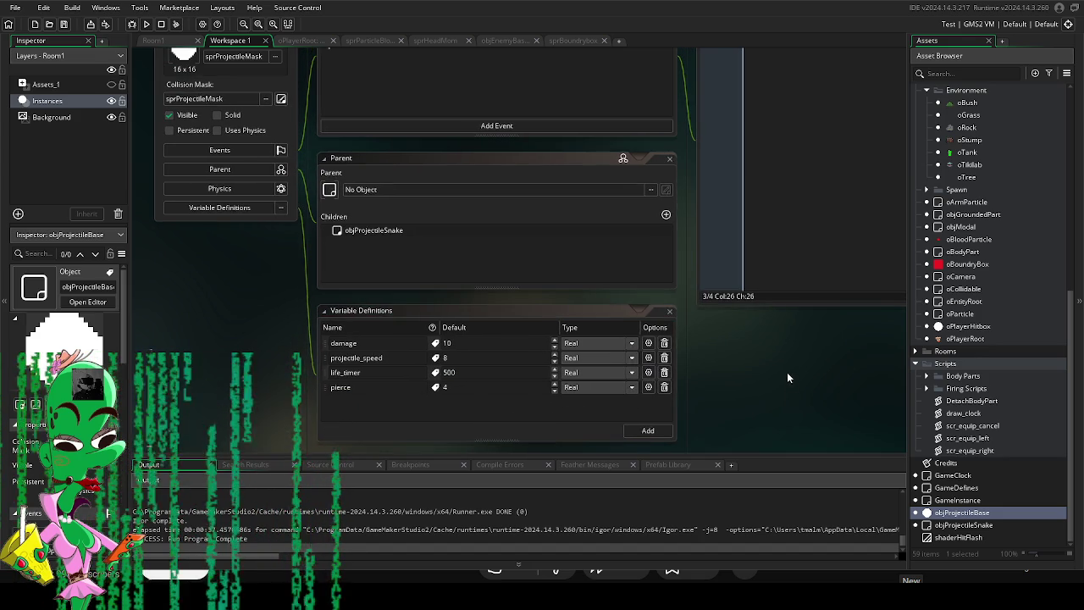
drag(780, 366, 686, 373)
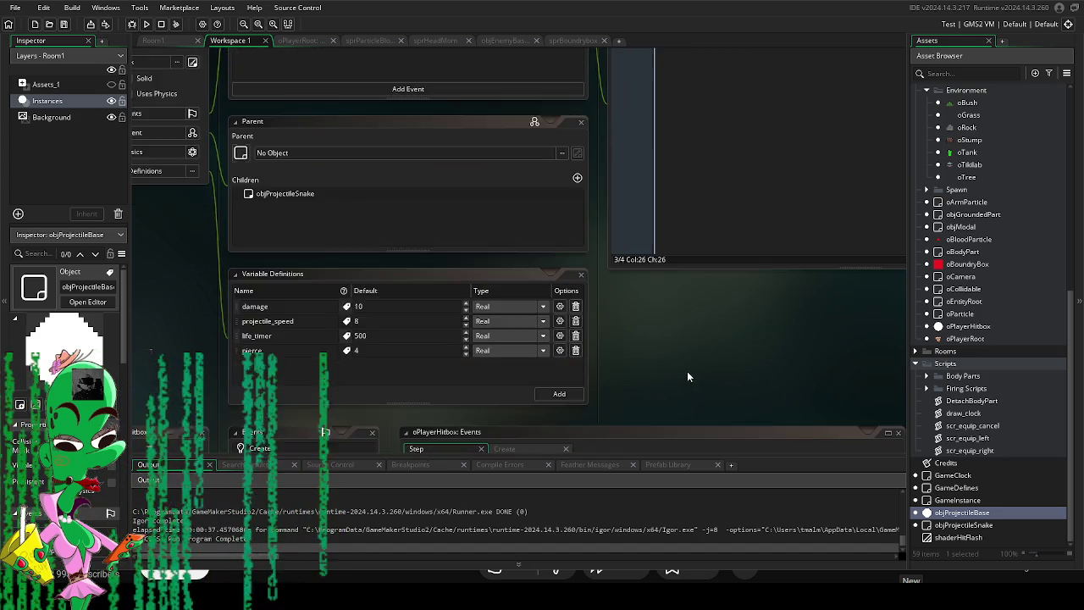
scroll(691, 368, up, 2)
scroll(691, 367, down, 2)
scroll(694, 373, up, 2)
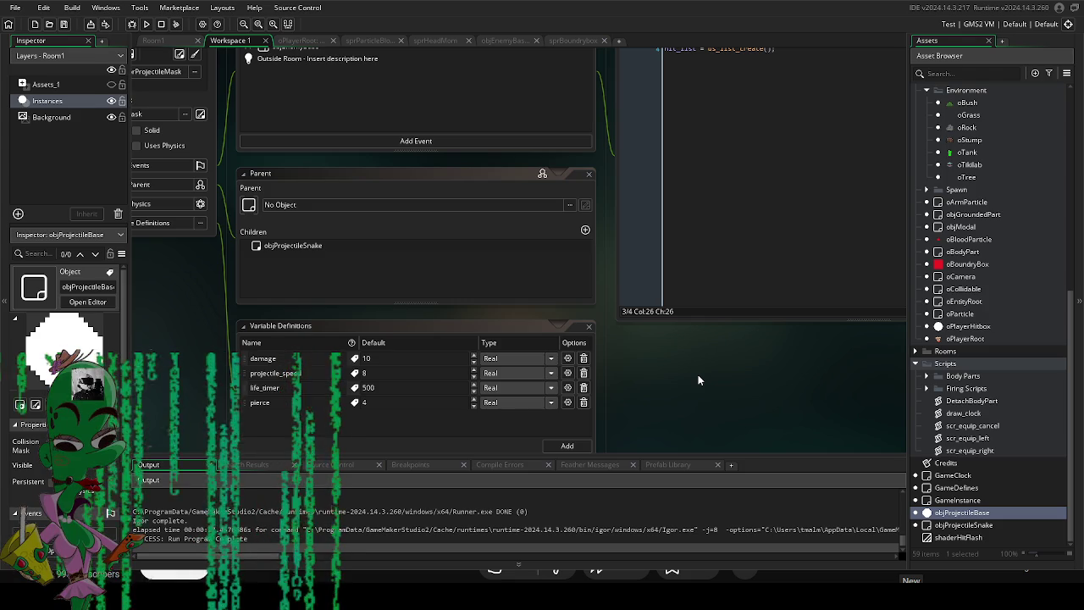
click(982, 526)
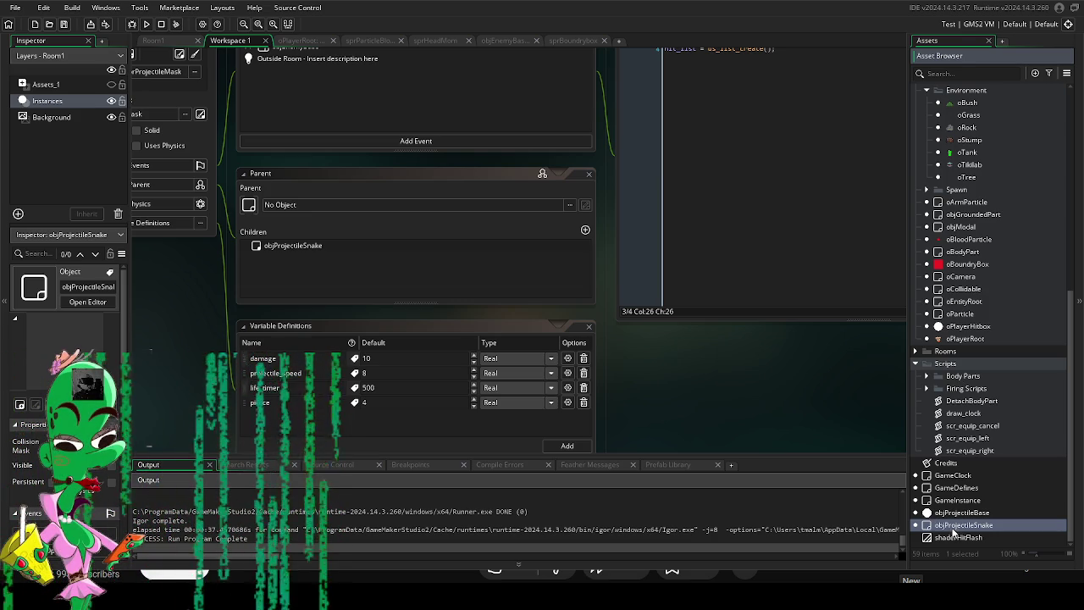
key(alt+o)
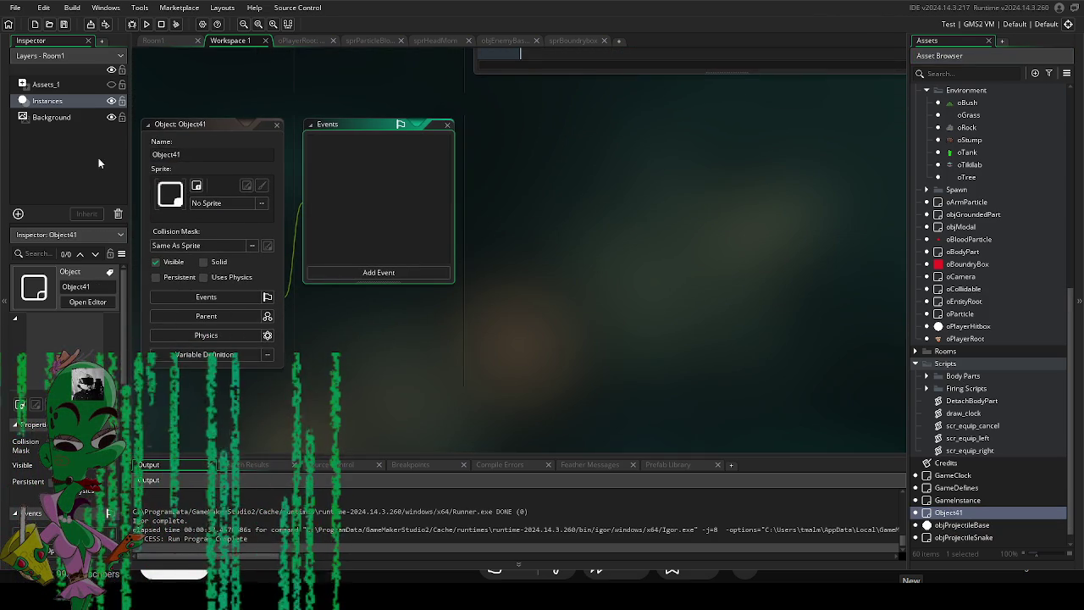
Rename the new object to objProjectileMelee.
click(186, 155)
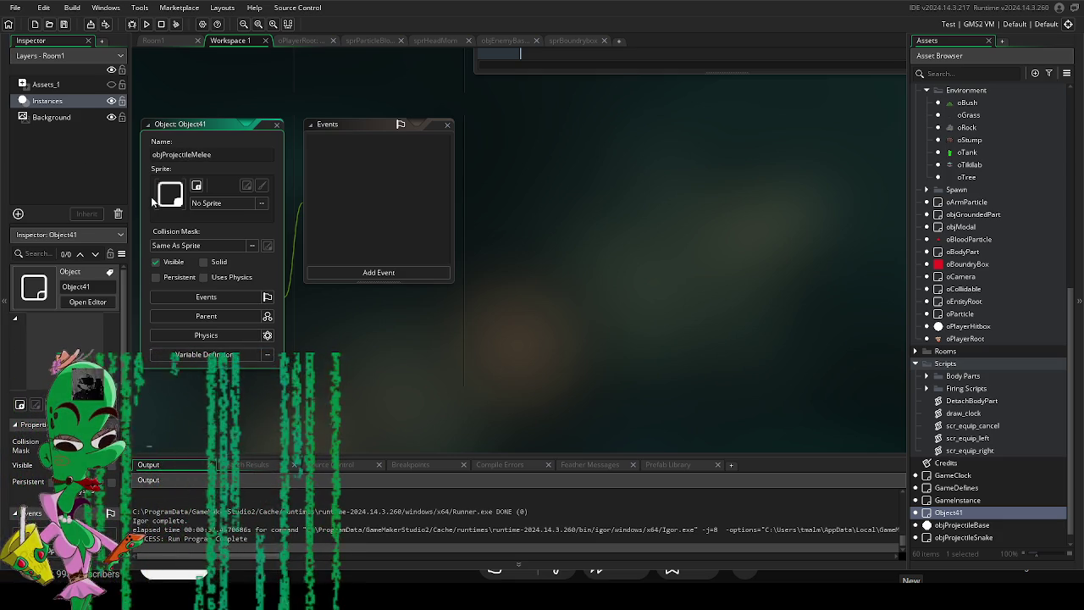
key(Return)
click(362, 173)
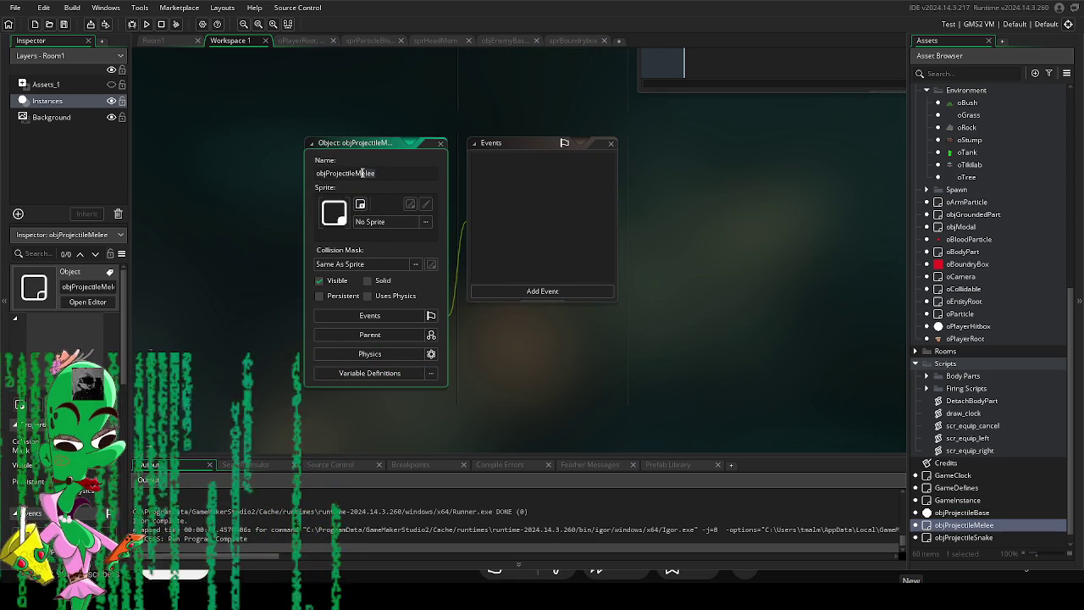
Assign the crescent sprProjectileMelee sprite from the Projectiles folder to the object.
click(398, 221)
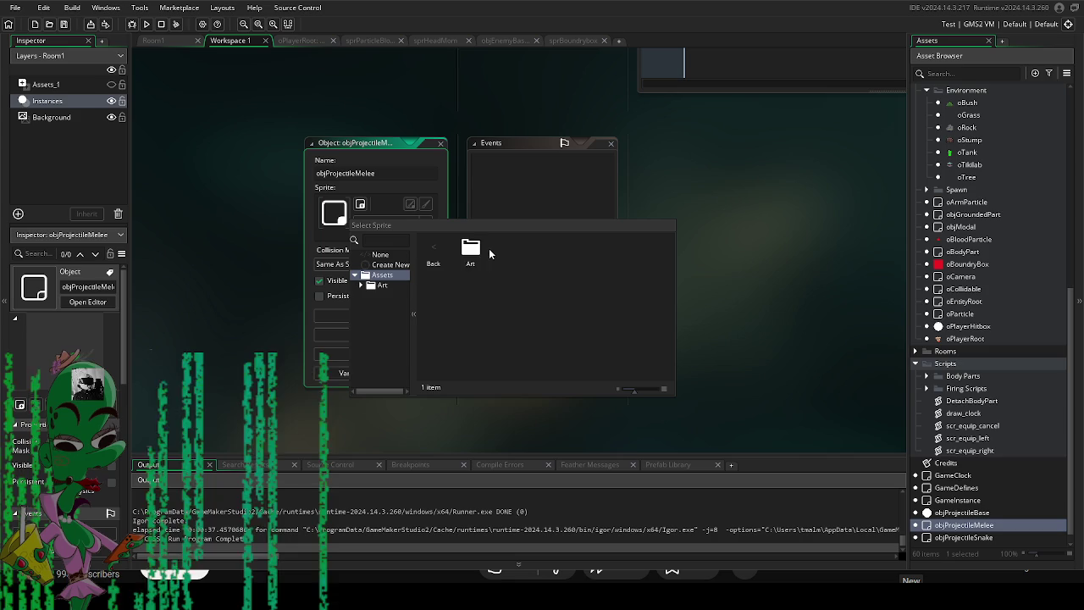
double_click(472, 249)
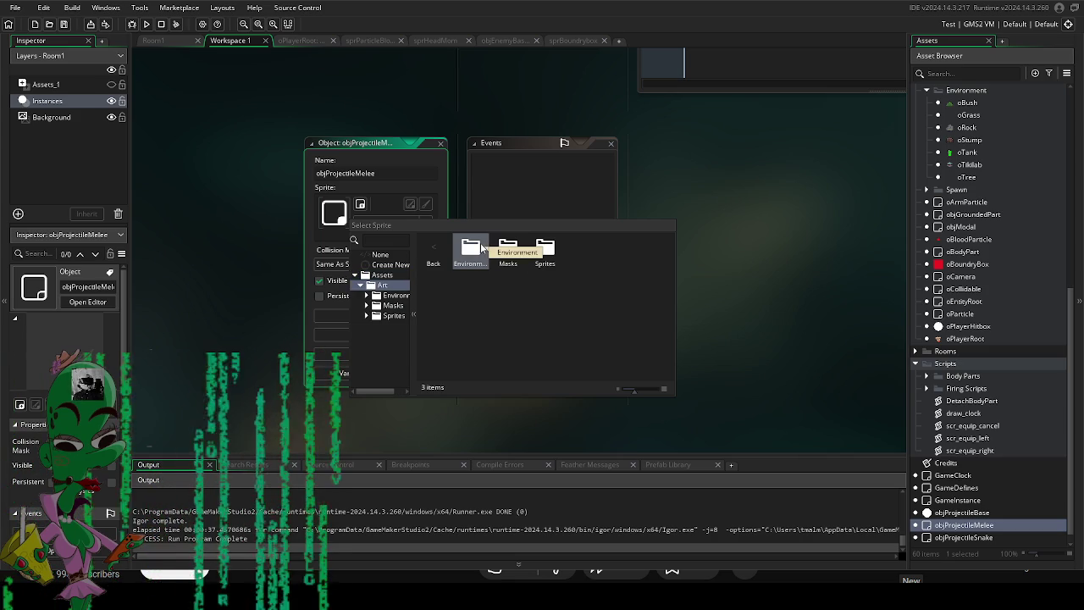
double_click(545, 249)
double_click(471, 249)
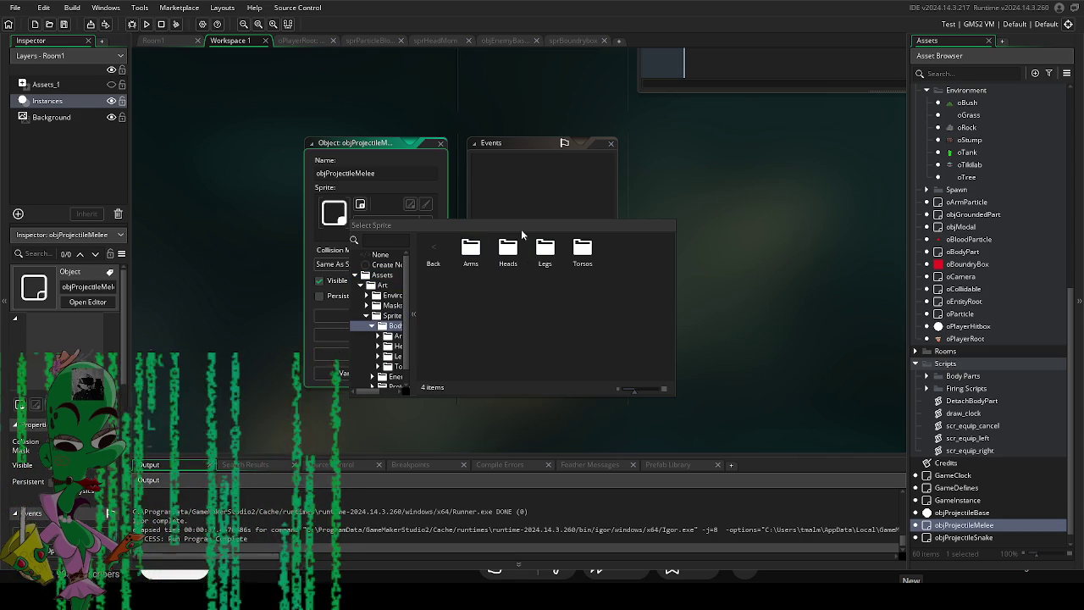
double_click(470, 249)
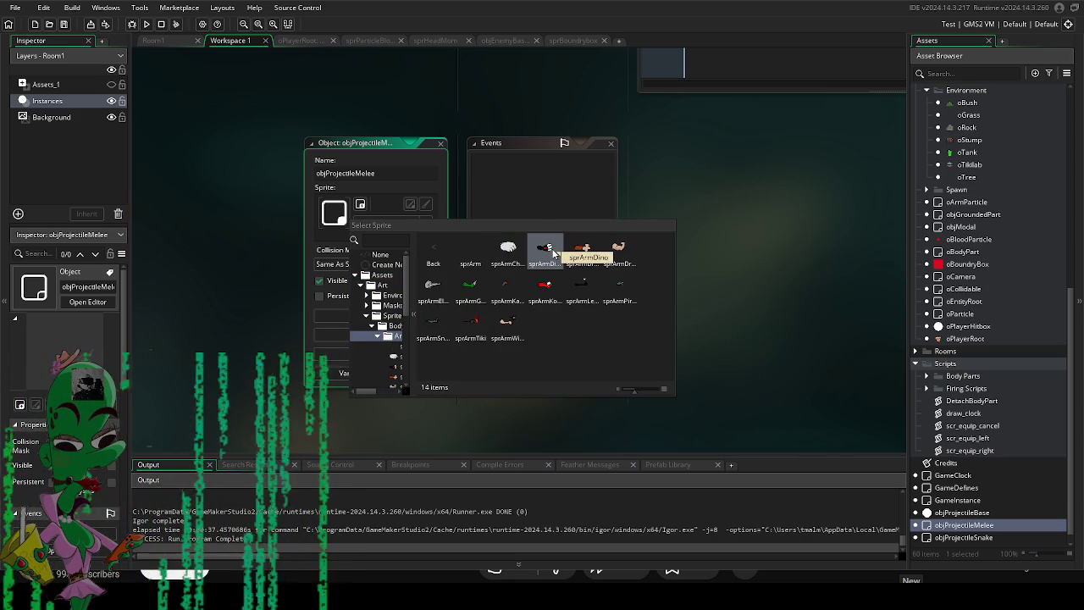
double_click(434, 253)
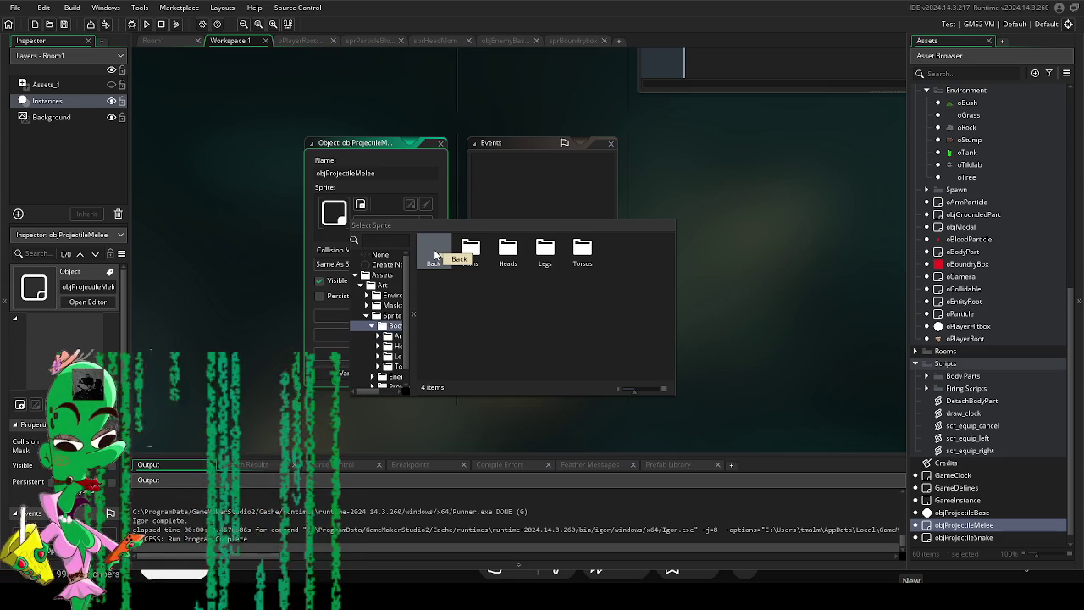
double_click(434, 253)
double_click(546, 250)
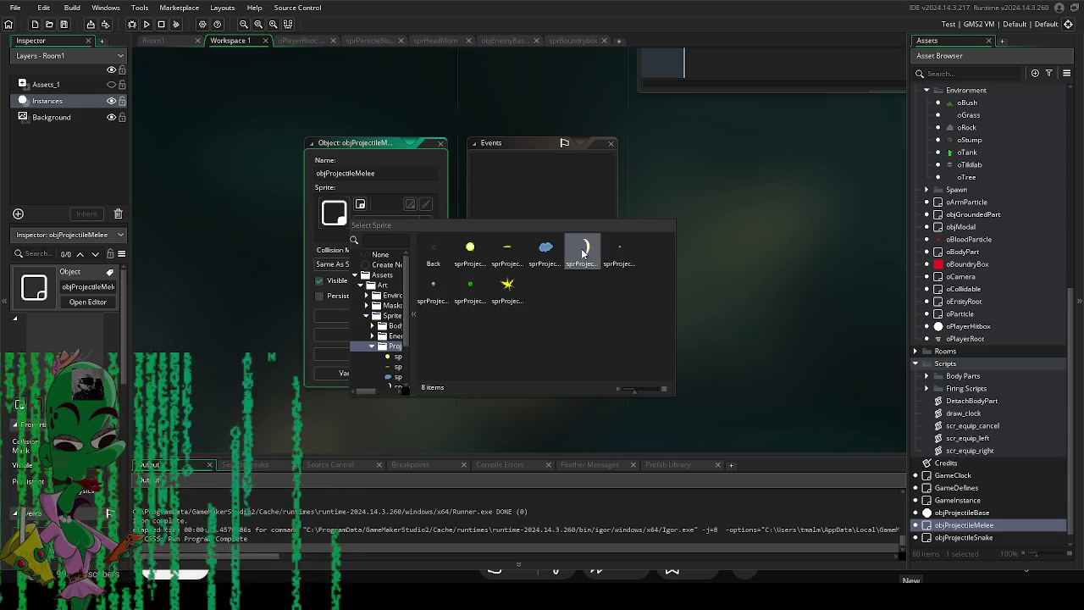
click(581, 247)
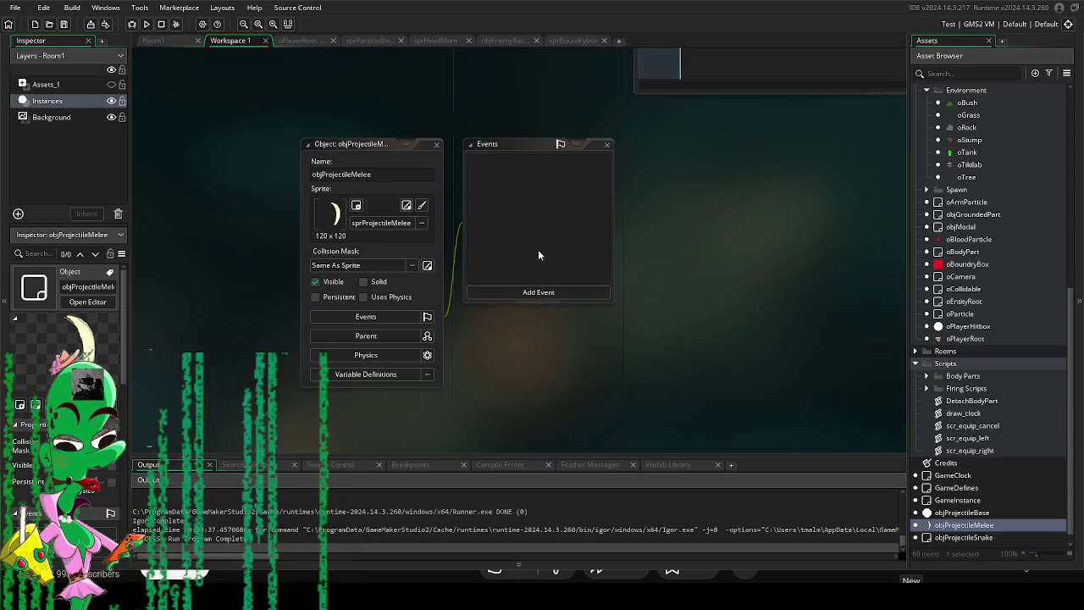
click(394, 336)
click(514, 304)
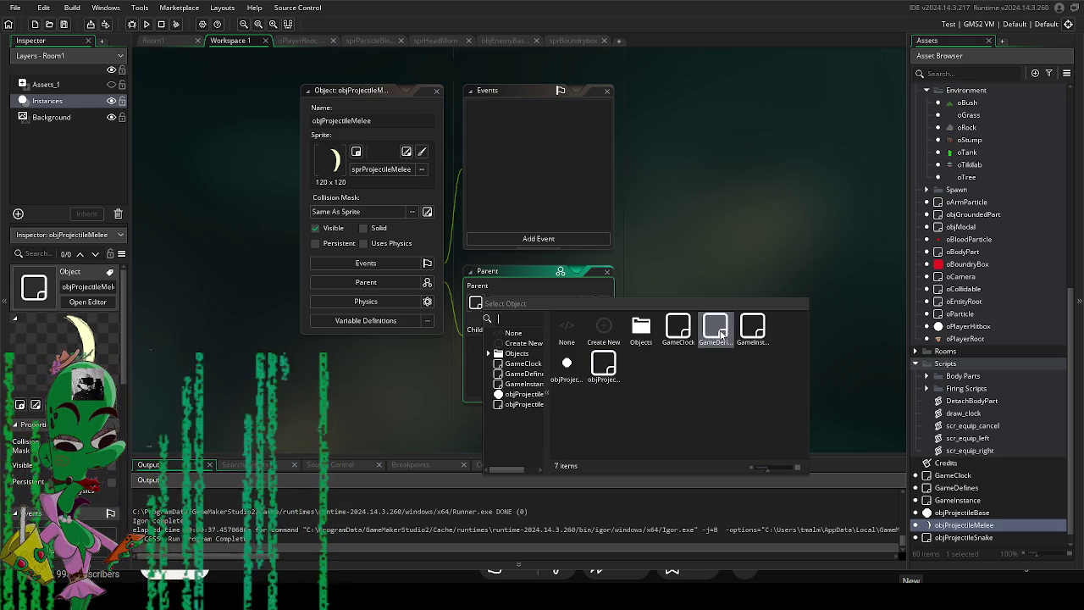
Set objProjectileMelee's parent to objProjectileBase, replacing the mistakenly picked objProjectileSnake.
double_click(641, 329)
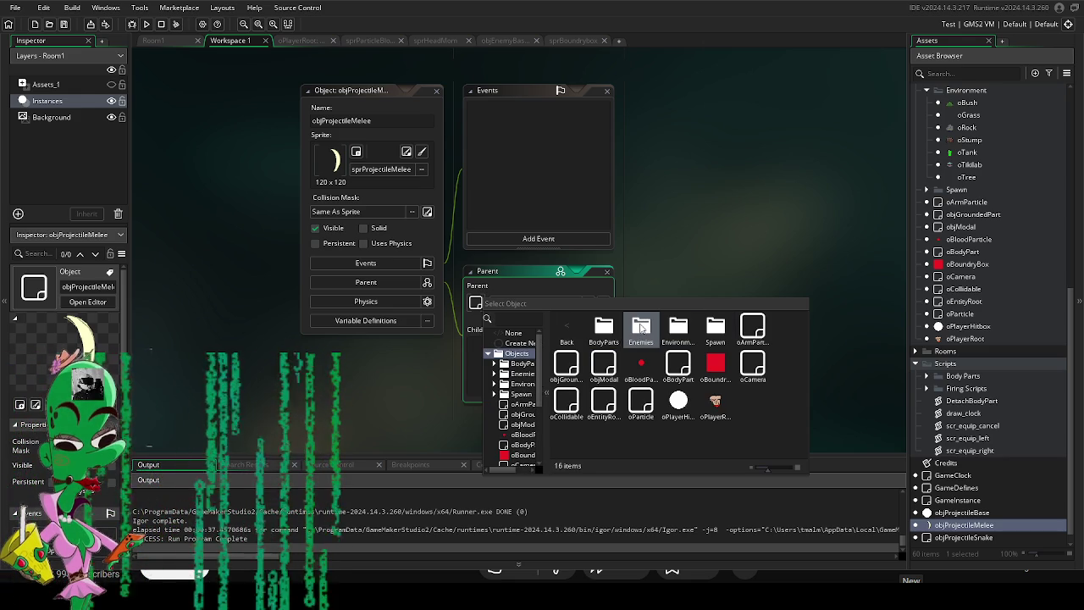
double_click(575, 325)
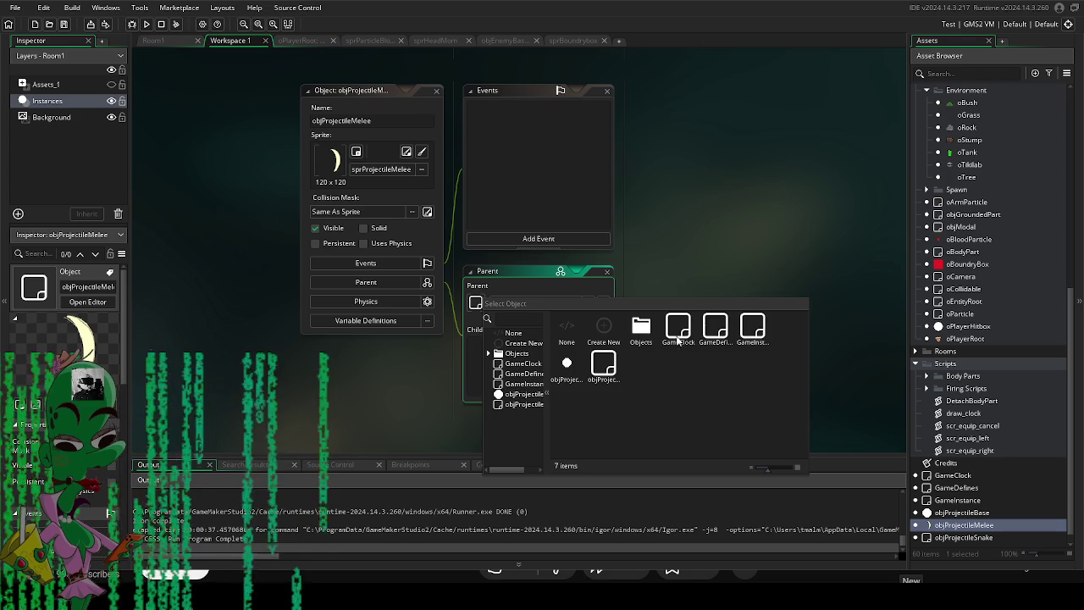
double_click(604, 370)
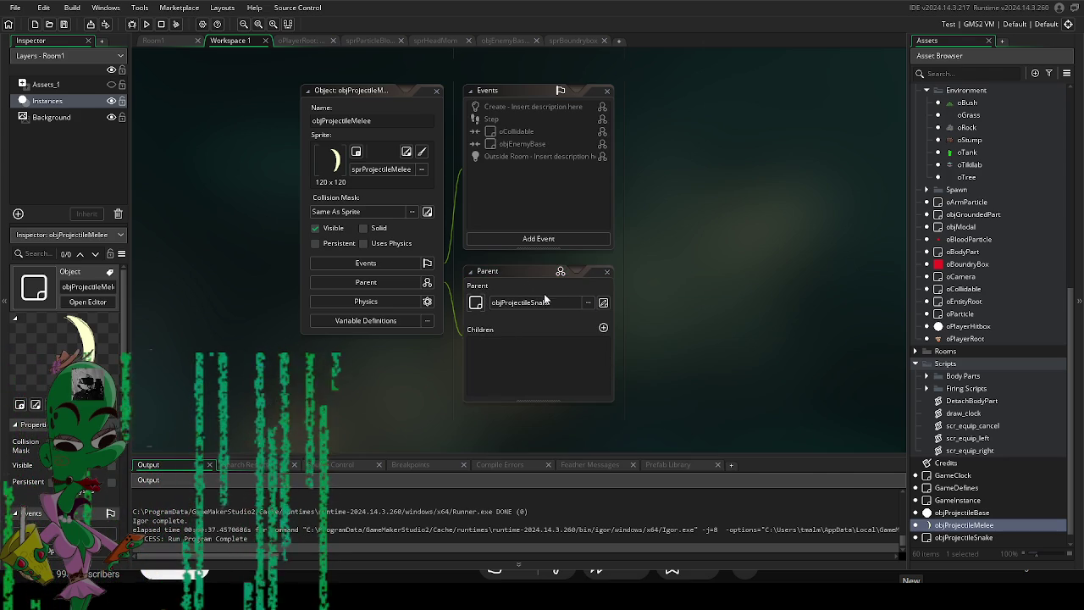
click(535, 303)
double_click(611, 362)
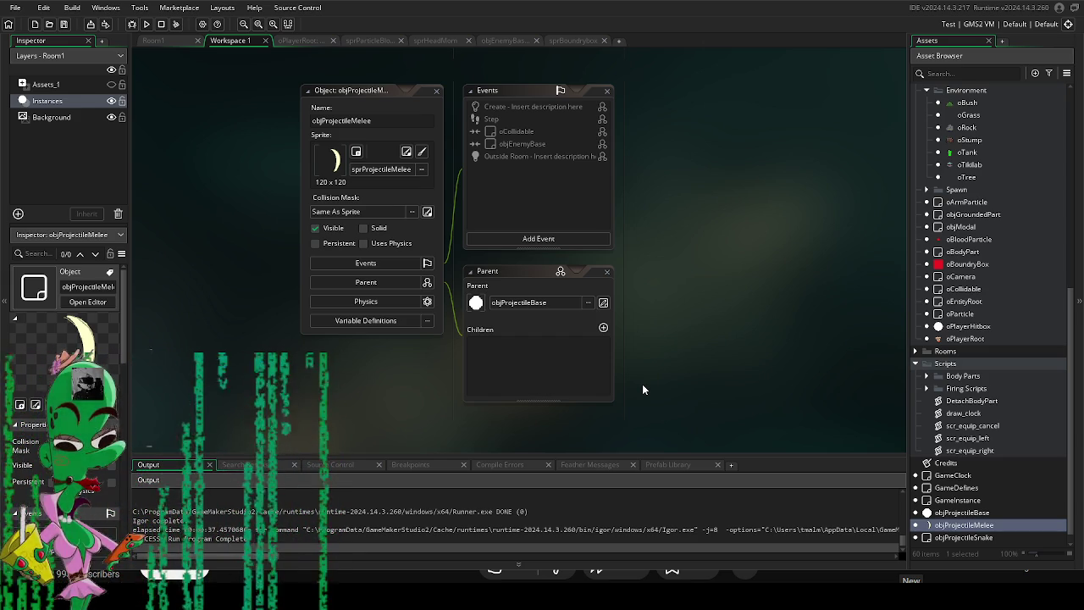
click(387, 320)
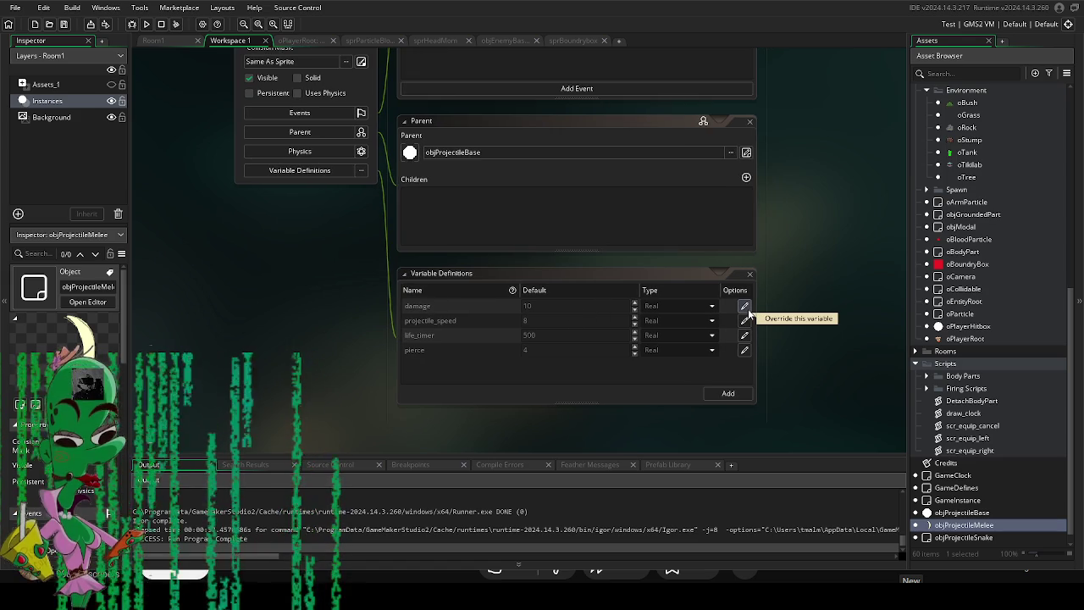
Override objProjectileMelee's inherited variables, giving projectile_speed 0, life_timer 5 and pierce 900.
click(744, 307)
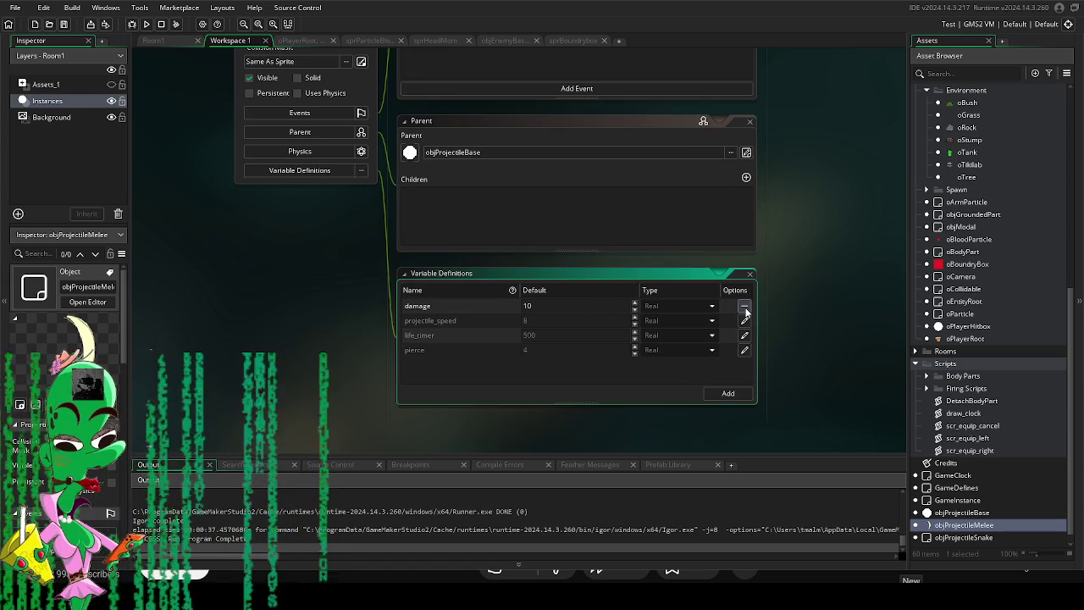
click(744, 322)
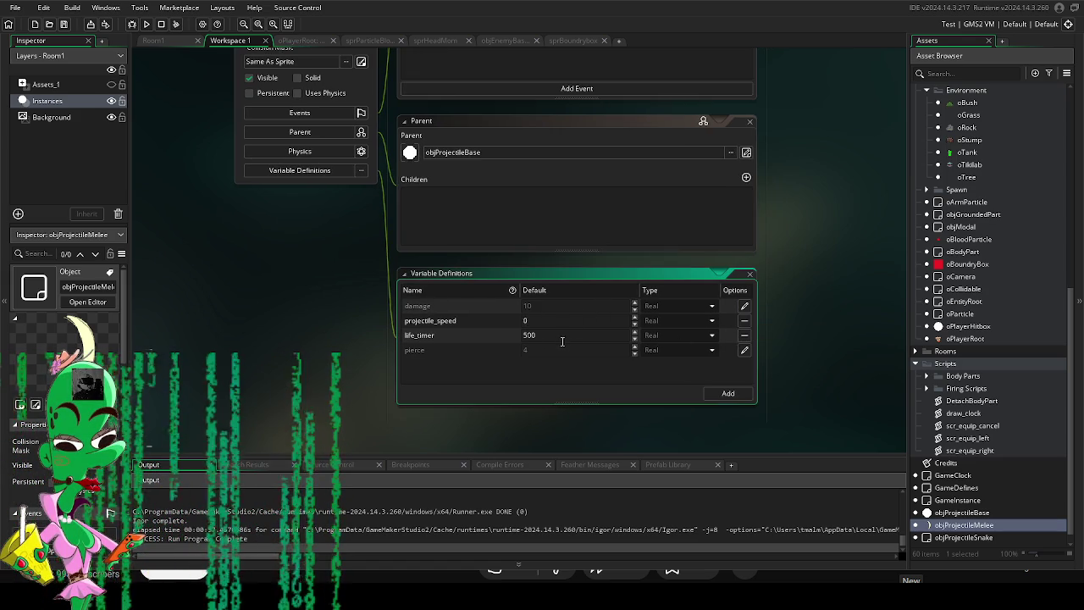
click(745, 351)
text(90)
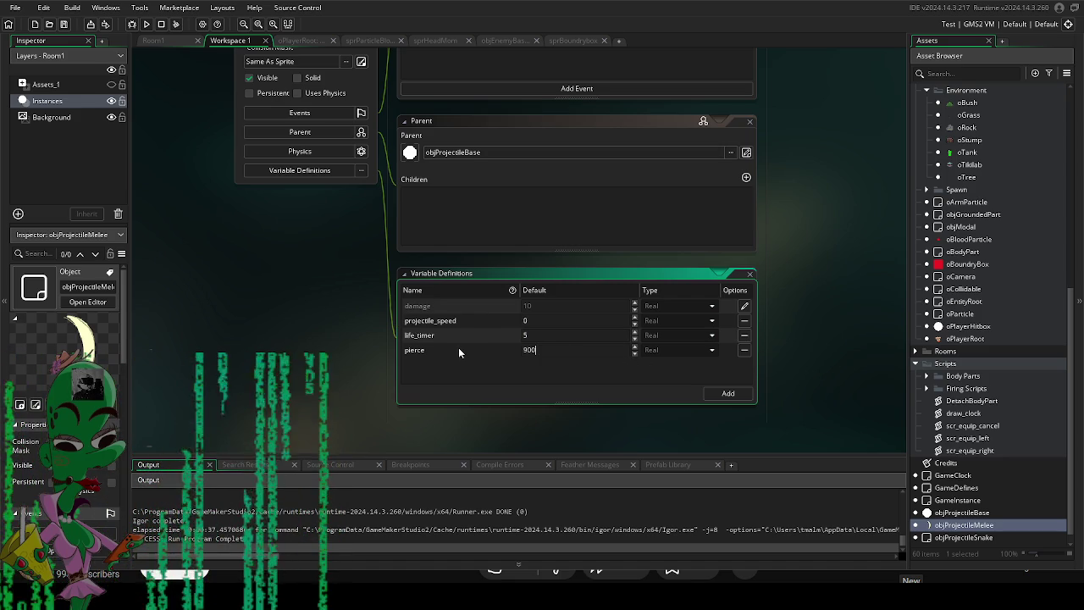
text(0)
mouse_move(814, 294)
mouse_down()
mouse_move(826, 379)
mouse_move(868, 461)
mouse_up()
mouse_move(395, 103)
mouse_down()
mouse_move(396, 190)
mouse_move(328, 253)
mouse_up()
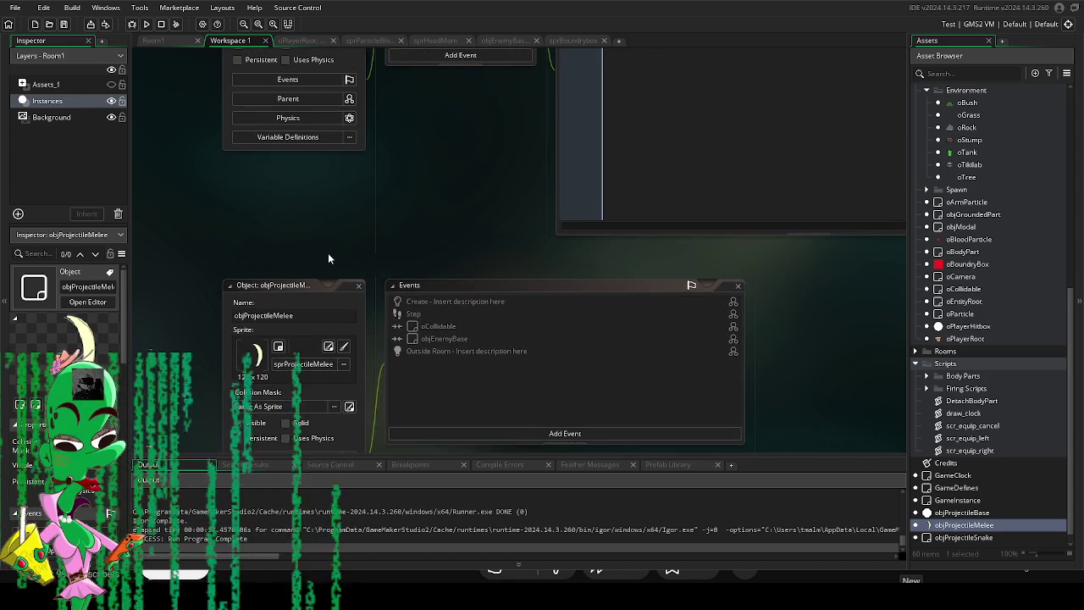
scroll(977, 206, up, 3)
scroll(977, 206, up, 1)
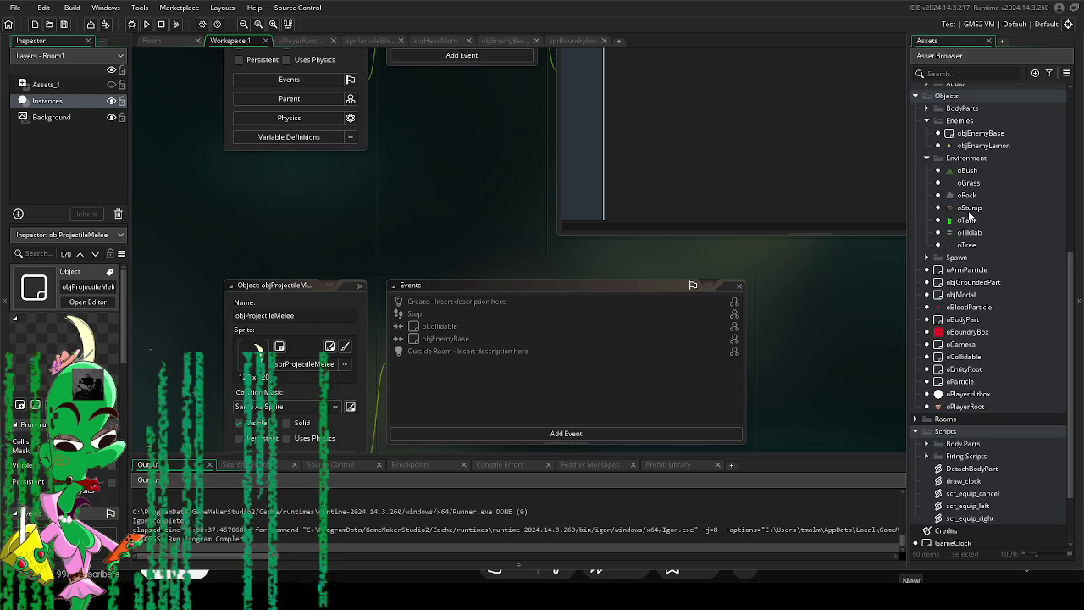
scroll(932, 254, up, 8)
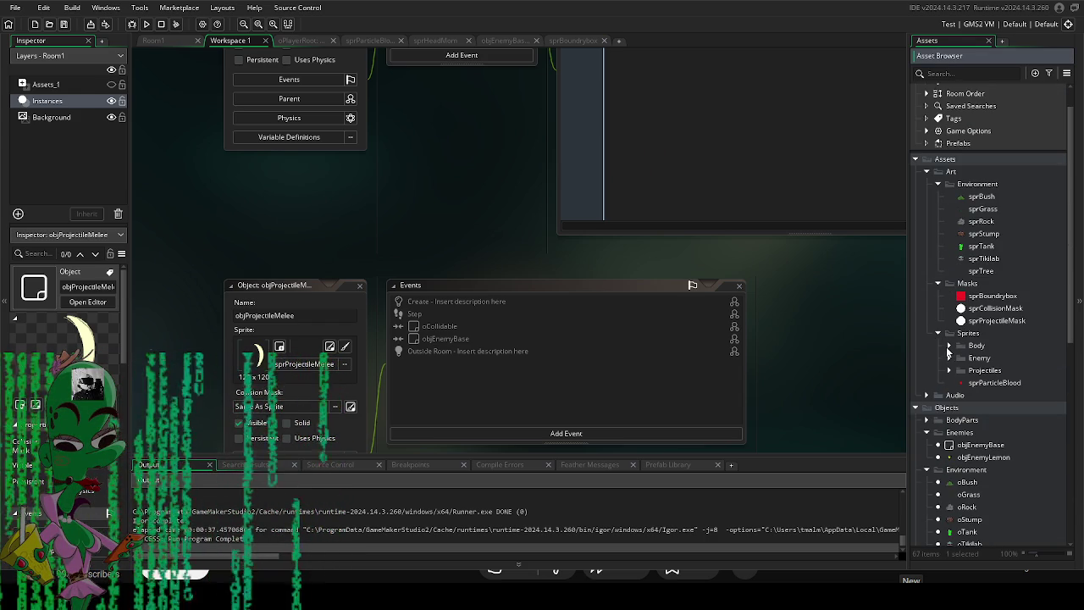
Collapse Assets and expand Objects > BodyParts to list objArmBase, objArmChicken, objArmHuman and objArmLemon.
click(948, 346)
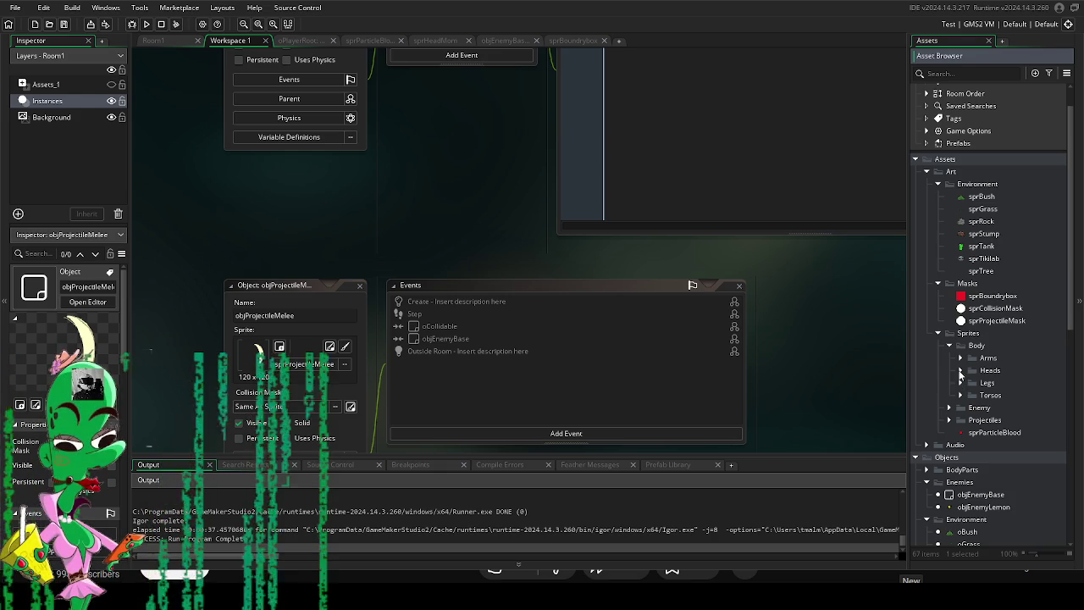
drag(876, 396, 826, 301)
scroll(1016, 380, down, 3)
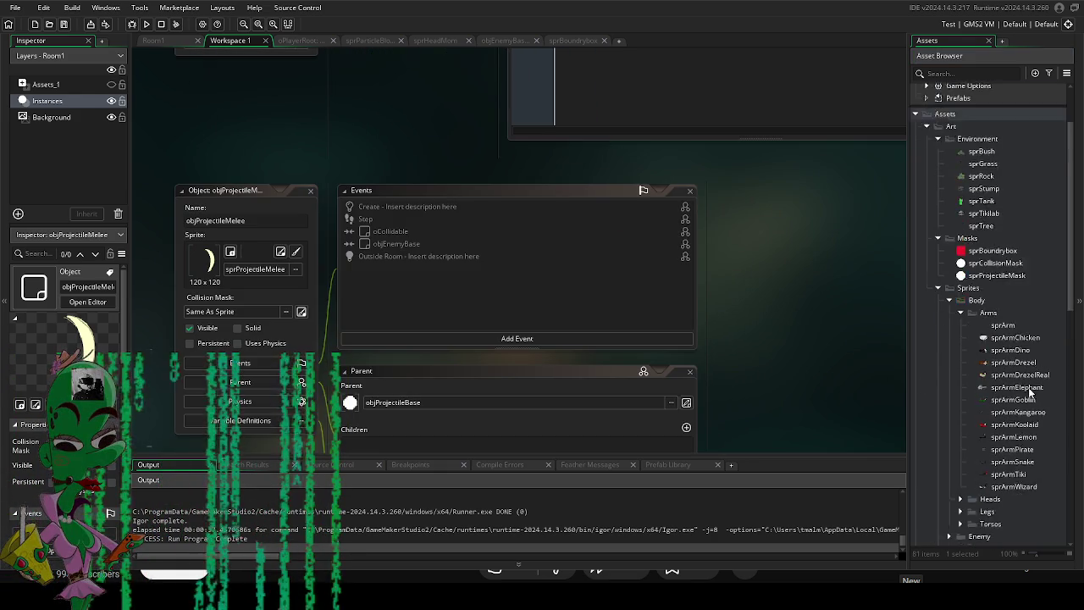
scroll(1017, 379, up, 4)
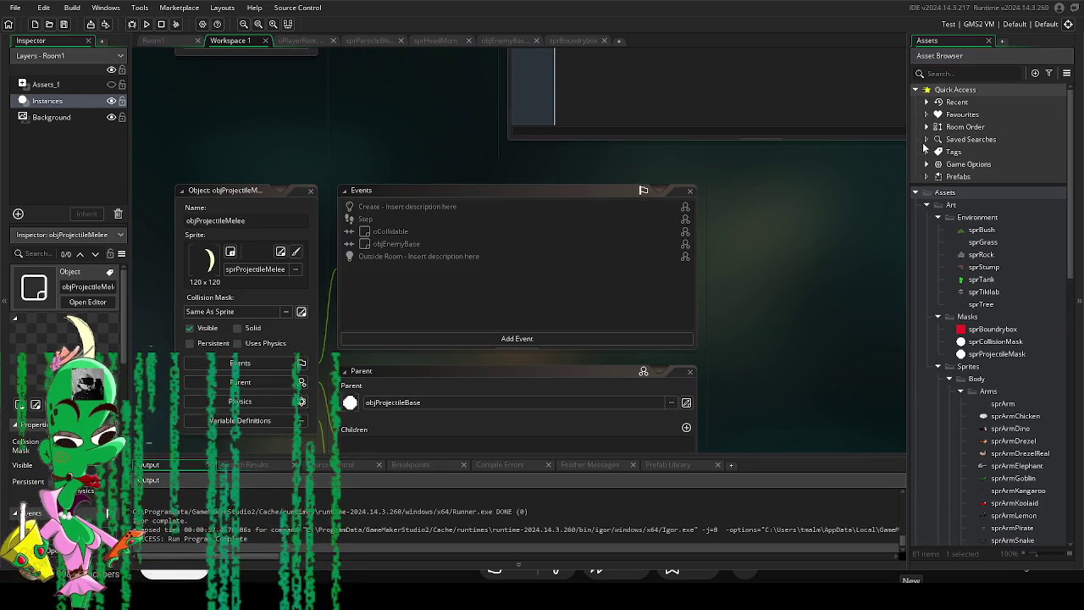
click(916, 194)
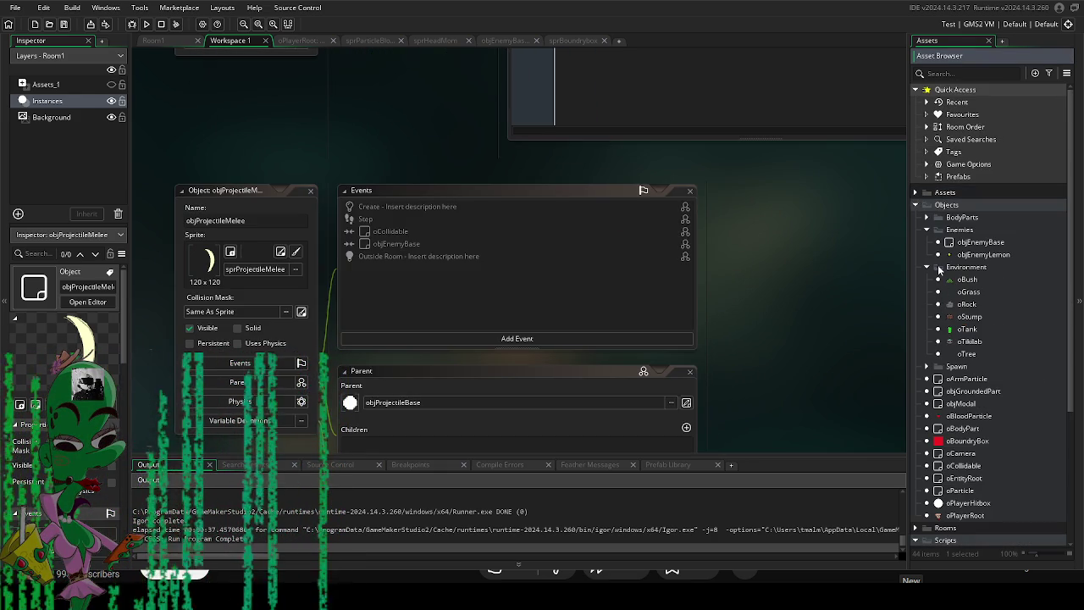
scroll(929, 297, down, 2)
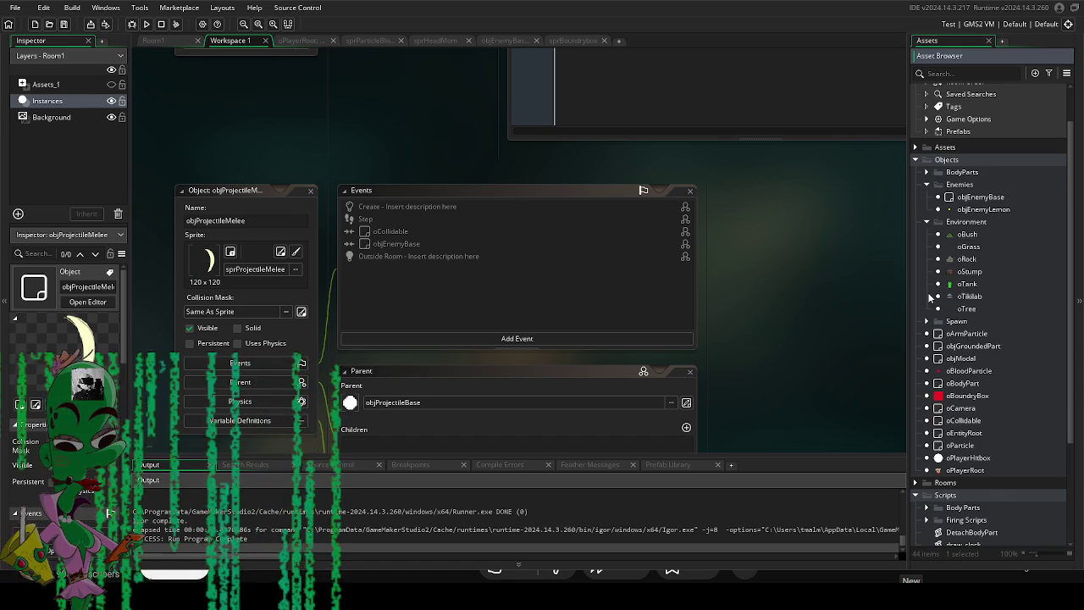
click(927, 171)
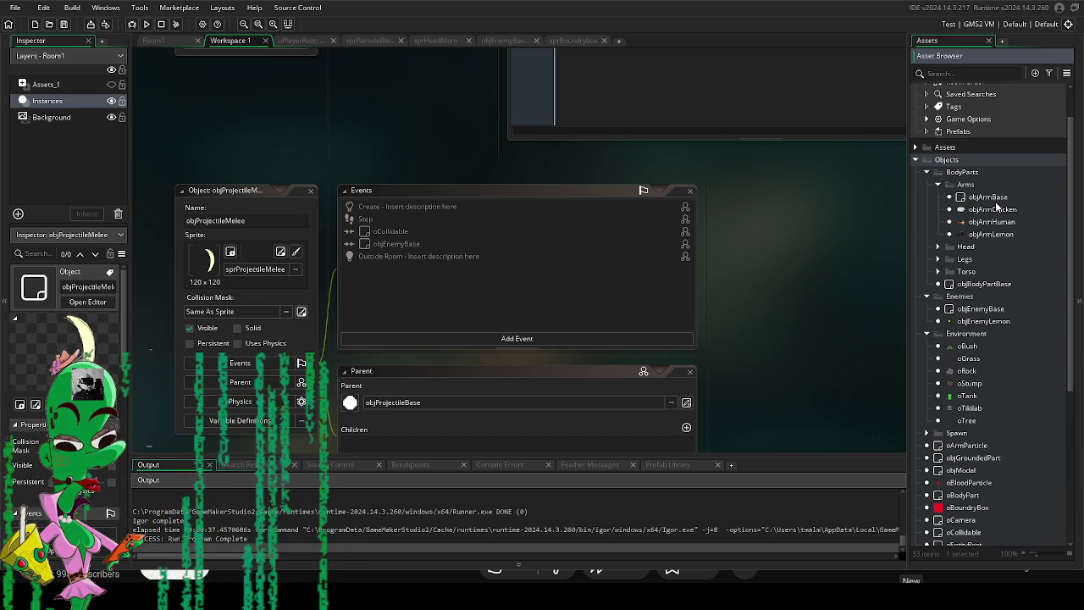
In objArmHuman's variable definitions, set projectile_object to objProjectileMelee, leaving fire_script unchanged.
double_click(1003, 221)
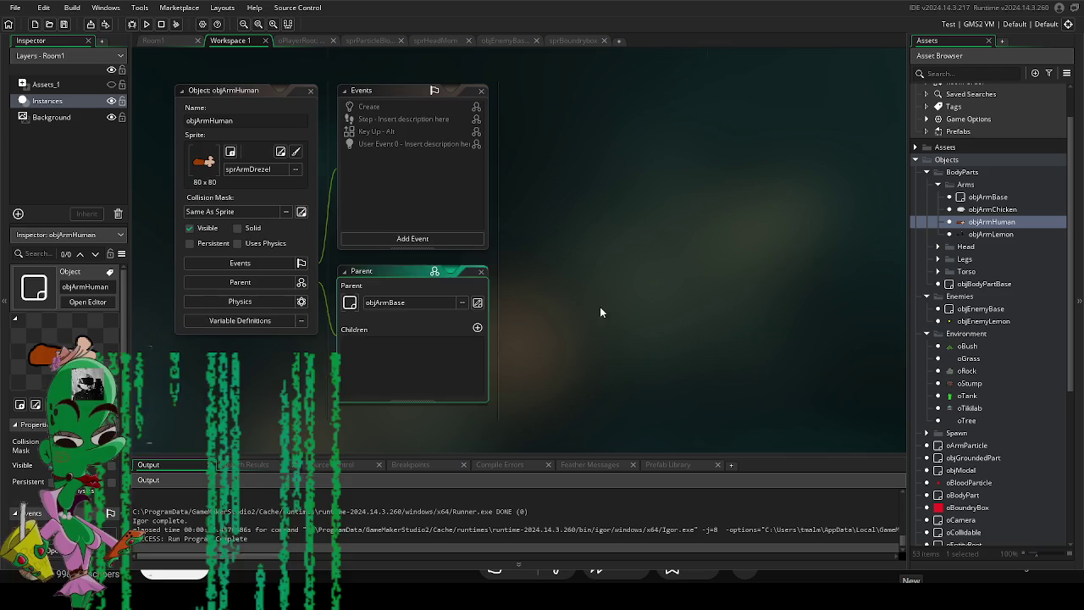
click(280, 313)
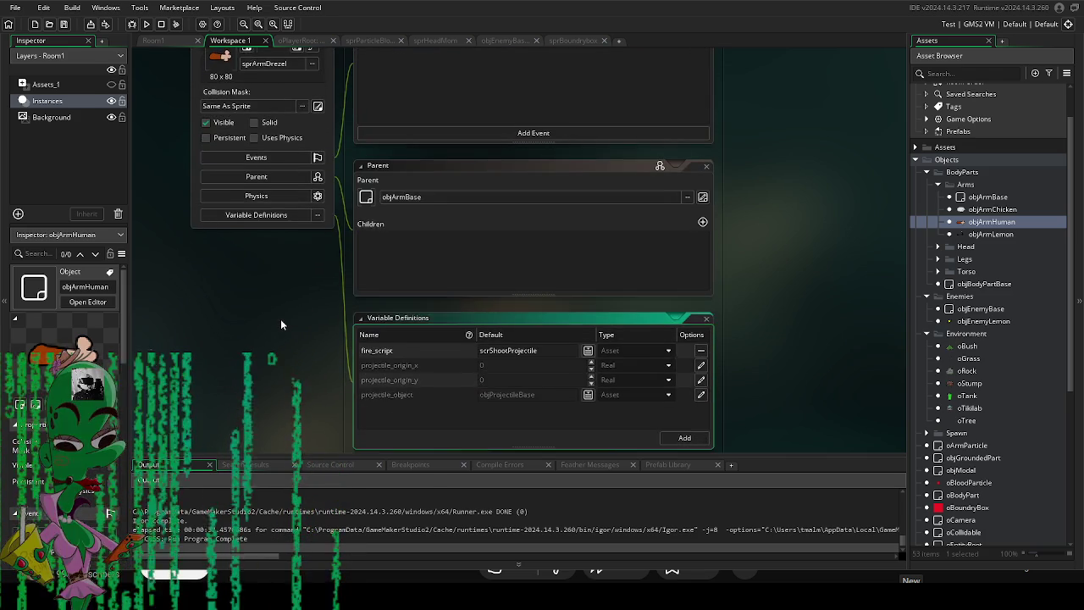
click(590, 338)
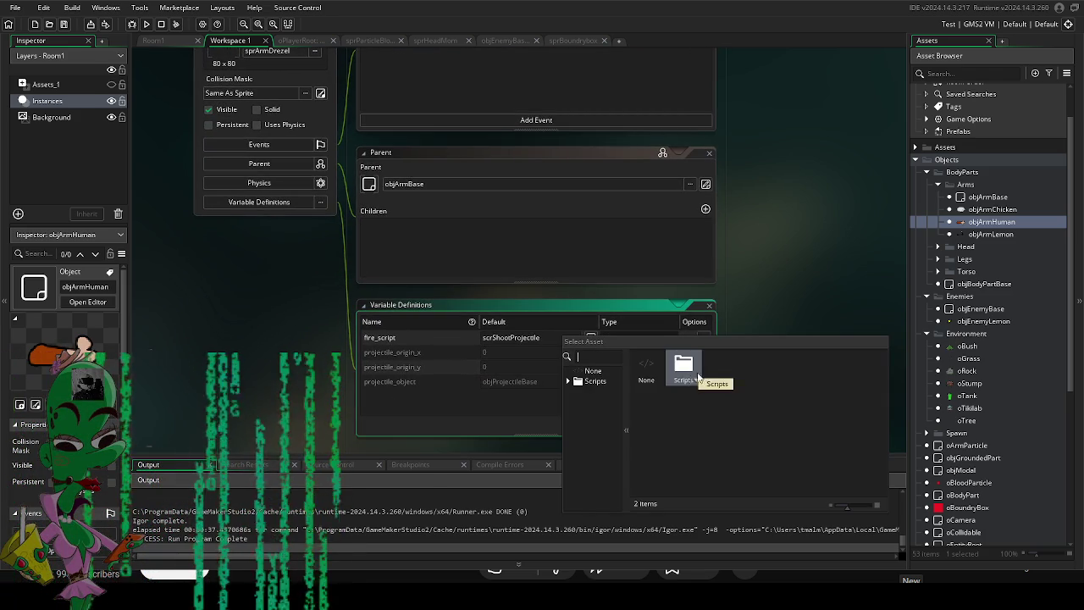
click(770, 286)
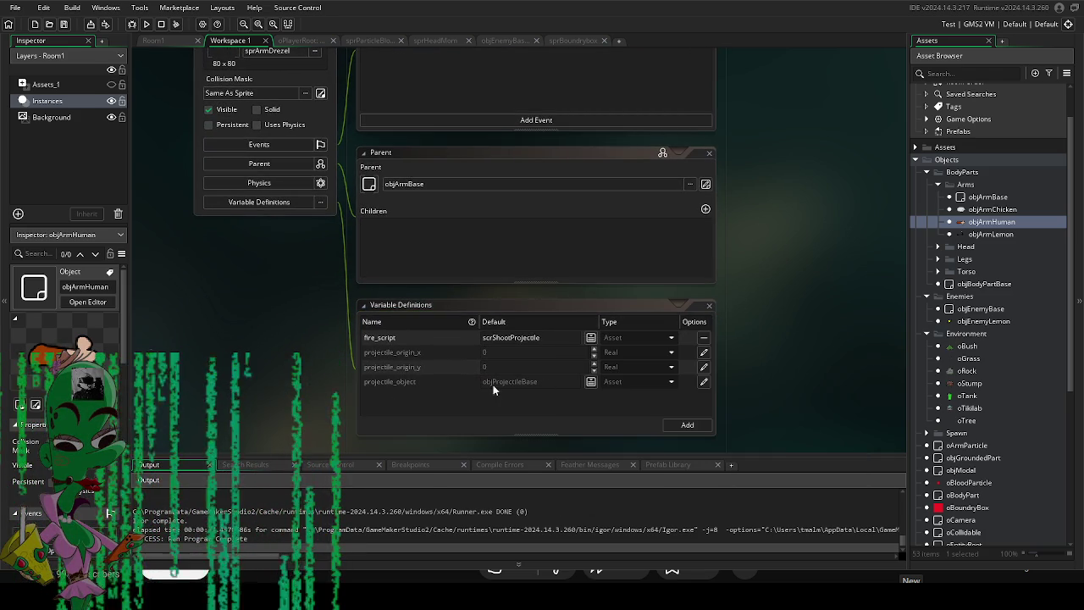
click(590, 382)
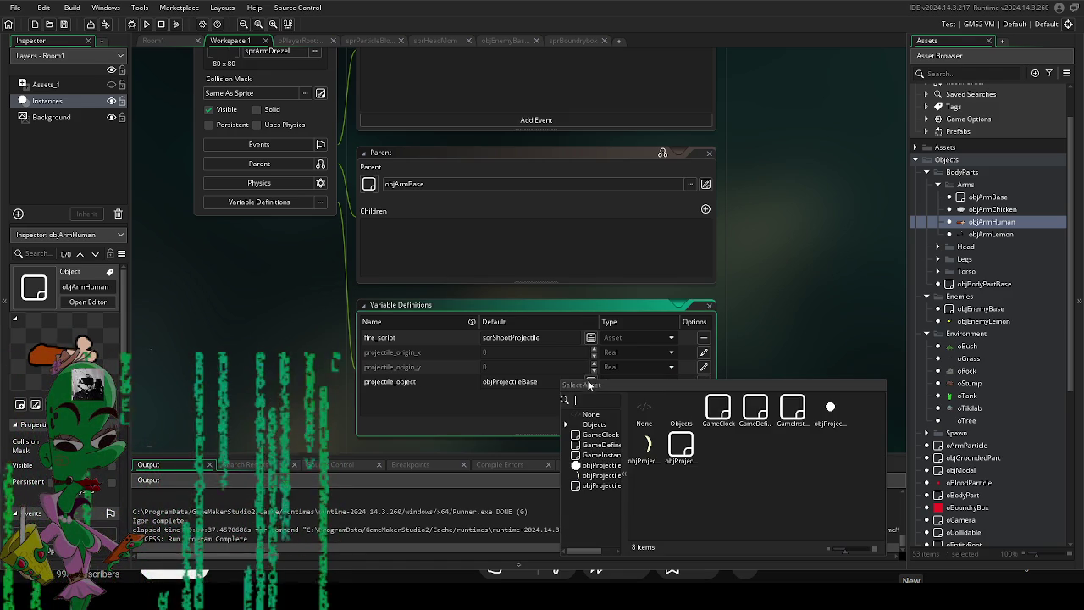
double_click(682, 411)
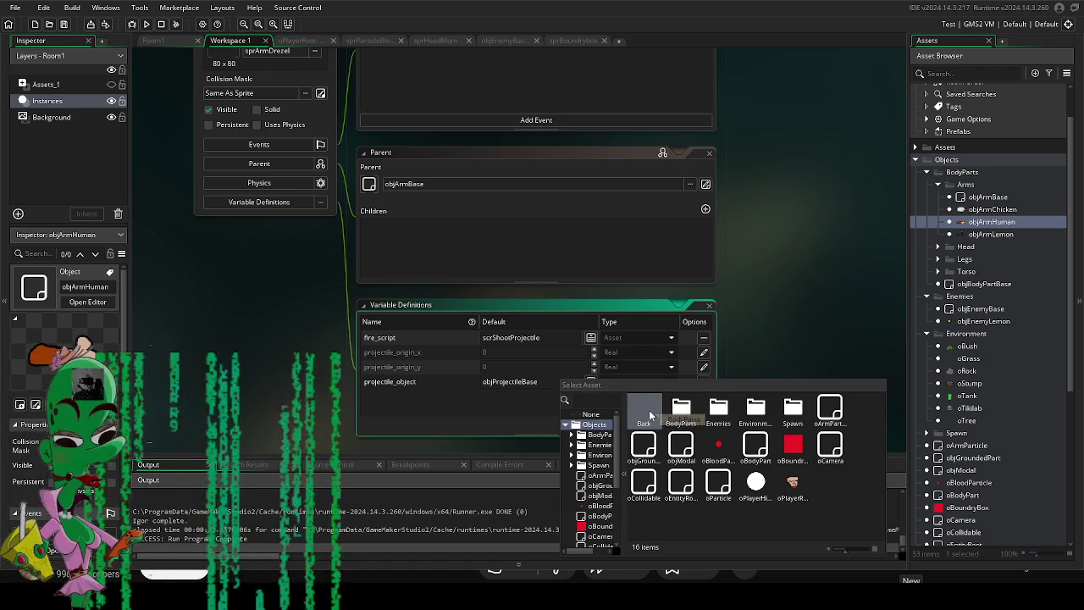
double_click(650, 410)
click(678, 405)
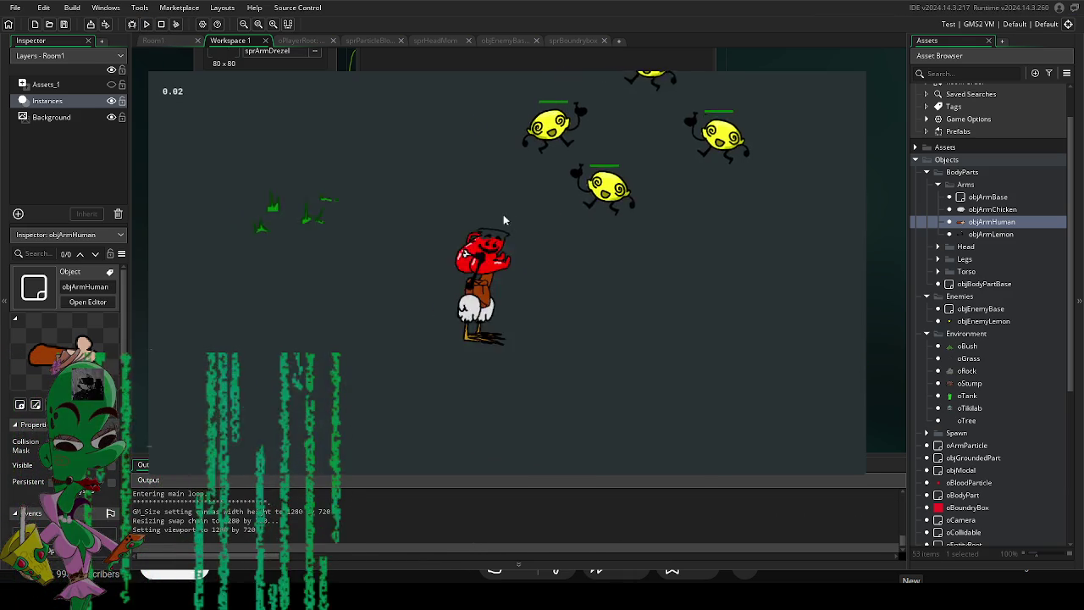
Walk the character left, right and up into the lemons to test the melee slash.
key(a)
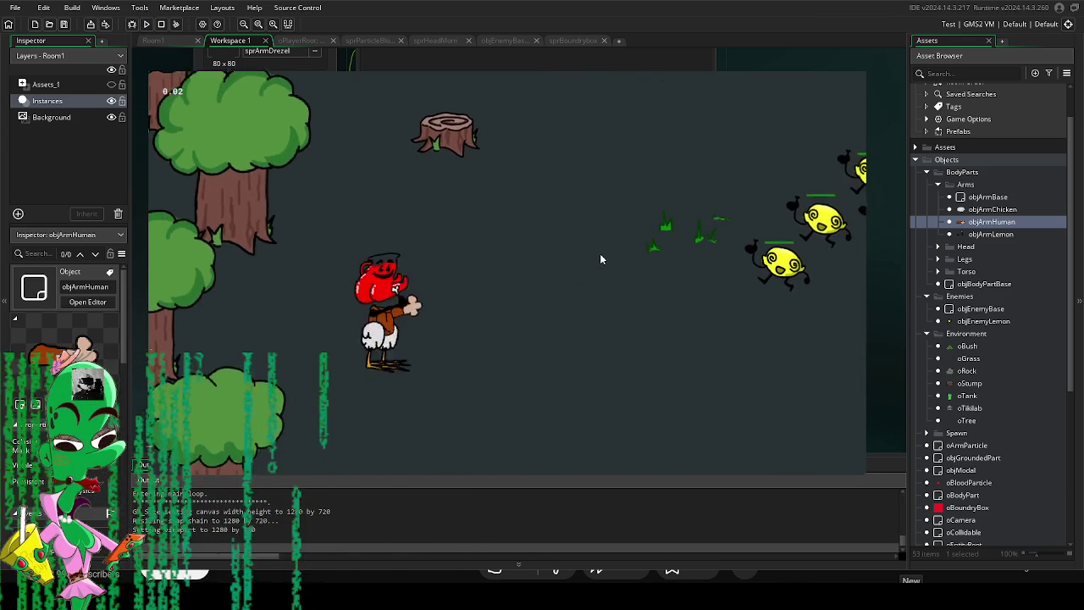
key(d)
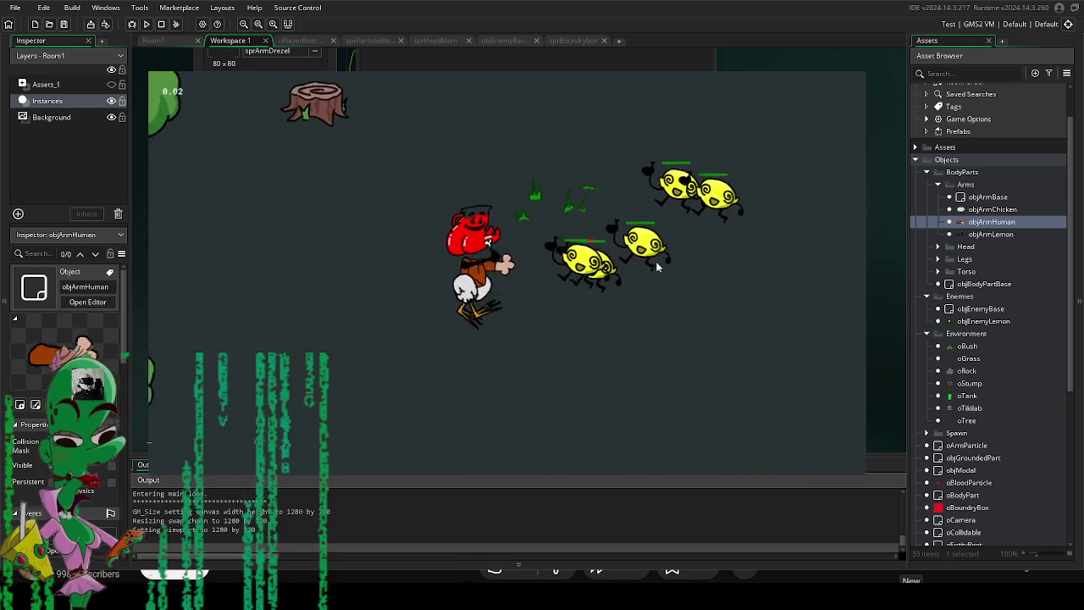
key(w)
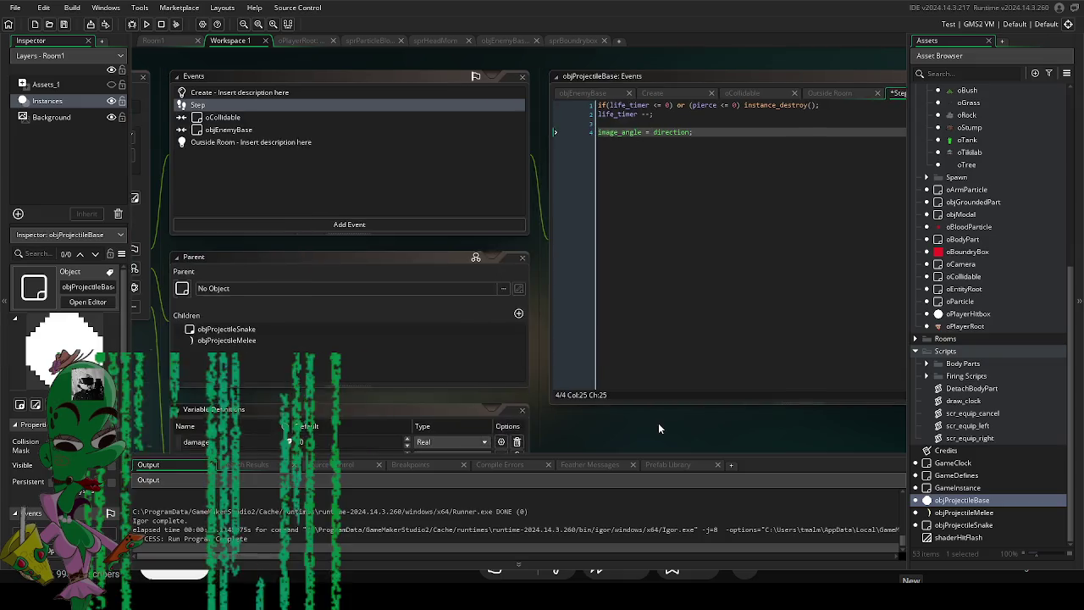
mouse_move(658, 426)
mouse_down()
mouse_move(661, 412)
mouse_move(870, 404)
mouse_move(702, 426)
mouse_up()
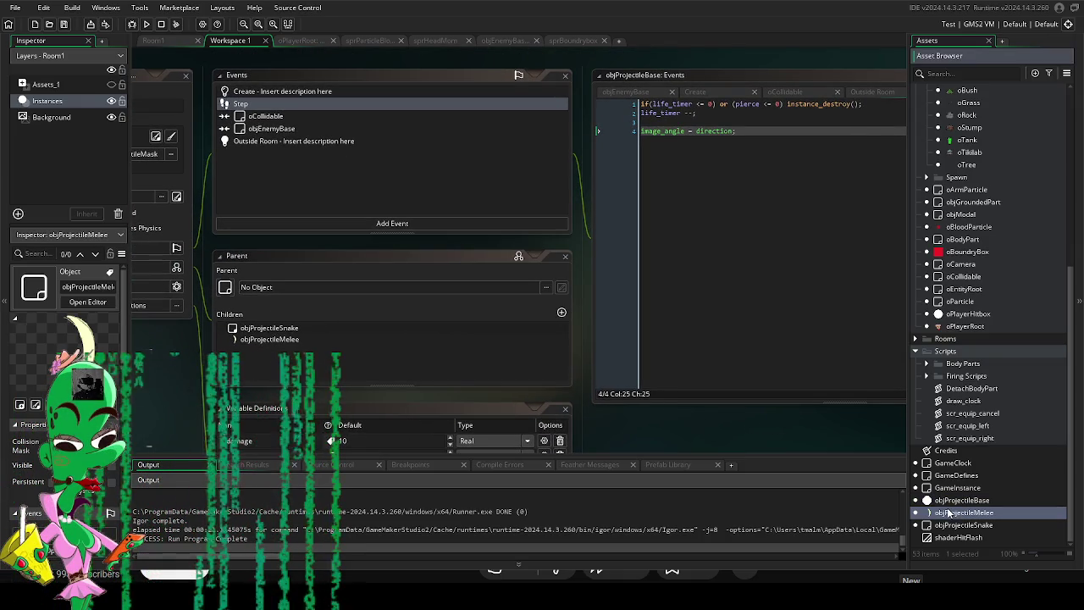
Change objProjectileMelee's life_timer override to 10 and run the game.
double_click(948, 513)
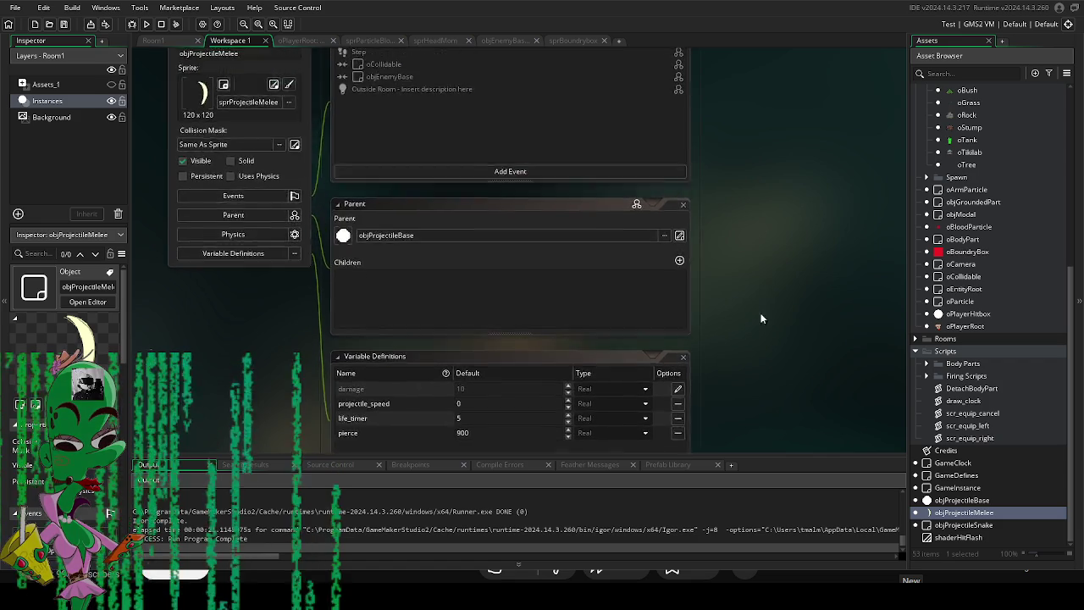
scroll(709, 284, down, 2)
key(BackSpace)
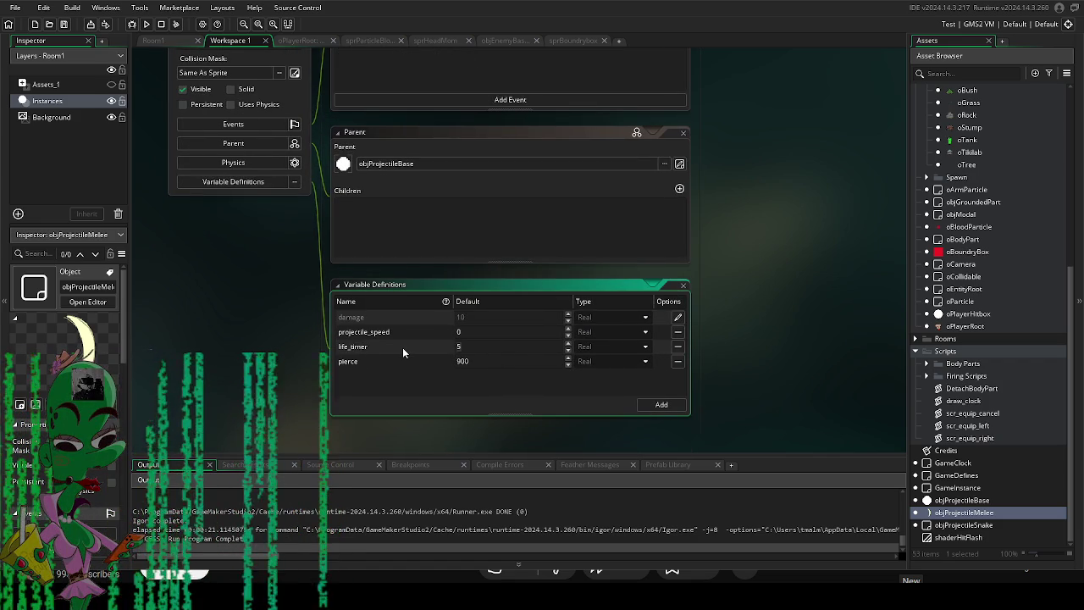
text(10)
scroll(728, 347, up, 4)
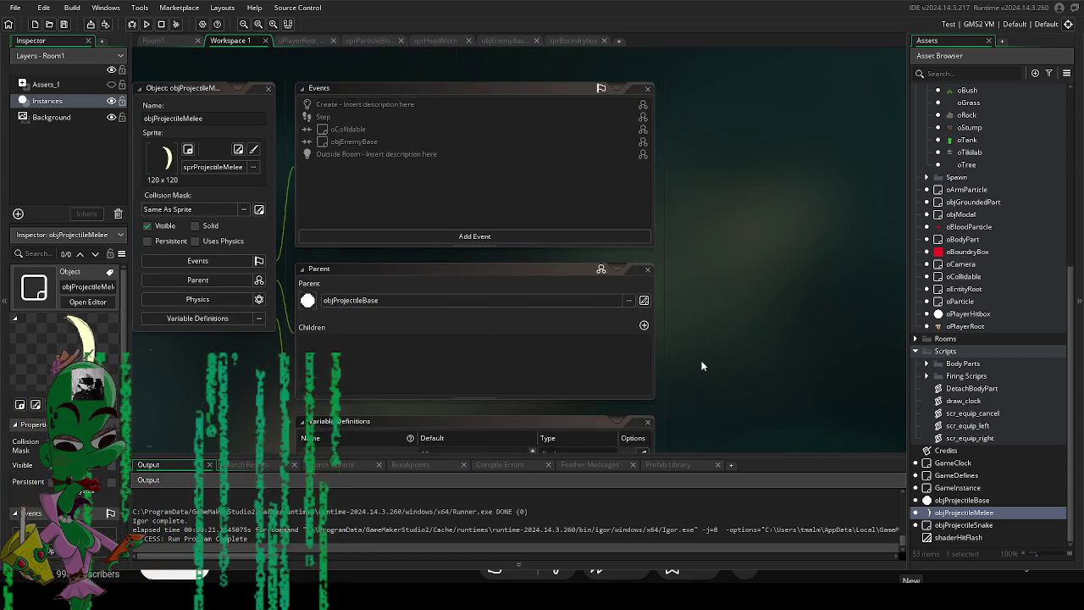
mouse_move(701, 366)
mouse_down()
mouse_move(750, 279)
mouse_move(748, 356)
mouse_move(751, 322)
mouse_up()
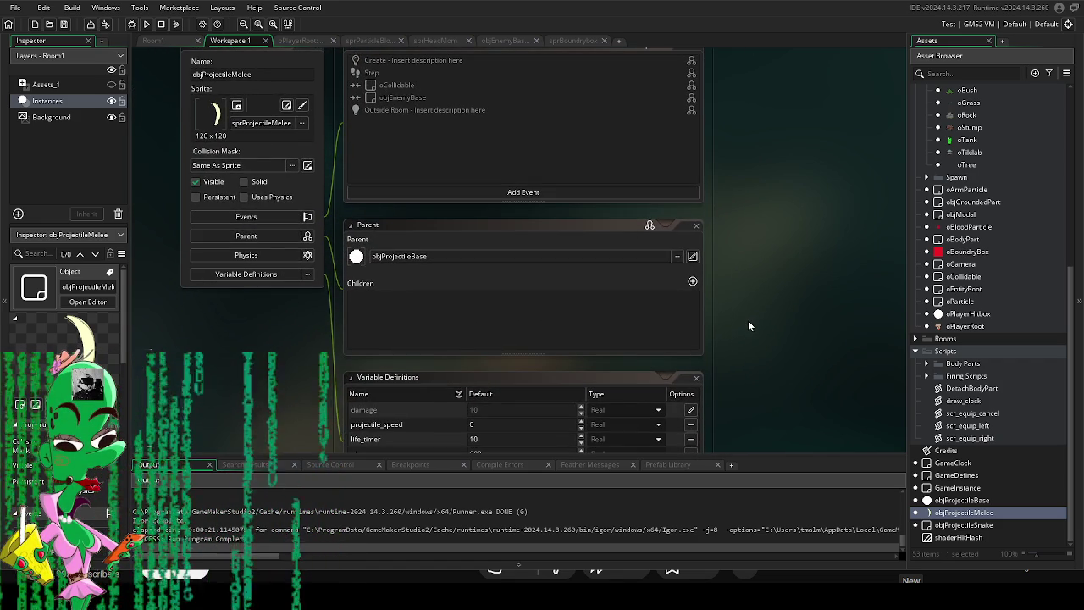
click(146, 24)
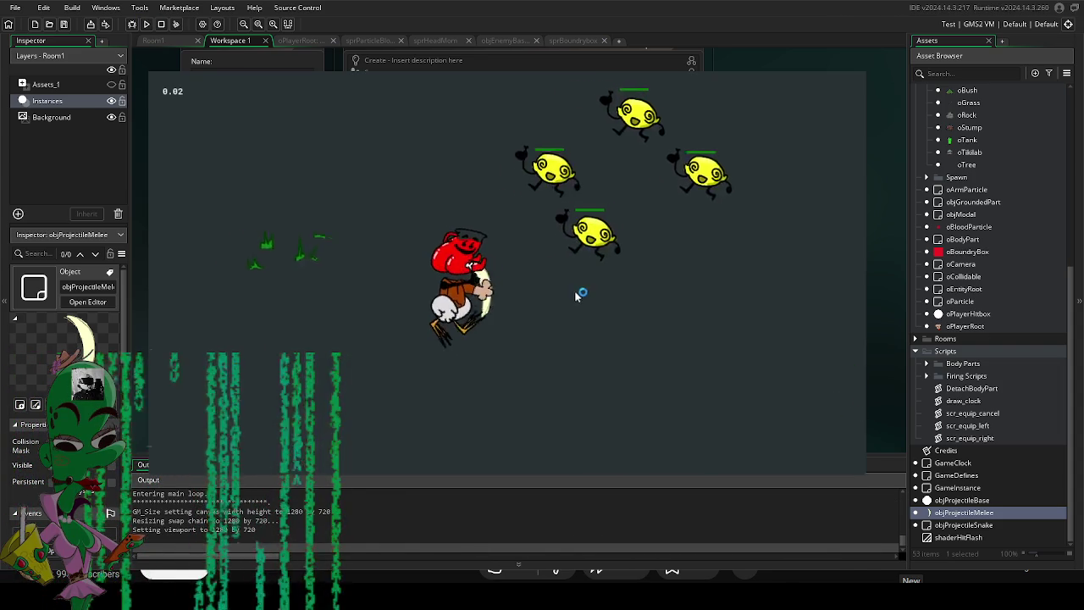
Move around with WASD, slashing the lemons to watch how far each hit knocks them back.
key(a)
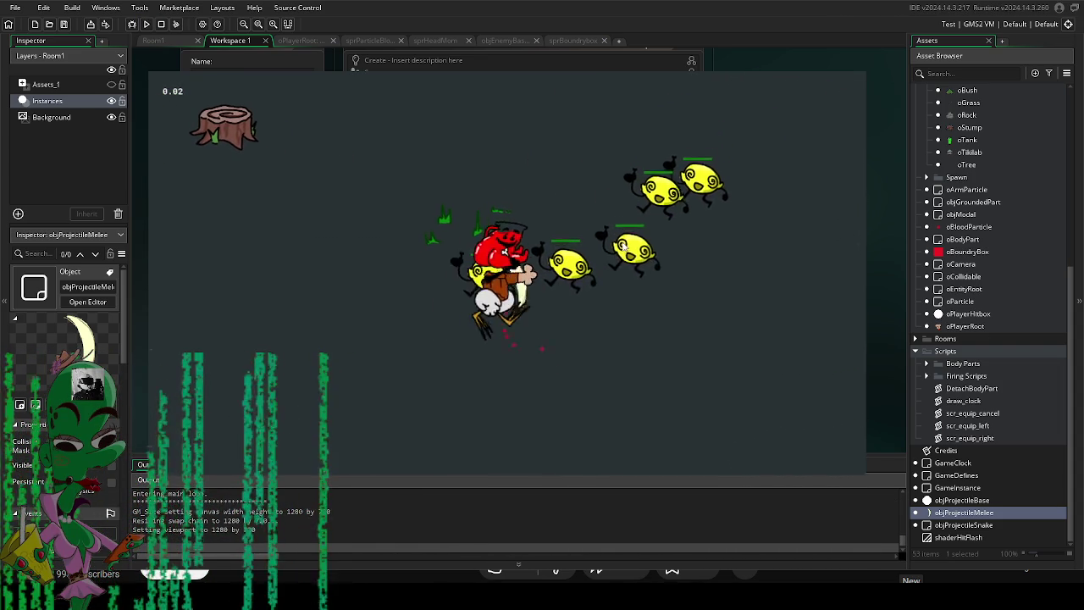
key(d)
key(d)
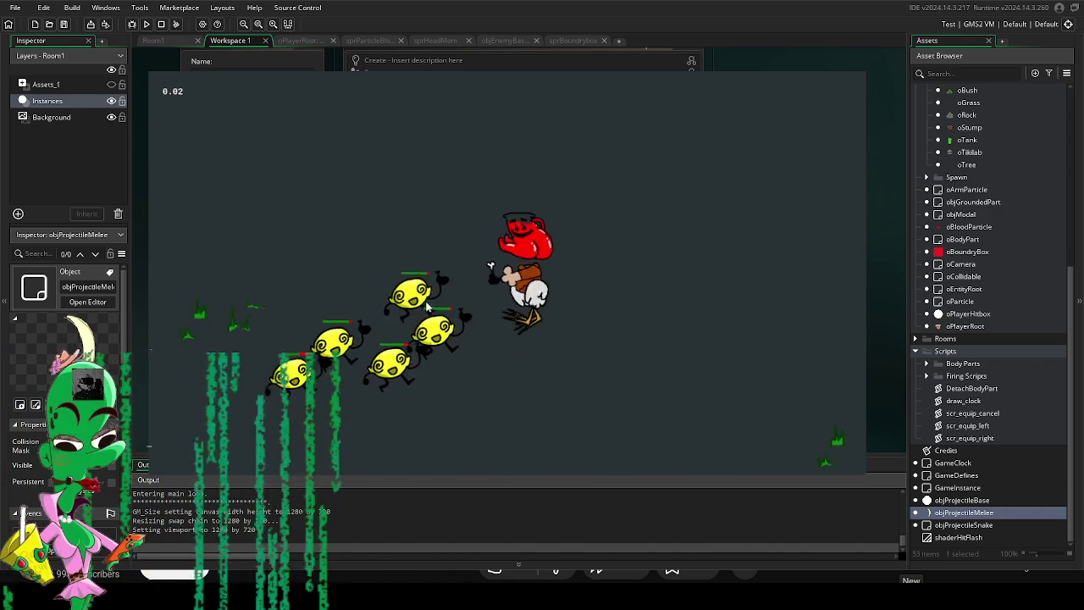
key(d)
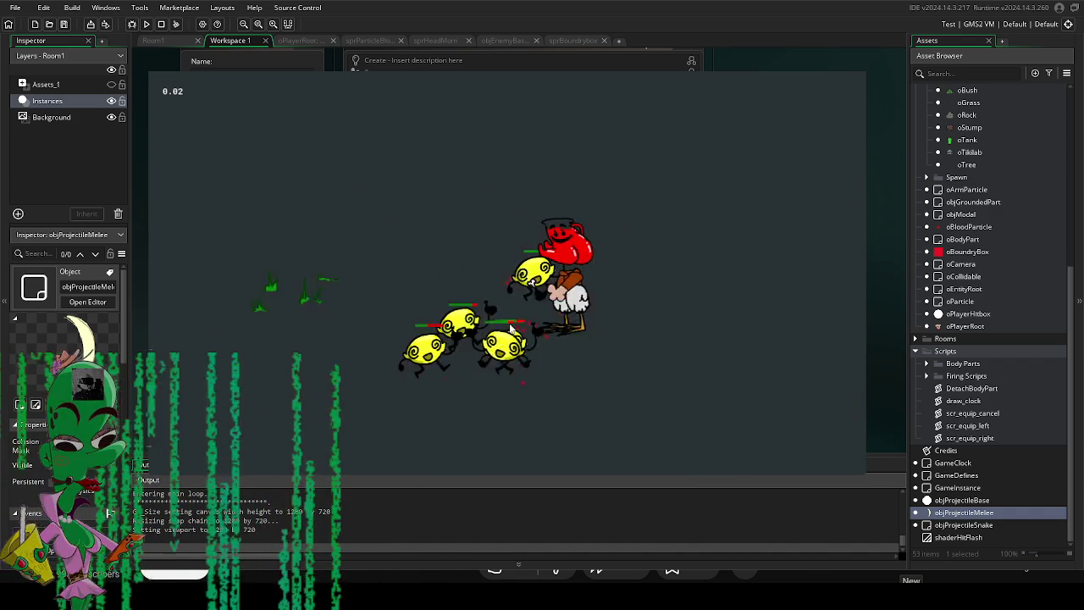
key(a)
key(w)
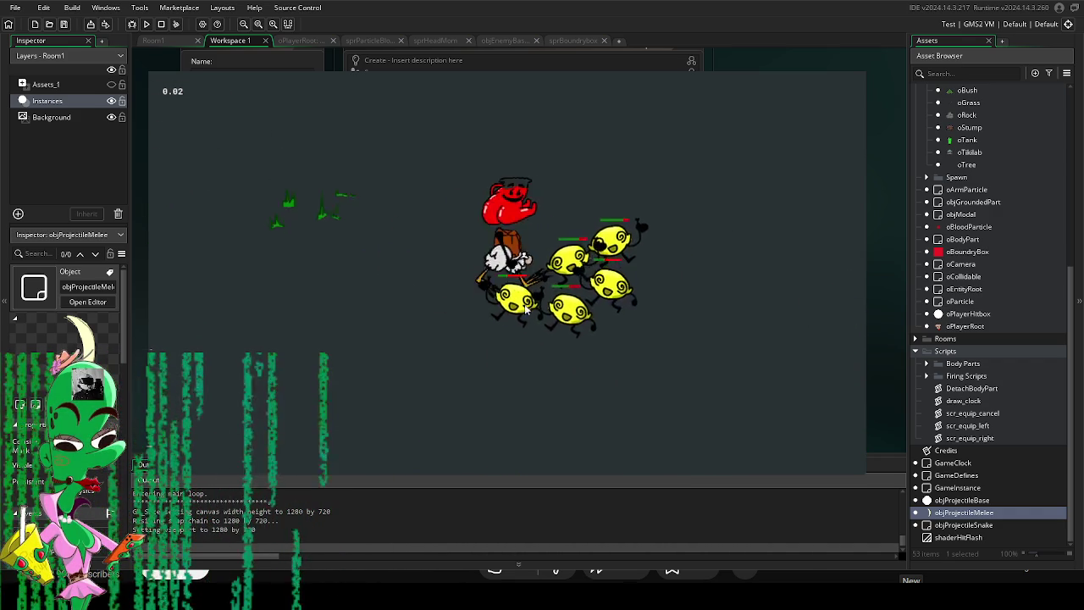
key(s)
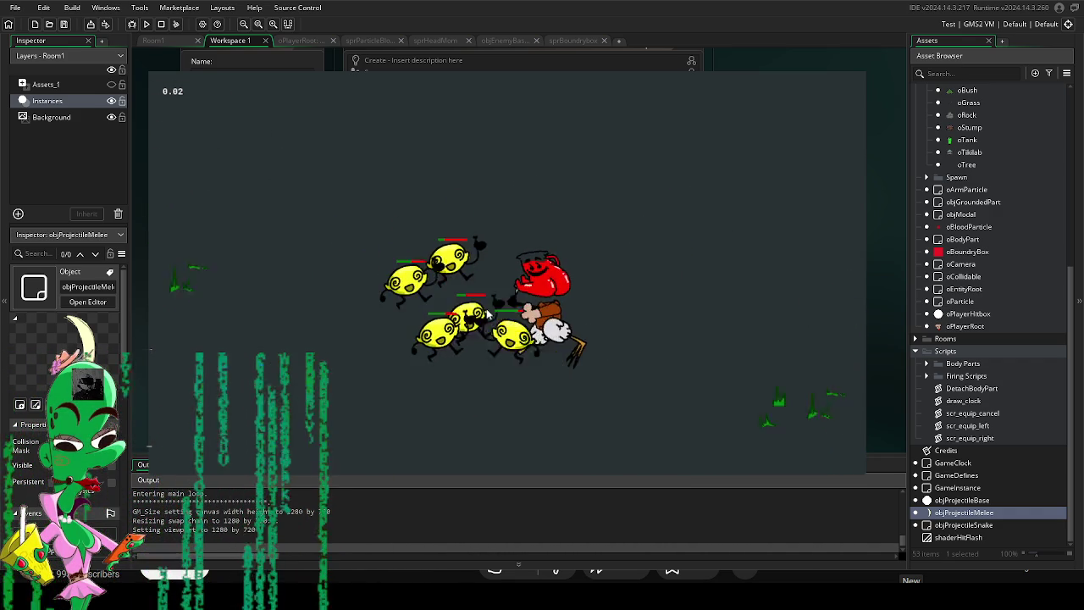
key(a)
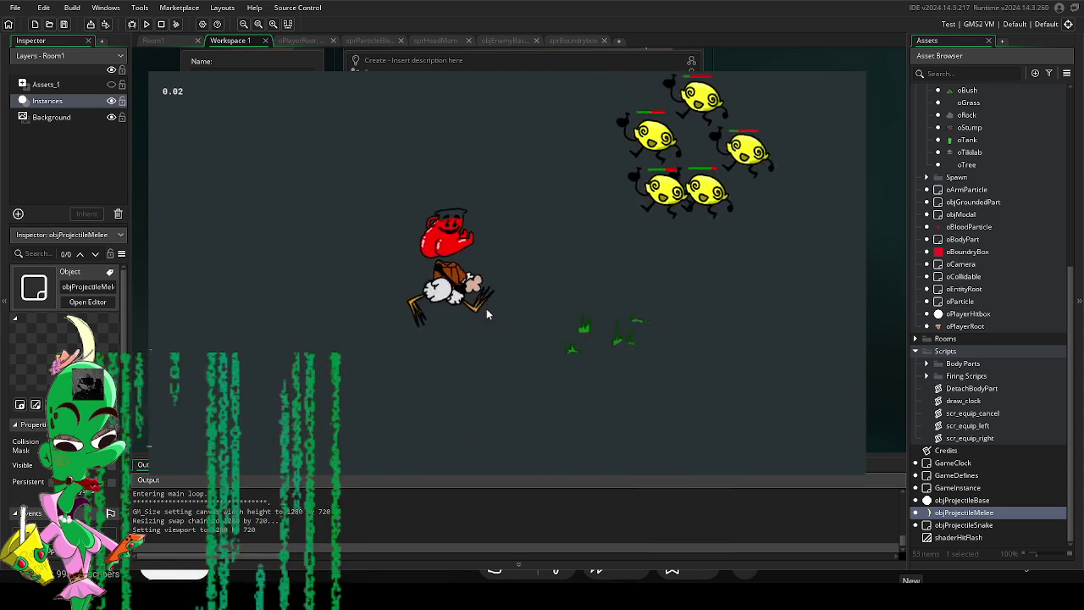
key(w)
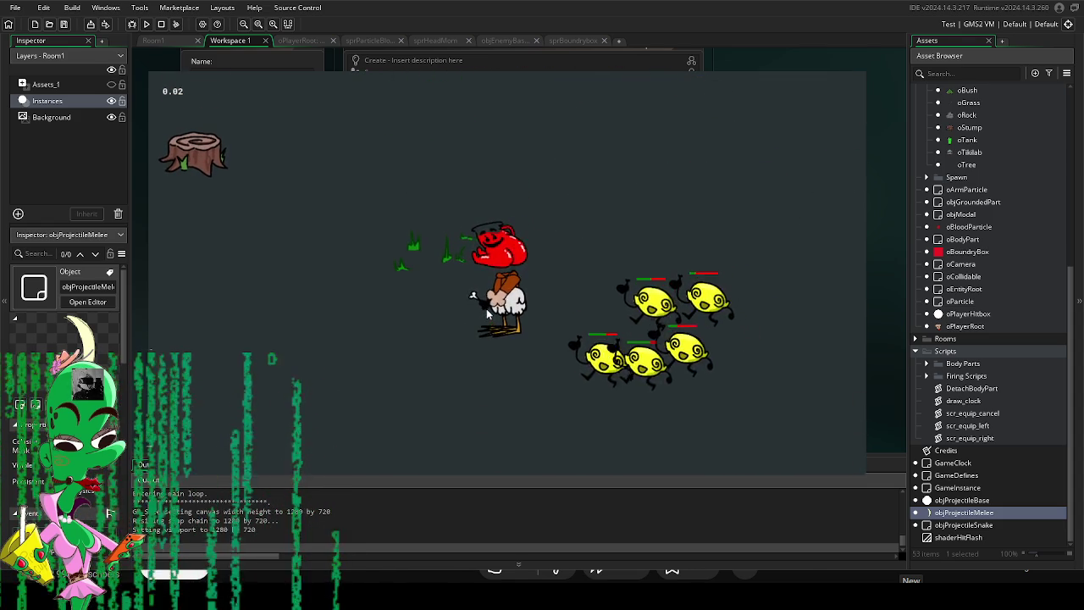
key(d)
key(s)
key(d)
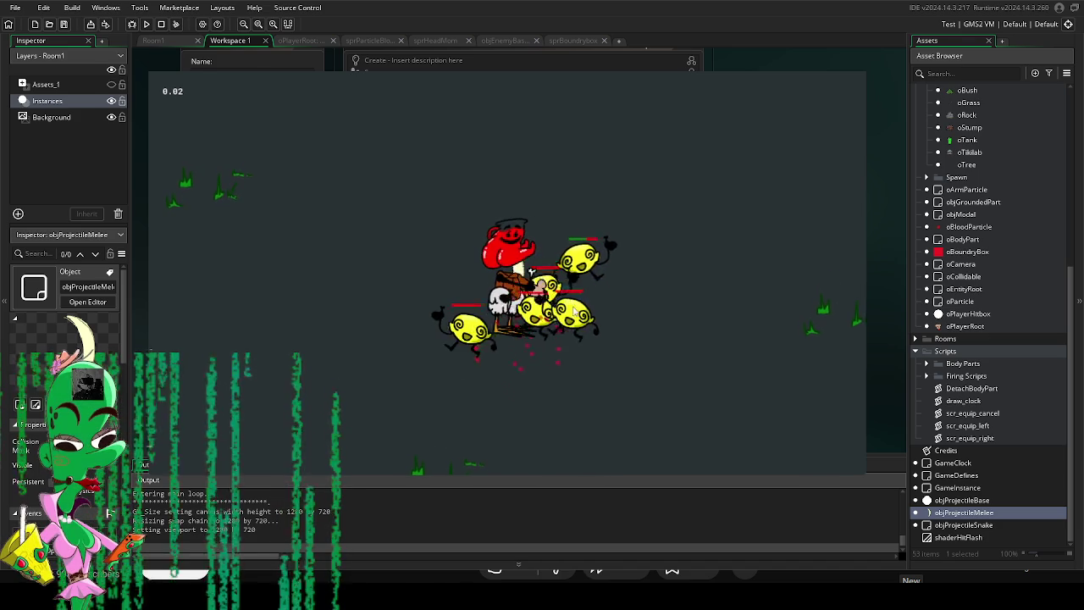
key(w)
key(d)
key(w)
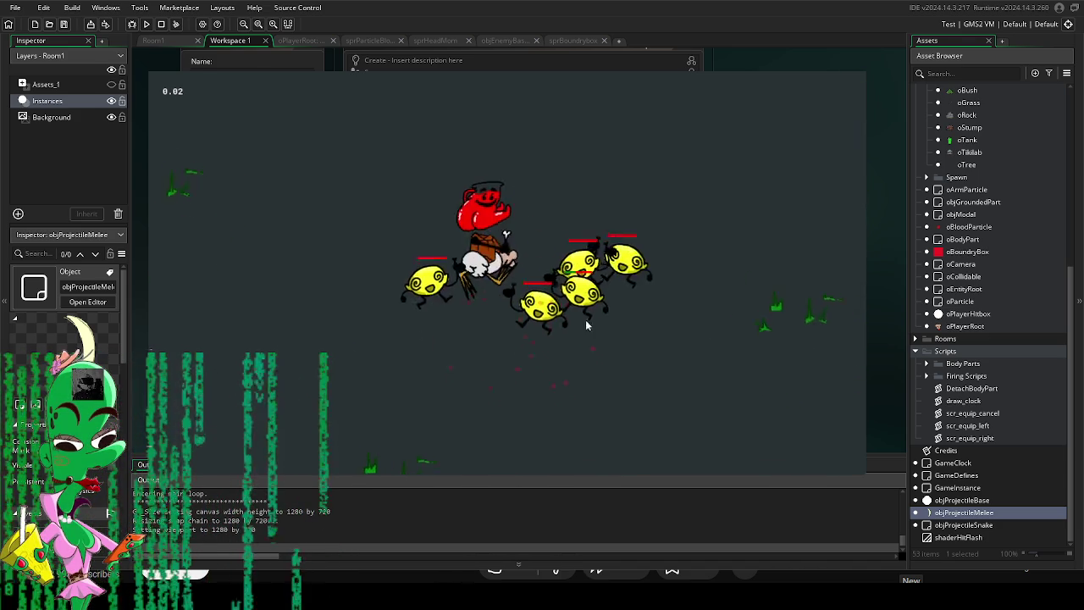
key(d)
key(s)
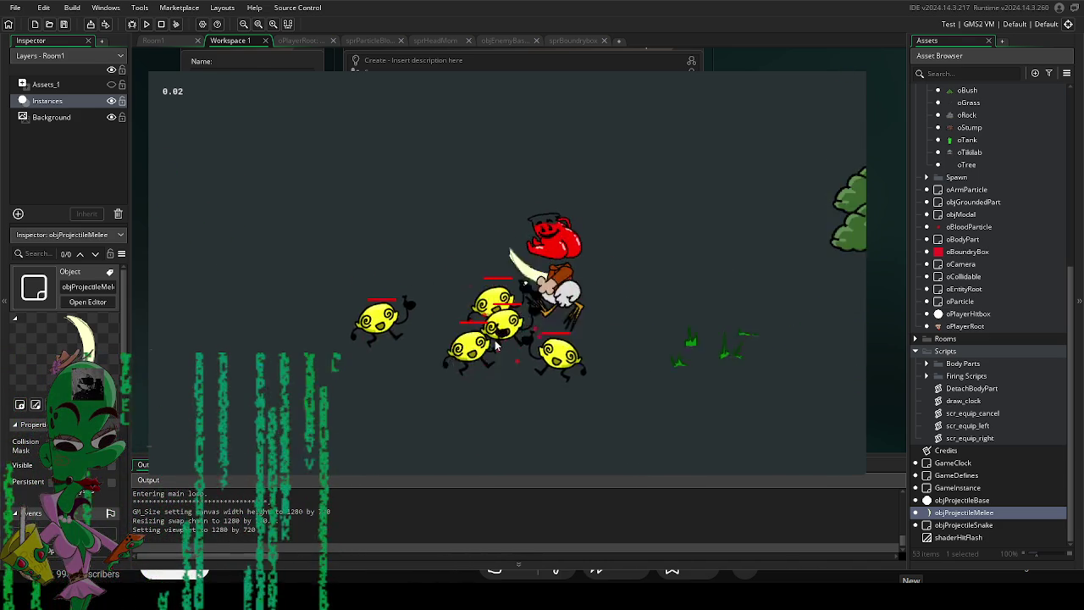
key(d)
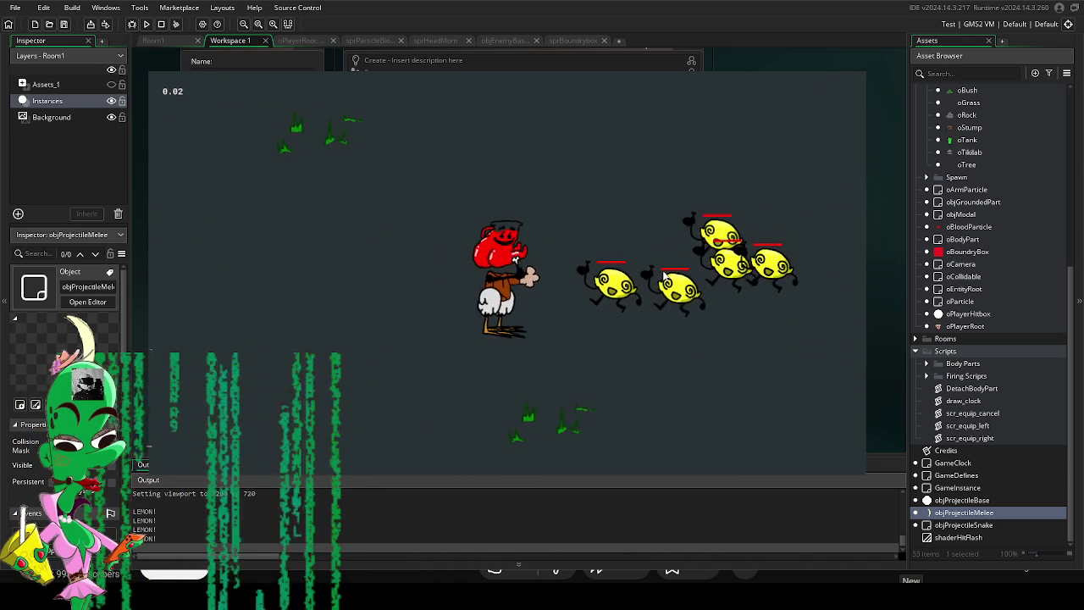
Close the game, set the melee slash's projectile_speed to 10 and run it again.
key(Escape)
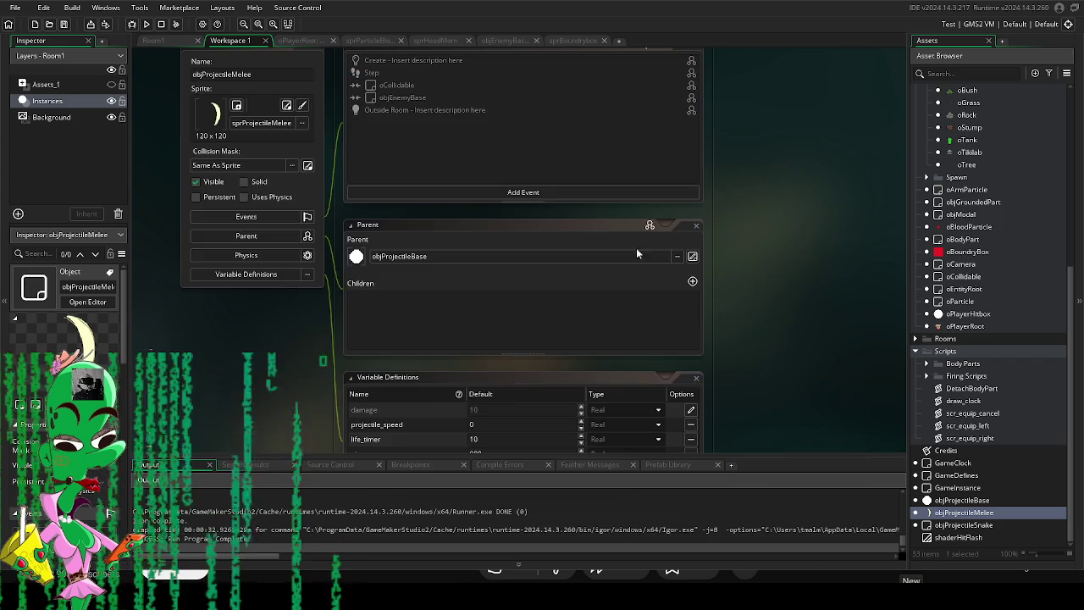
scroll(462, 406, down, 2)
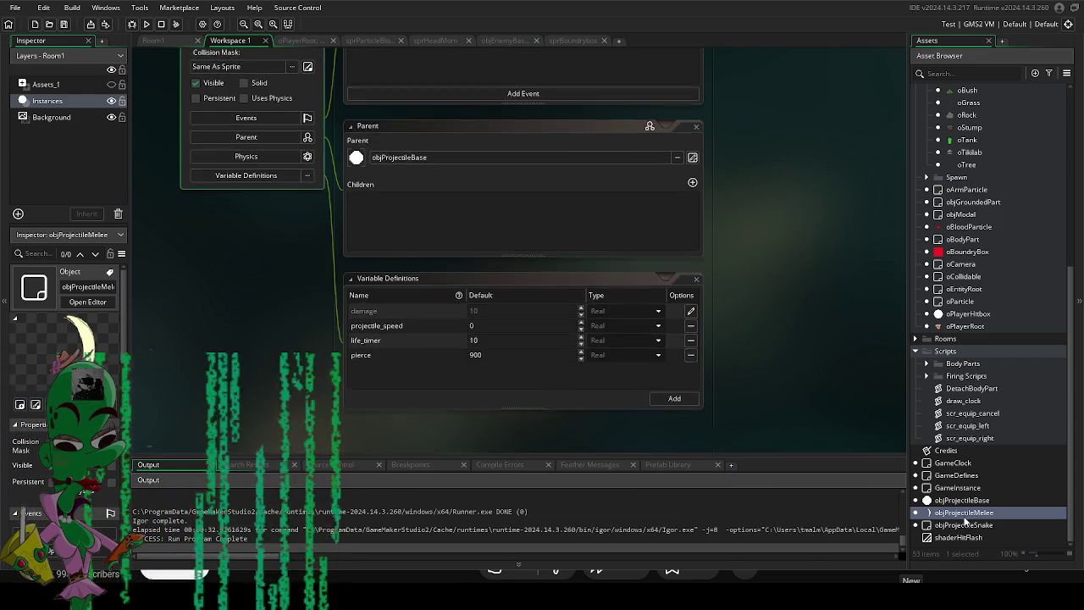
scroll(259, 253, up, 2)
scroll(259, 254, down, 2)
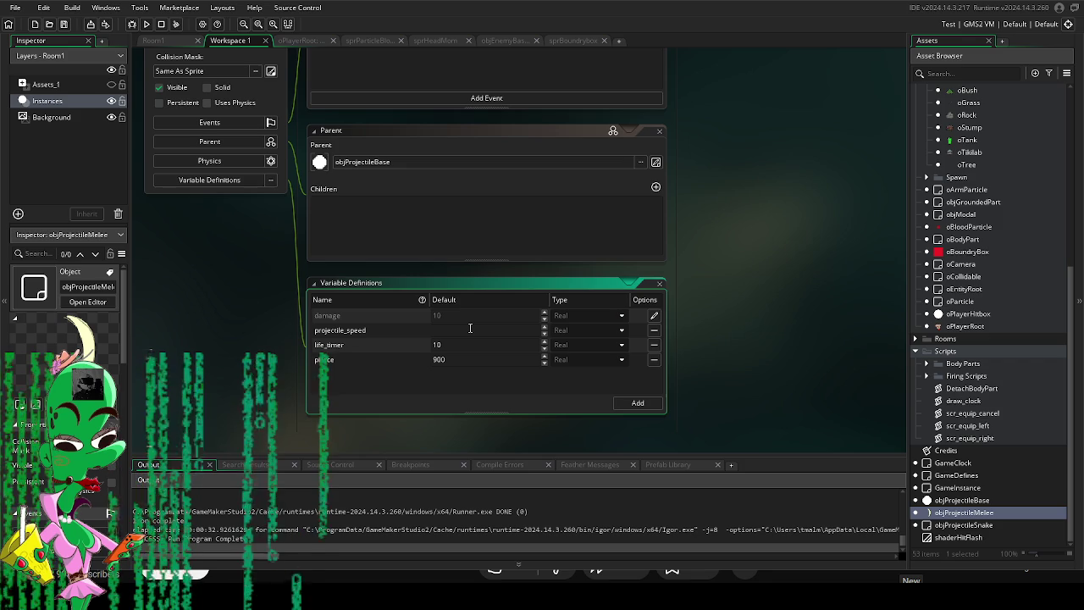
key(F5)
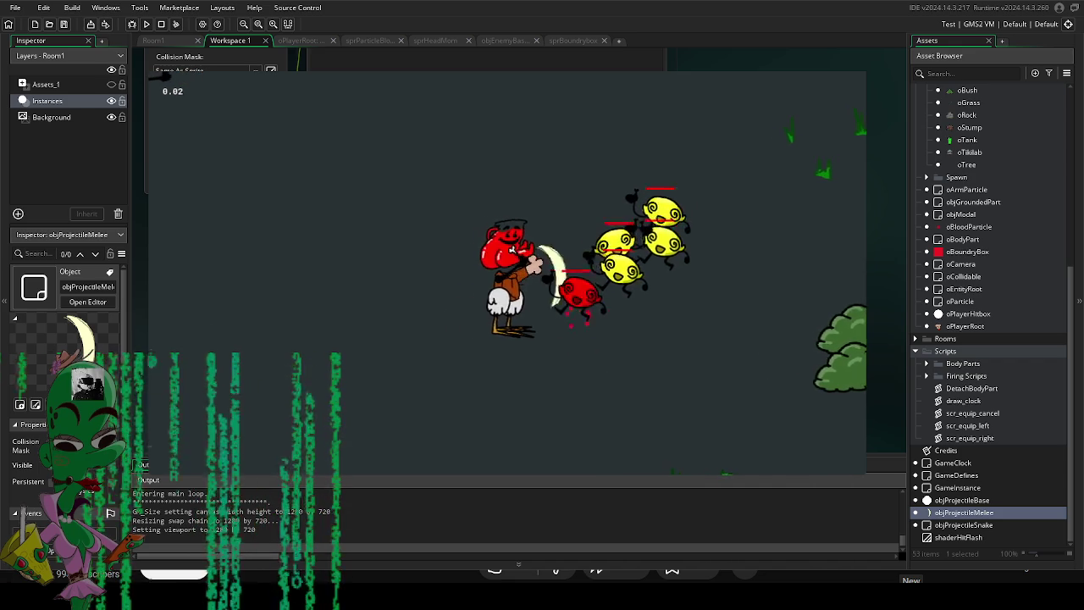
Close the game and expand Assets > Sprites to show the projectile sprites, collapsing Arms.
key(Escape)
scroll(1019, 232, up, 1)
scroll(1019, 232, up, 5)
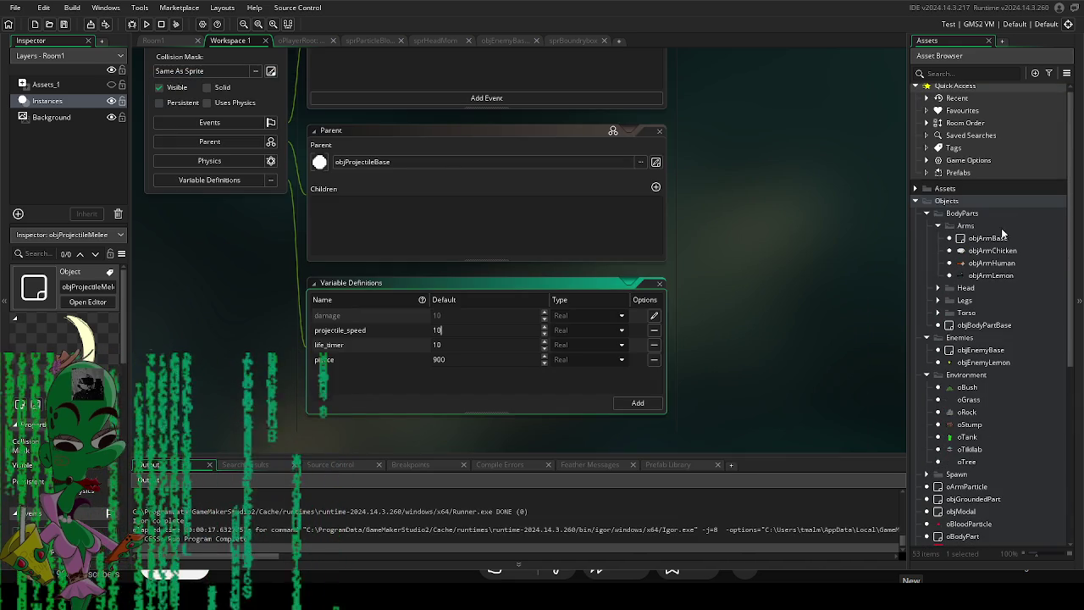
scroll(951, 222, up, 1)
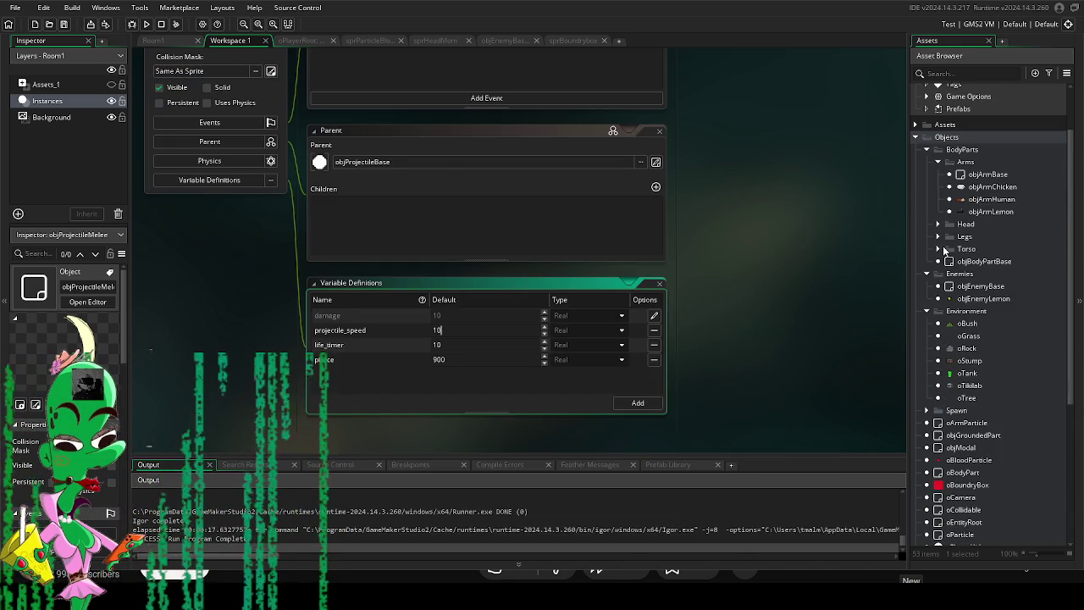
click(914, 192)
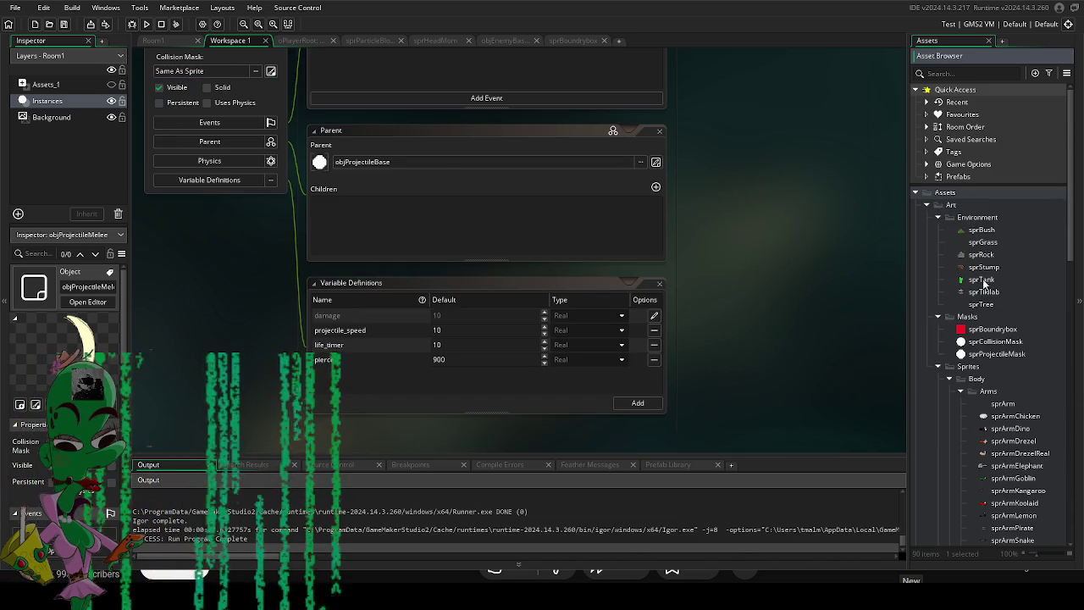
scroll(973, 352, down, 3)
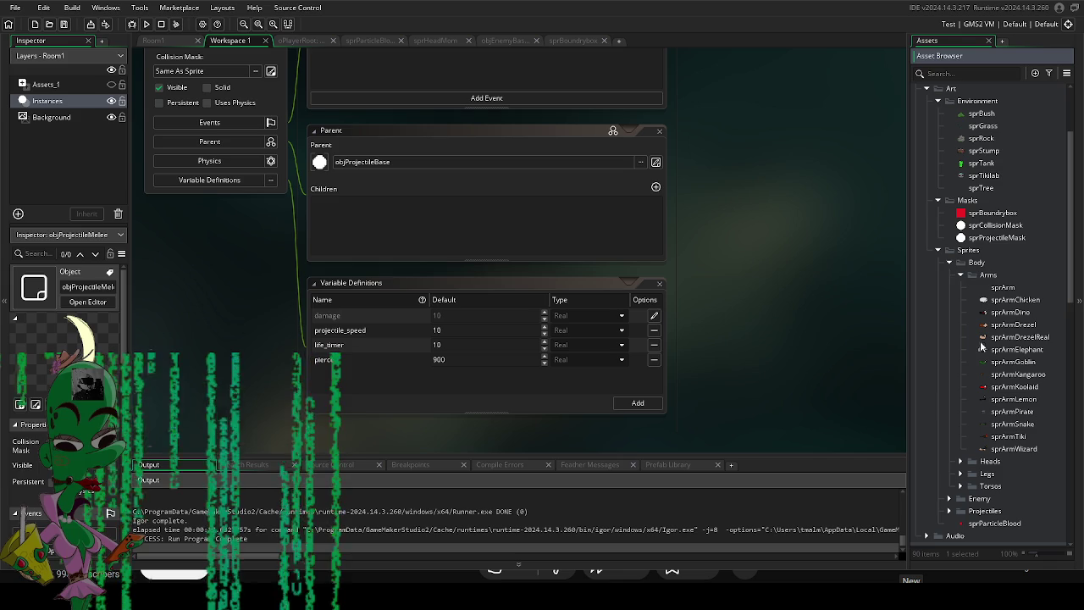
click(962, 276)
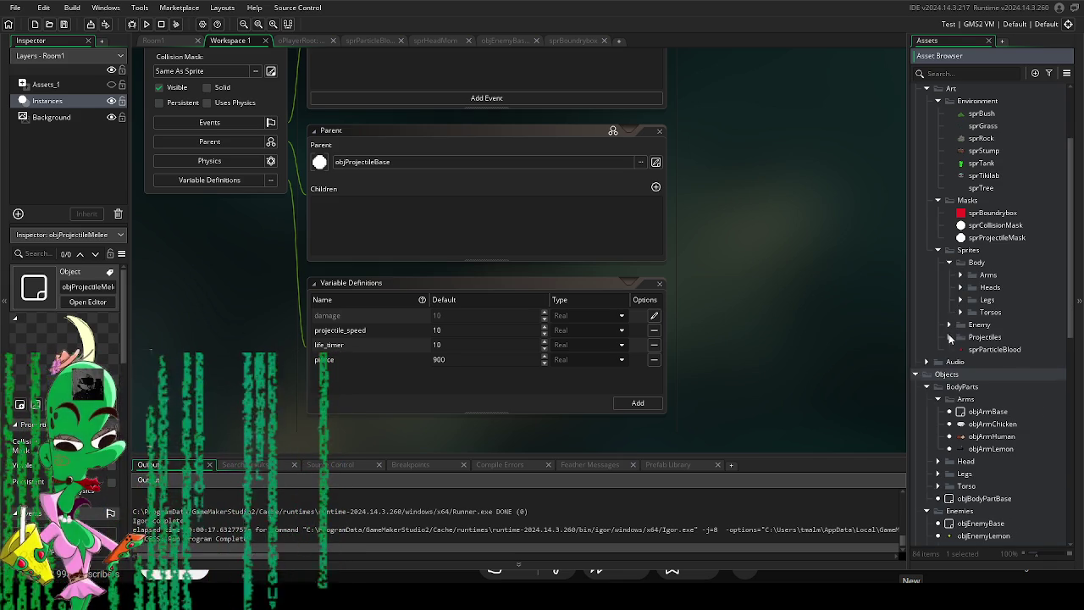
Resize the sprProjectileMelee sprite to 240×240 with aspect ratio kept and run the game.
double_click(993, 387)
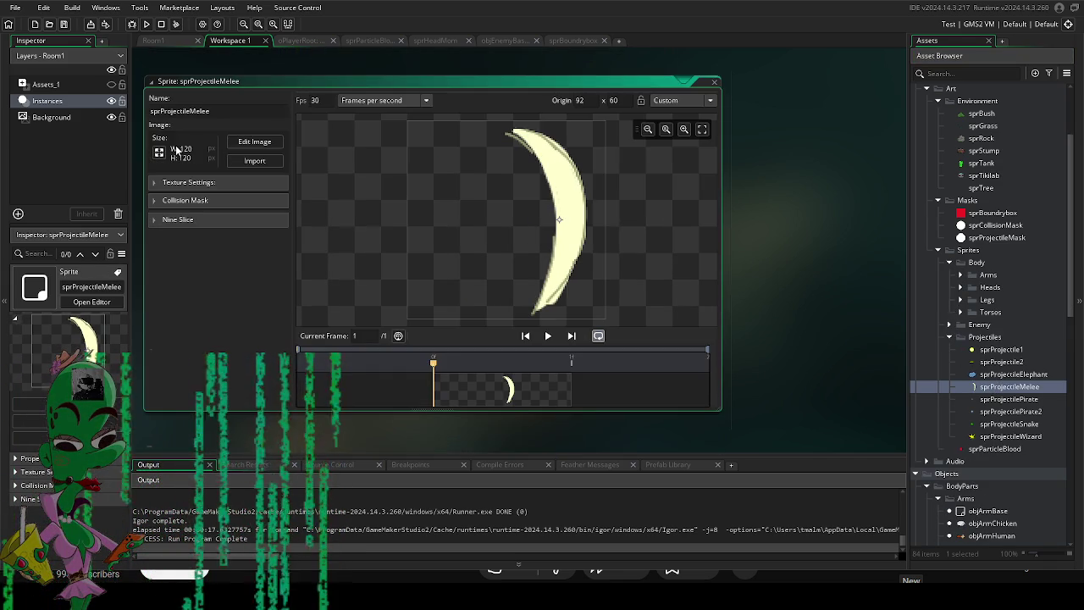
click(157, 151)
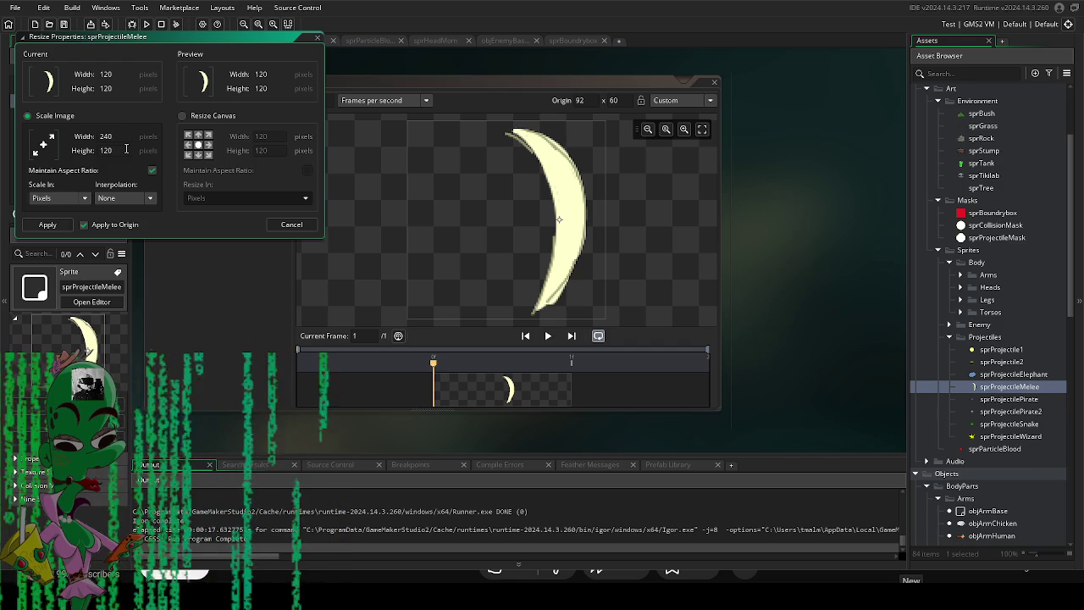
click(48, 224)
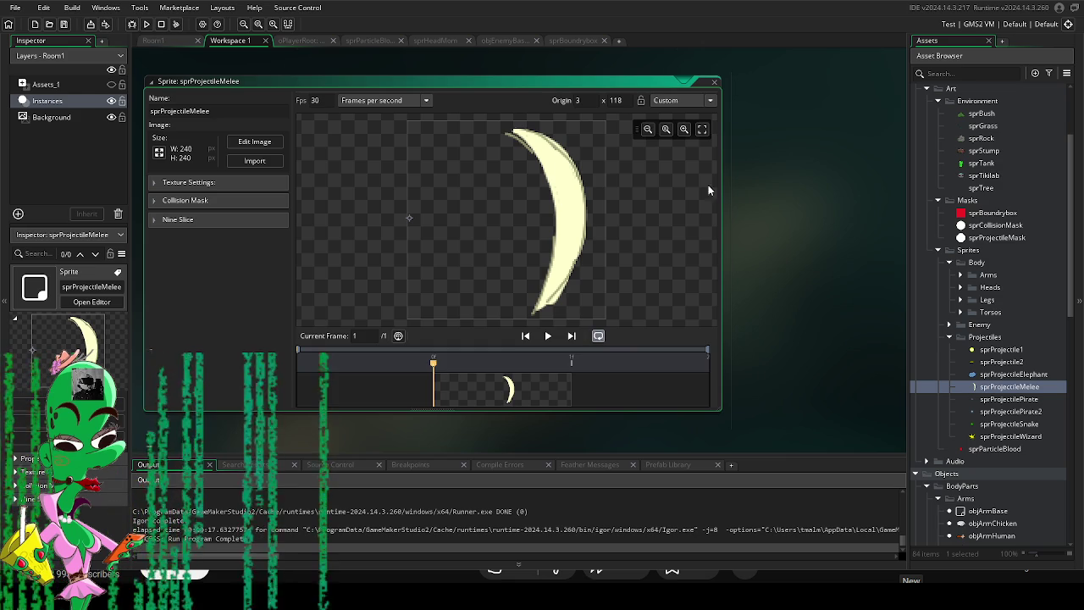
scroll(1008, 400, down, 5)
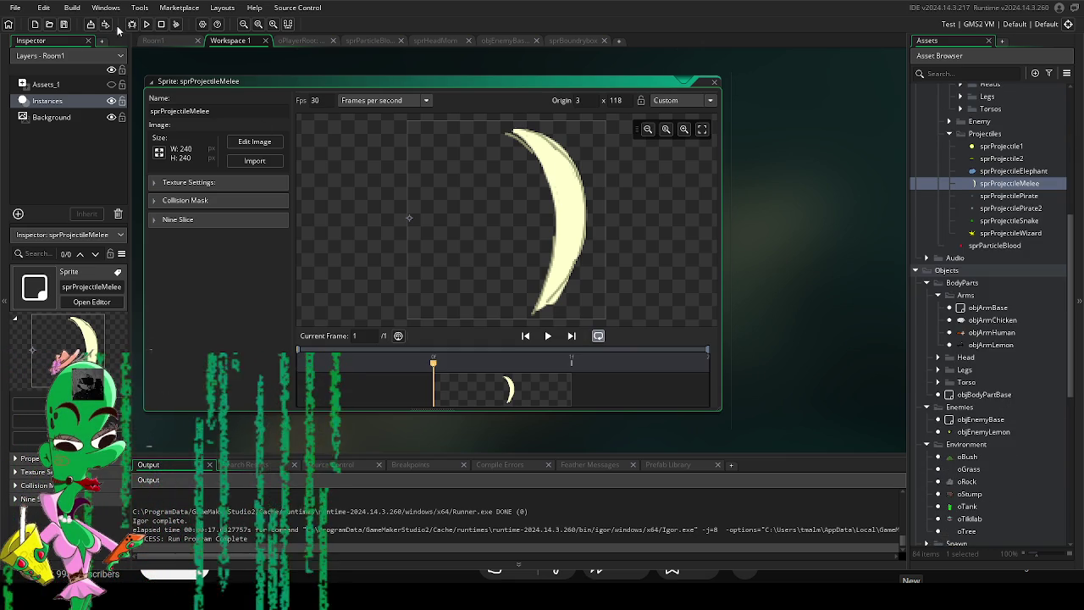
click(146, 24)
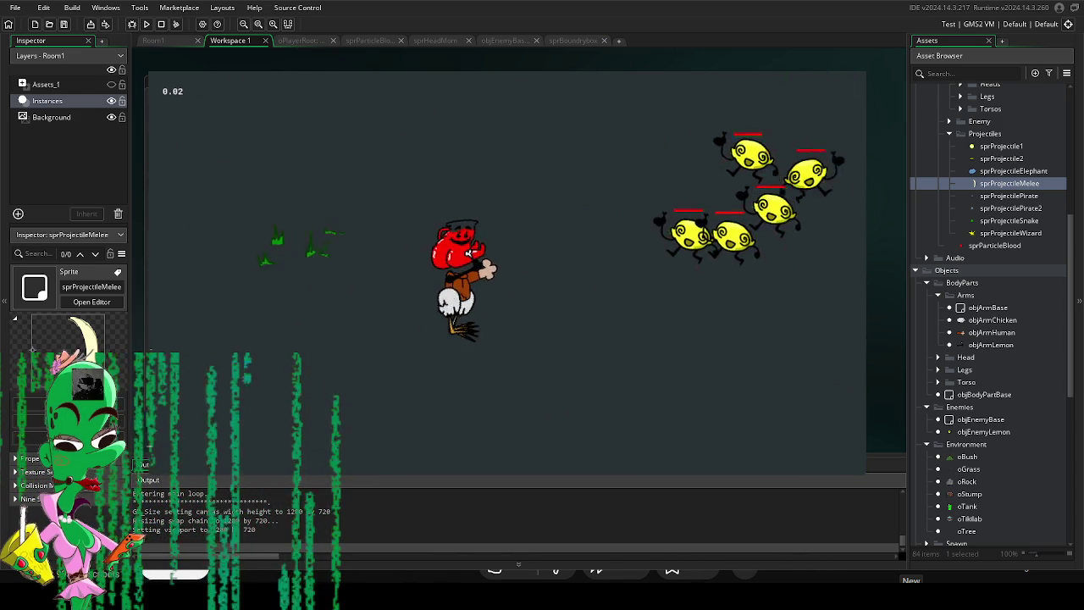
Close the playtest after trying the 240×240 slash on the lemons, back to the sprite editor.
key(Escape)
scroll(998, 245, up, 5)
scroll(997, 246, up, 3)
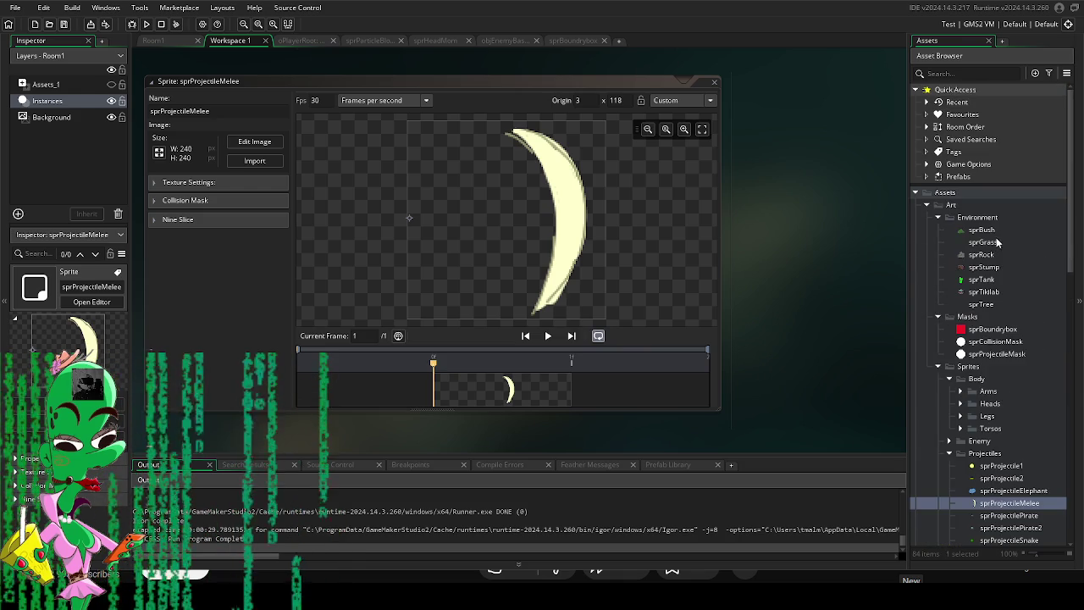
Collapse the Asset Browser folders and open the objEnemyBase object.
scroll(990, 254, down, 3)
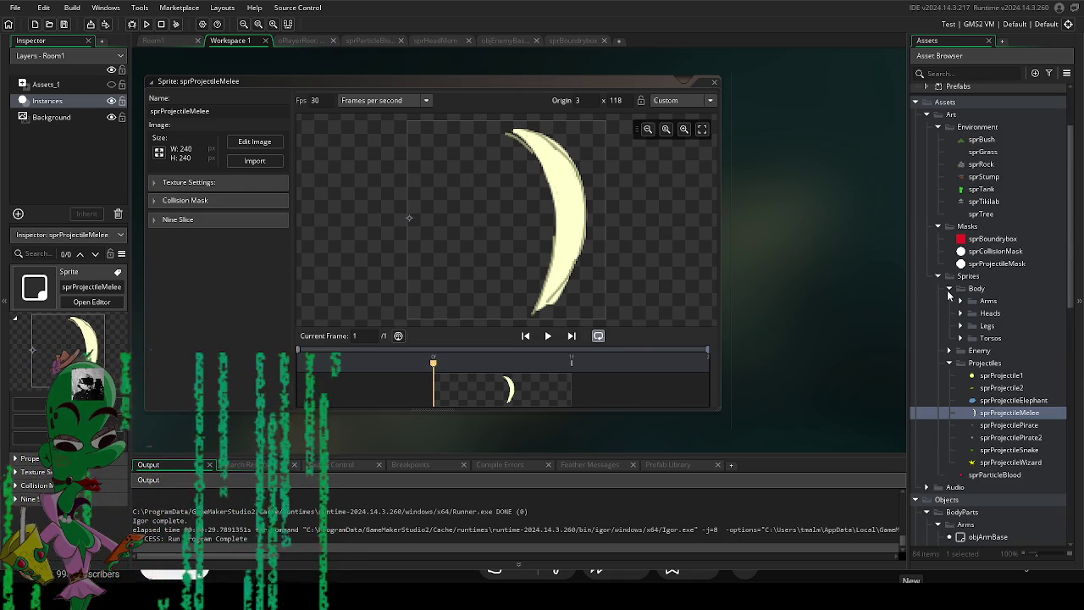
scroll(972, 376, down, 6)
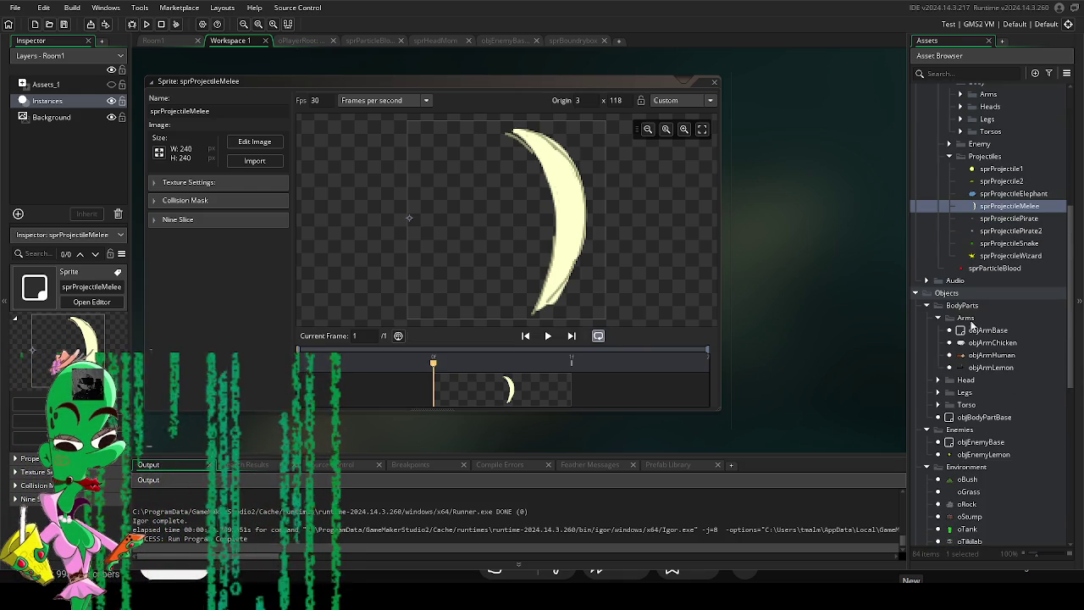
scroll(982, 315, up, 4)
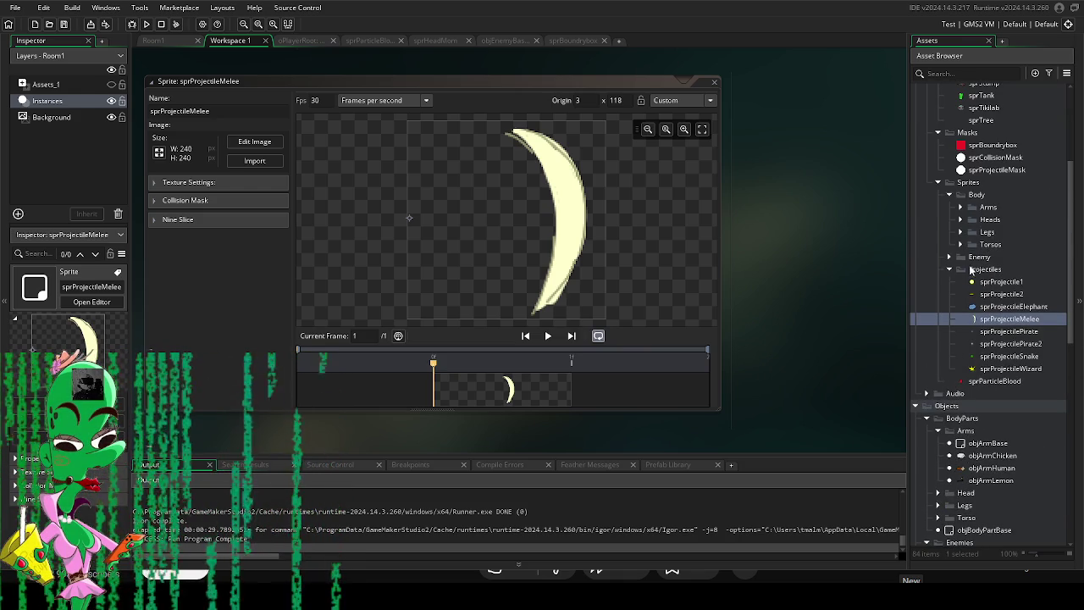
click(950, 258)
click(959, 261)
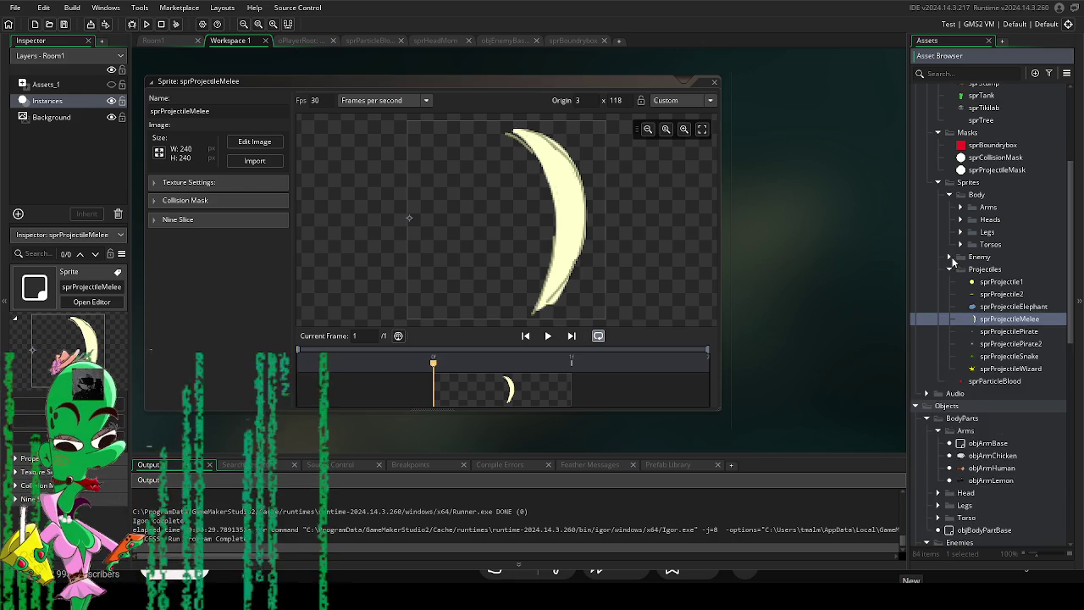
scroll(959, 263, up, 4)
click(926, 137)
scroll(936, 152, down, 1)
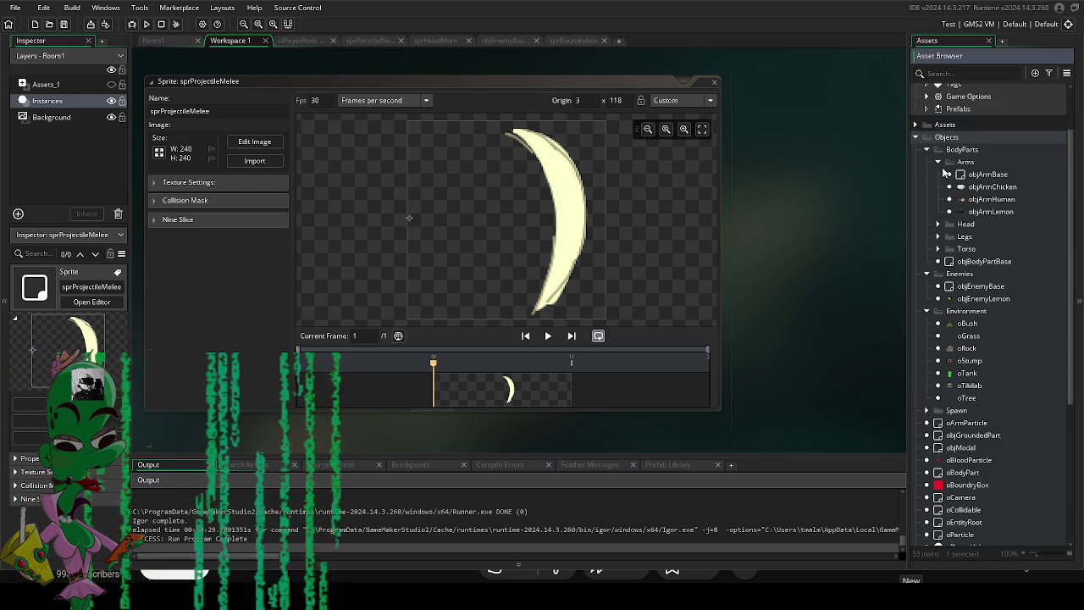
double_click(981, 287)
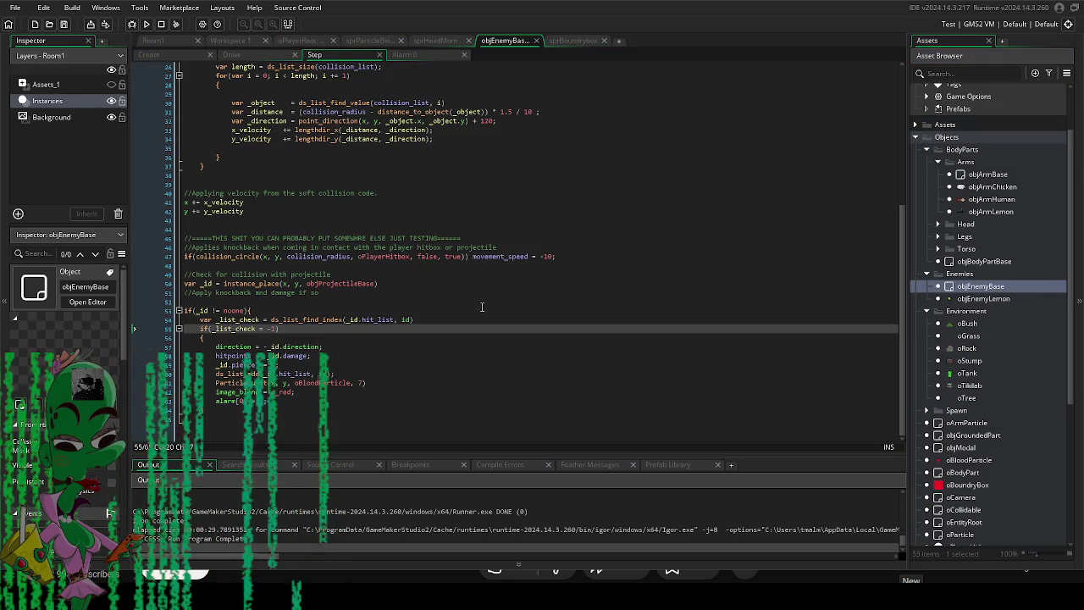
Insert an empty line below alarm[0] = 4 in the Step code's projectile-hit block.
click(366, 394)
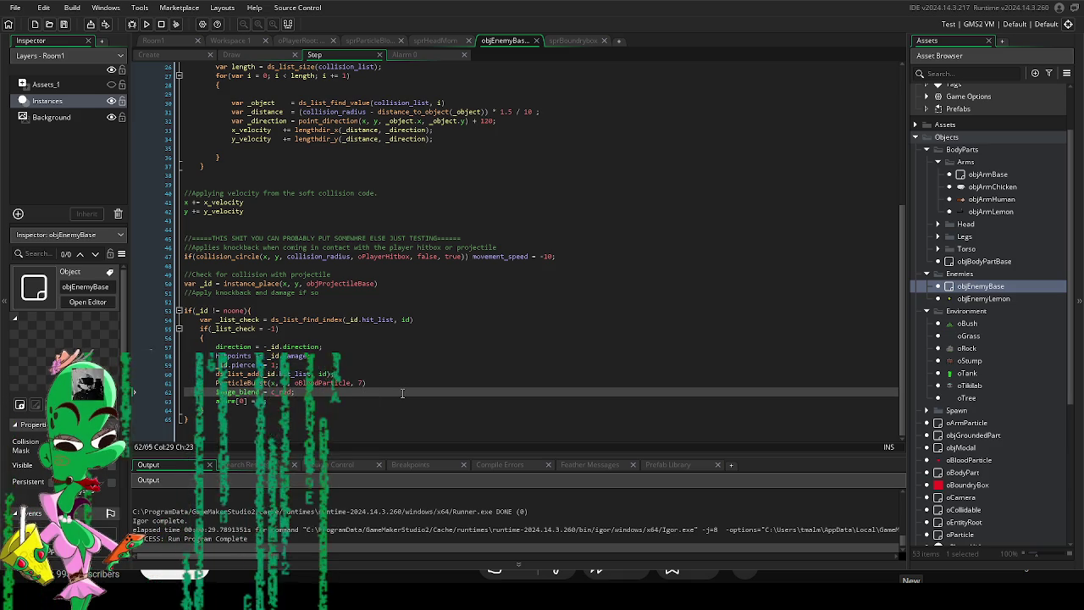
key(Down)
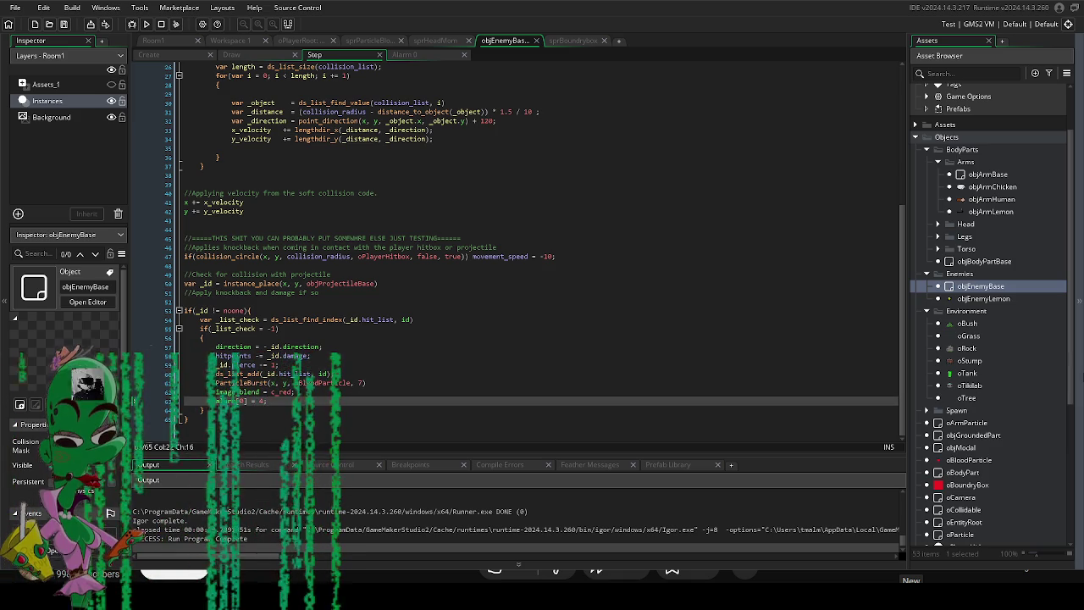
key(Return)
scroll(1040, 404, down, 5)
click(952, 451)
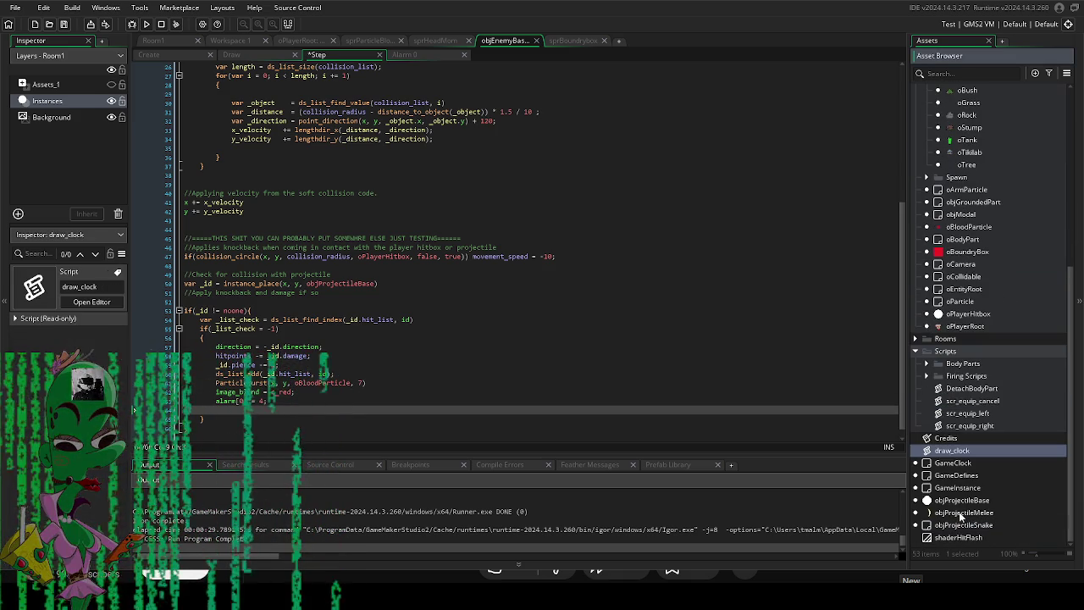
Set objProjectileBase's knockback default to 10 and override objProjectileMelee's knockback to 100.
double_click(962, 500)
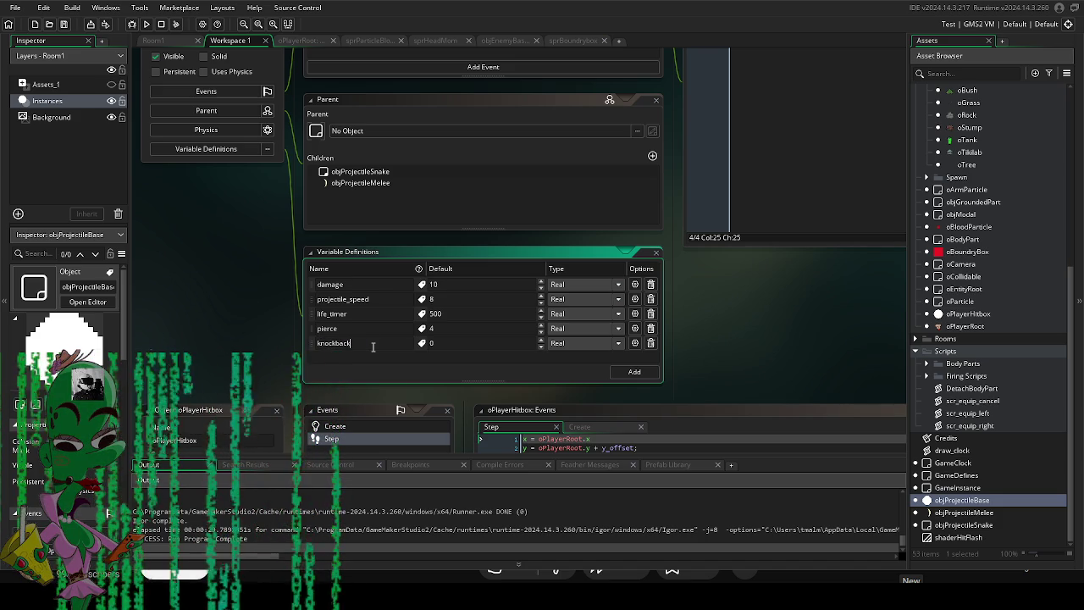
text(10)
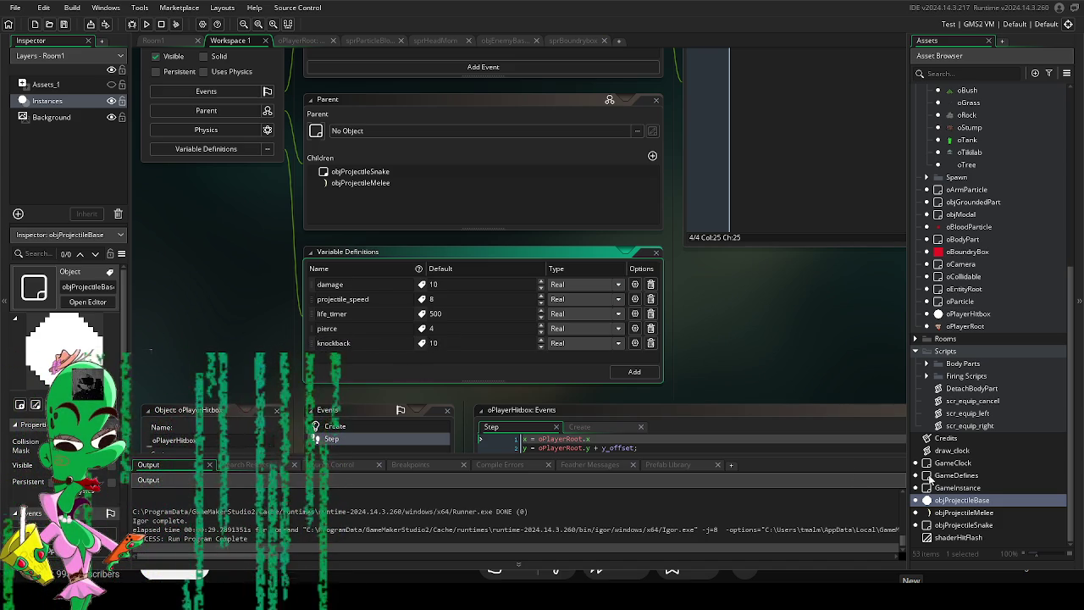
double_click(961, 512)
scroll(365, 336, down, 5)
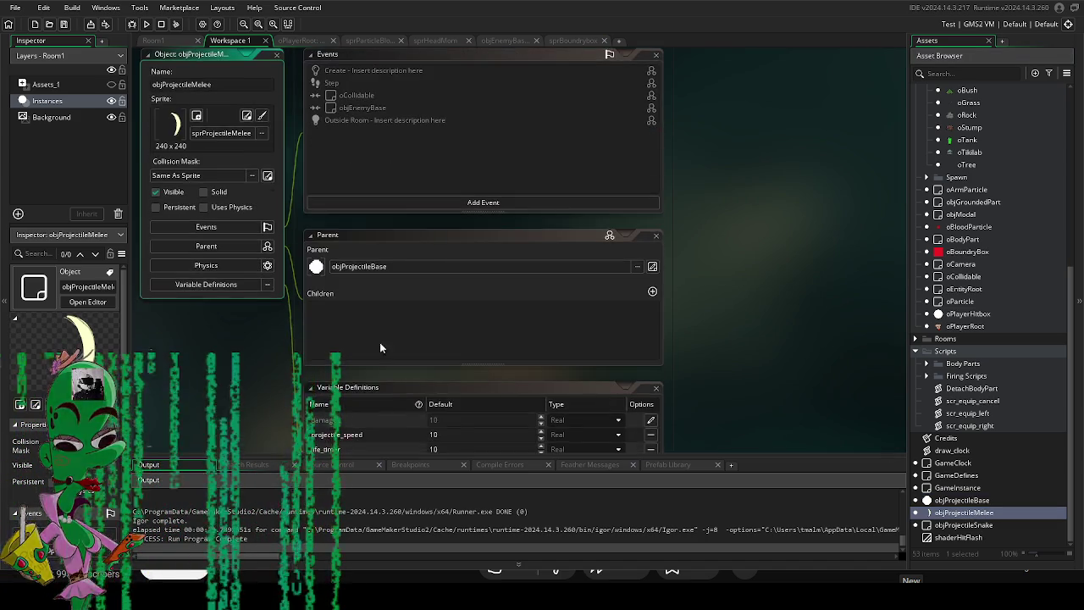
click(642, 367)
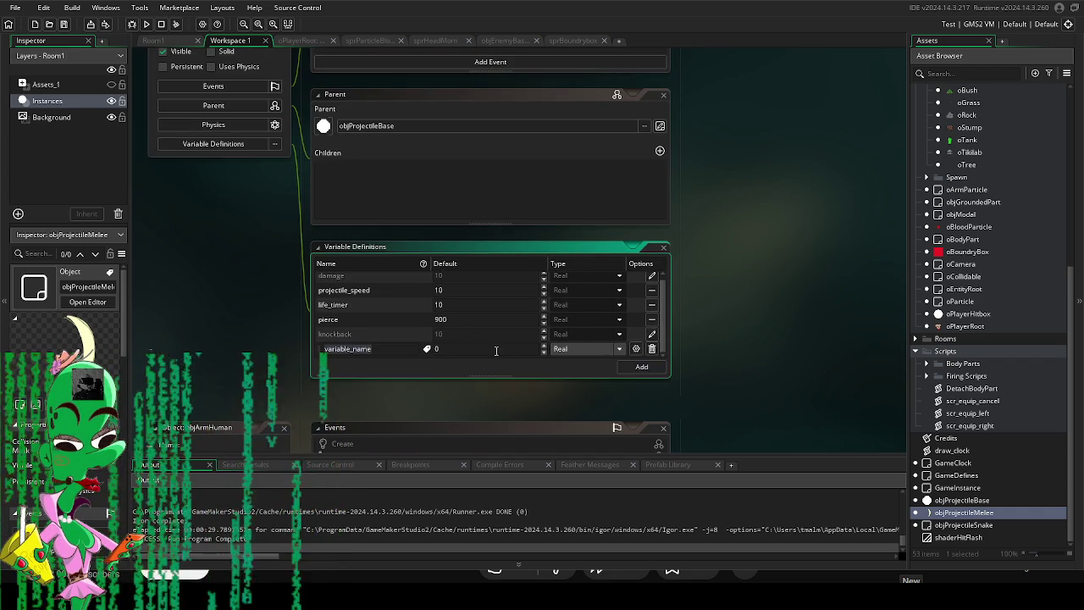
click(652, 348)
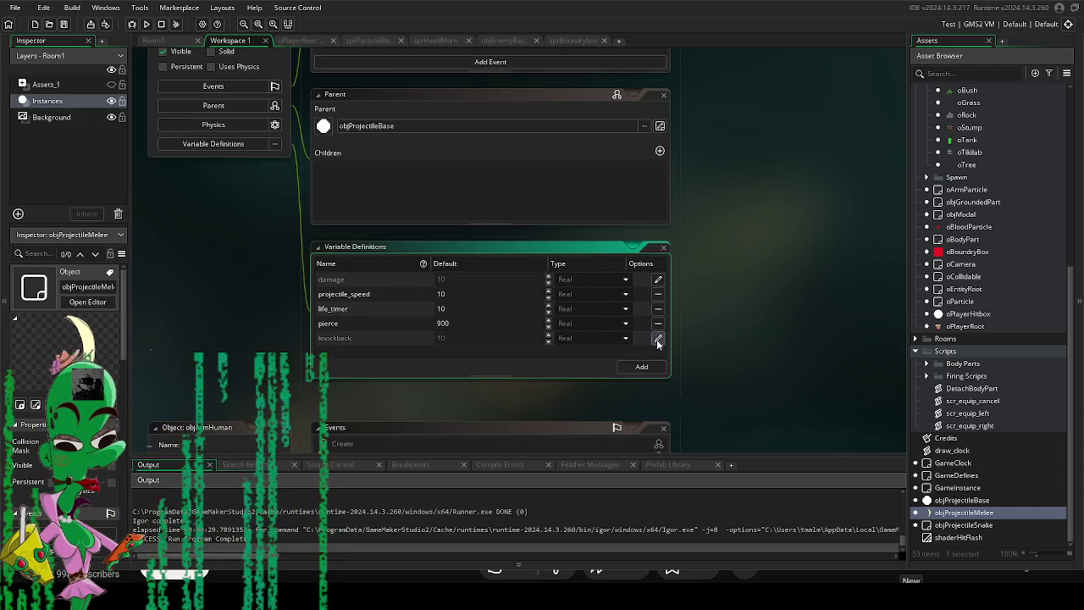
click(489, 340)
text(0)
click(819, 353)
Override objProjectileMelee's projectile_speed to 3.
scroll(1008, 457, up, 6)
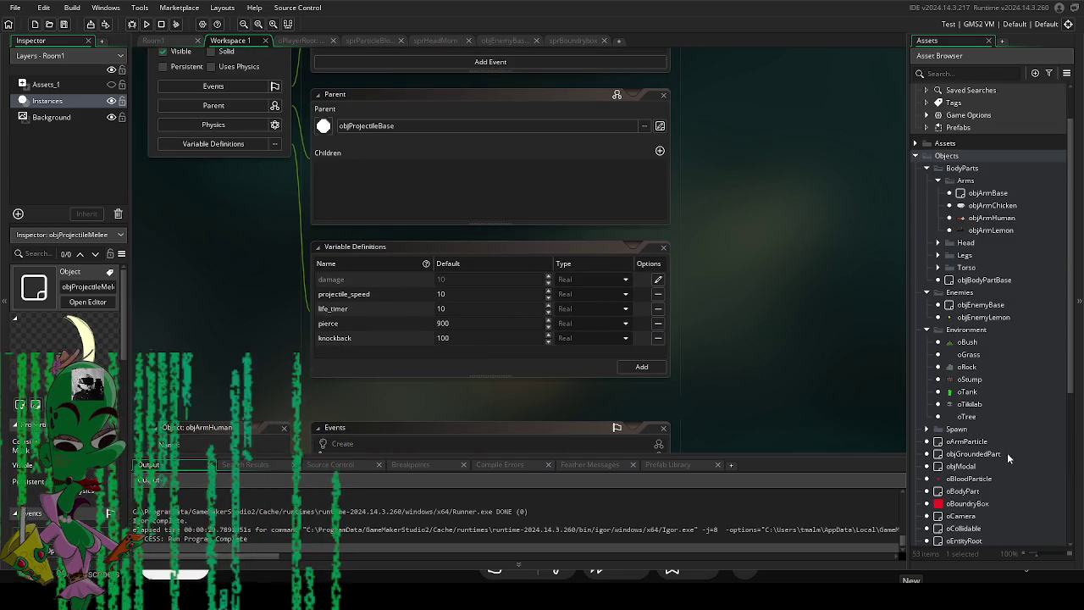
scroll(980, 300, down, 2)
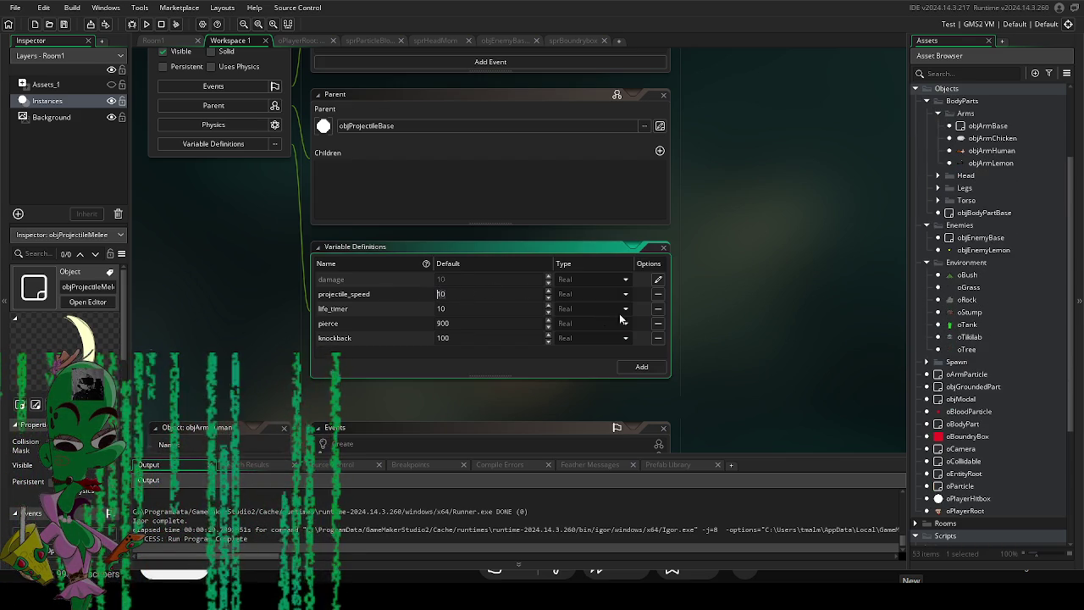
key(ctrl+z)
scroll(1043, 377, up, 1)
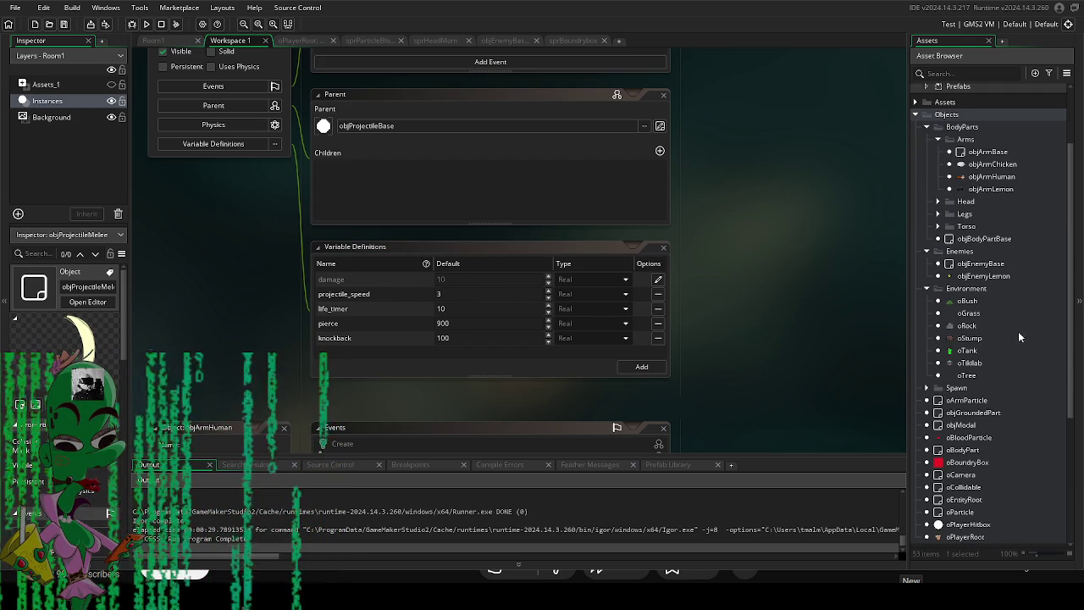
scroll(1008, 331, down, 5)
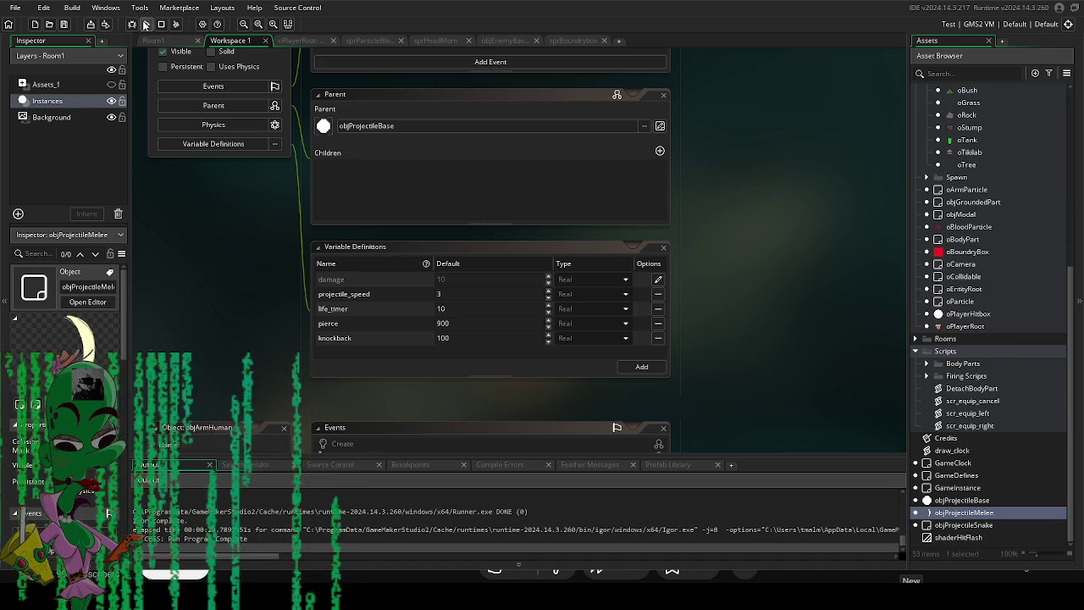
scroll(974, 279, up, 6)
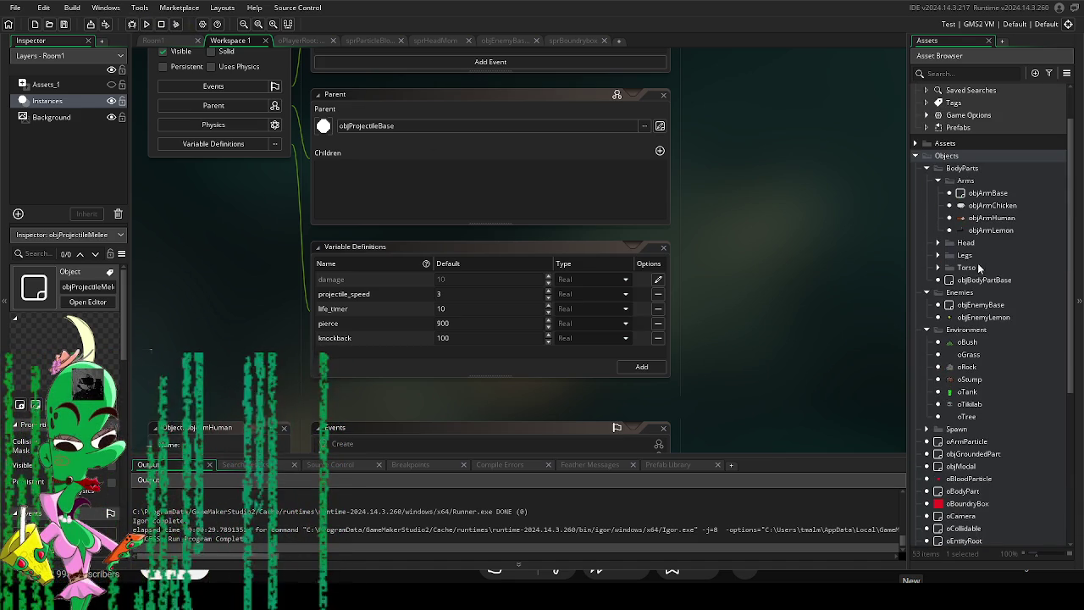
double_click(985, 309)
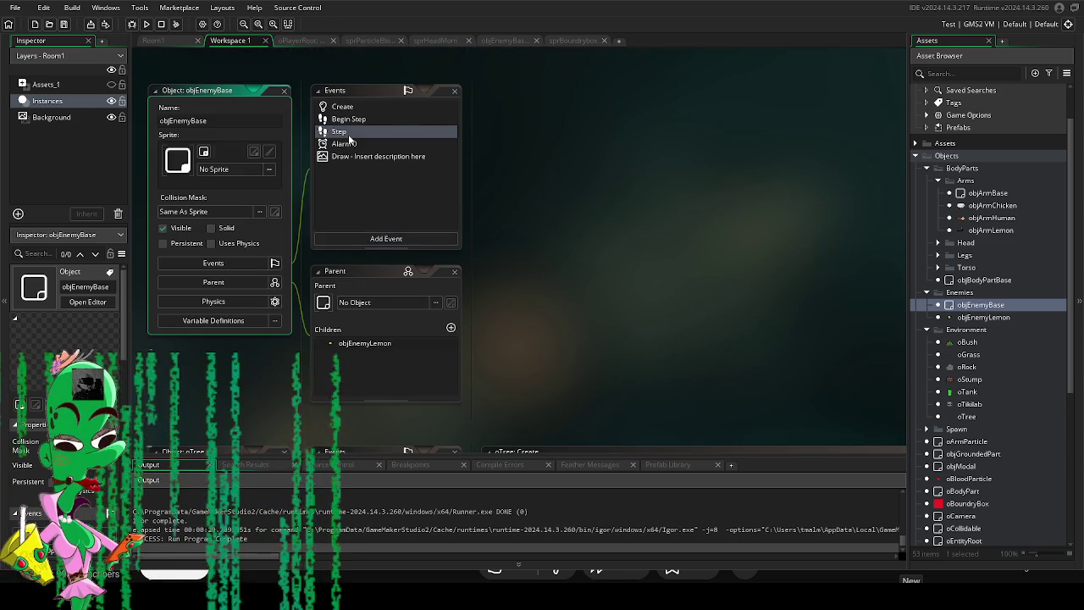
Add movement_speed = -_id.knockback to objEnemyBase's Step projectile-hit block.
double_click(348, 133)
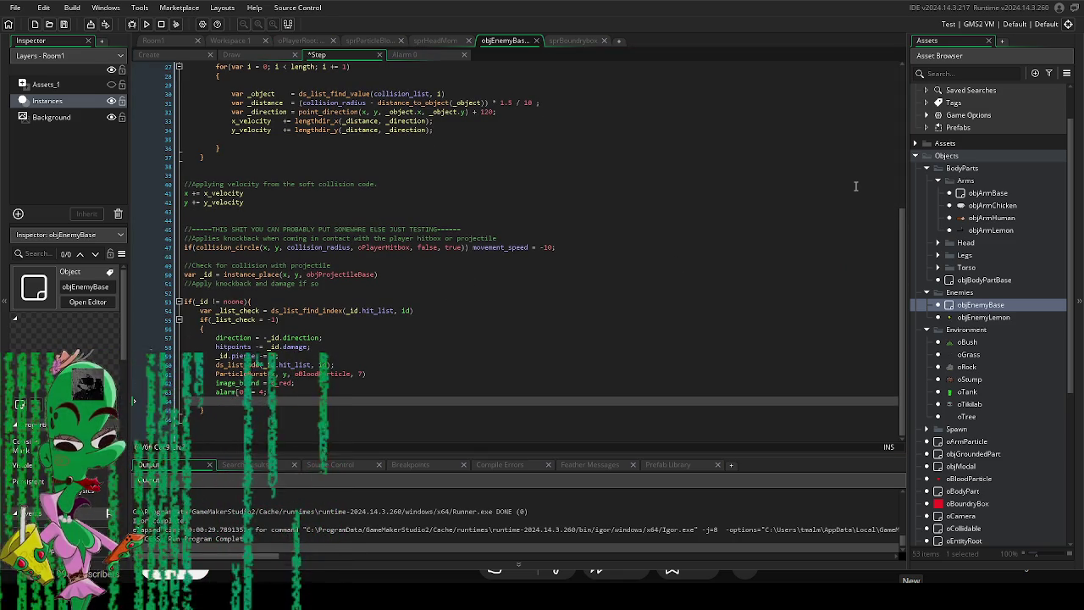
text(sta)
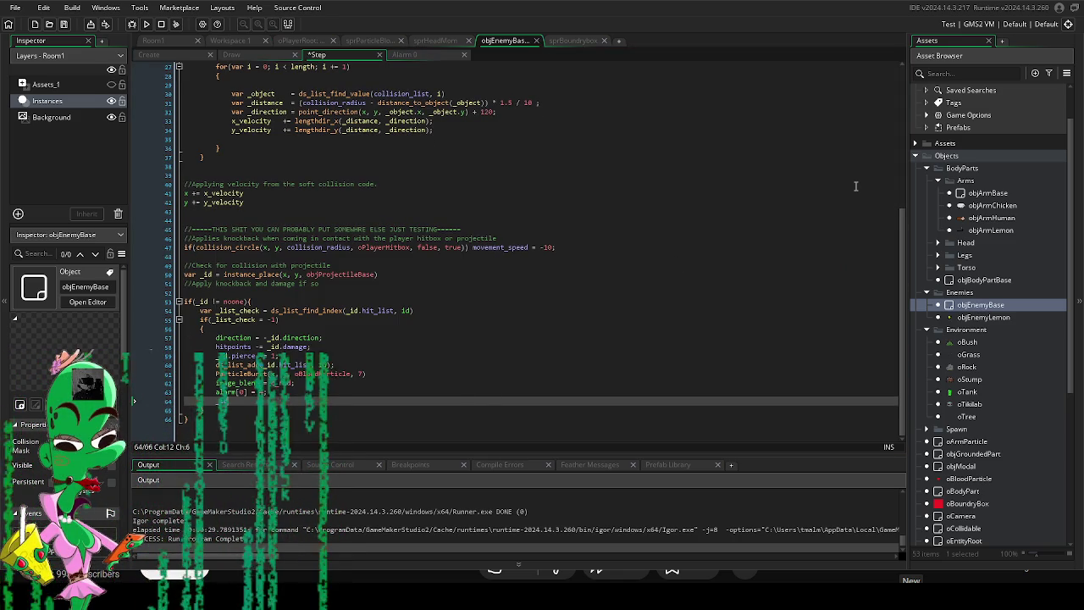
text(movemen)
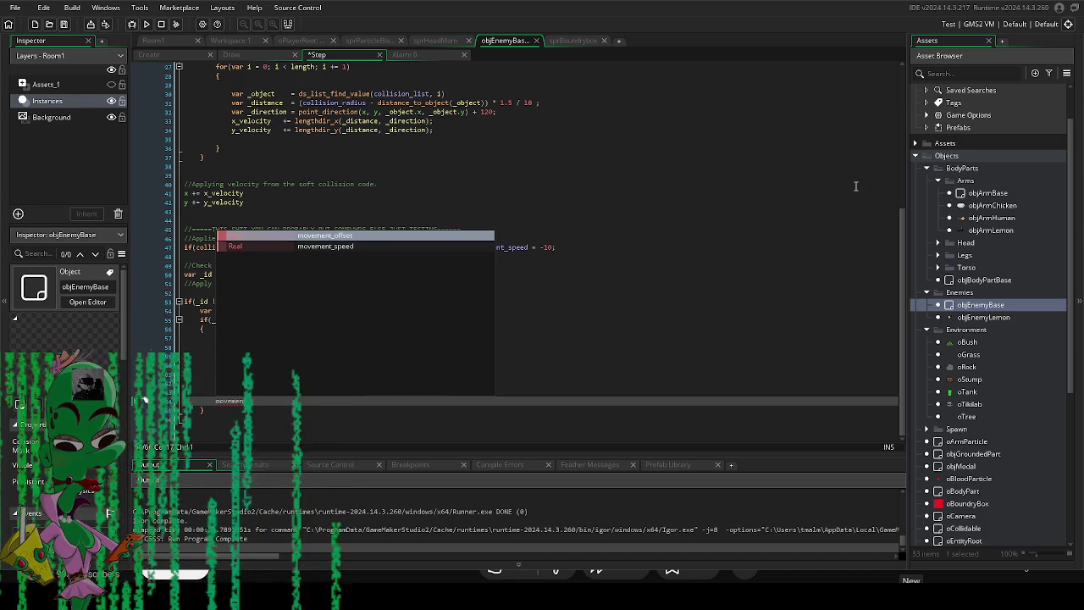
key(Return)
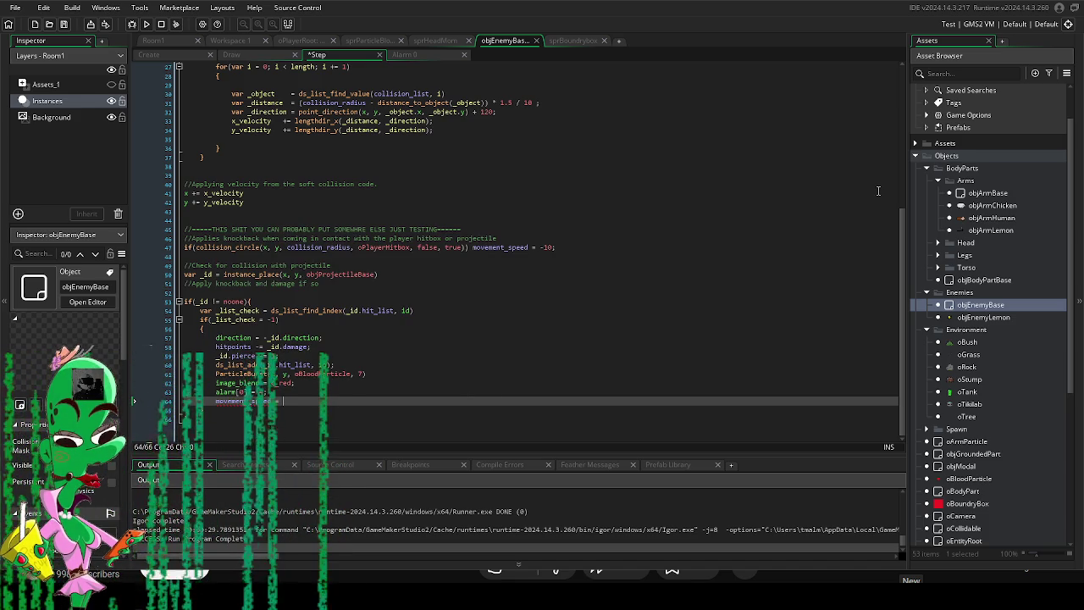
text(-_)
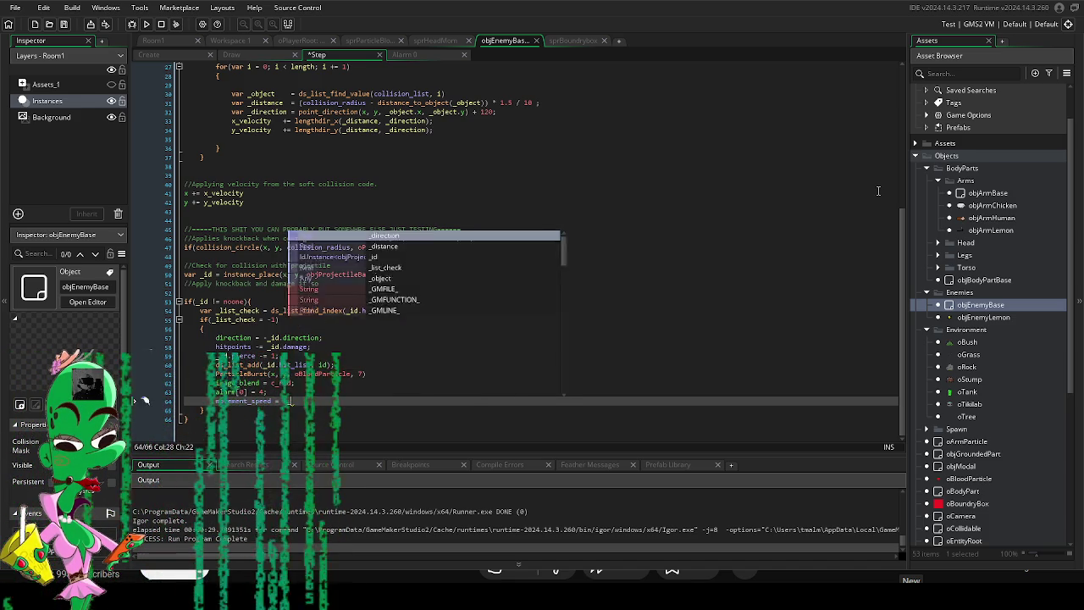
text(id.knock_back)
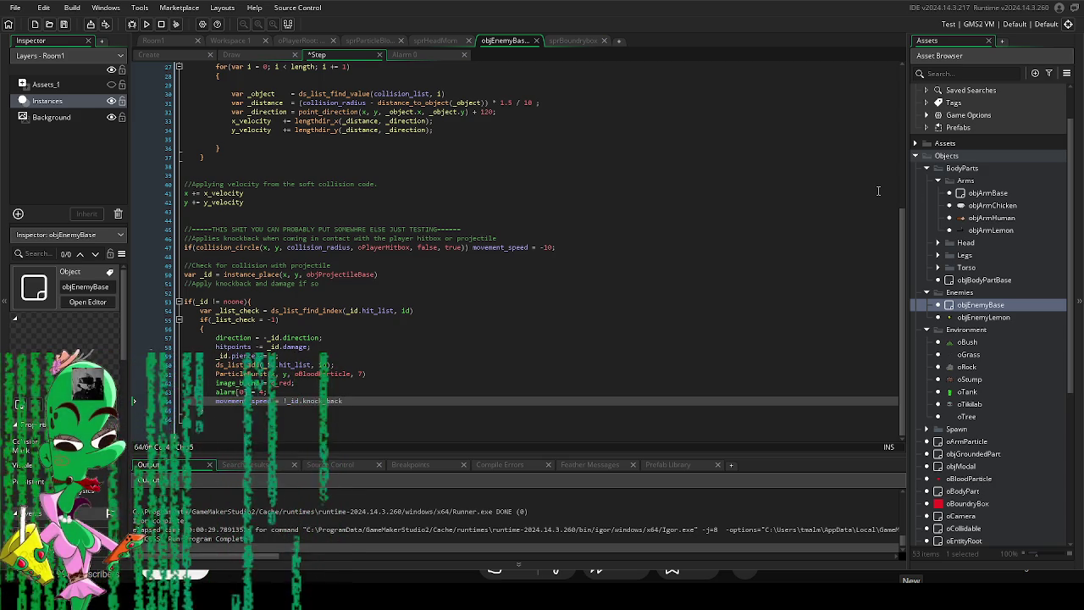
click(550, 260)
click(806, 401)
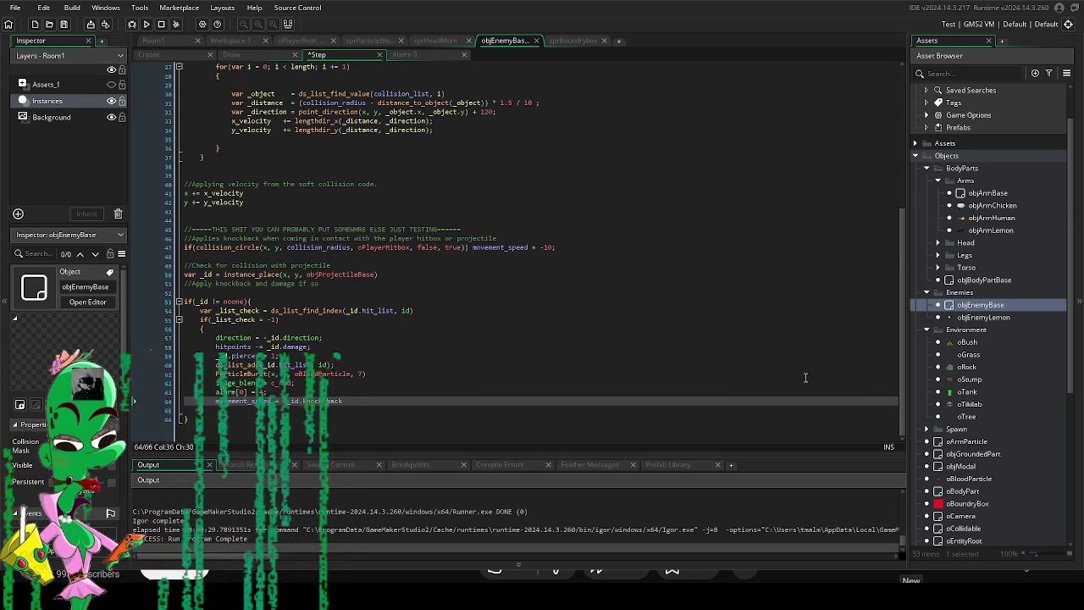
scroll(988, 379, down, 5)
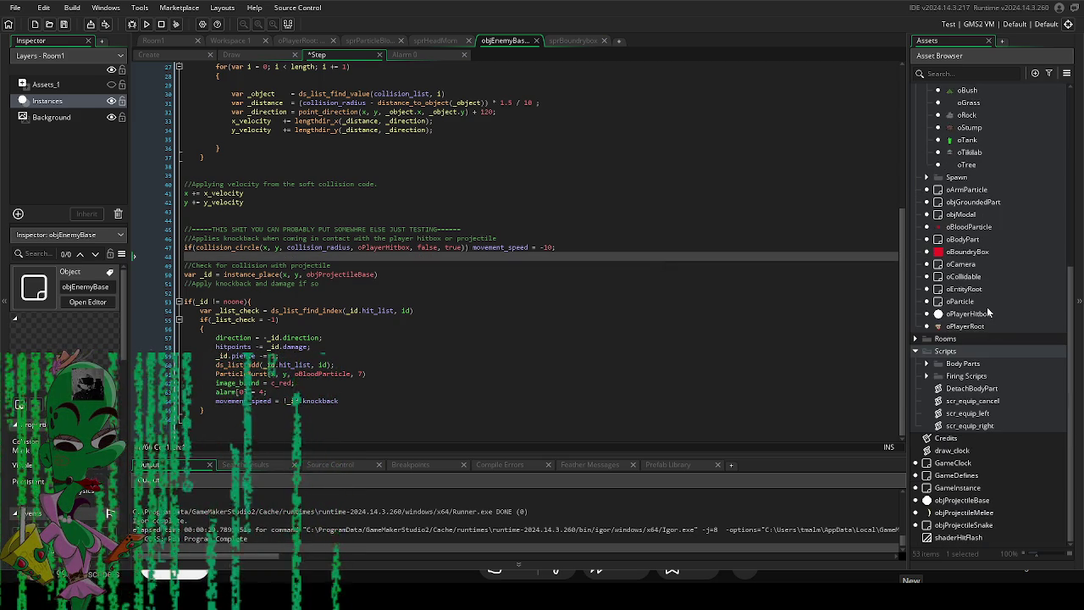
Run the game and slash at the lemon enemies to test the knockback.
double_click(963, 500)
scroll(603, 437, down, 3)
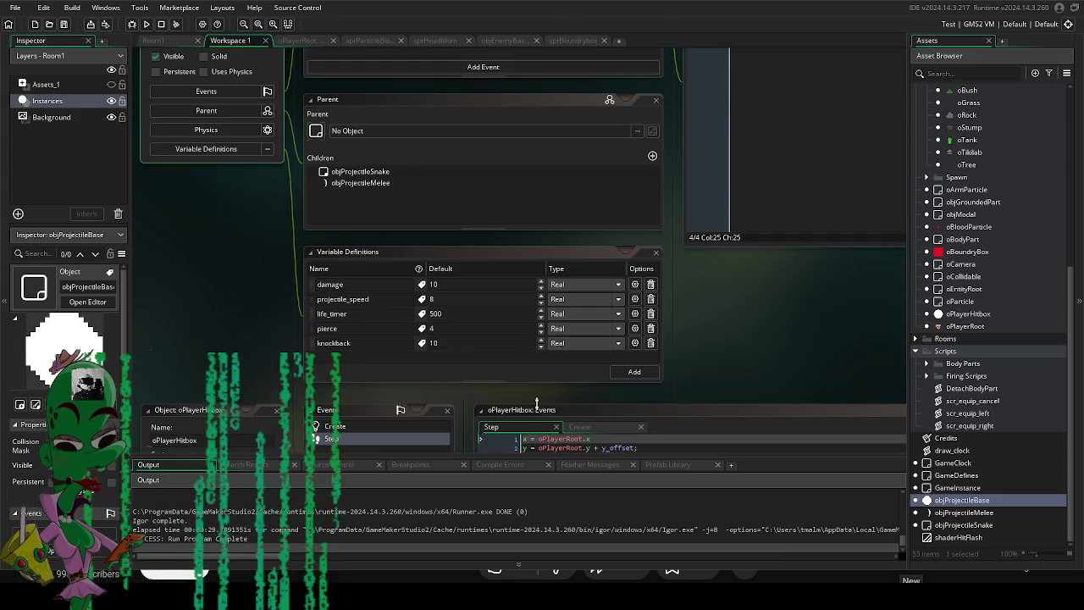
scroll(885, 381, up, 2)
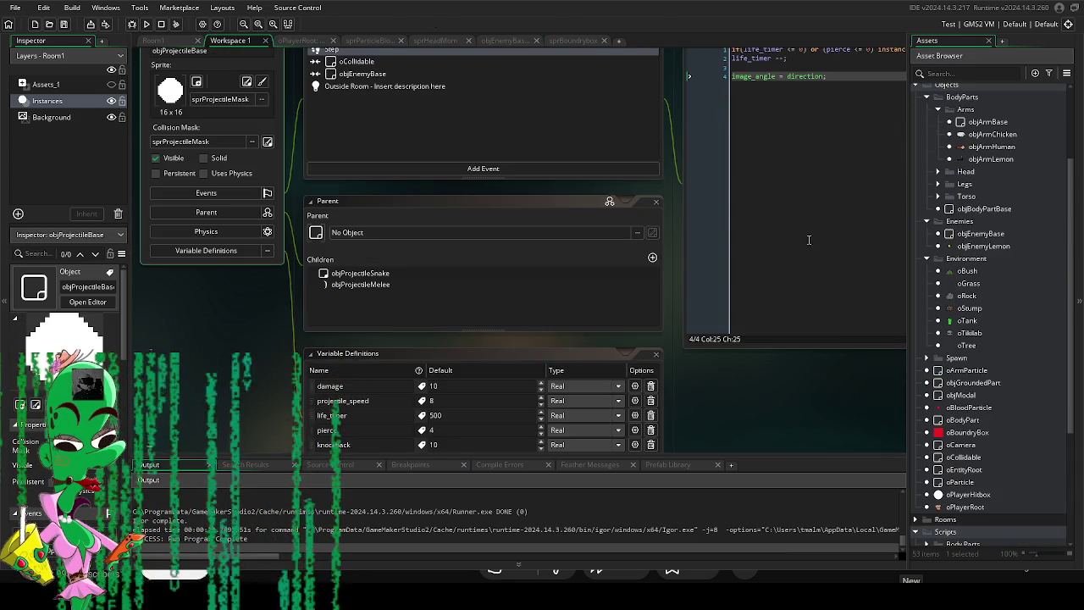
click(146, 24)
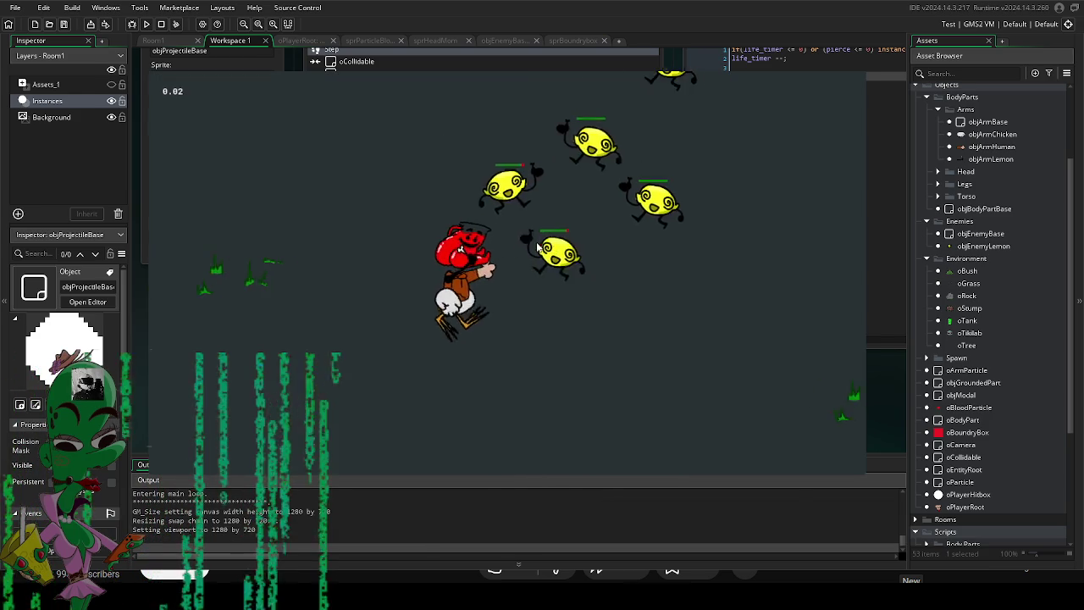
click(580, 256)
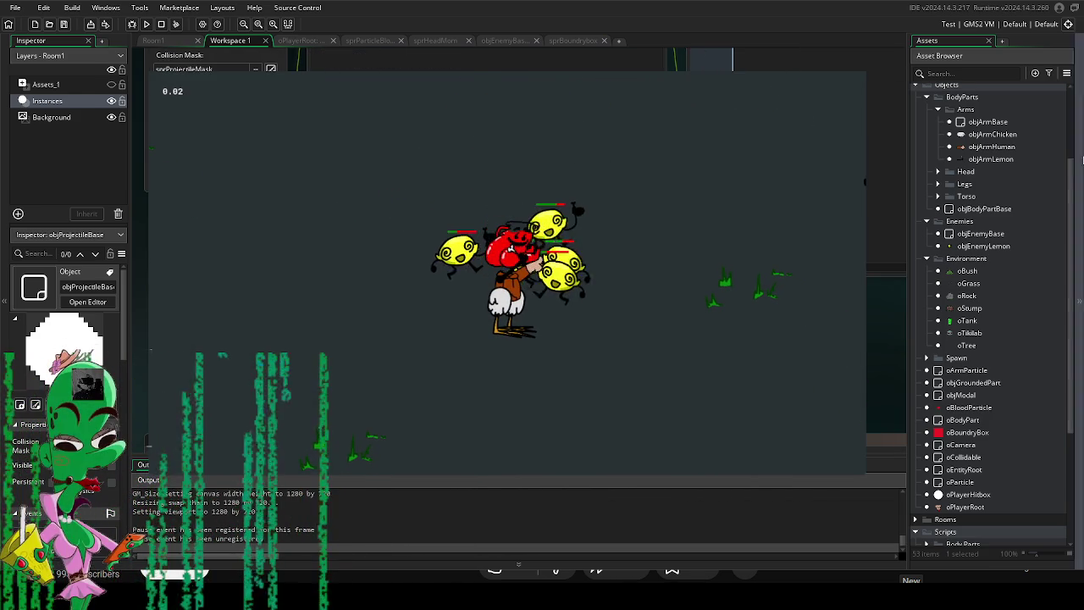
Open objEnemyBase's code and stop the running game.
click(981, 234)
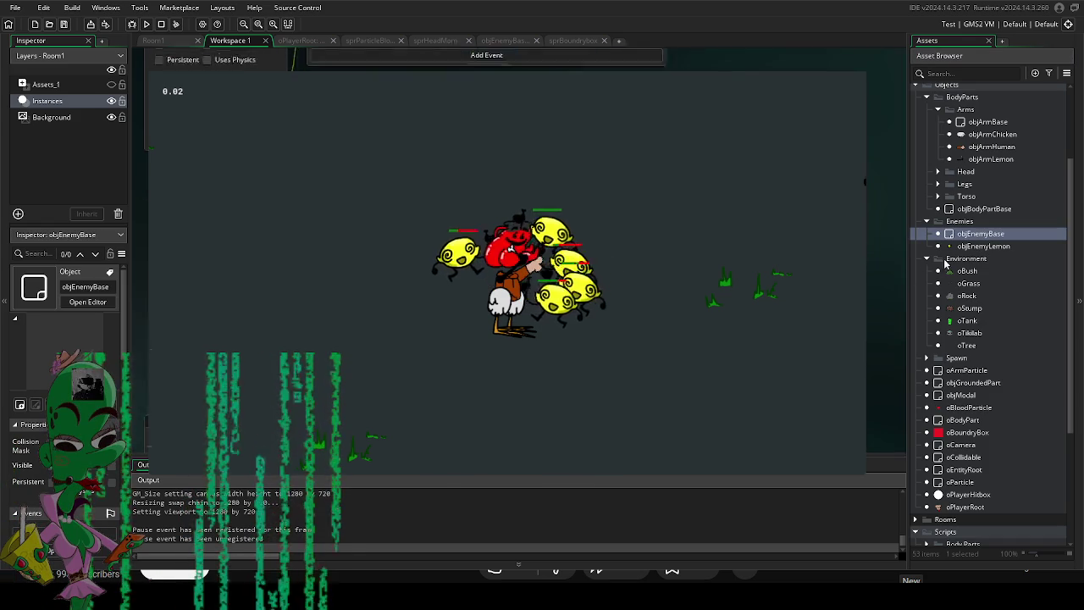
click(87, 302)
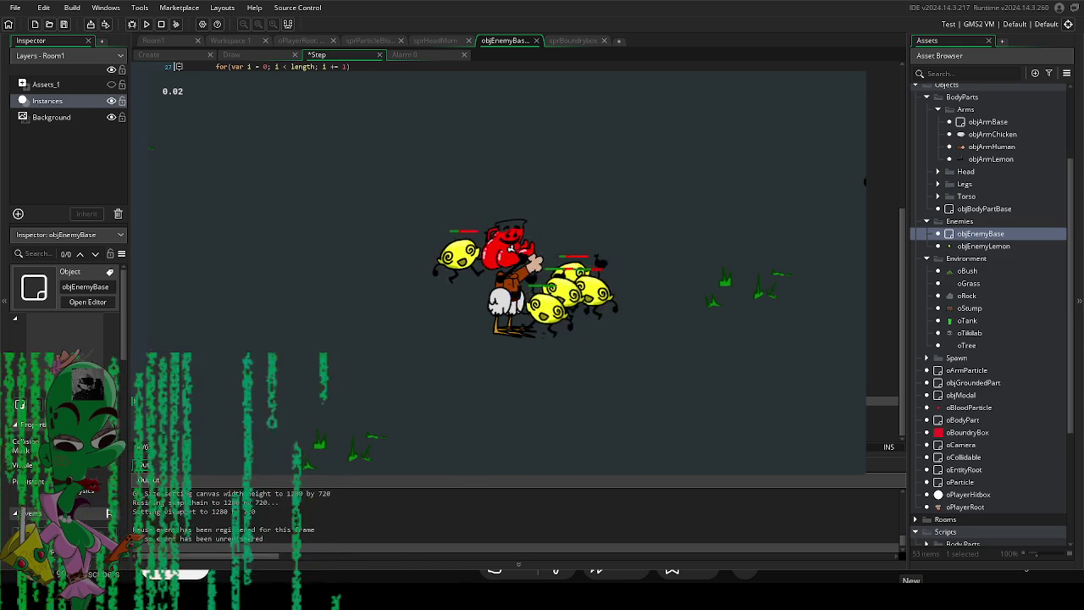
key(F5)
click(576, 302)
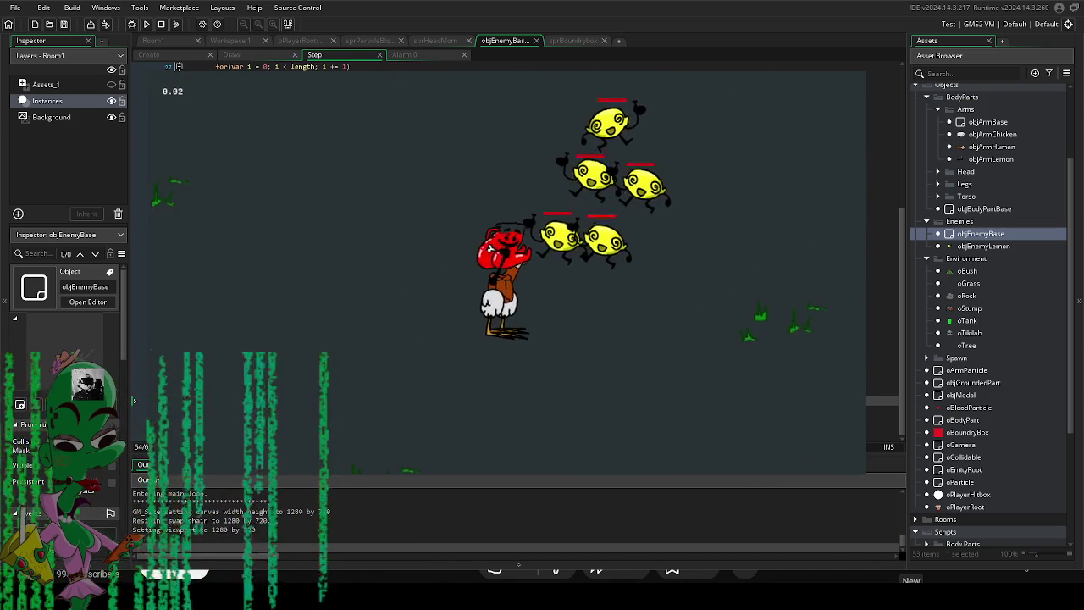
key(Escape)
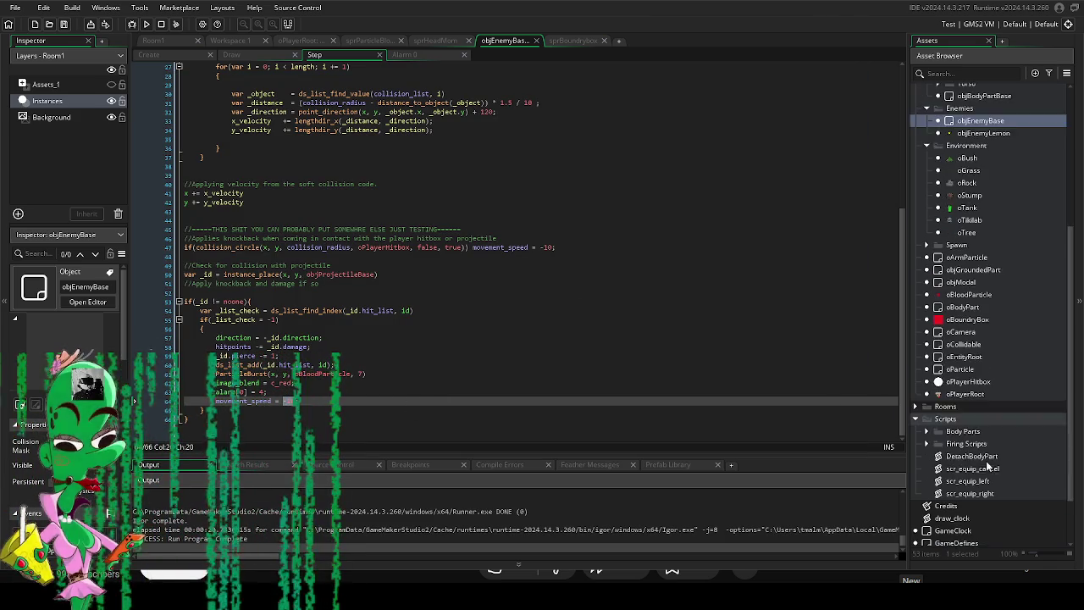
Change objProjectileMelee's knockback default to -10.
scroll(983, 518, down, 5)
double_click(966, 513)
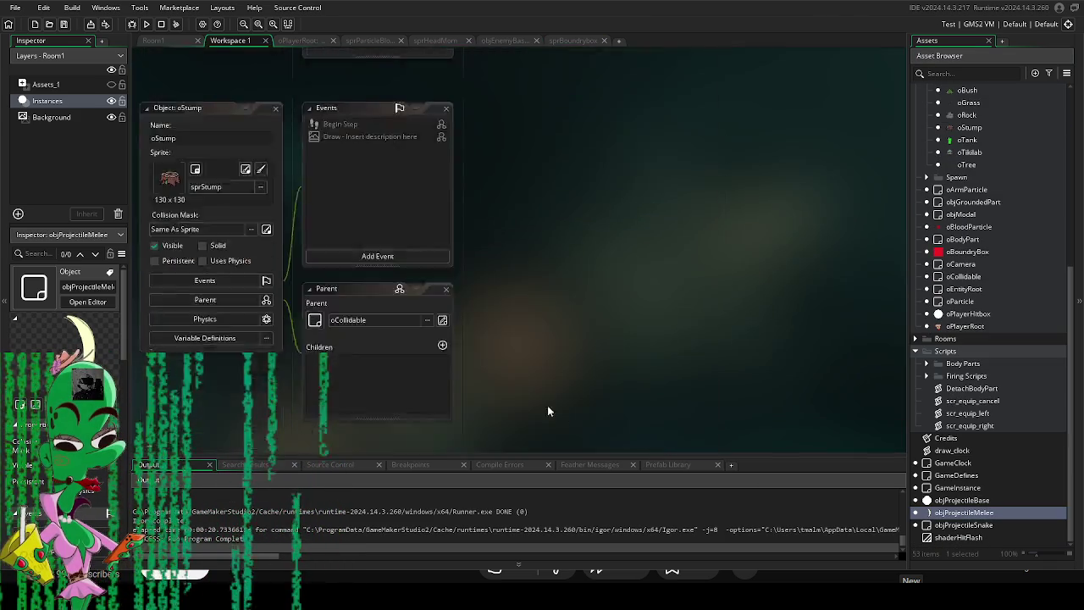
scroll(462, 384, down, 3)
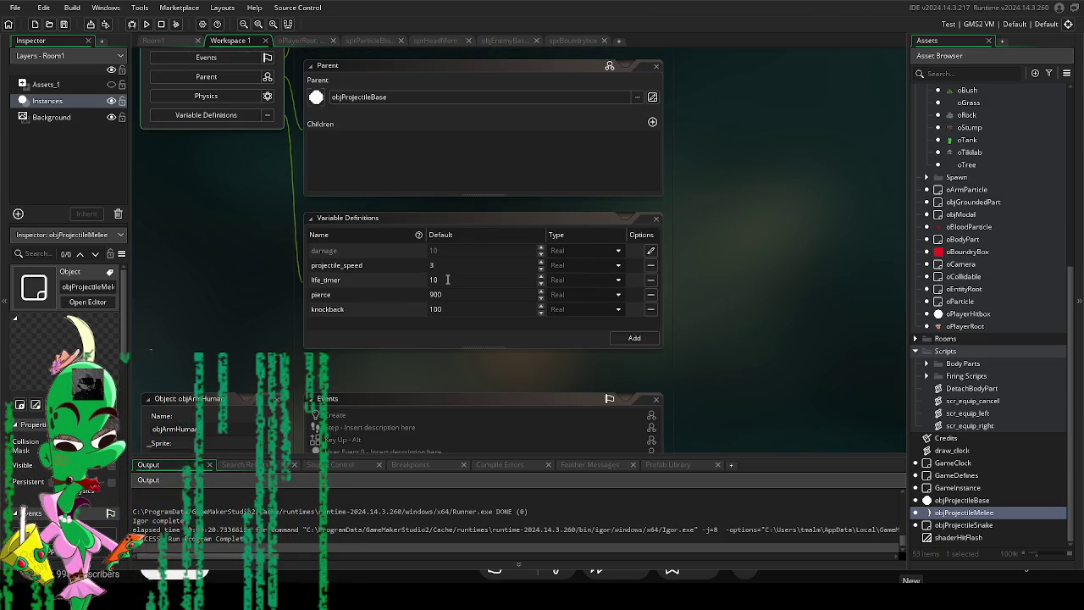
drag(448, 310, 337, 293)
text(-10)
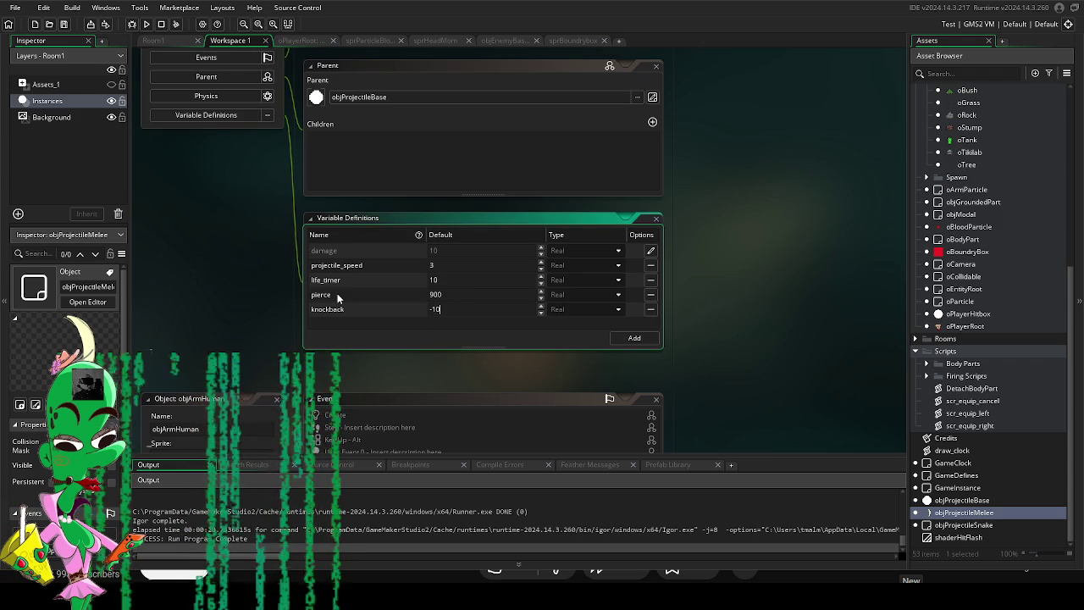
click(707, 356)
scroll(805, 334, up, 3)
scroll(1006, 257, up, 6)
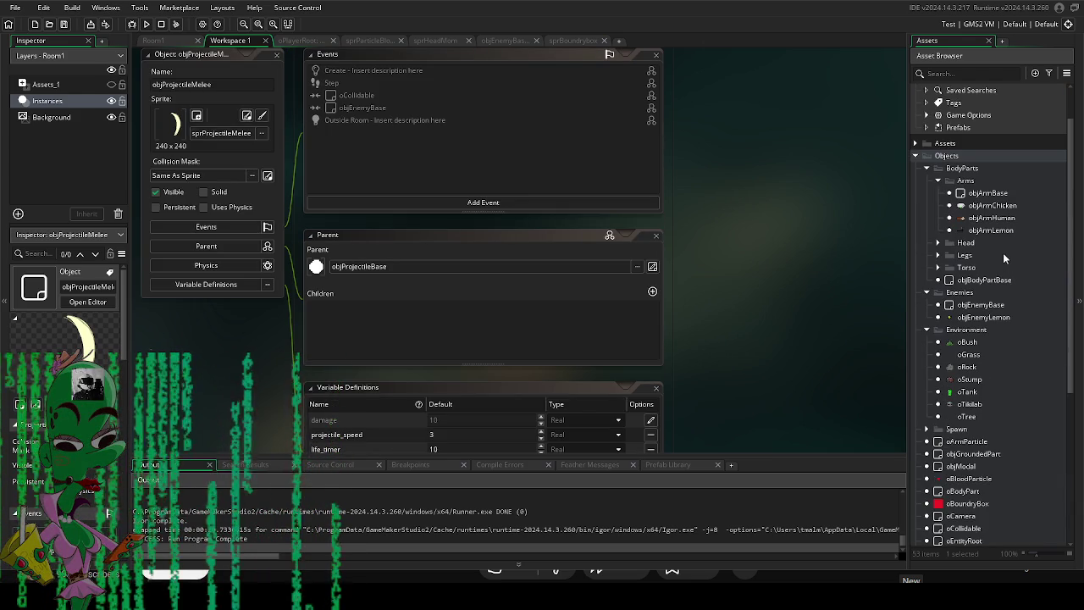
Make the enemy Step hit block use movement_speed = -_id.knockback, then run and slash lemons.
double_click(978, 308)
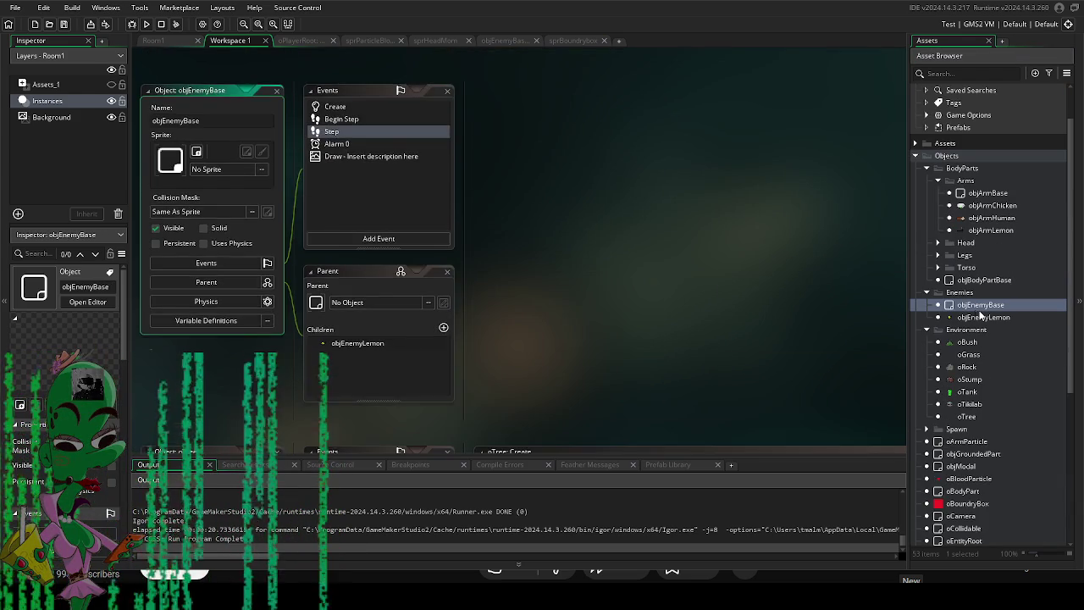
double_click(365, 134)
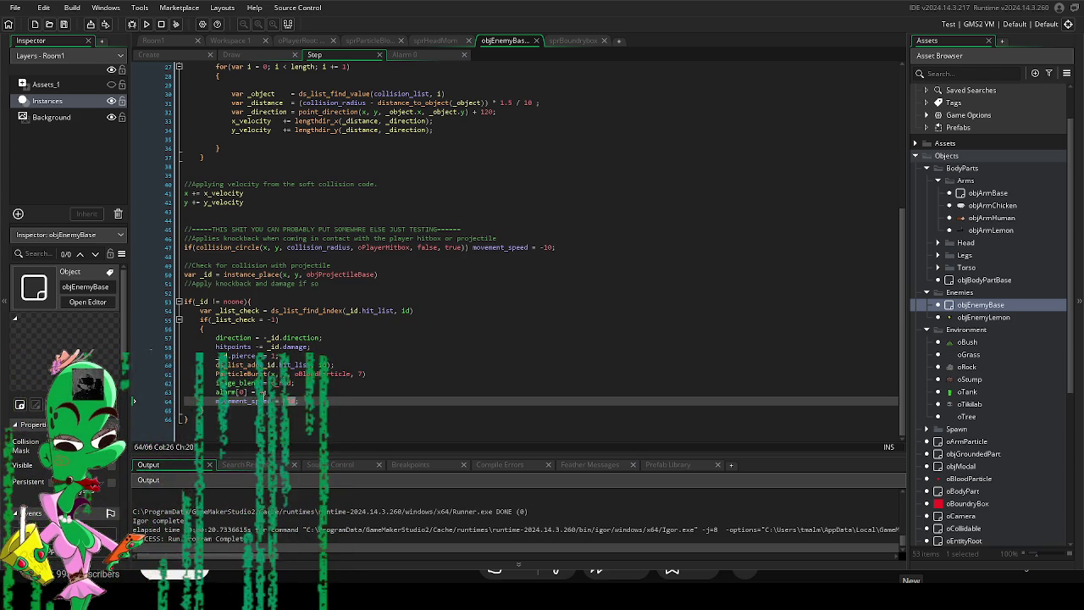
key(Up)
click(286, 403)
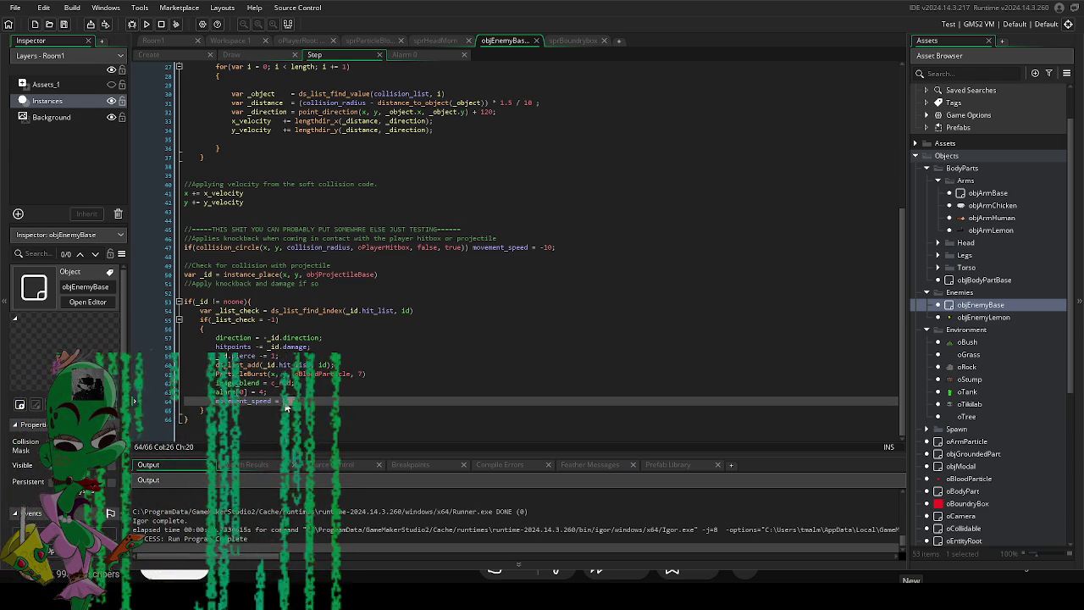
text(_id.knockback;)
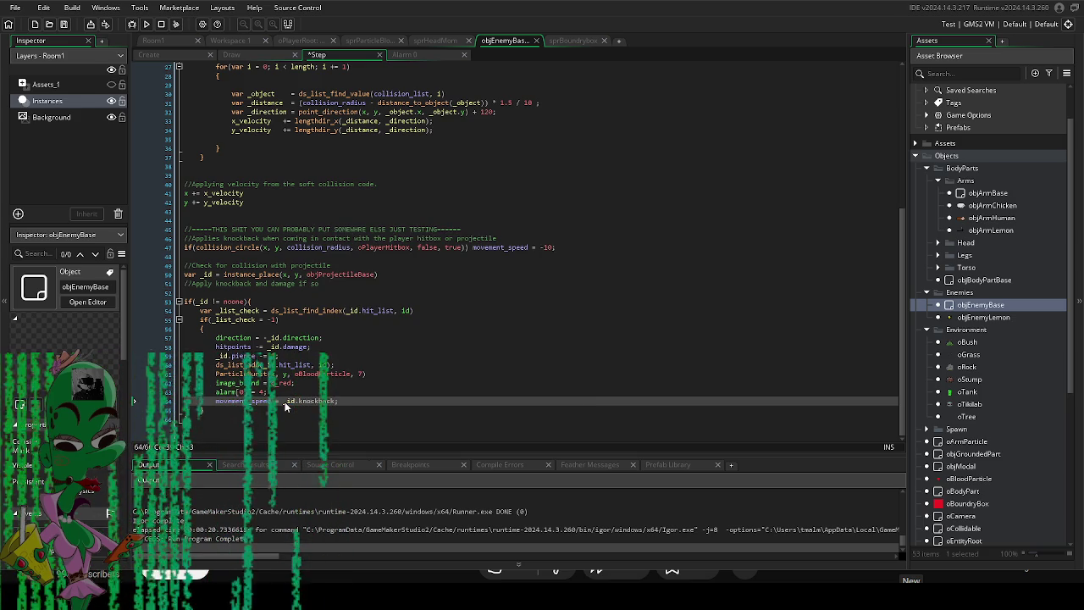
key(F5)
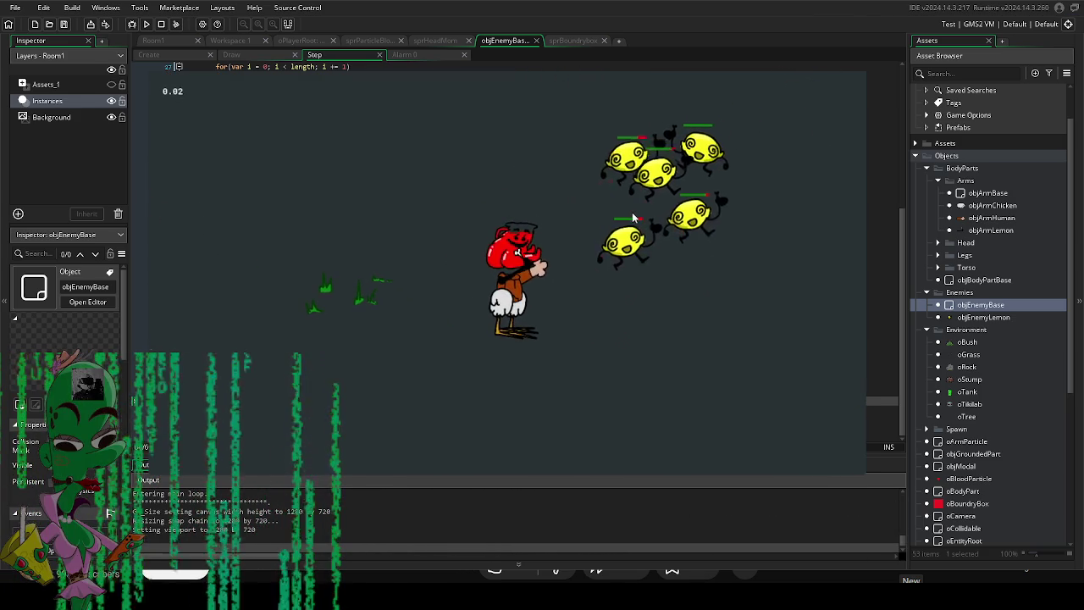
click(641, 194)
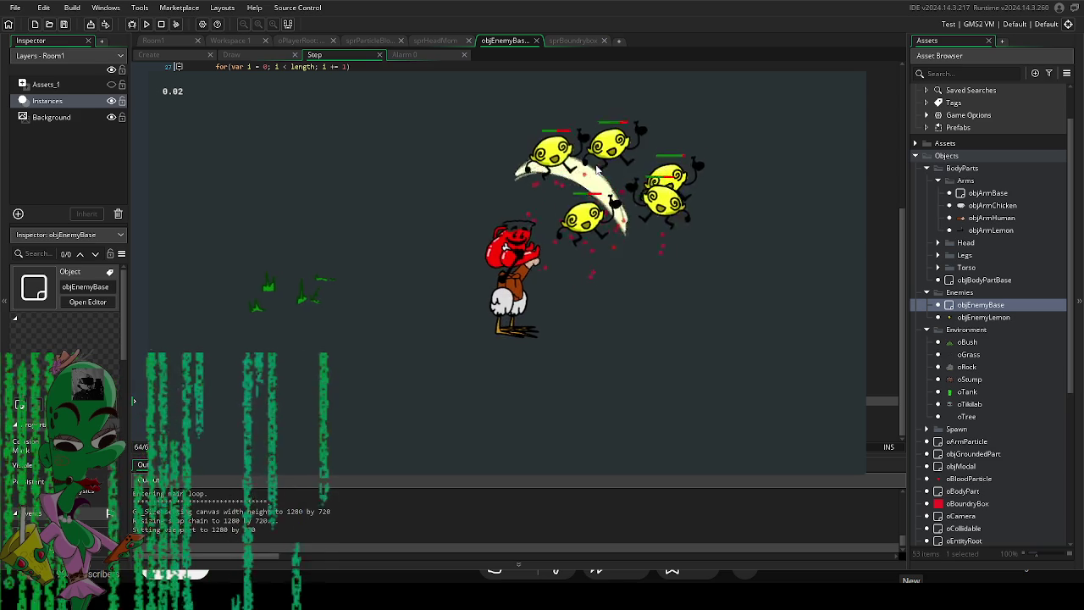
Close the game, check objProjectileMelee's knockback default (now -100), and launch a fresh playtest.
key(Escape)
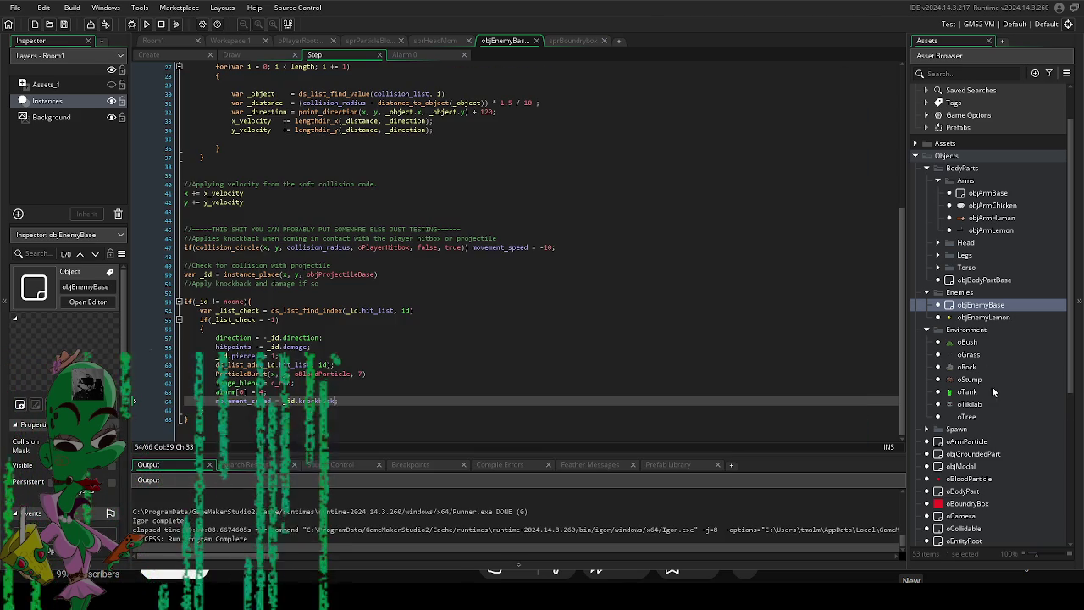
scroll(986, 372, down, 6)
double_click(961, 513)
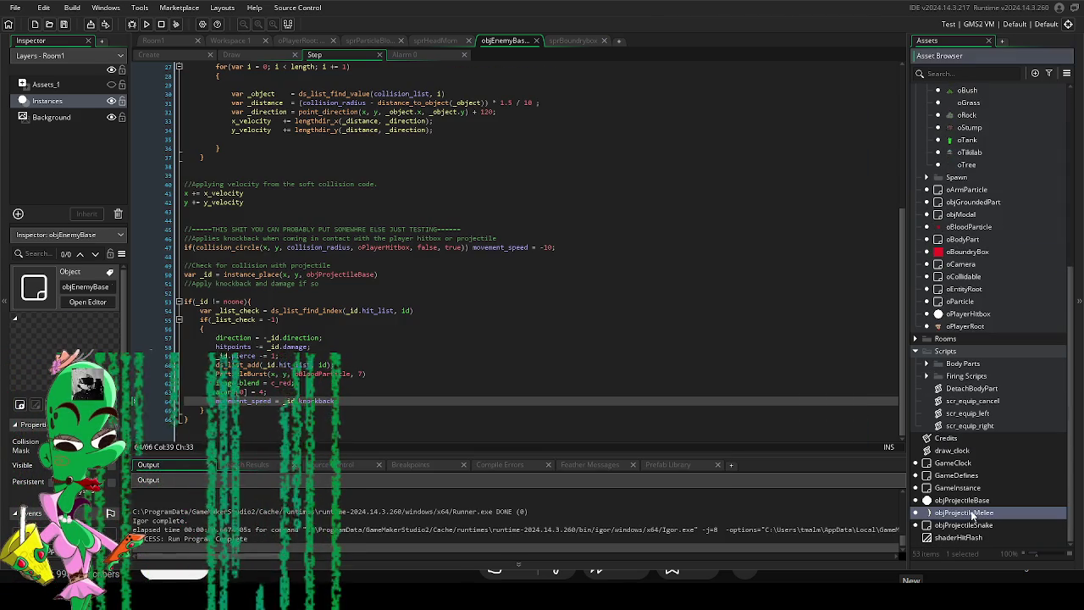
scroll(465, 381, down, 2)
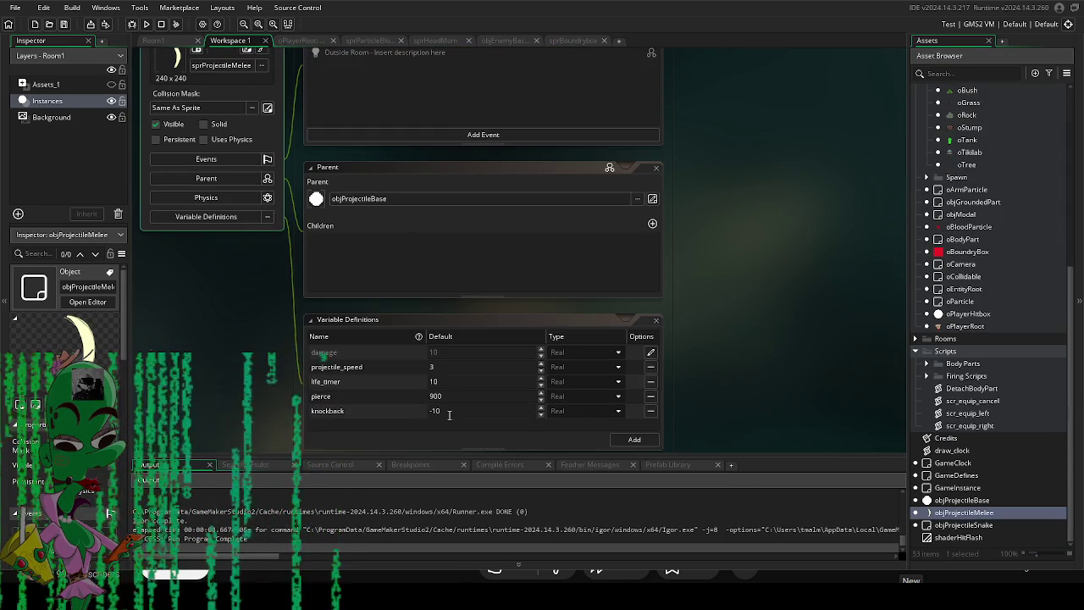
click(576, 407)
key(F5)
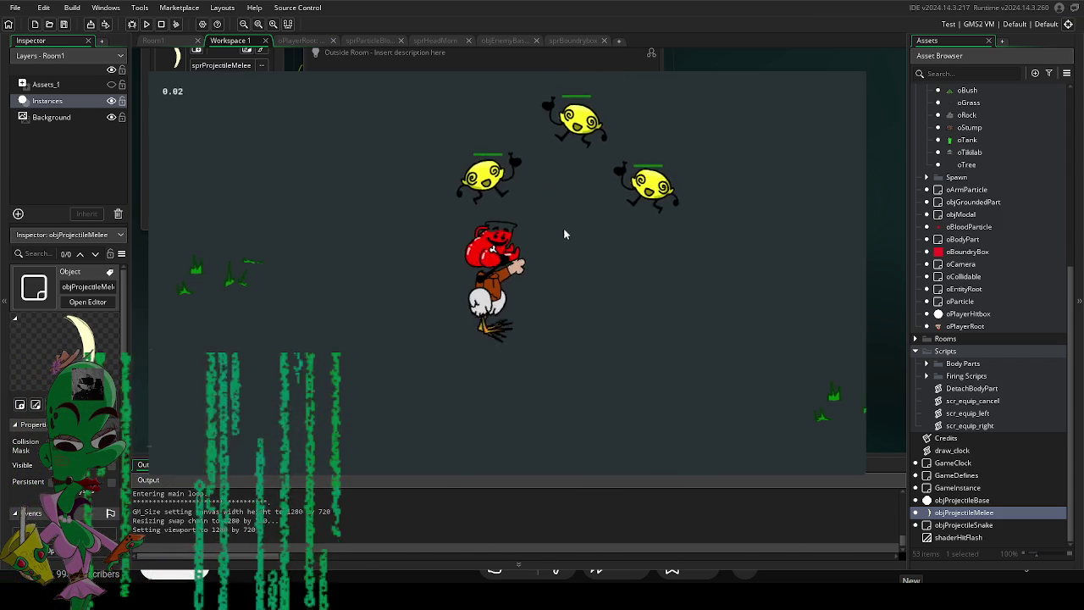
Walk the player around with WASD, slashing at the lemon enemies to test -100 knockback.
key(w)
key(a)
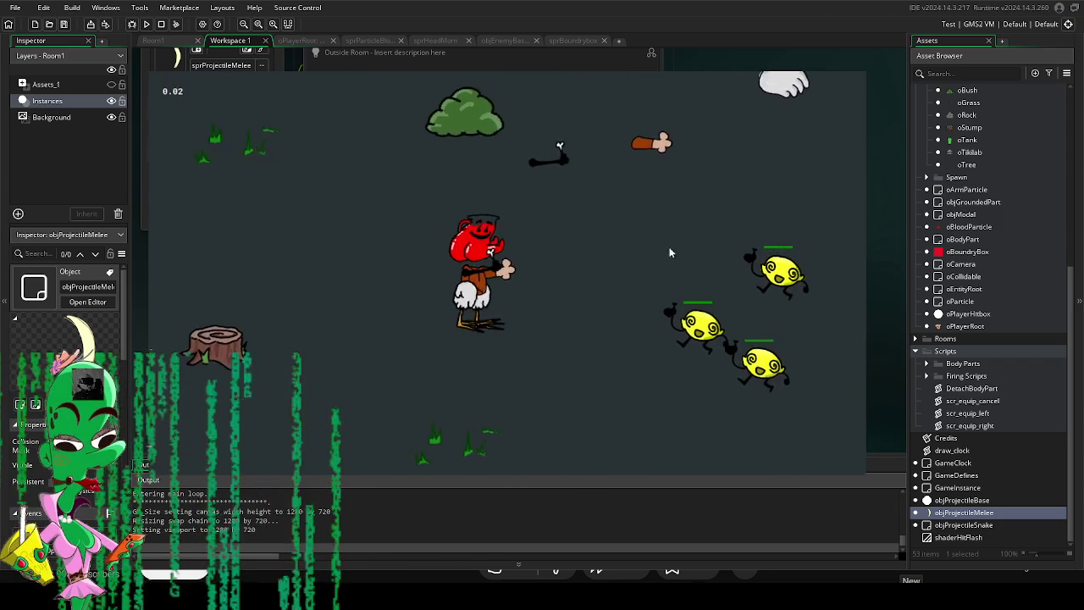
key(s)
key(a)
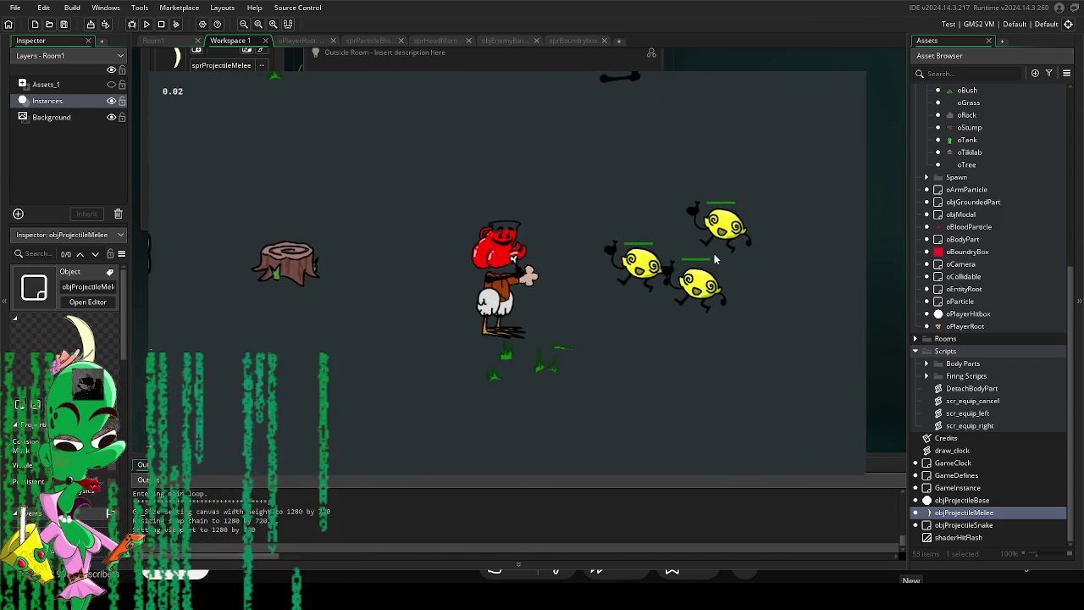
key(s)
key(d)
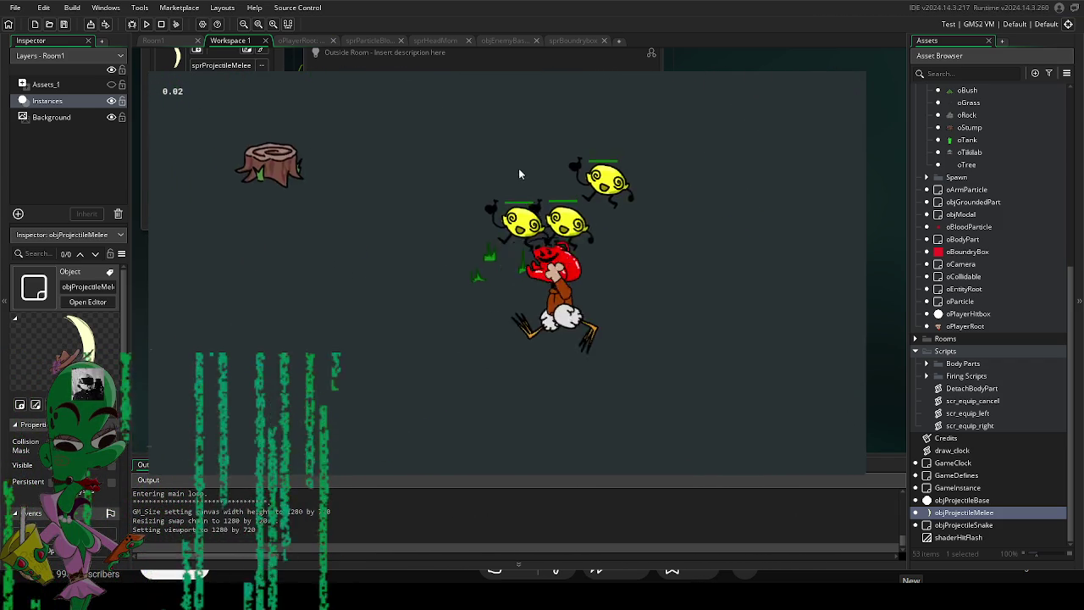
click(423, 195)
key(d)
click(578, 157)
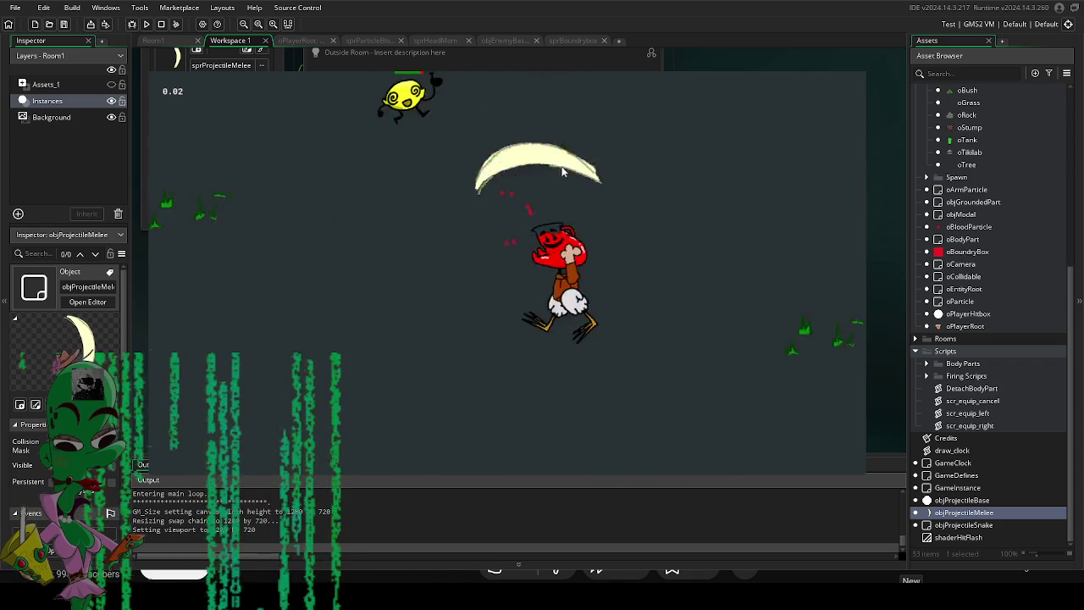
key(w)
key(a)
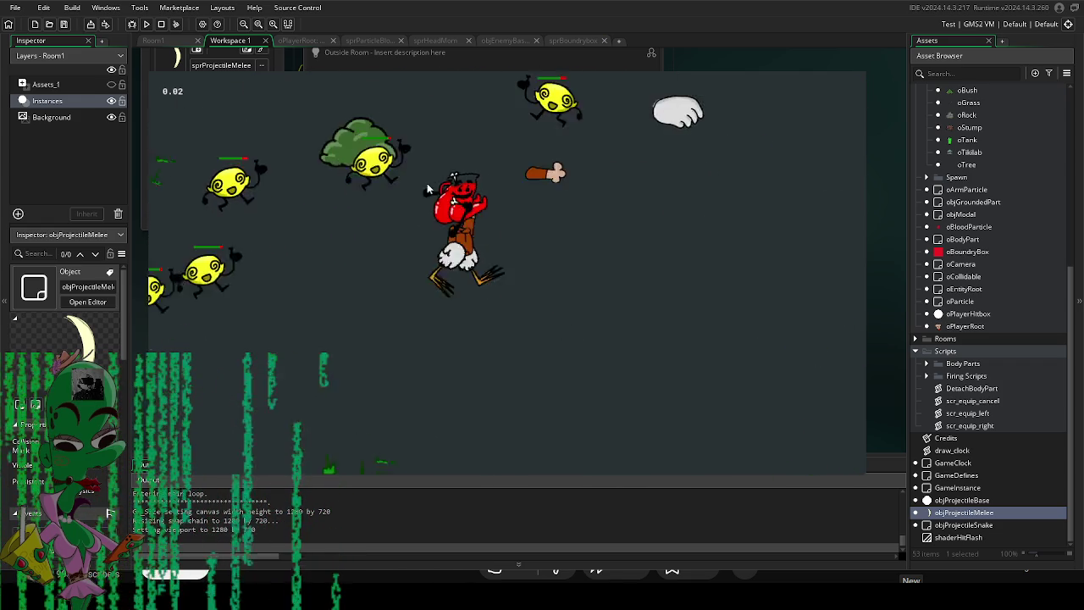
key(s)
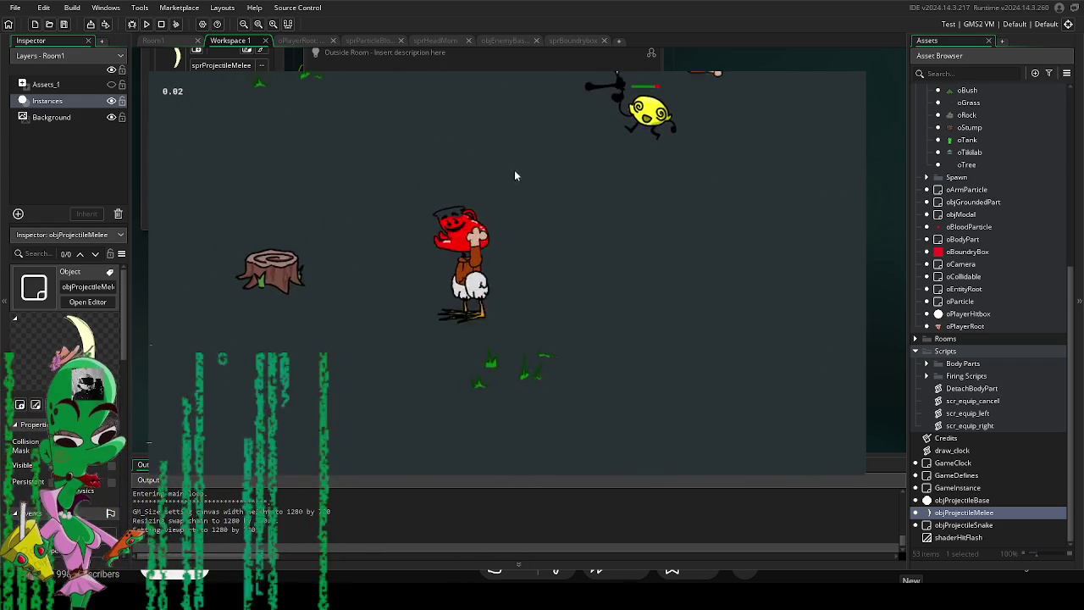
click(473, 171)
key(w)
click(370, 181)
key(w)
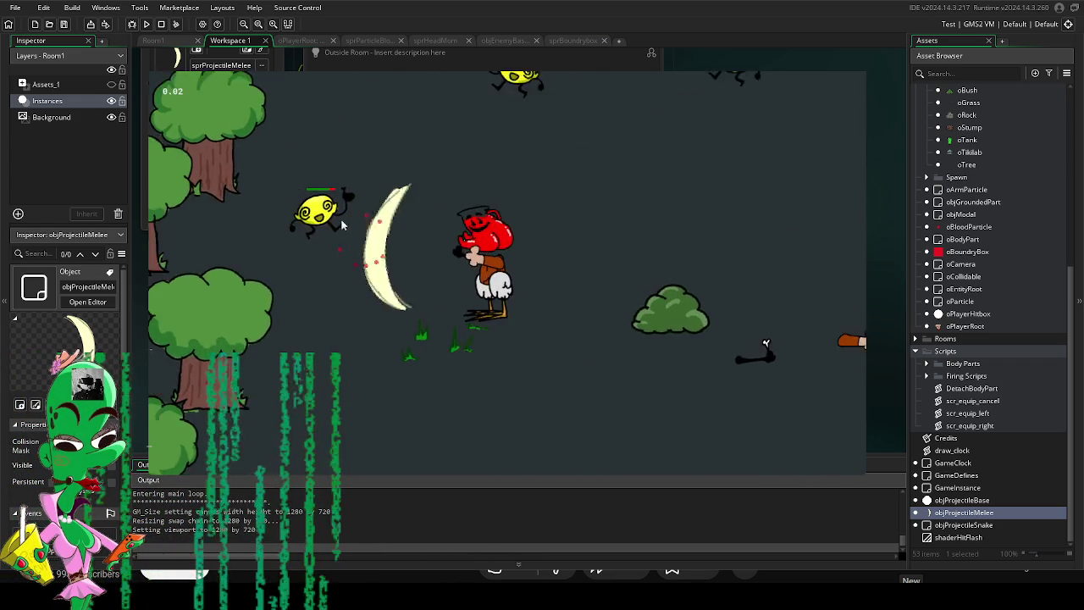
key(d)
click(629, 151)
key(s)
key(s)
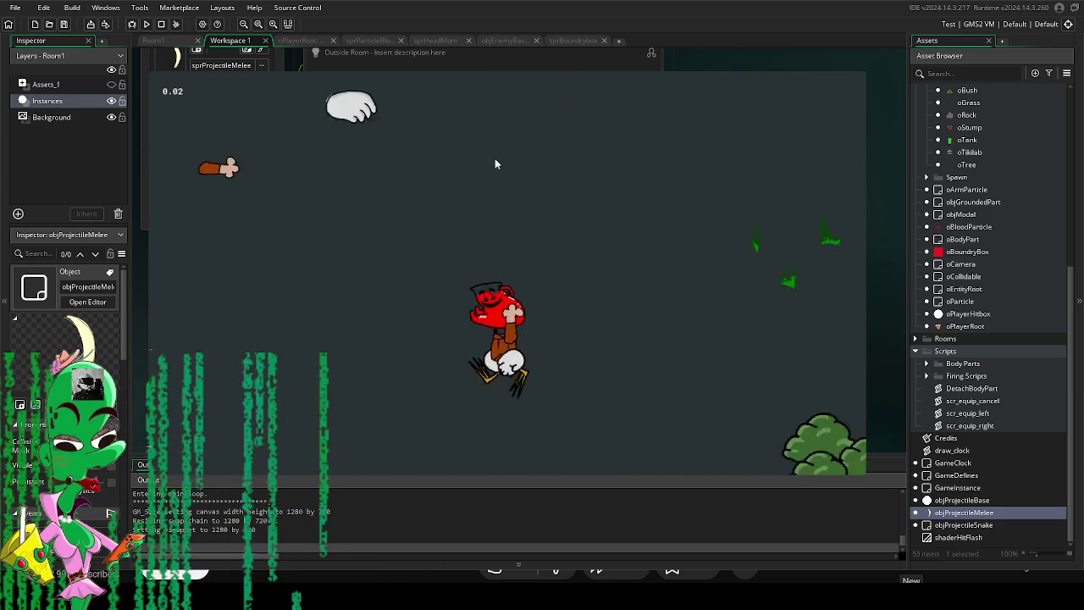
key(a)
key(w)
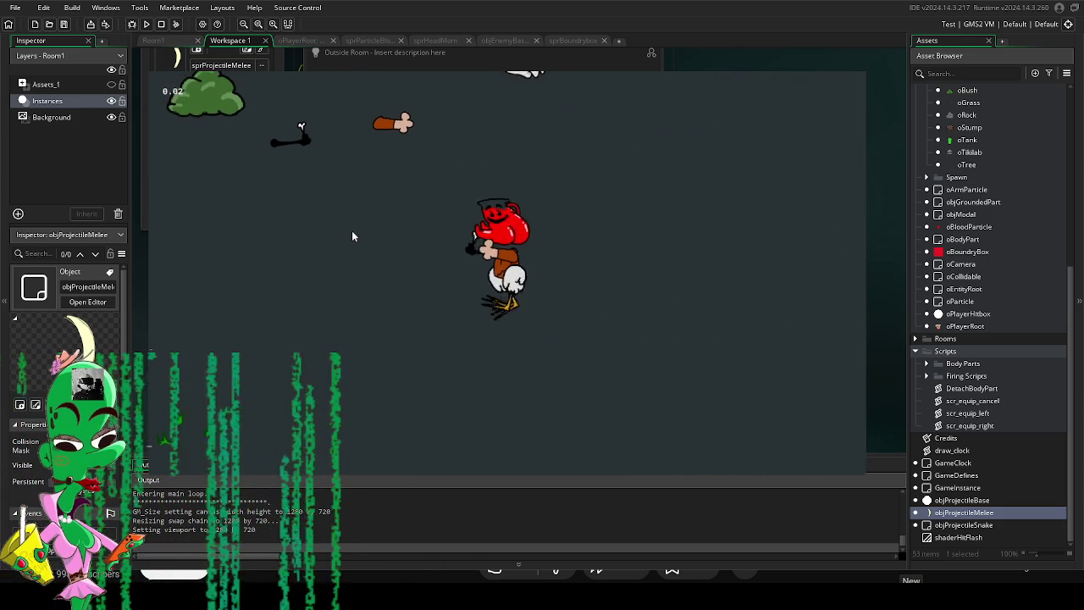
key(w)
key(a)
key(s)
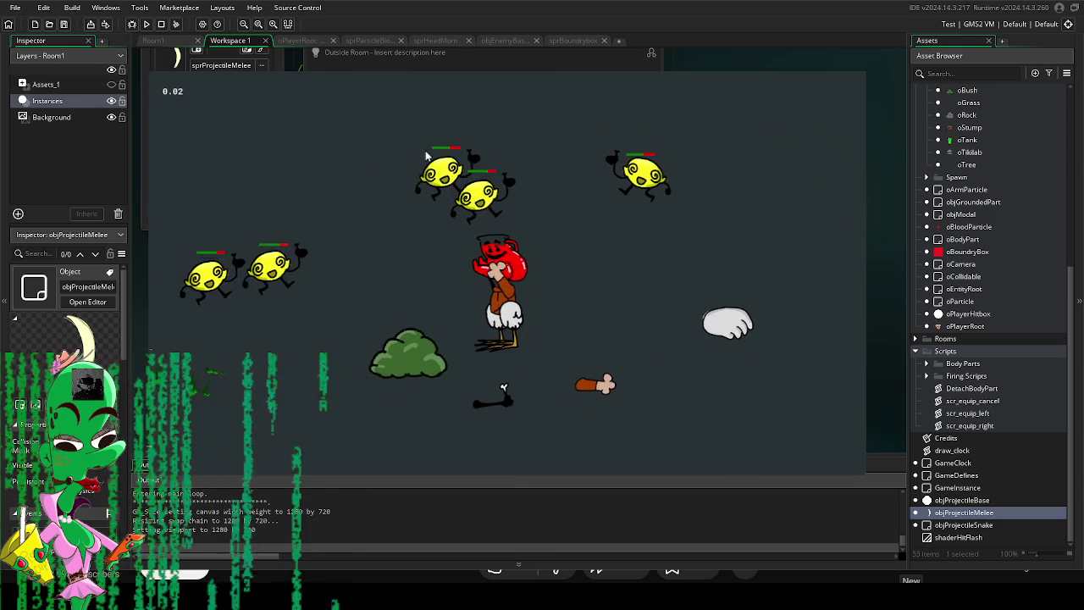
key(a)
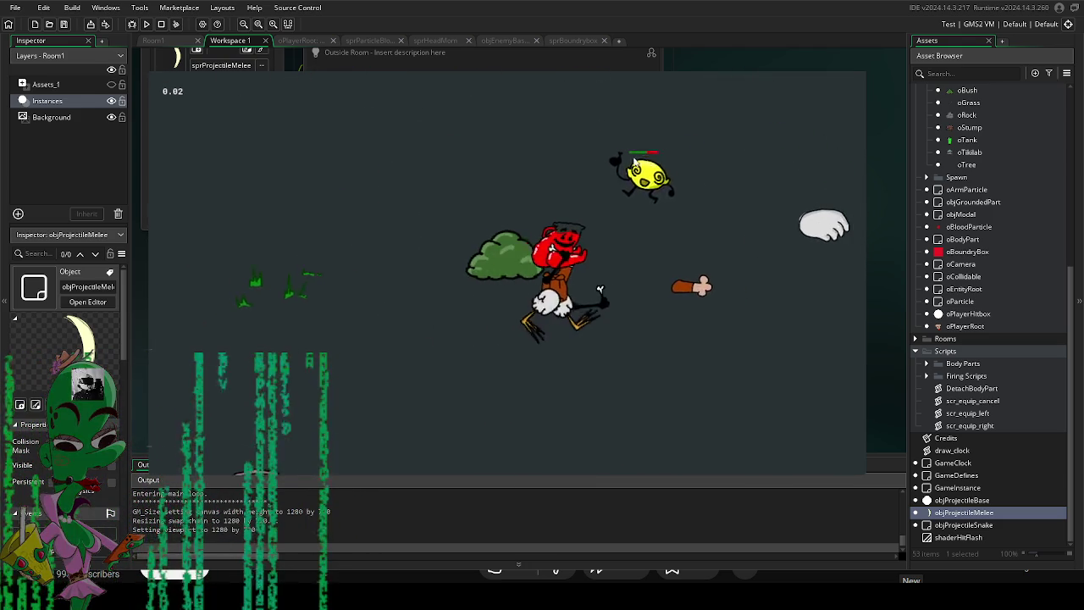
key(d)
key(s)
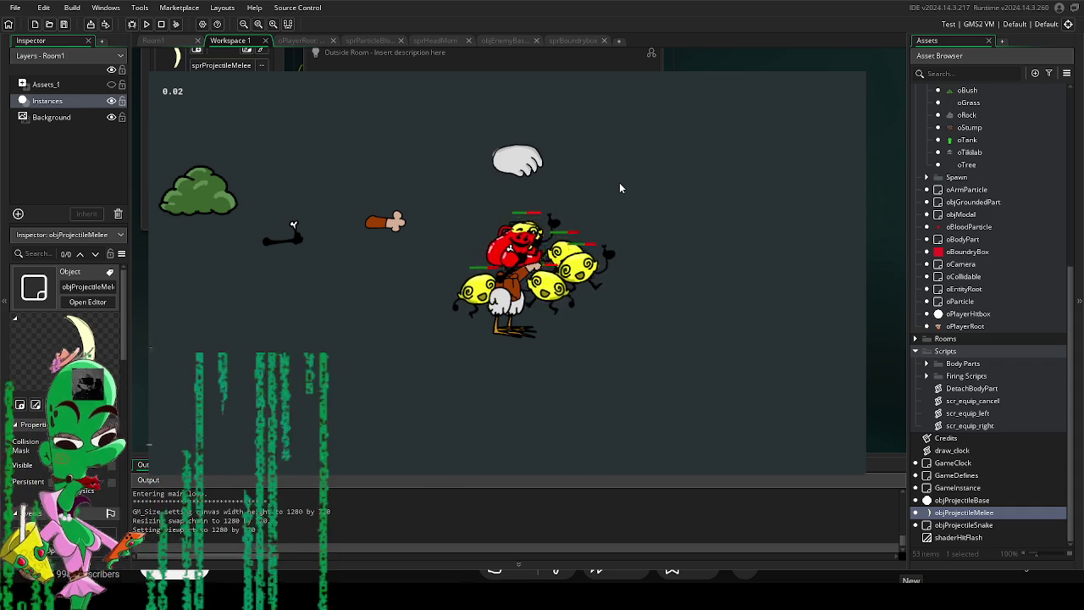
Keep roaming the level, land a few more slashes on the enemies, then close the game.
key(a)
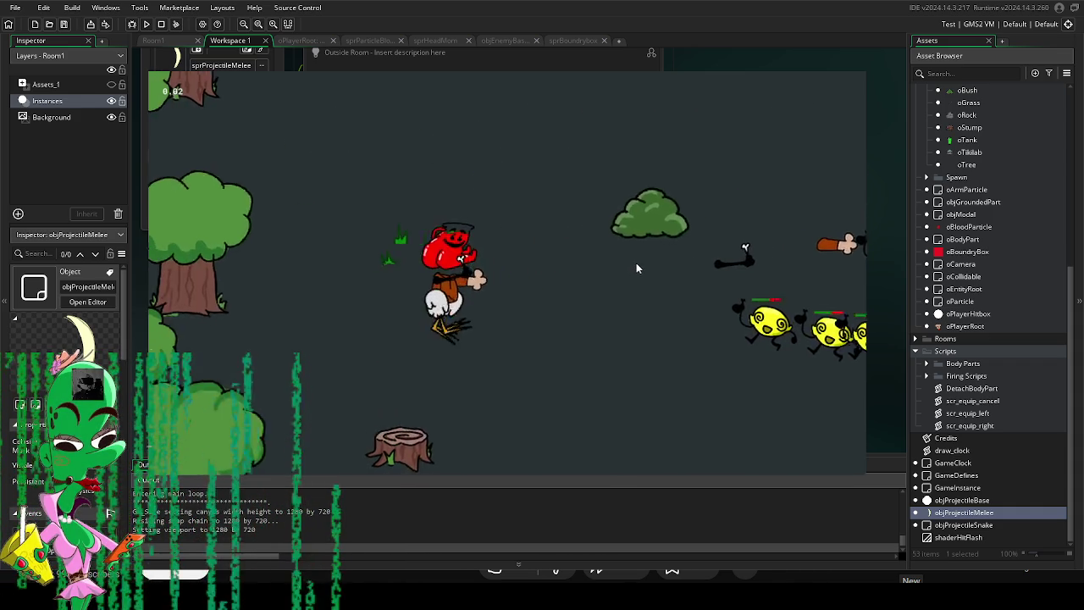
key(d)
key(s)
key(d)
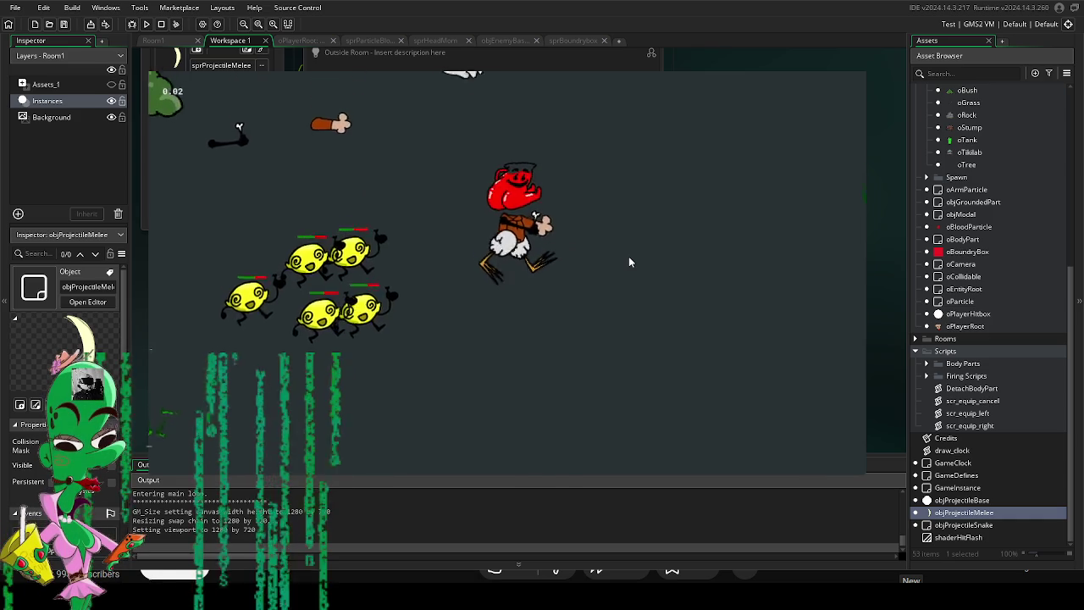
key(w)
key(s)
key(d)
key(s)
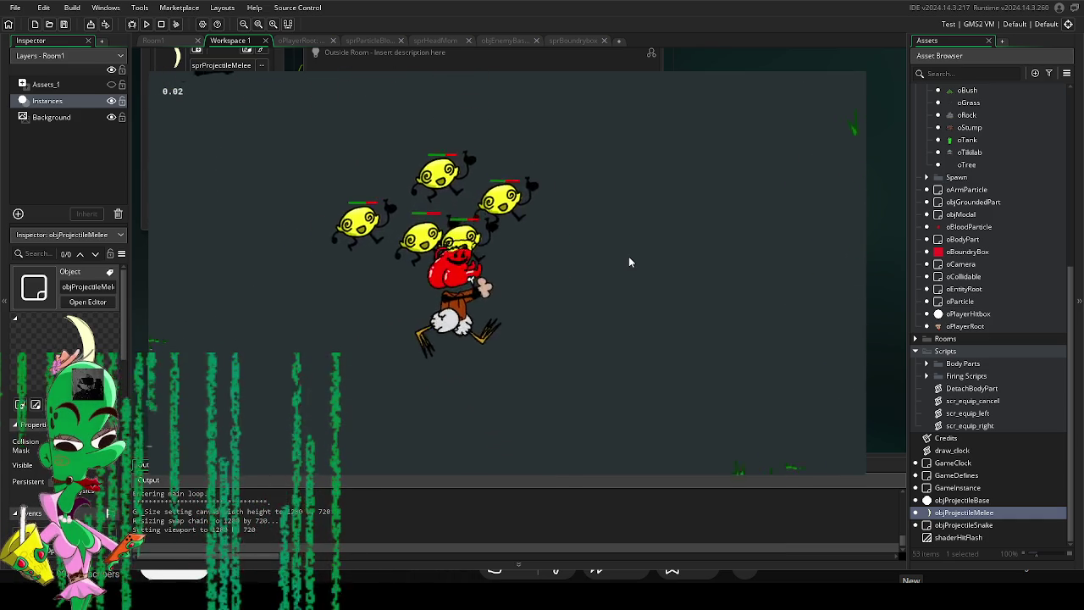
key(a)
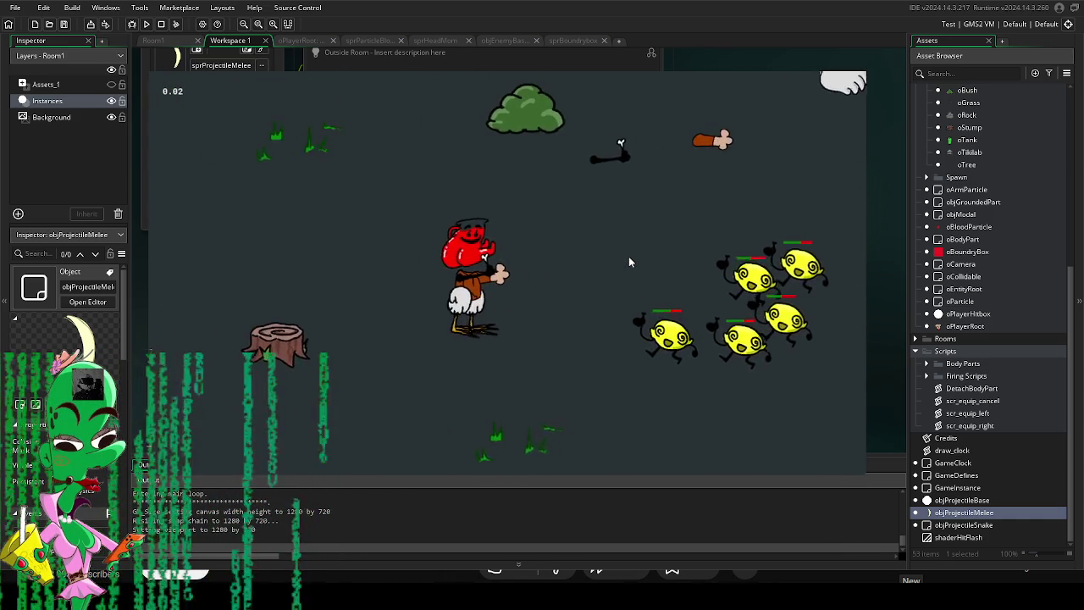
key(s)
key(a)
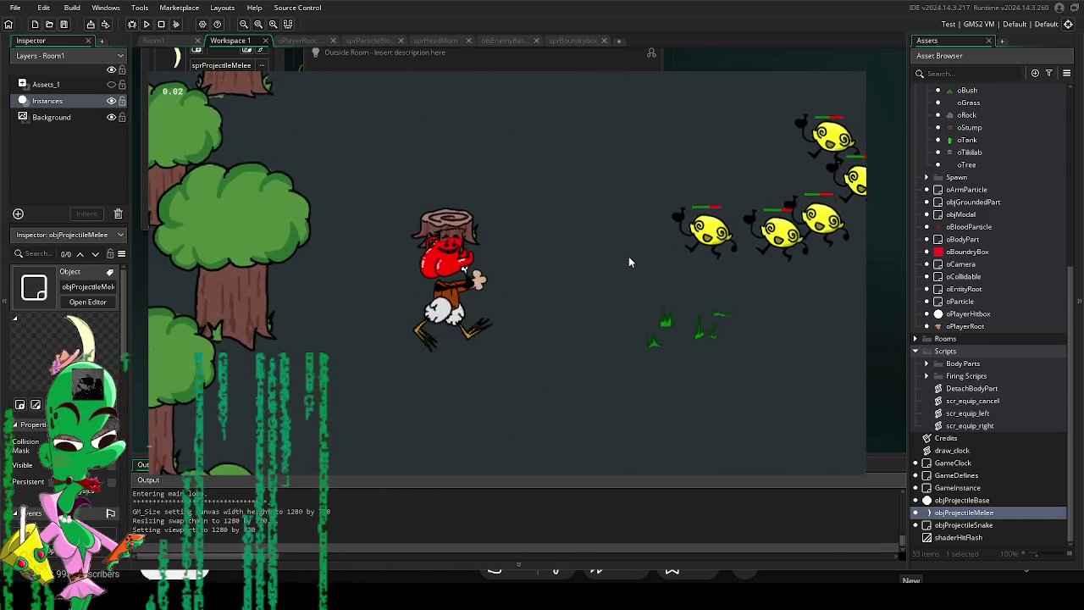
key(w)
key(s)
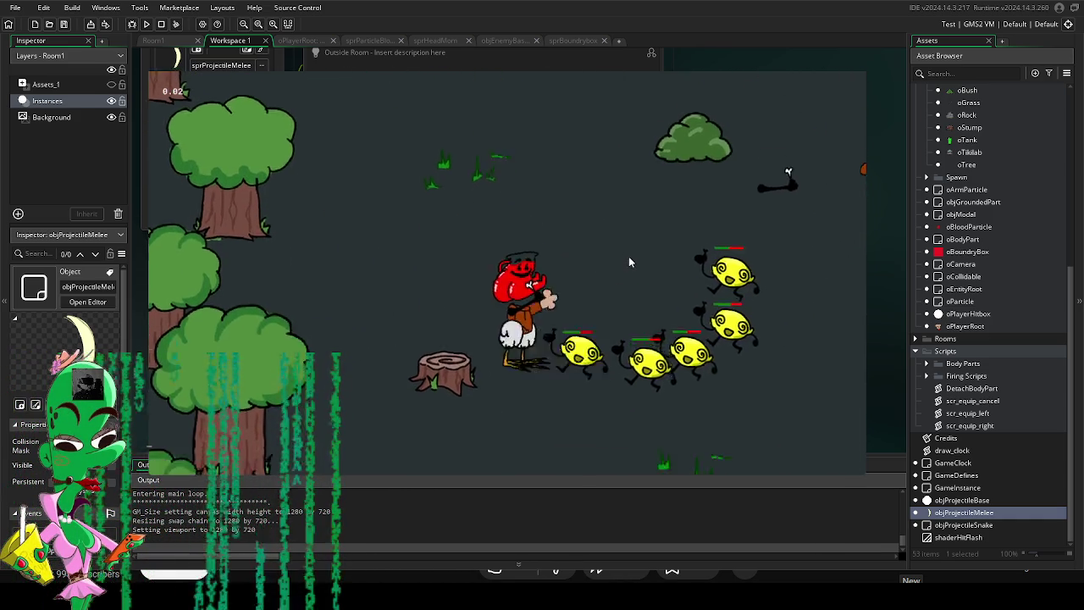
key(d)
key(w)
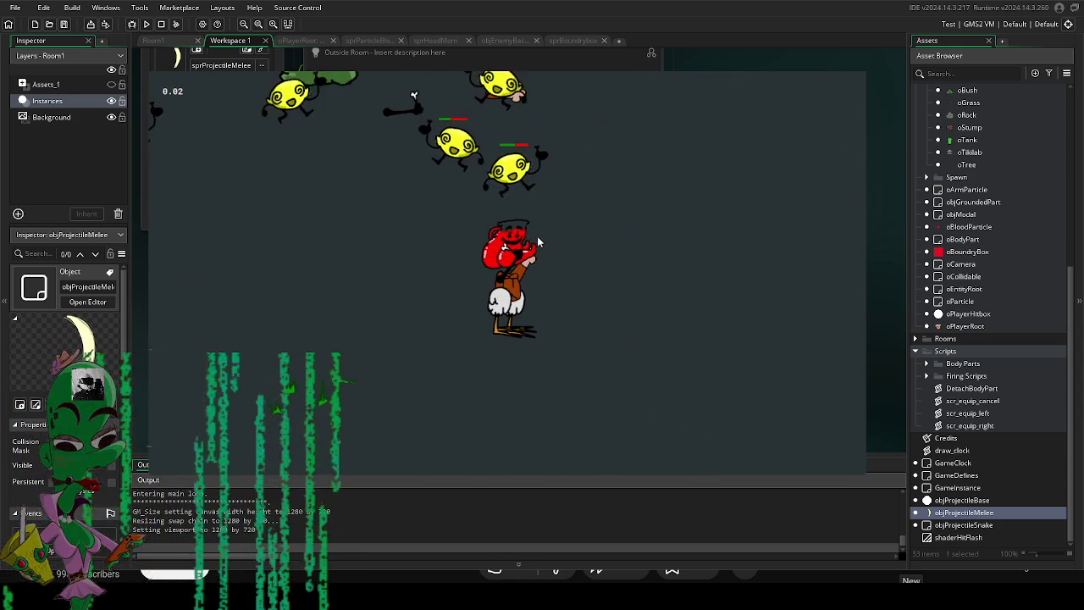
click(483, 217)
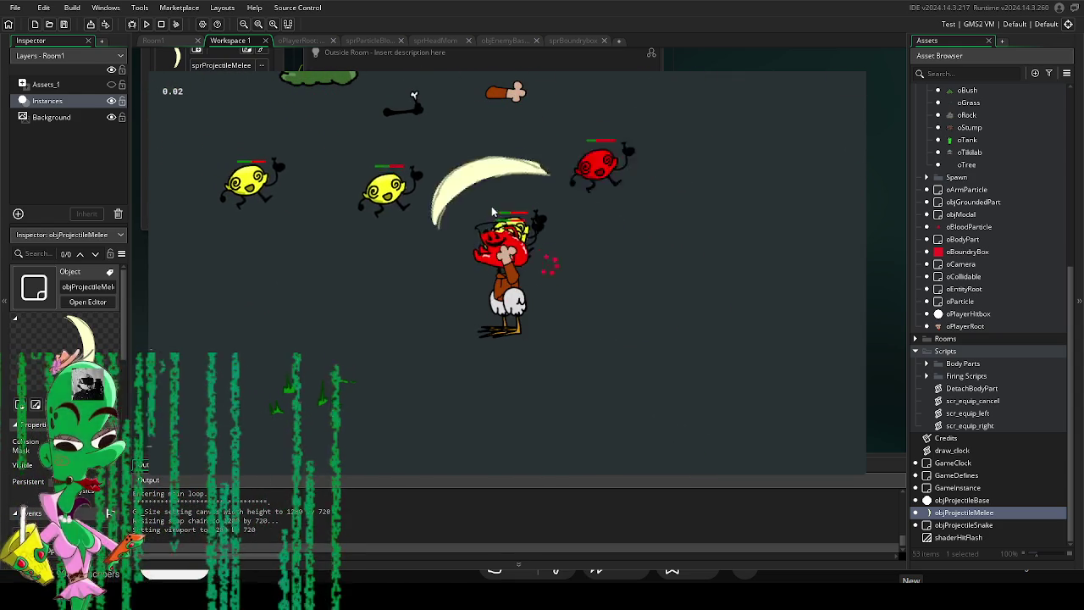
click(480, 213)
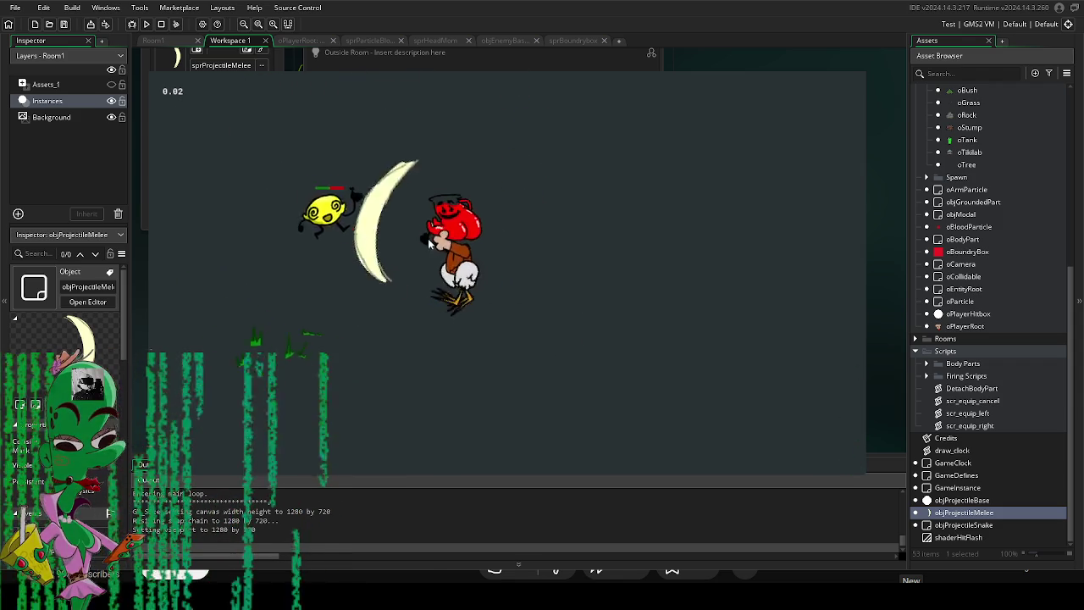
key(w)
key(a)
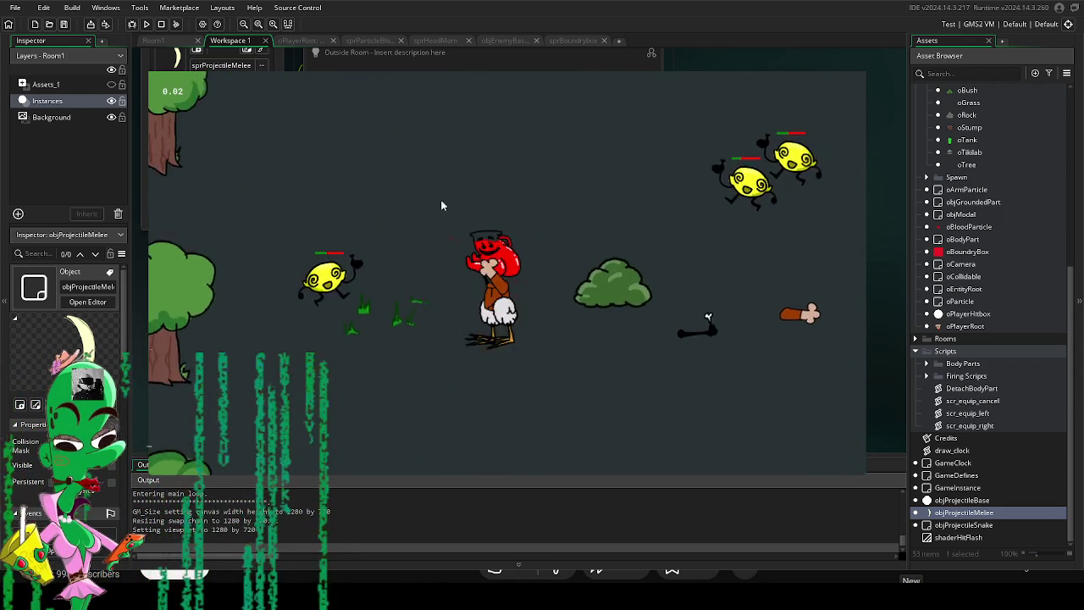
key(d)
click(593, 183)
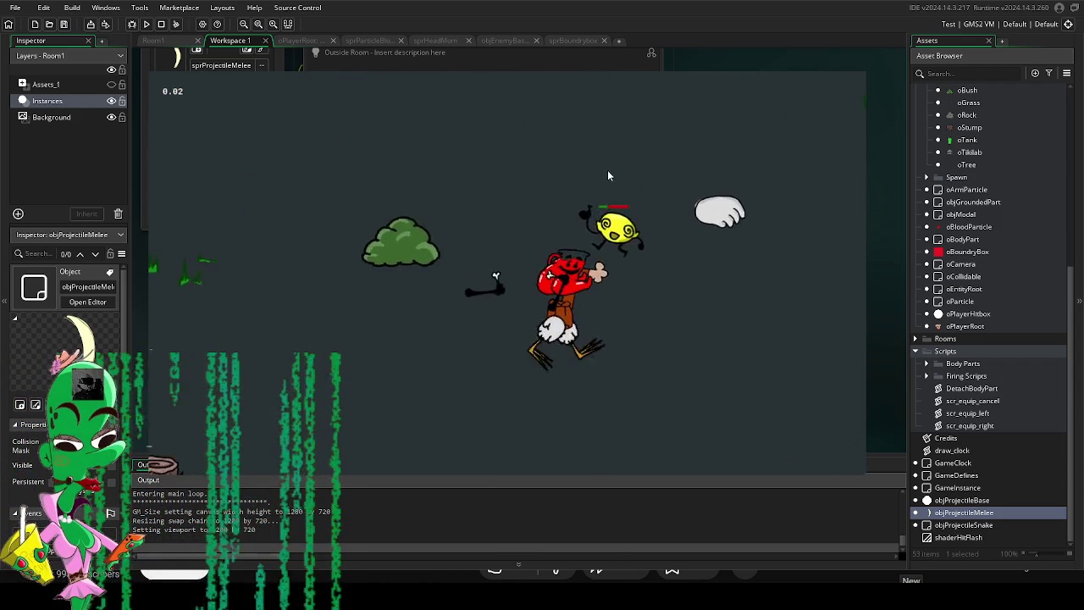
key(w)
key(d)
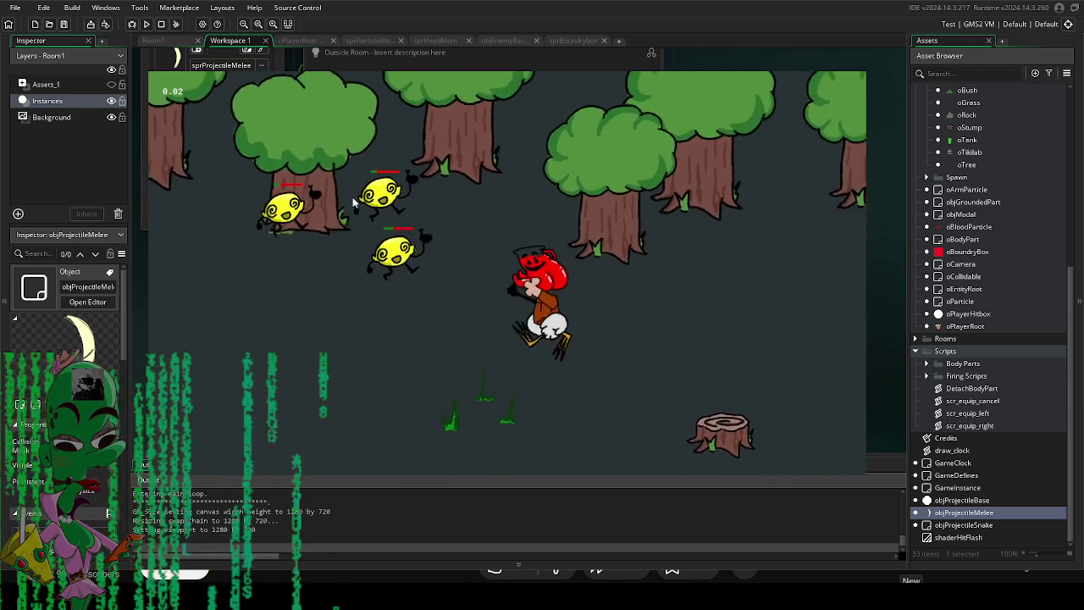
key(s)
key(a)
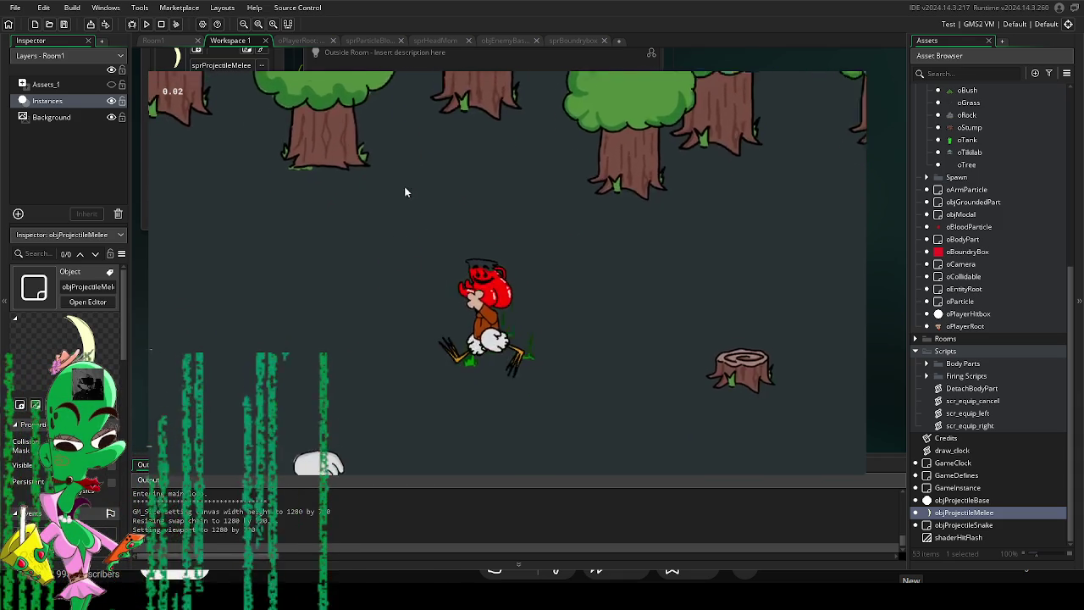
key(Escape)
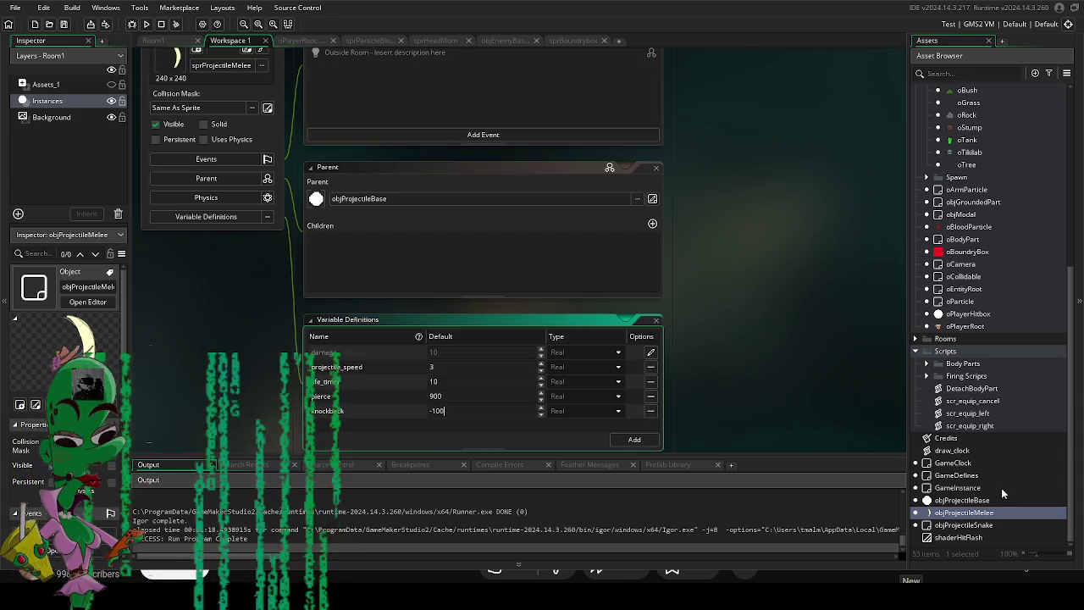
Run the game and slash the lemon enemies while moving around to check the knockback.
scroll(432, 341, down, 2)
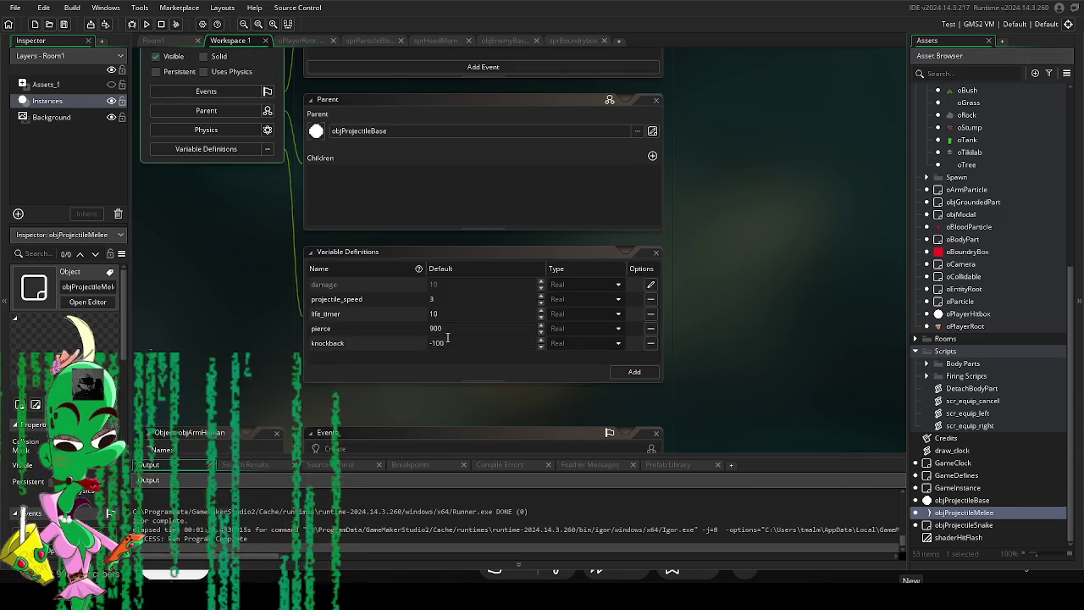
key(F5)
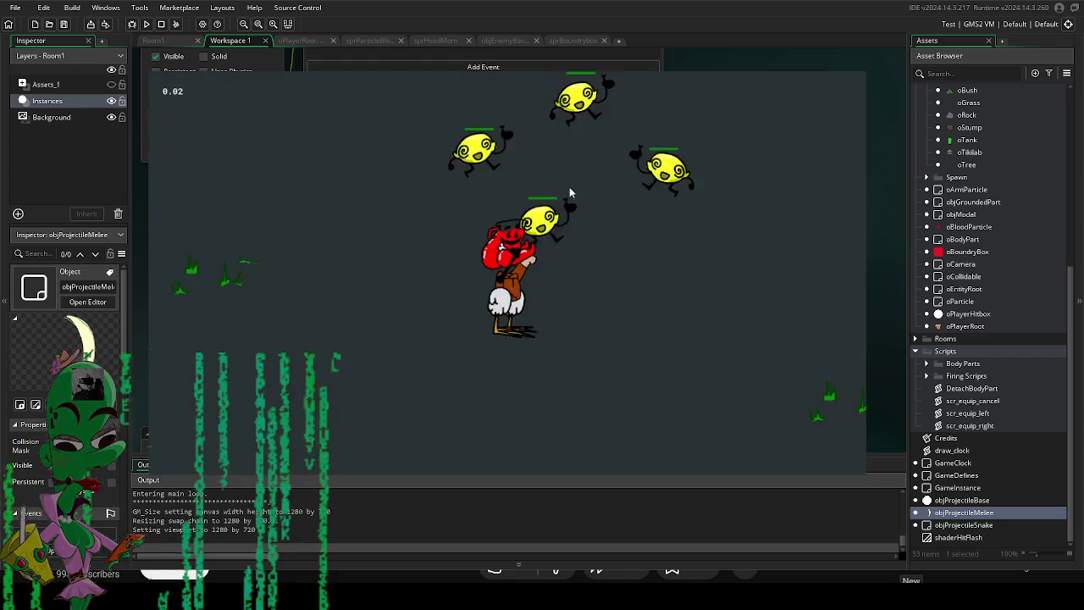
key(a)
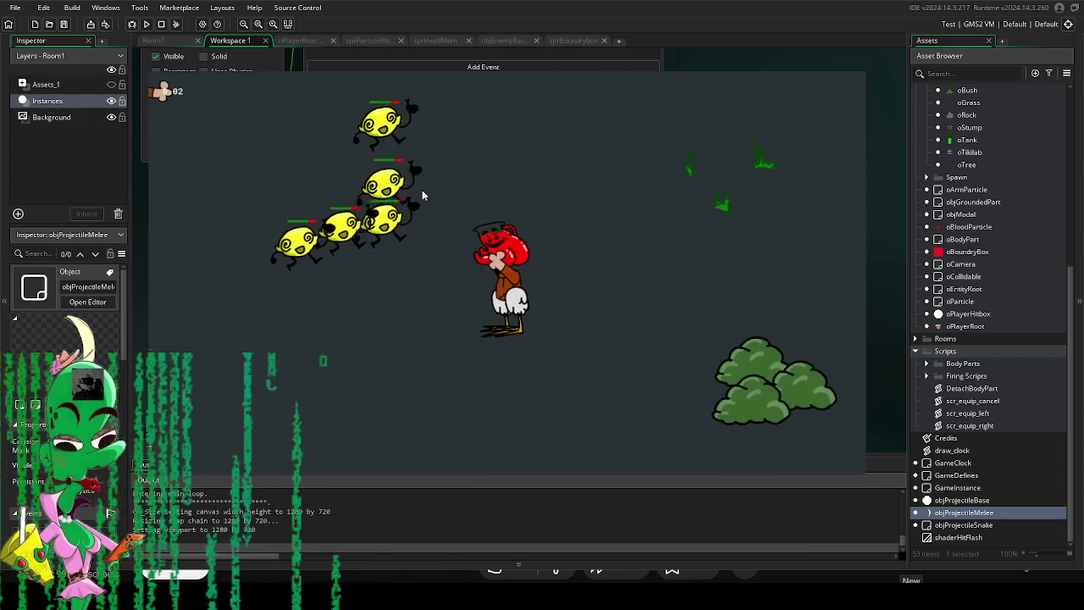
click(431, 197)
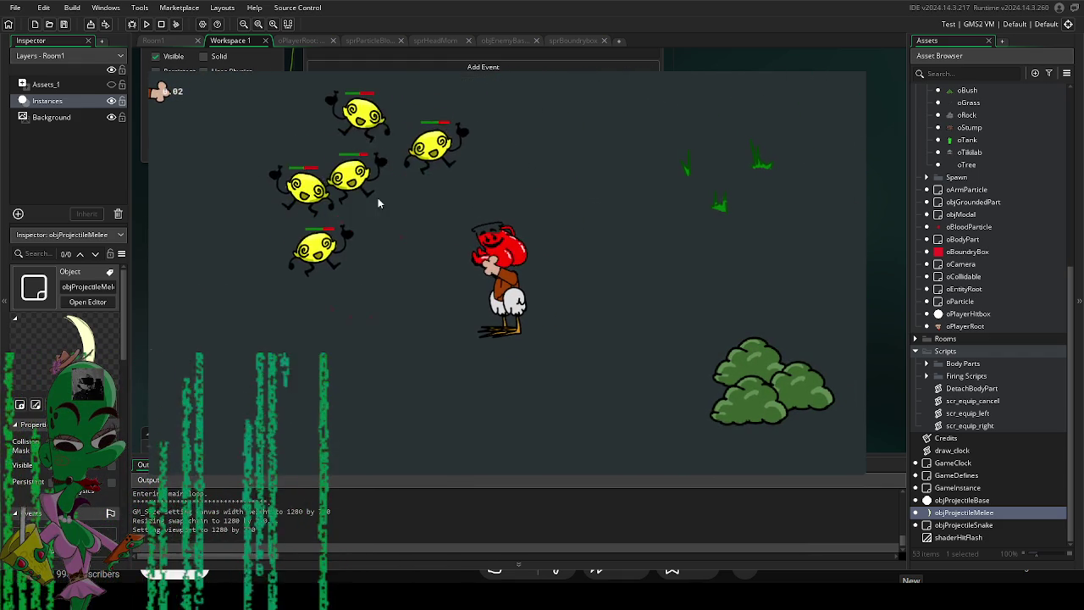
key(a)
click(600, 182)
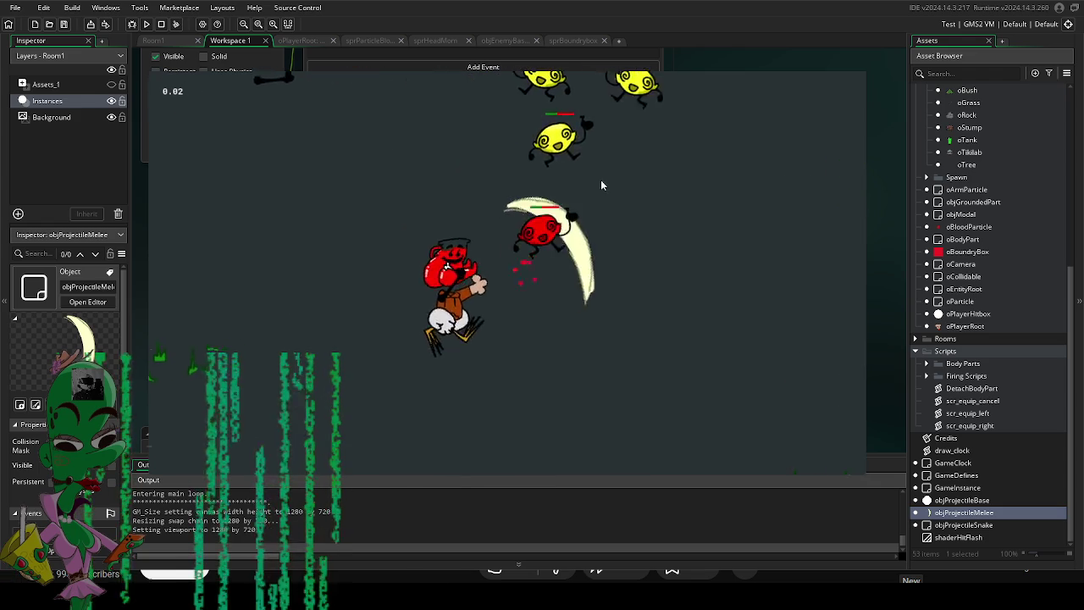
key(d)
click(620, 294)
key(s)
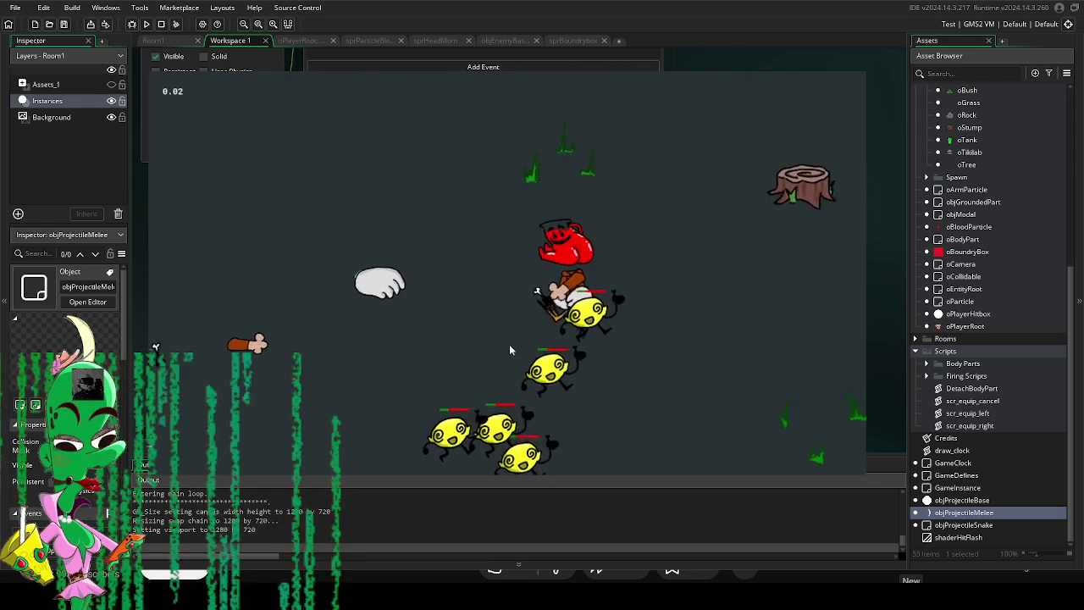
click(411, 218)
key(d)
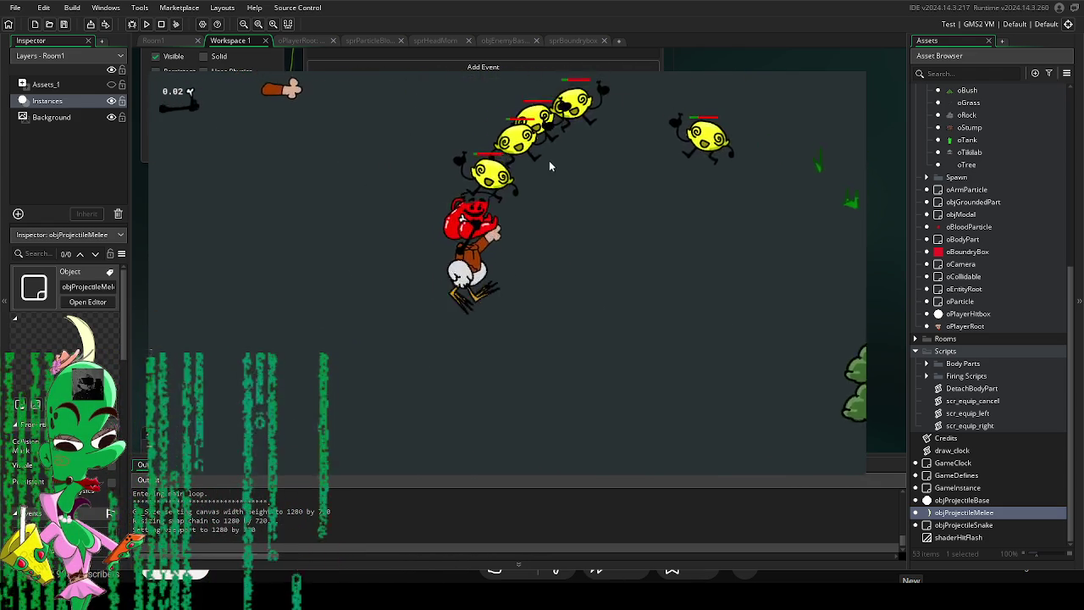
click(545, 158)
key(d)
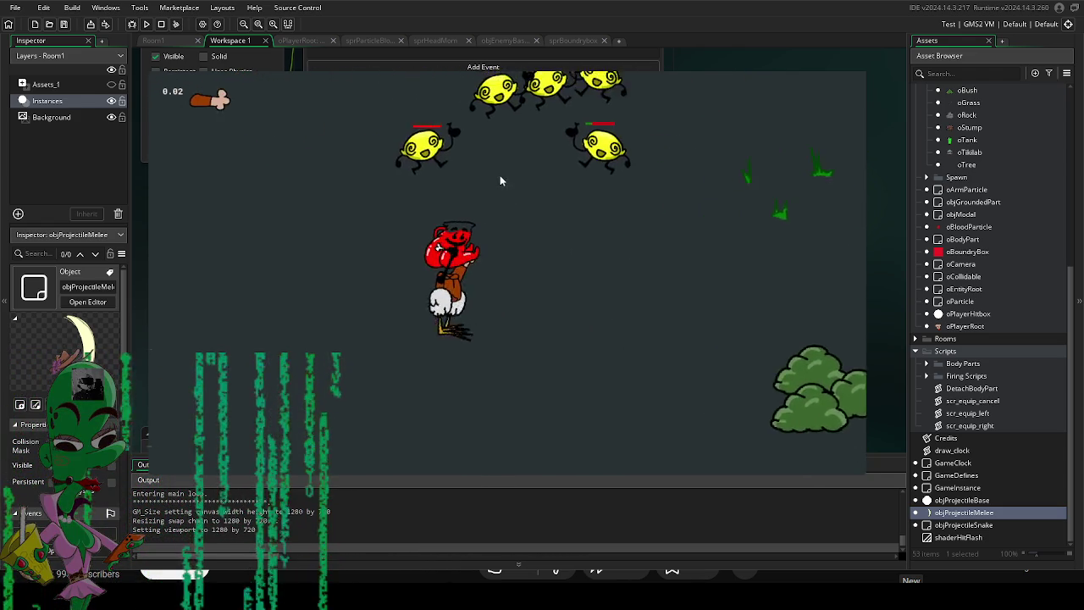
key(s)
key(a)
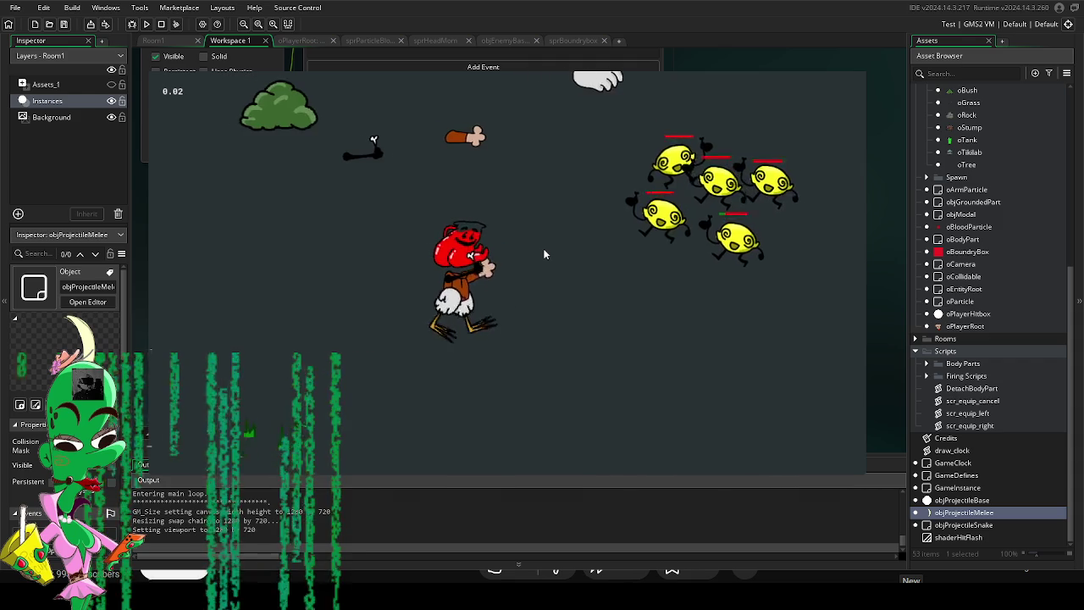
key(d)
click(628, 201)
Keep slashing the enemies from different positions, then close the game to end the playtest.
key(d)
click(362, 203)
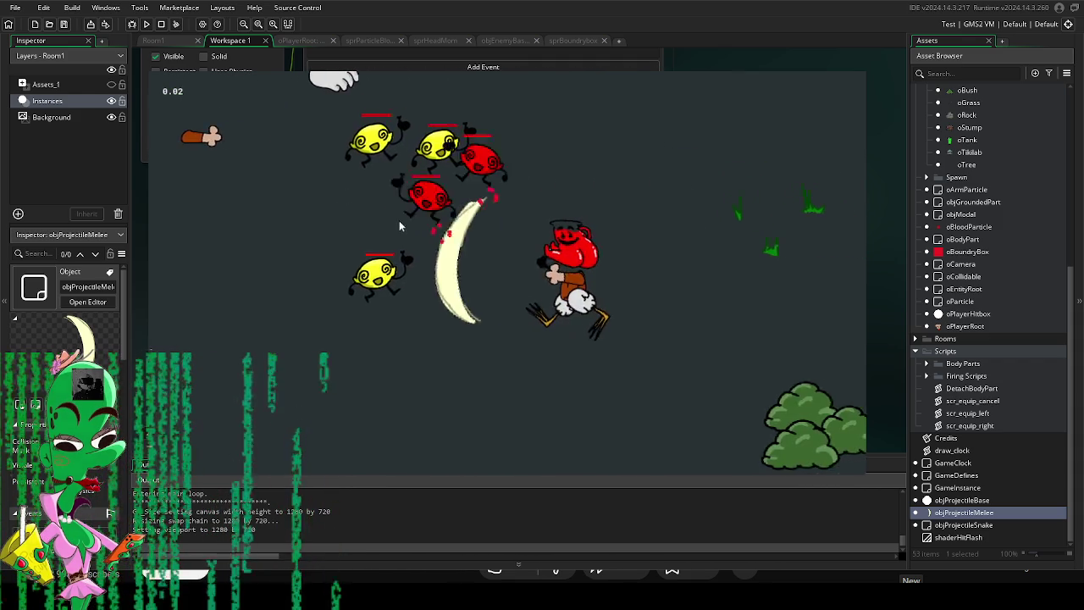
key(w)
click(486, 381)
key(a)
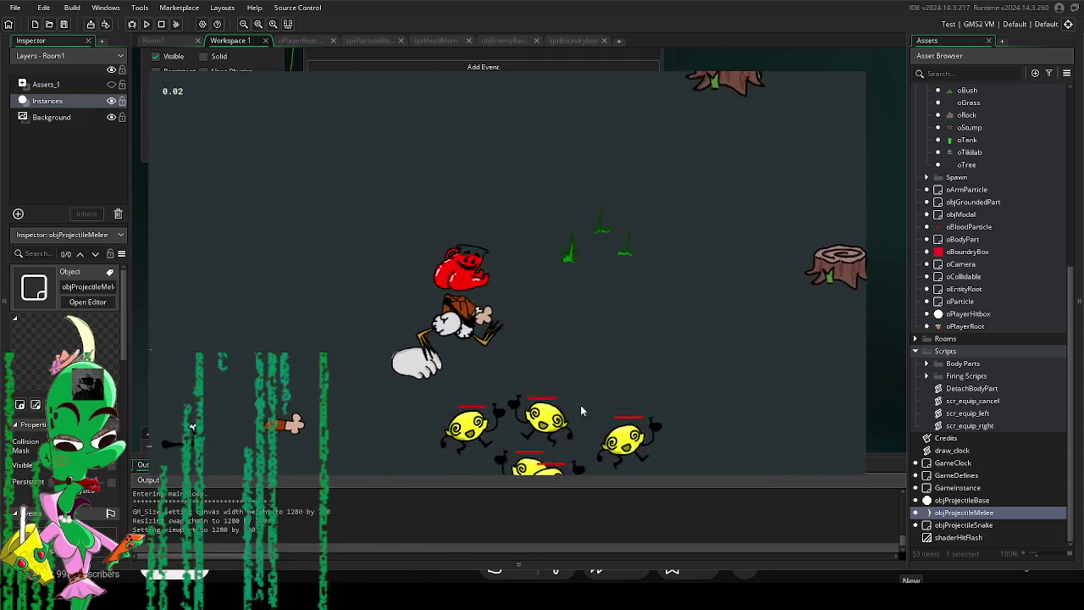
key(s)
key(s)
click(426, 267)
key(w)
key(a)
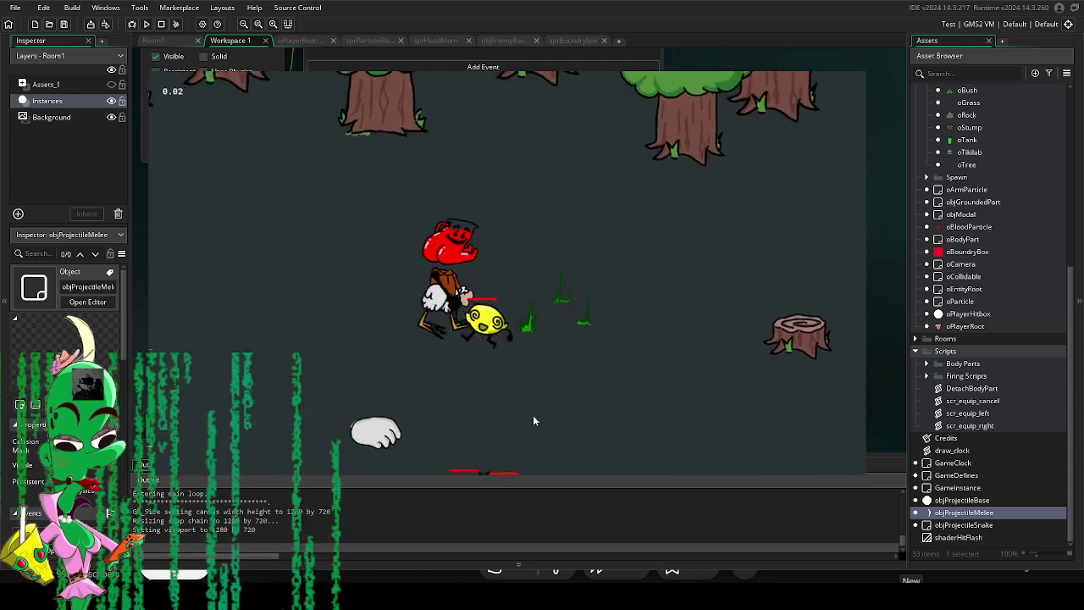
key(s)
click(610, 280)
key(d)
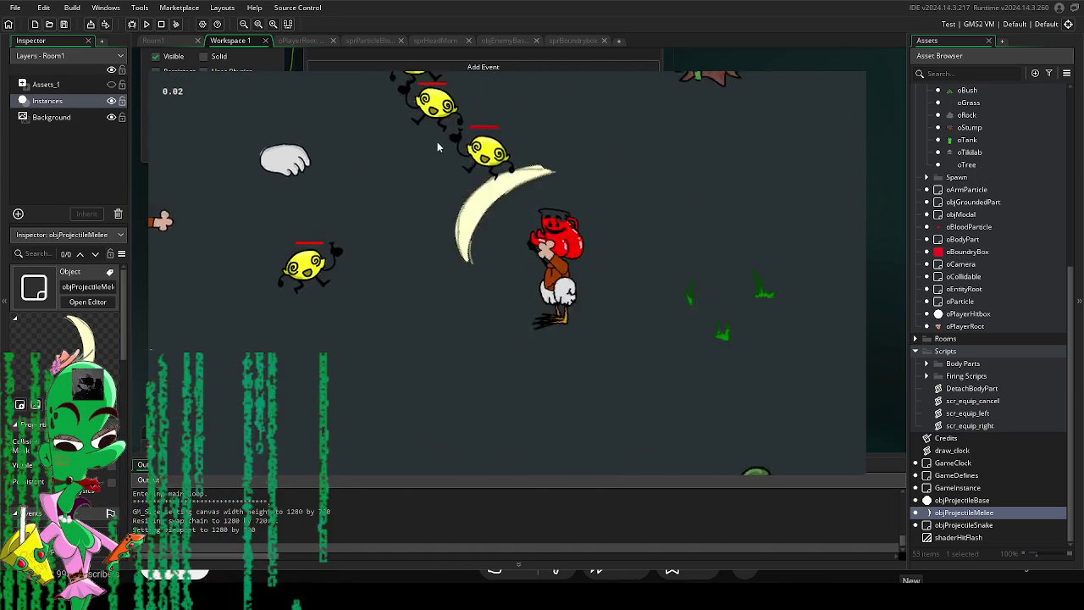
key(w)
click(429, 336)
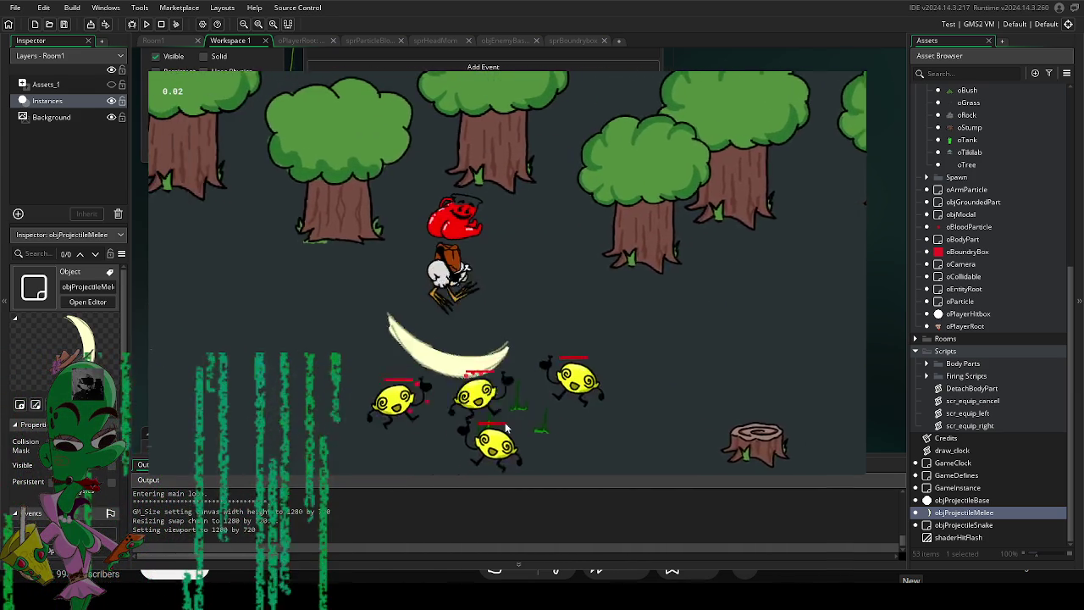
key(s)
key(Escape)
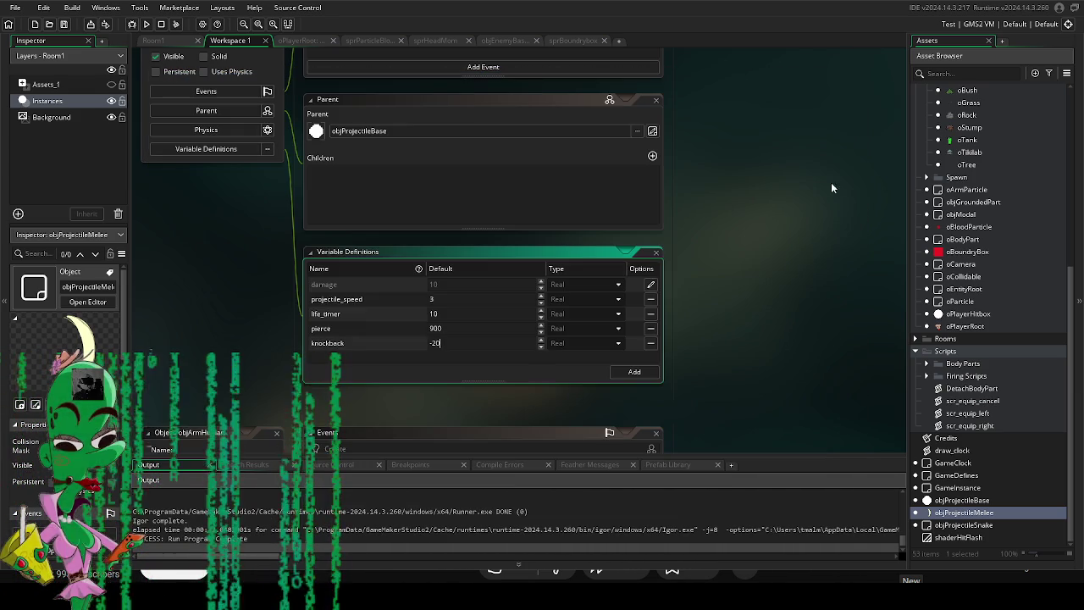
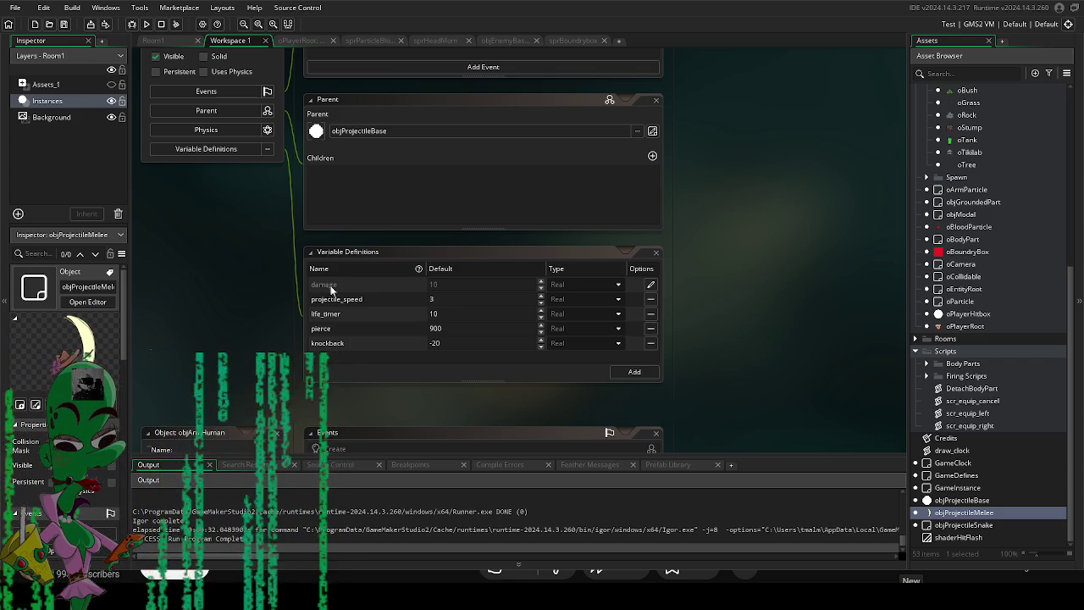
Set objProjectileMelee's projectile_speed default to 2, run the game and slash at the lemon enemies.
click(448, 300)
text(2)
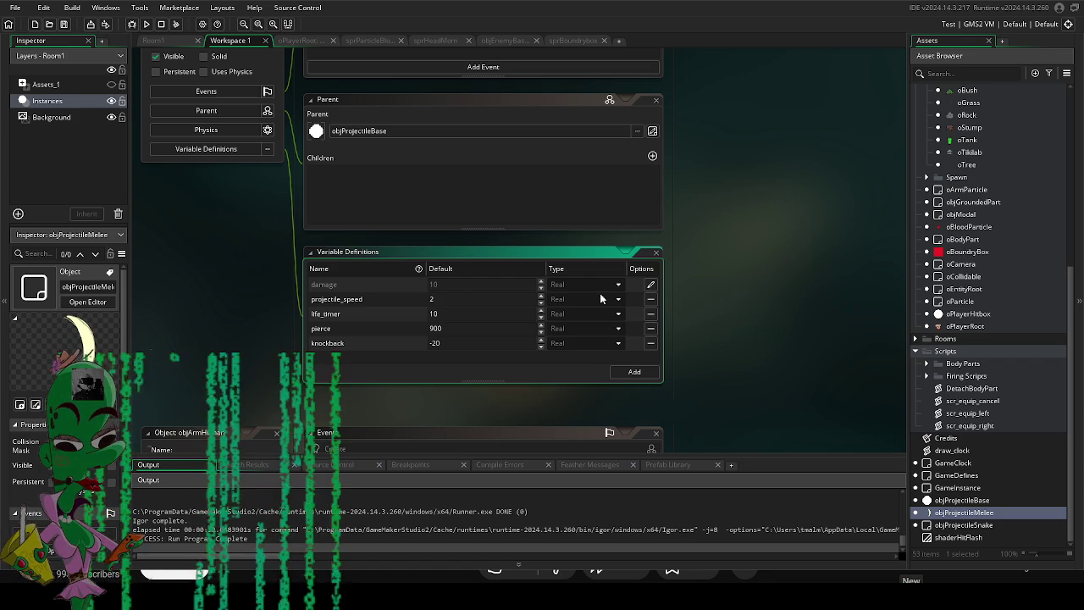
key(F5)
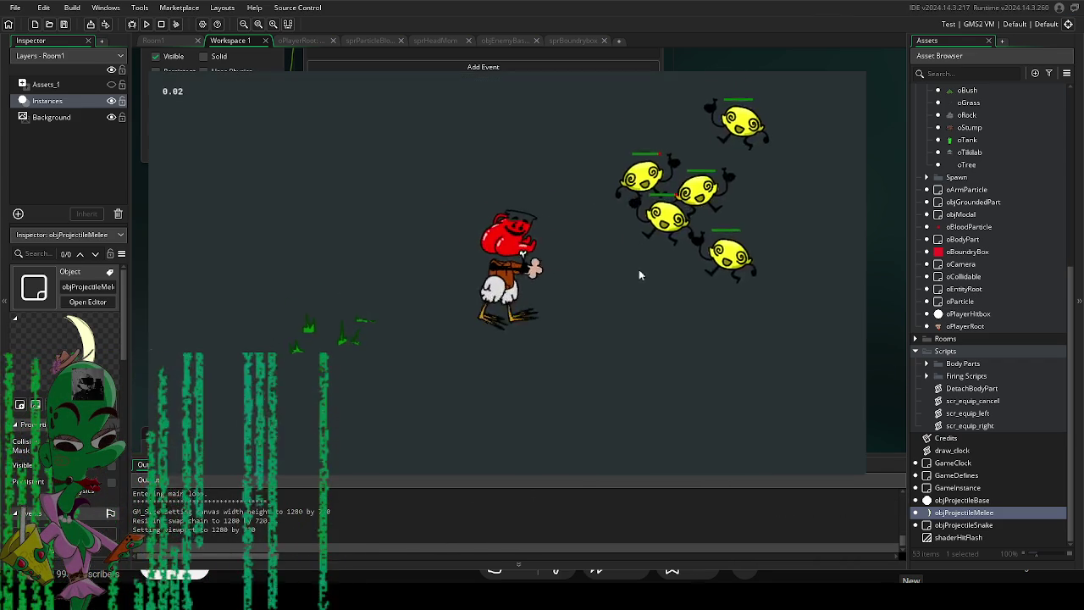
click(650, 298)
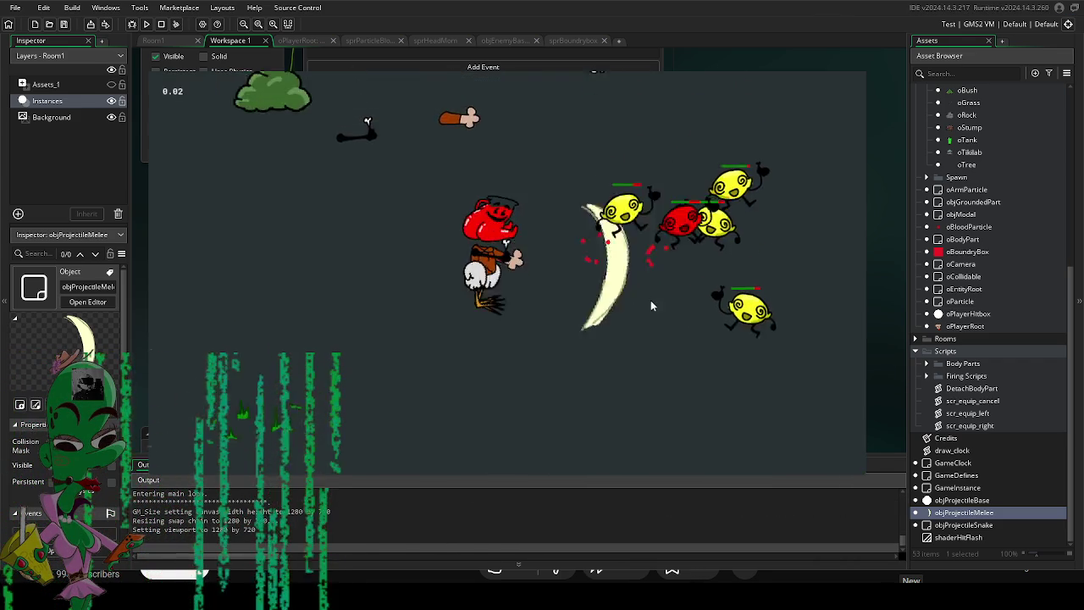
click(647, 185)
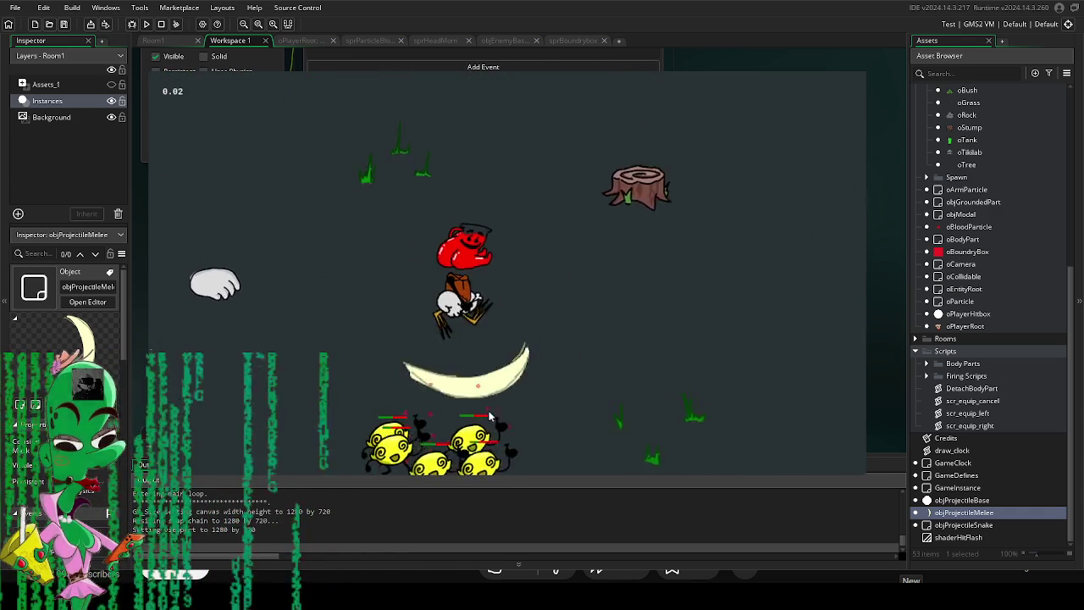
click(606, 372)
Move the player with WASD while slashing the lemons, then close the game window.
key(d)
key(w)
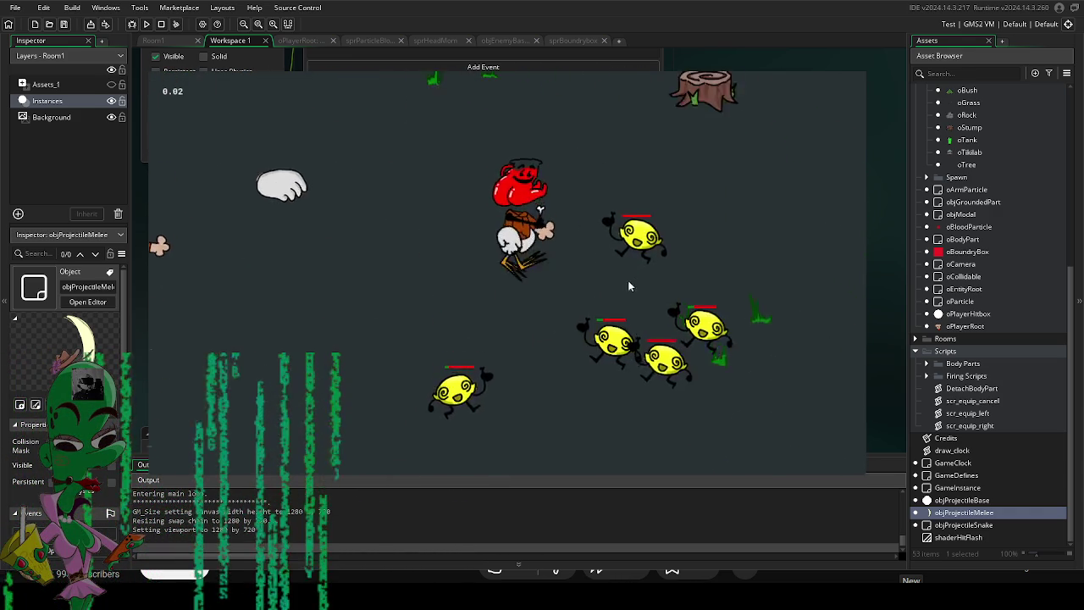
key(d)
key(w)
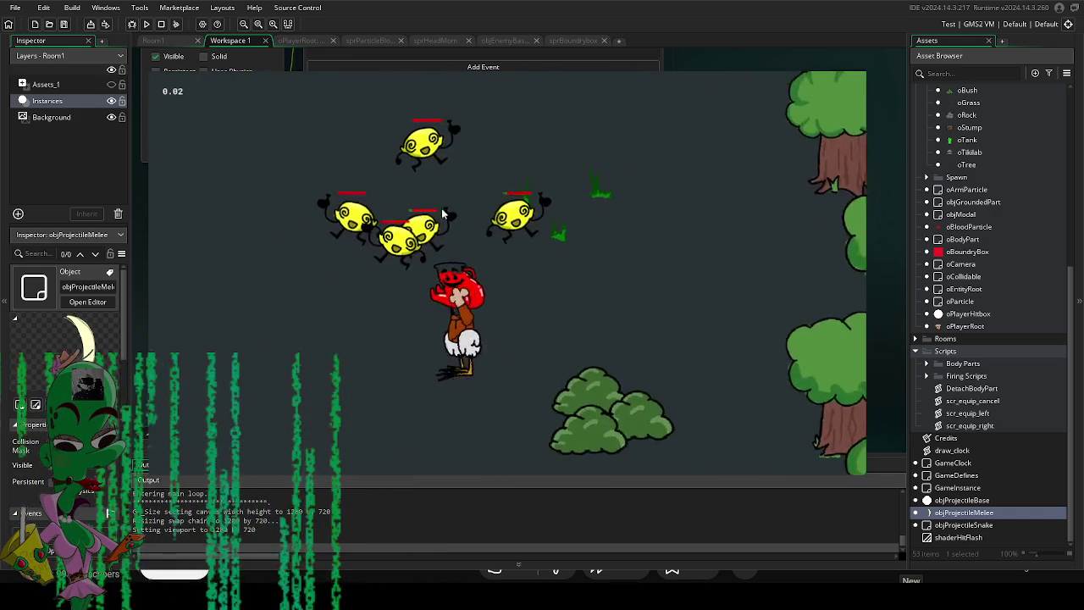
key(d)
key(w)
click(609, 237)
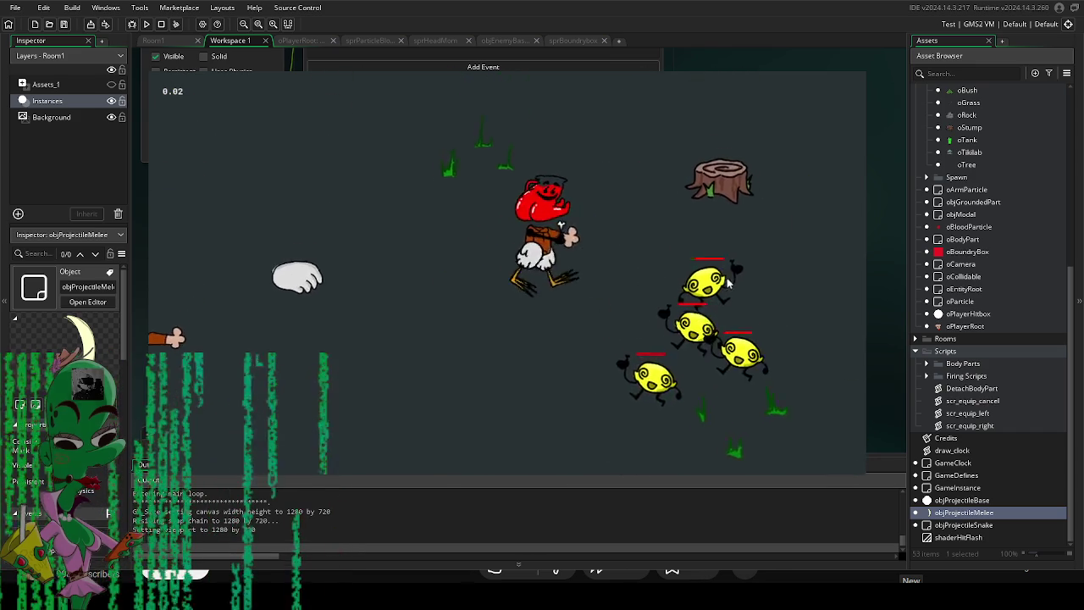
key(d)
key(w)
click(508, 280)
key(s)
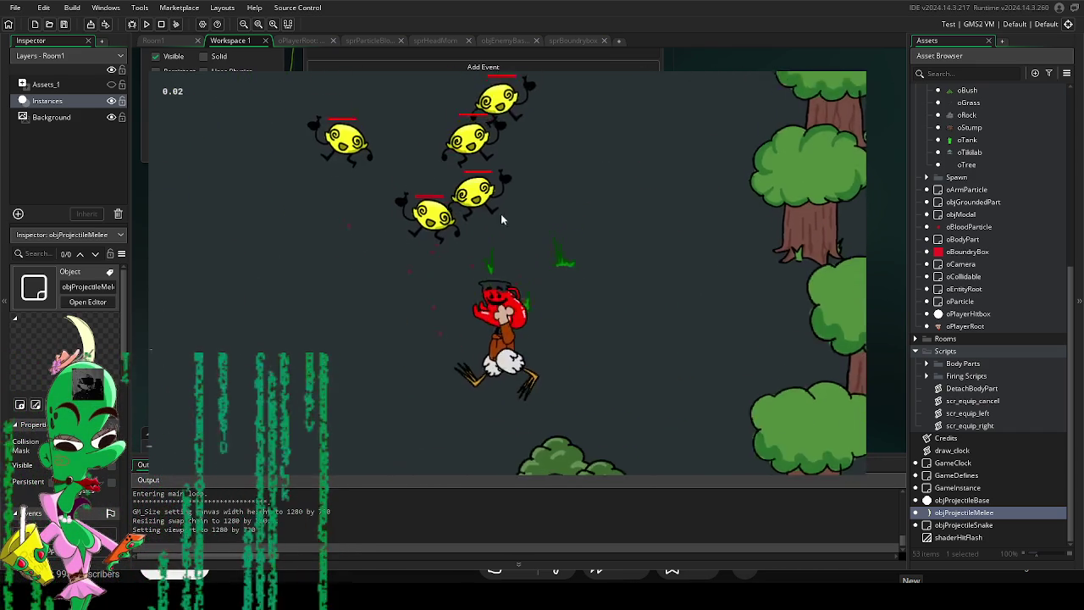
key(s)
key(a)
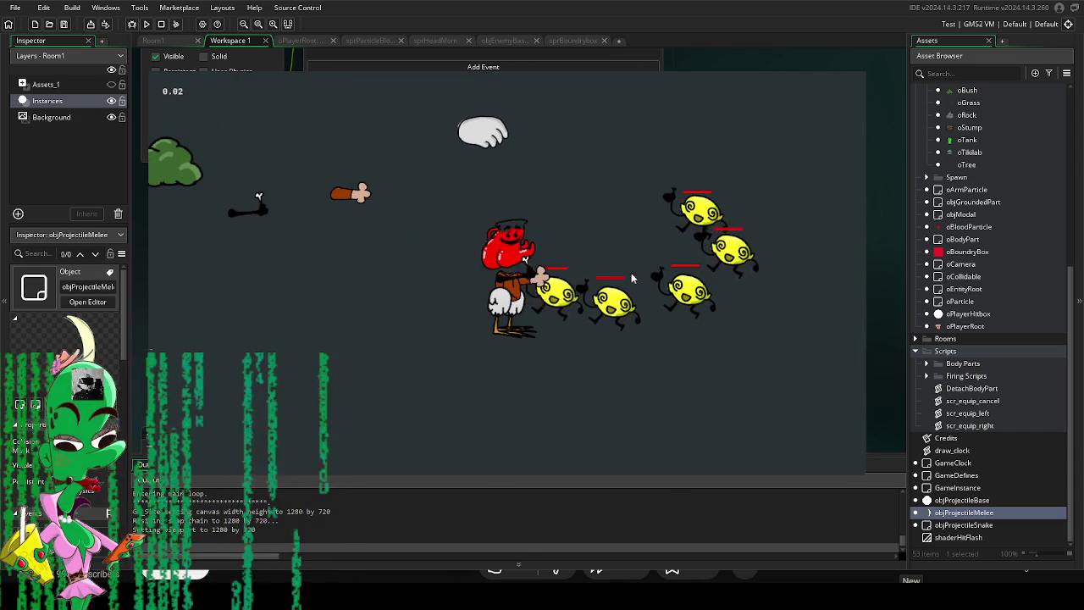
key(a)
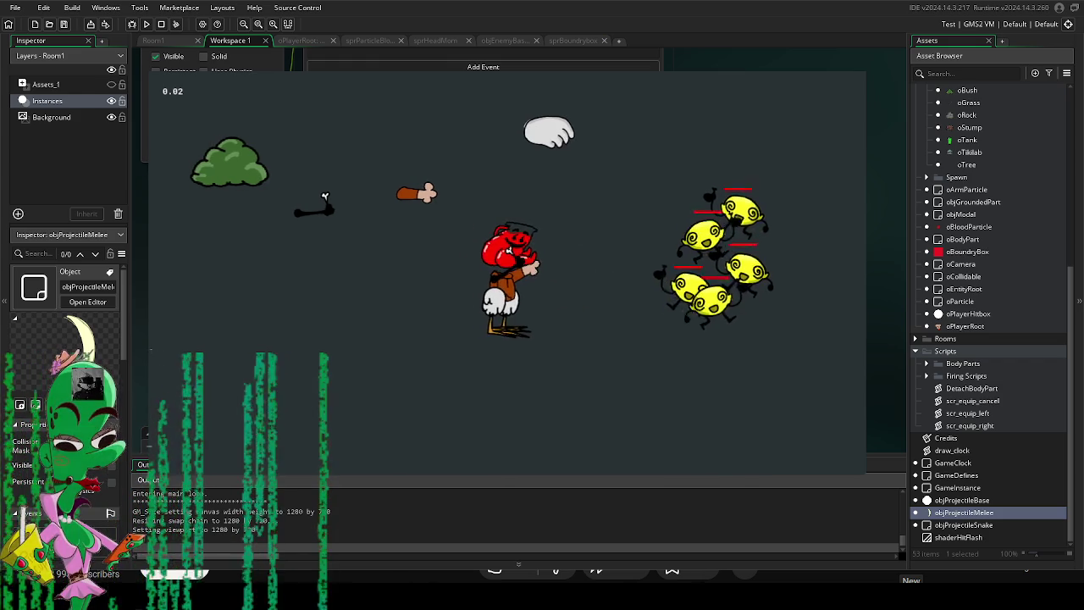
key(Escape)
scroll(1002, 305, up, 5)
Open objEnemyLemon and objEnemyBase, and read through objEnemyBase's Step event code.
double_click(984, 295)
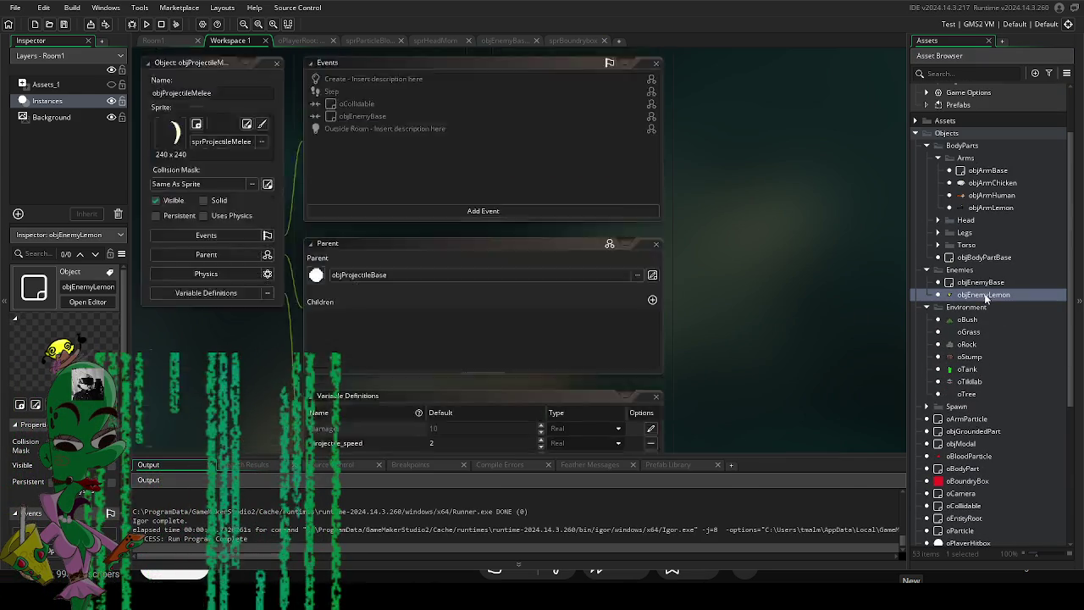
double_click(983, 282)
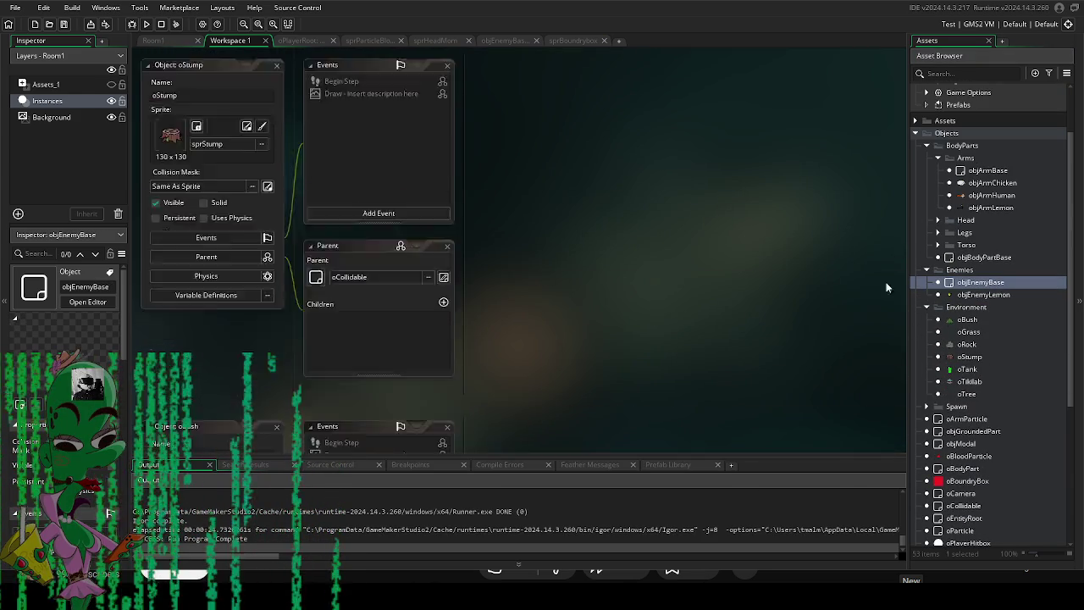
double_click(286, 134)
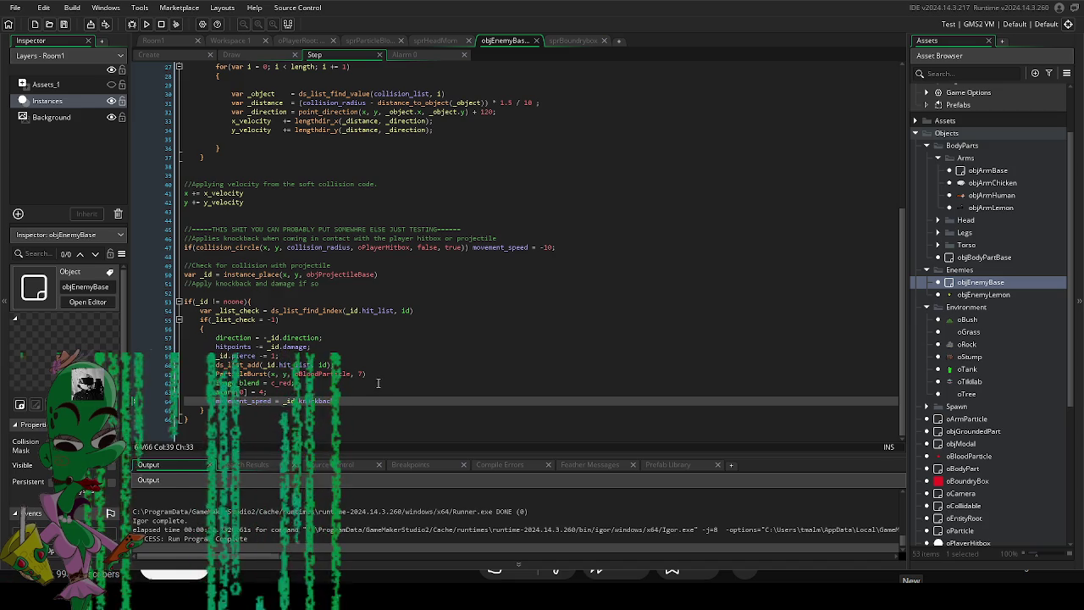
scroll(343, 353, up, 9)
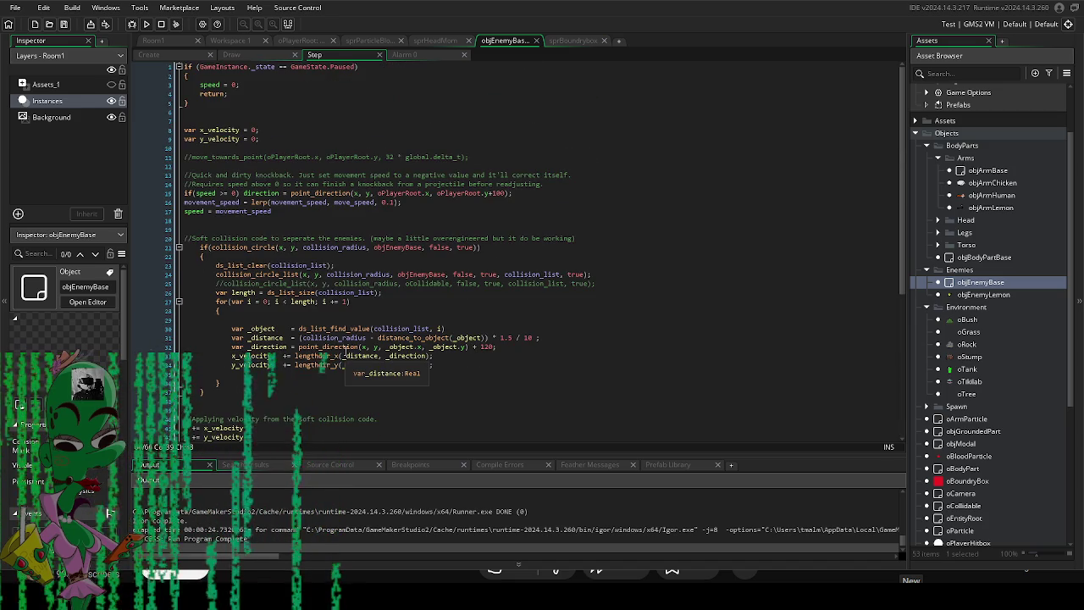
scroll(343, 353, down, 9)
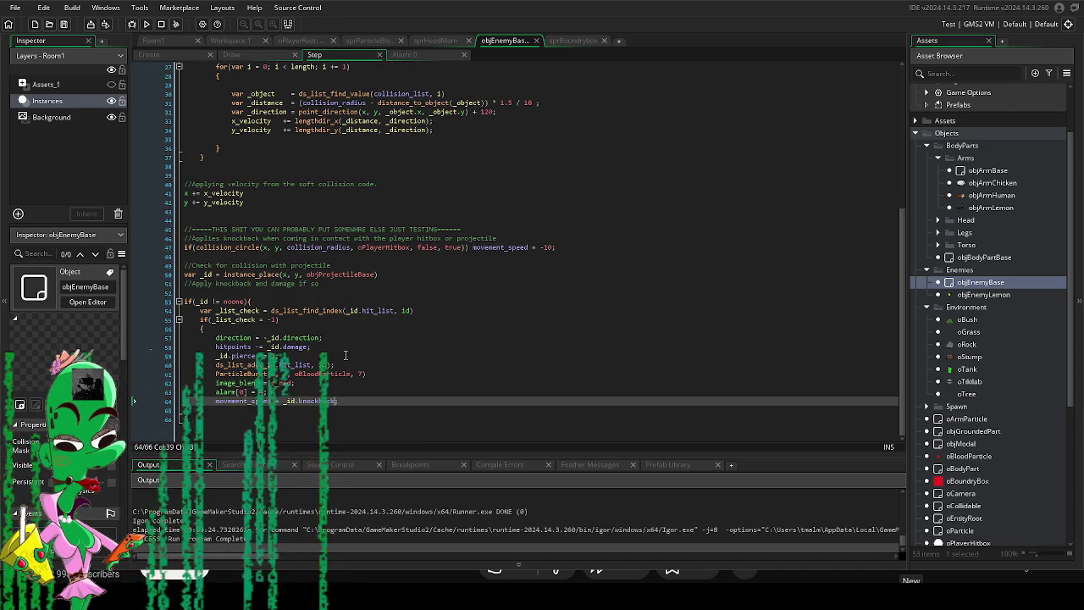
click(388, 291)
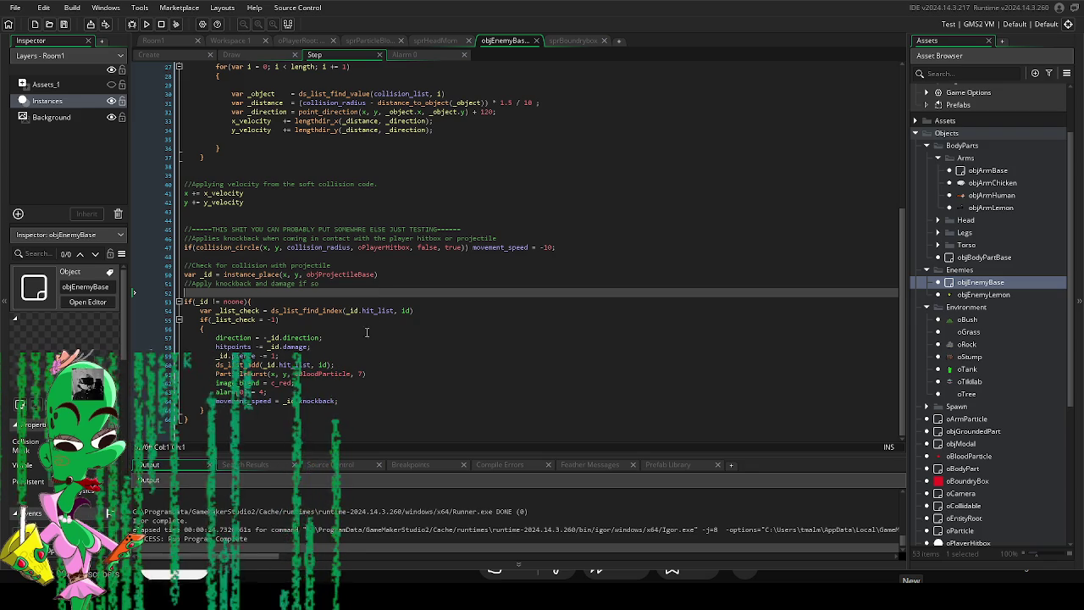
scroll(354, 347, up, 9)
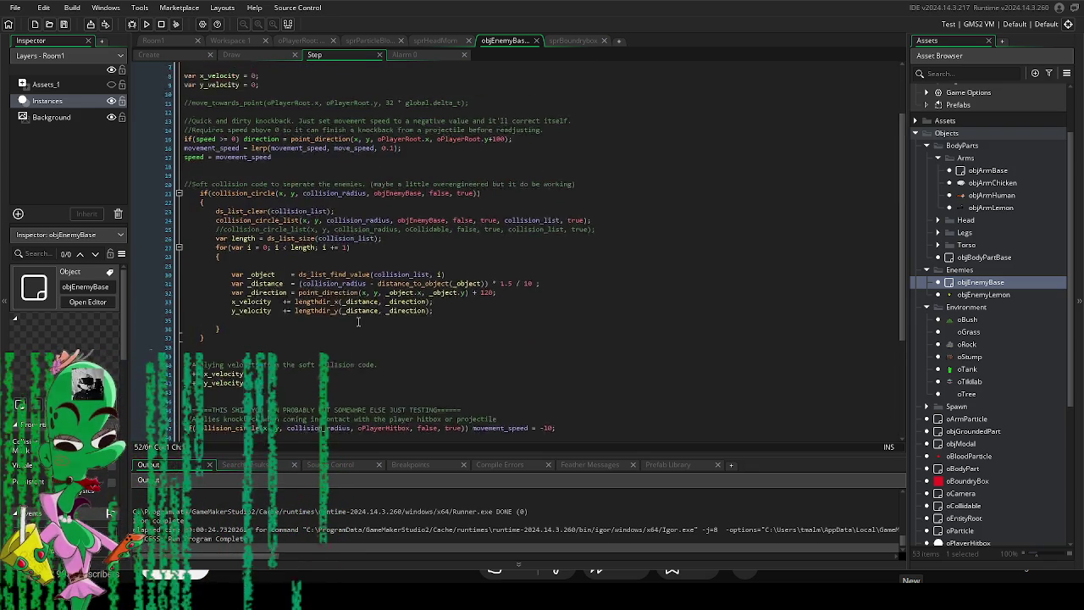
Close the Step, Draw and Alarm 0 code tabs and bring the objEnemyBase window back into view.
click(379, 54)
click(294, 55)
click(294, 54)
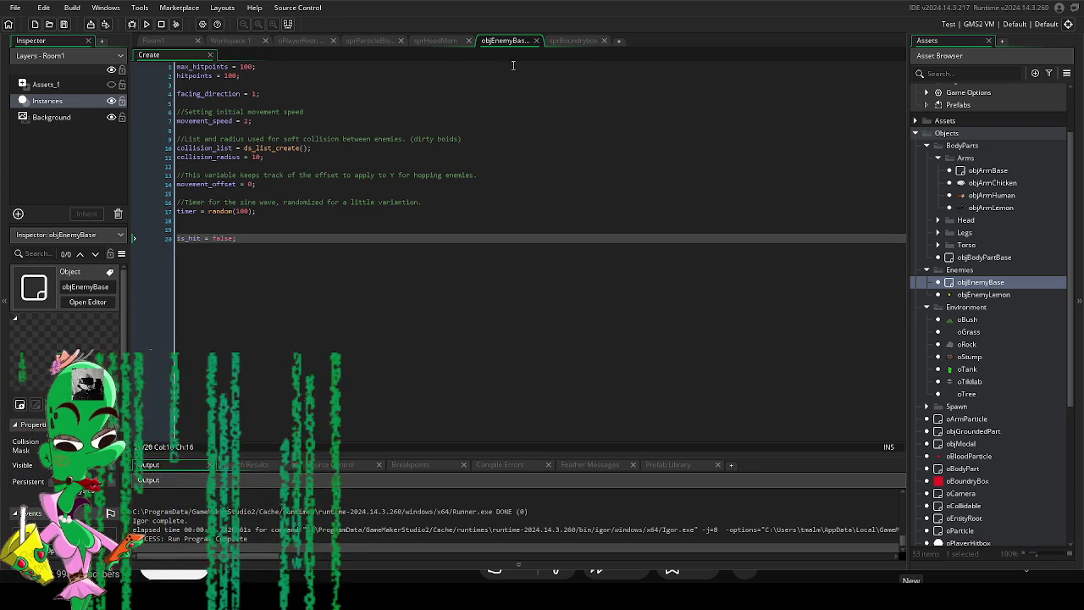
click(535, 41)
double_click(981, 285)
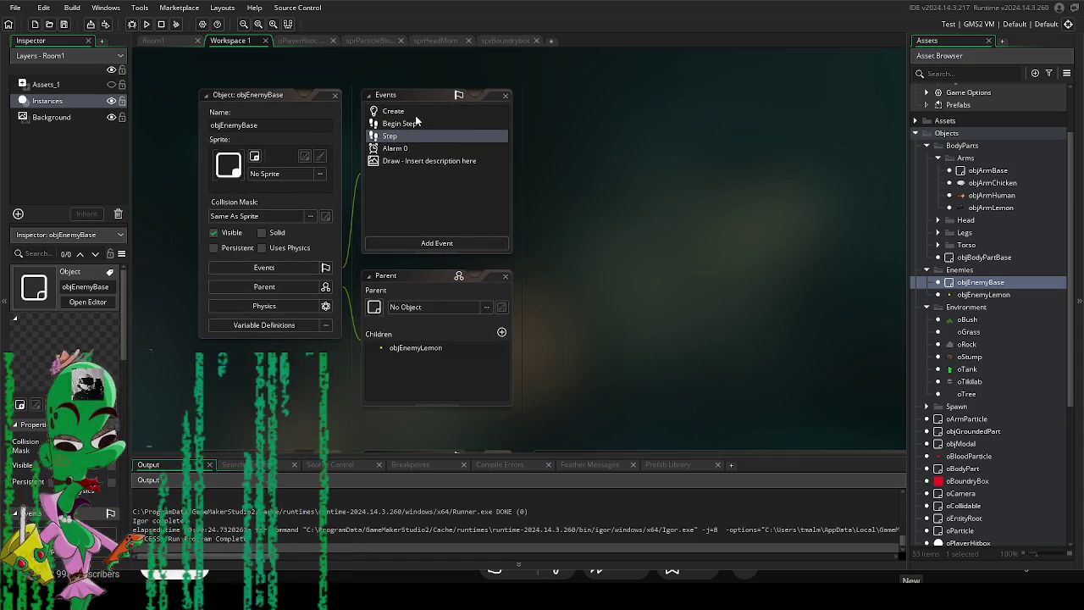
In Begin Step, add 'if (hitpoints <= 0) instance_destroy();' after checking variable names in Create.
click(415, 123)
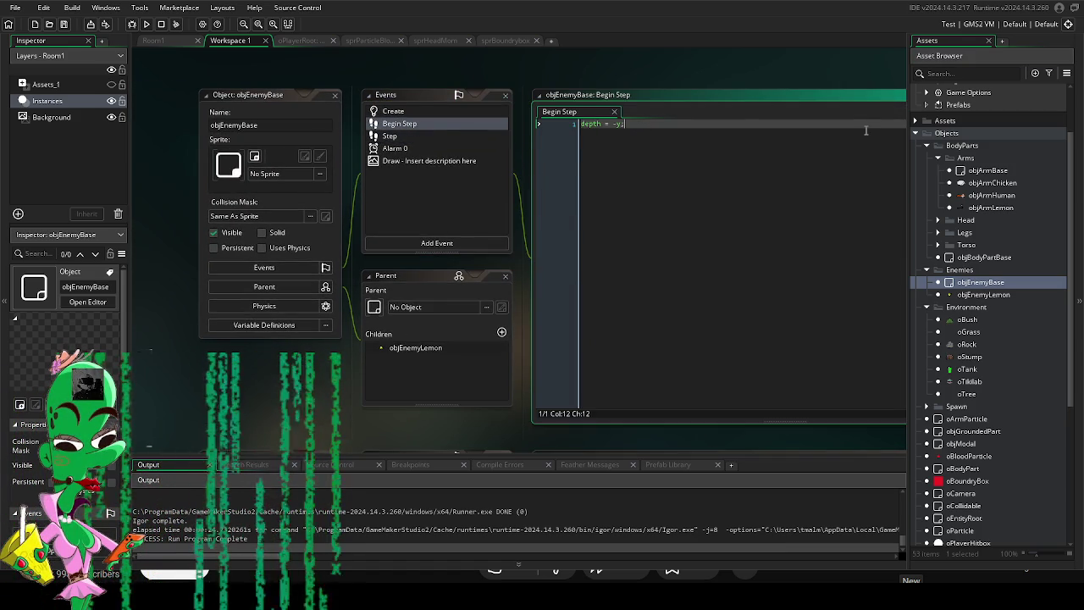
key(Return)
key(Return)
text(if())
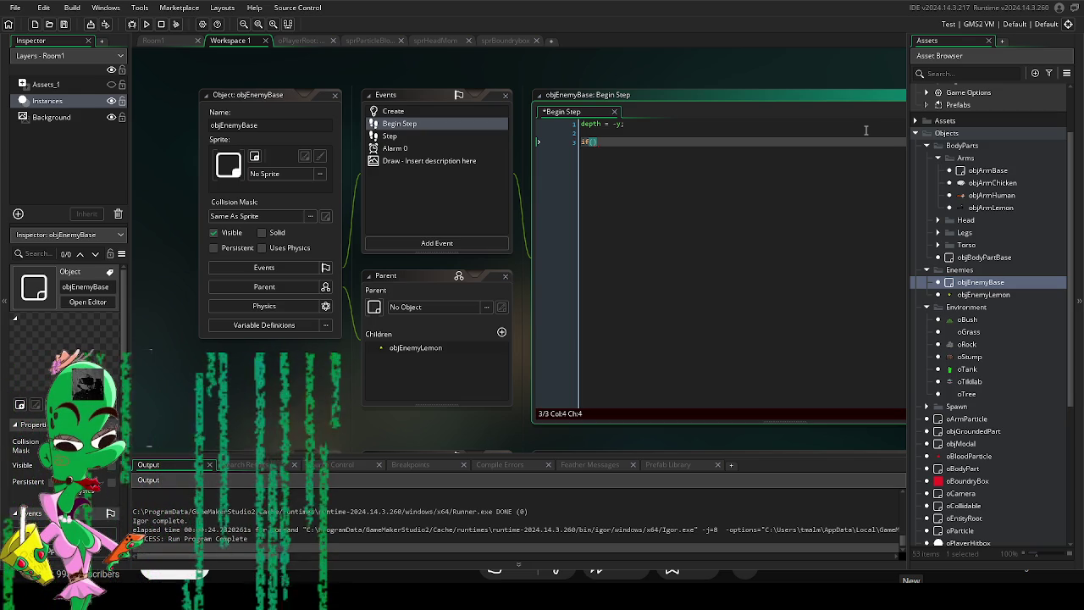
text(hp)
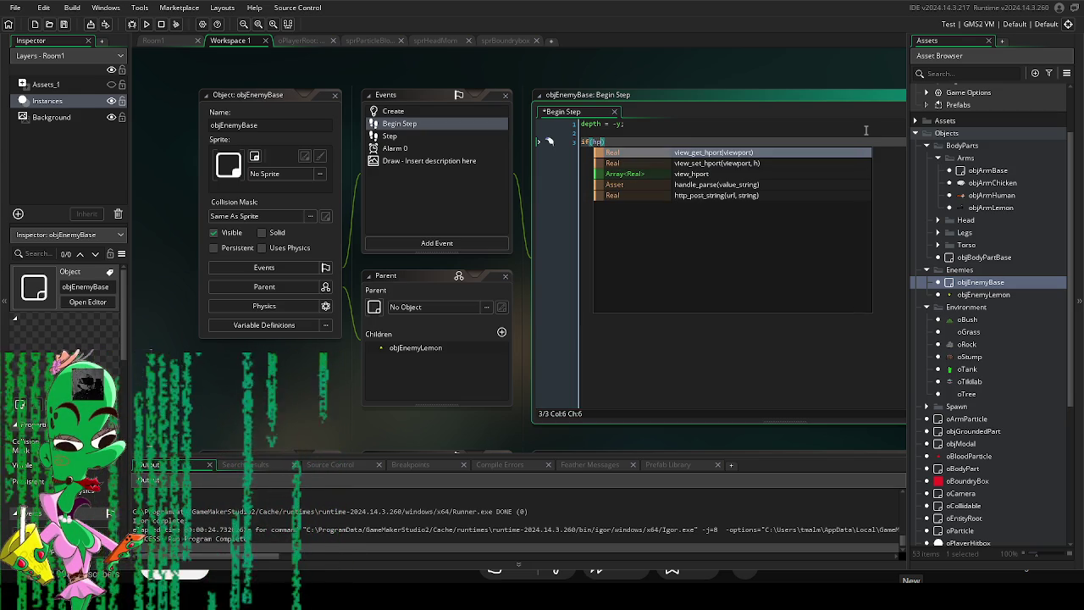
key(BackSpace)
key(BackSpace)
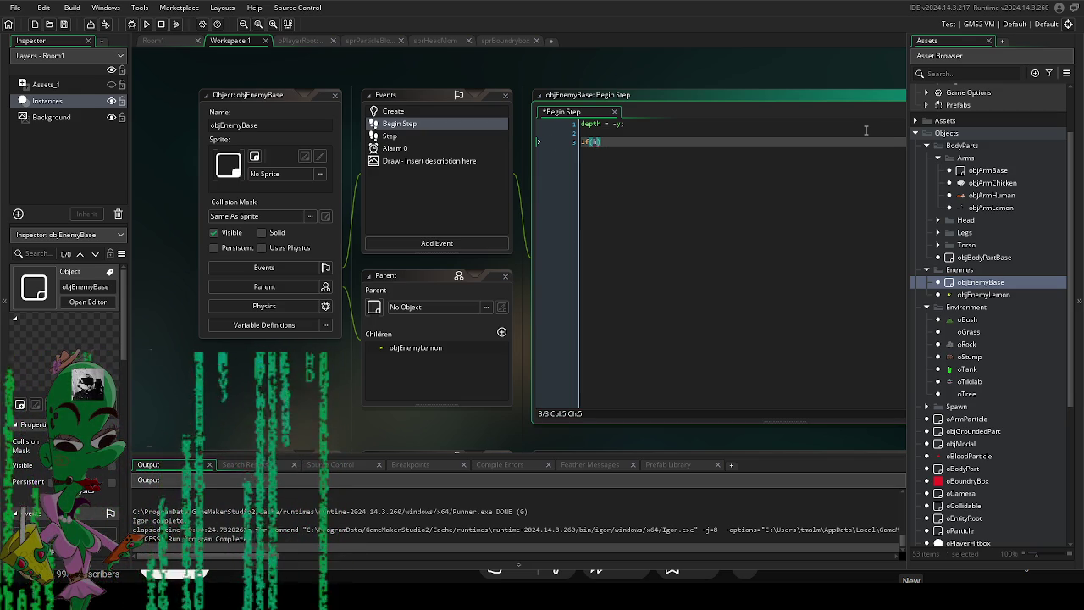
text(eal)
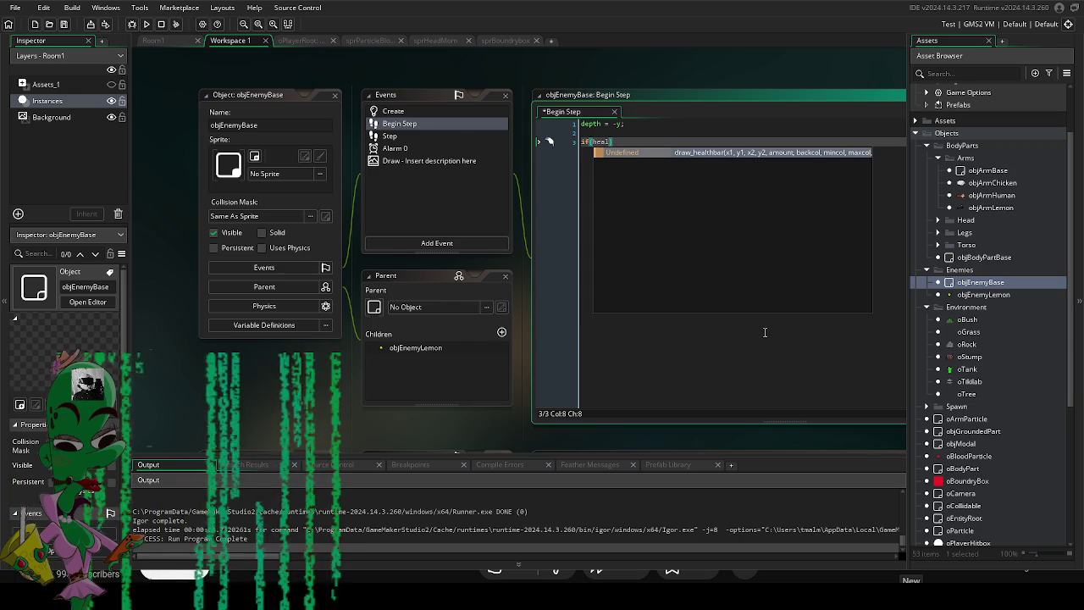
click(437, 113)
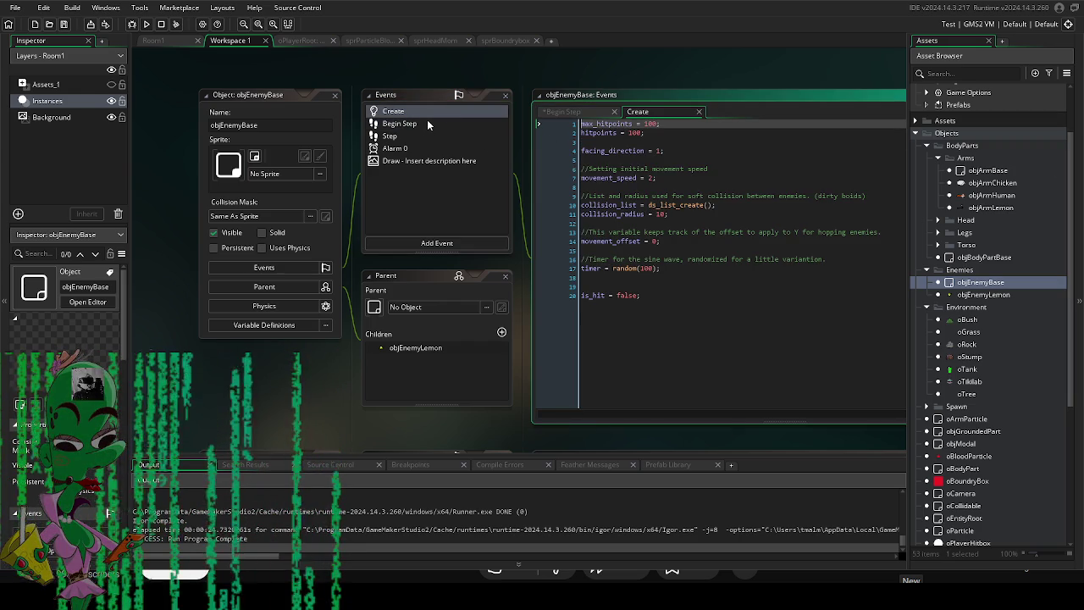
click(428, 124)
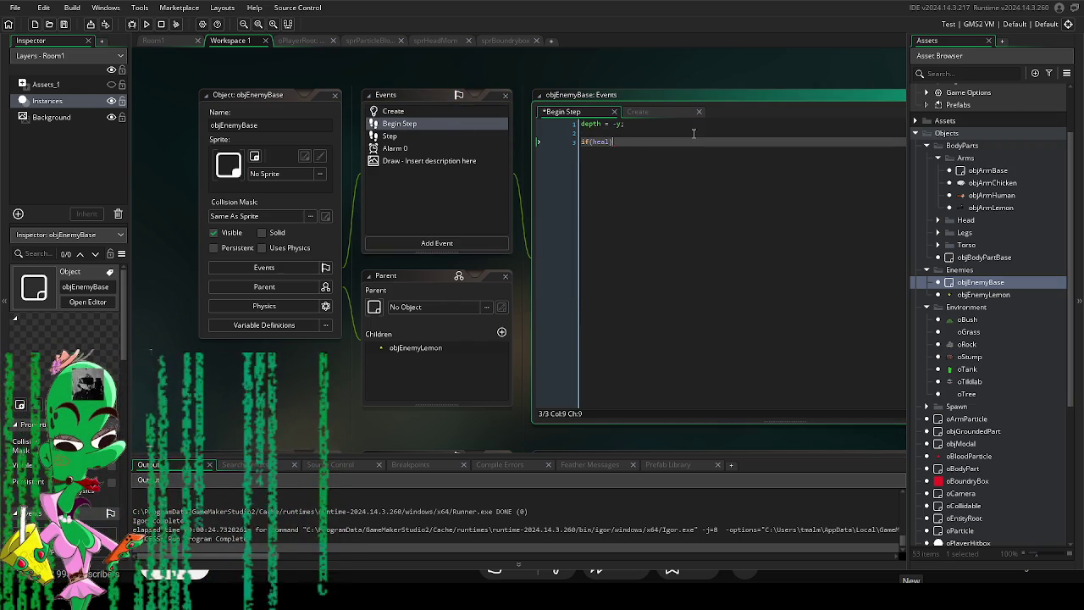
key(BackSpace)
text(itpoi)
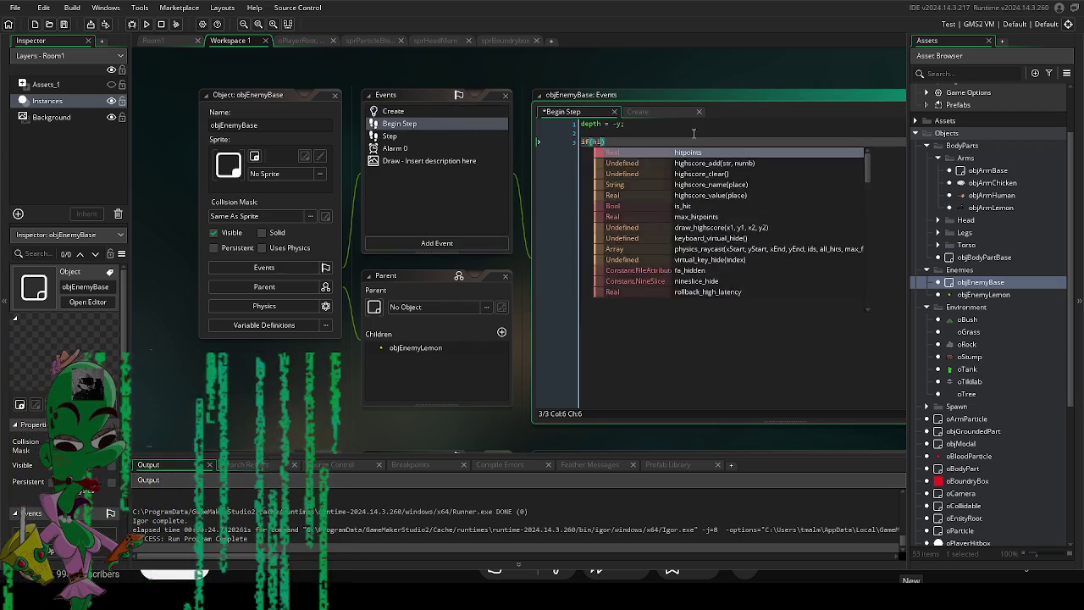
text(nts <= 0) instanc)
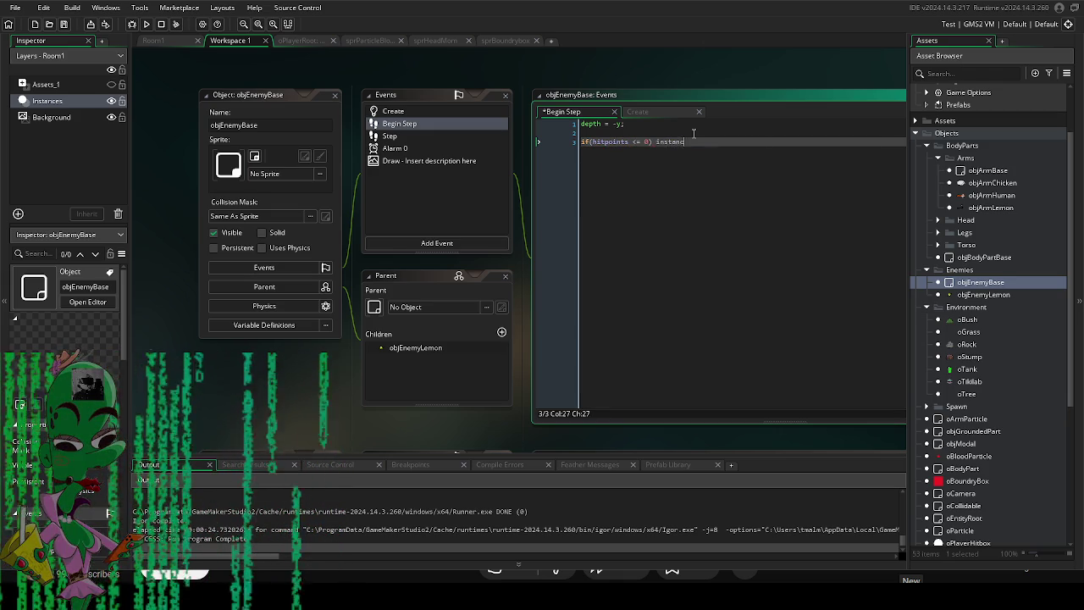
text(e_destr)
key(Return)
text(();)
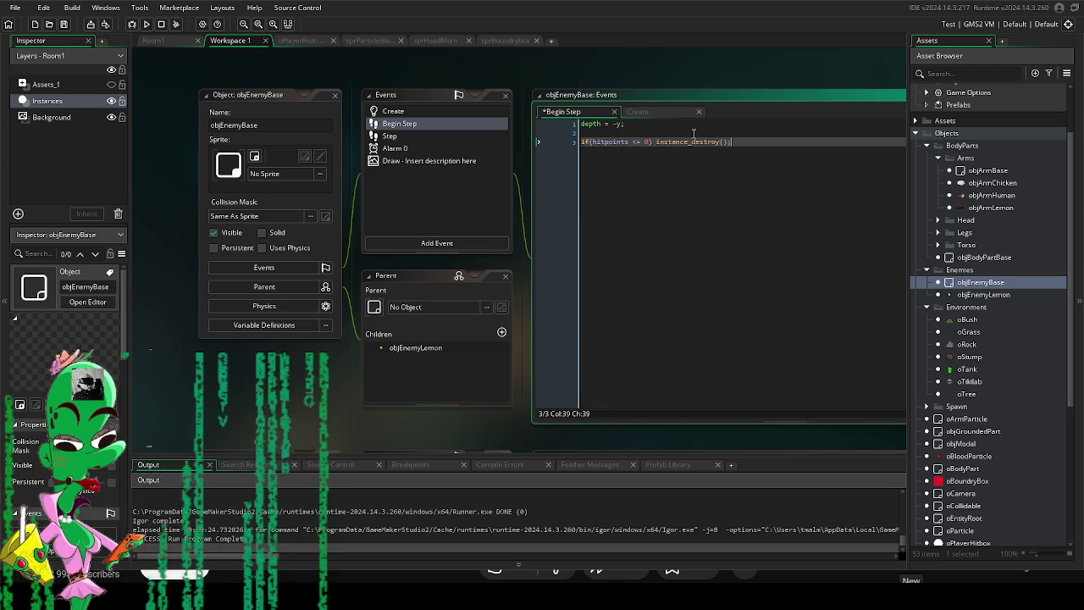
Add a Destroy event to objEnemyBase.
click(421, 243)
mouse_move(461, 343)
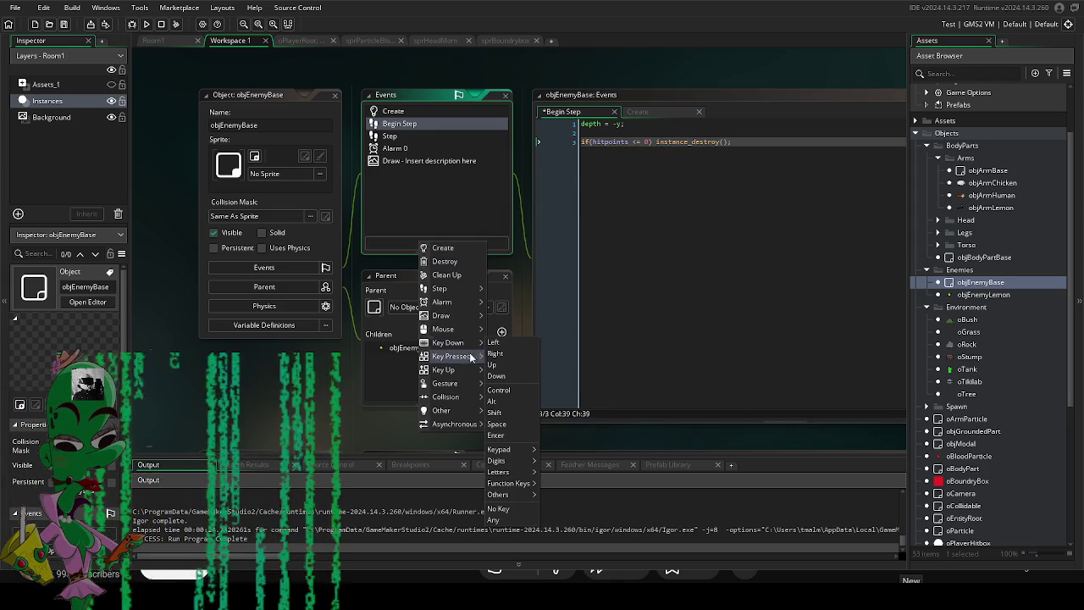
click(444, 261)
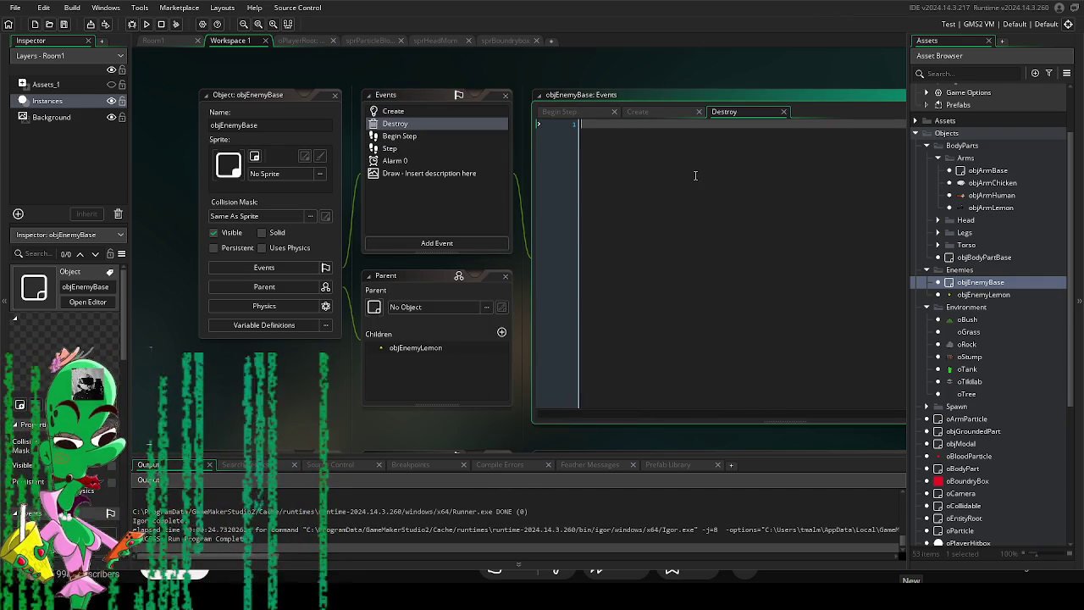
In the Destroy event, write a ParticleBurst(x, y, oBloodParticle, …) call, referencing the Step code.
text(p)
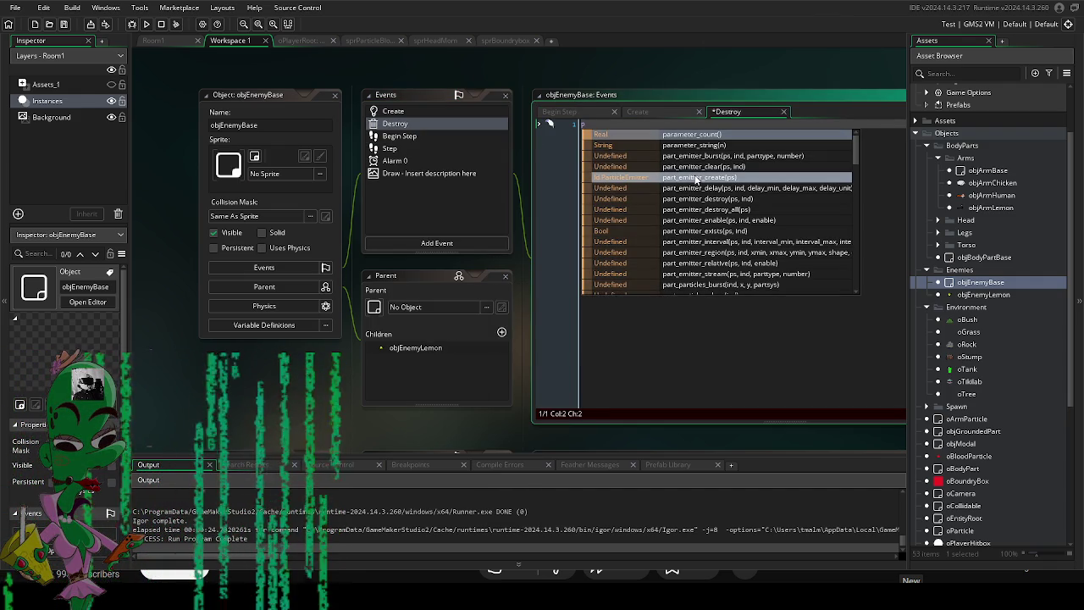
click(454, 148)
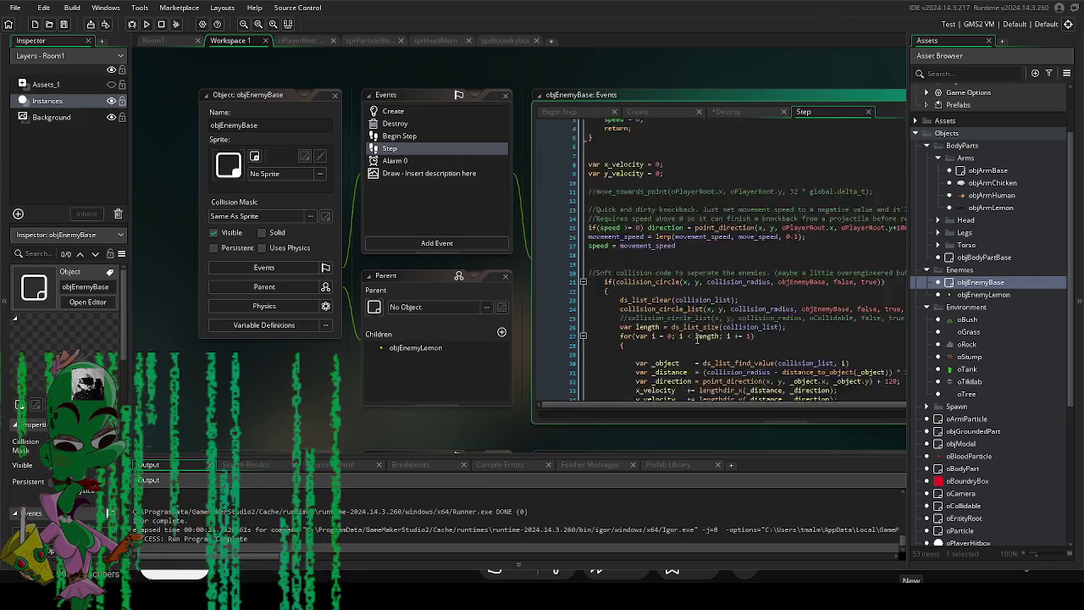
scroll(697, 342, down, 3)
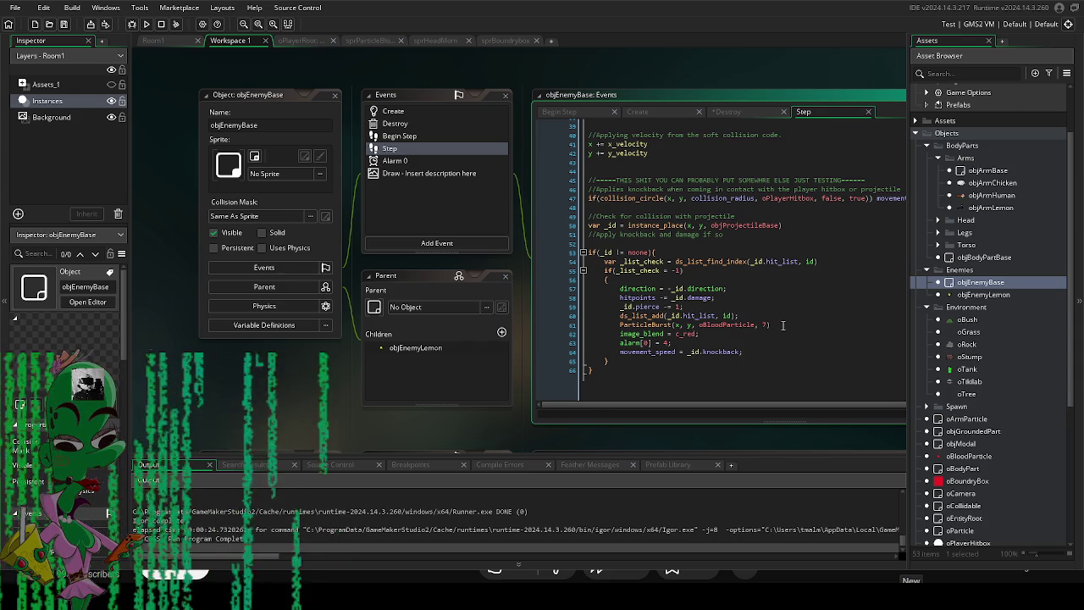
scroll(783, 325, up, 1)
drag(770, 332, 620, 332)
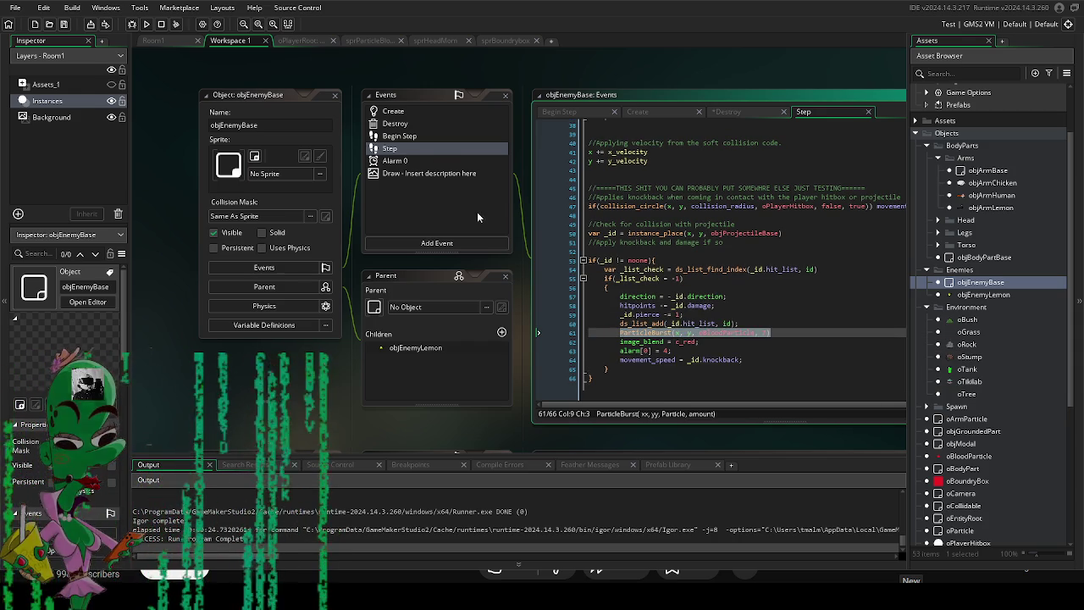
click(422, 127)
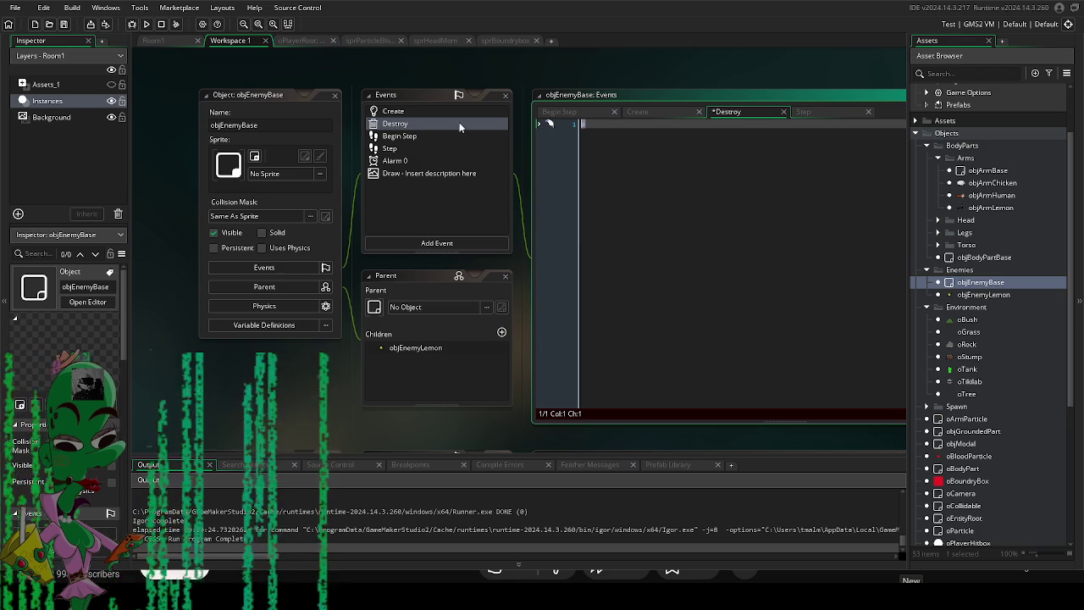
text(articleBurst(x, y, oBloodParticle, 7))
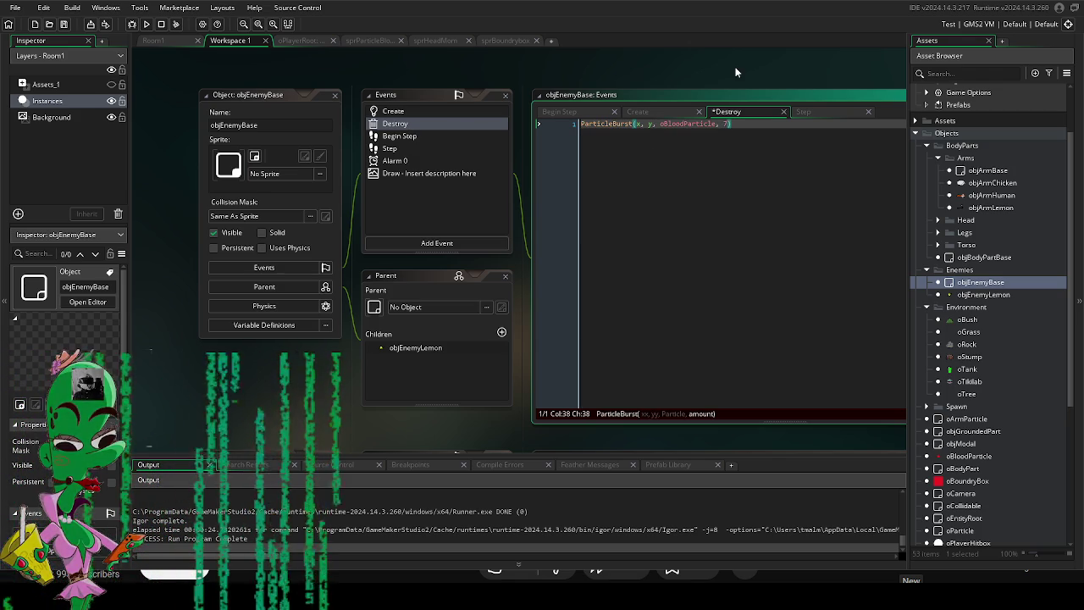
Finish the ParticleBurst line, then save and run the game.
click(765, 121)
text(;)
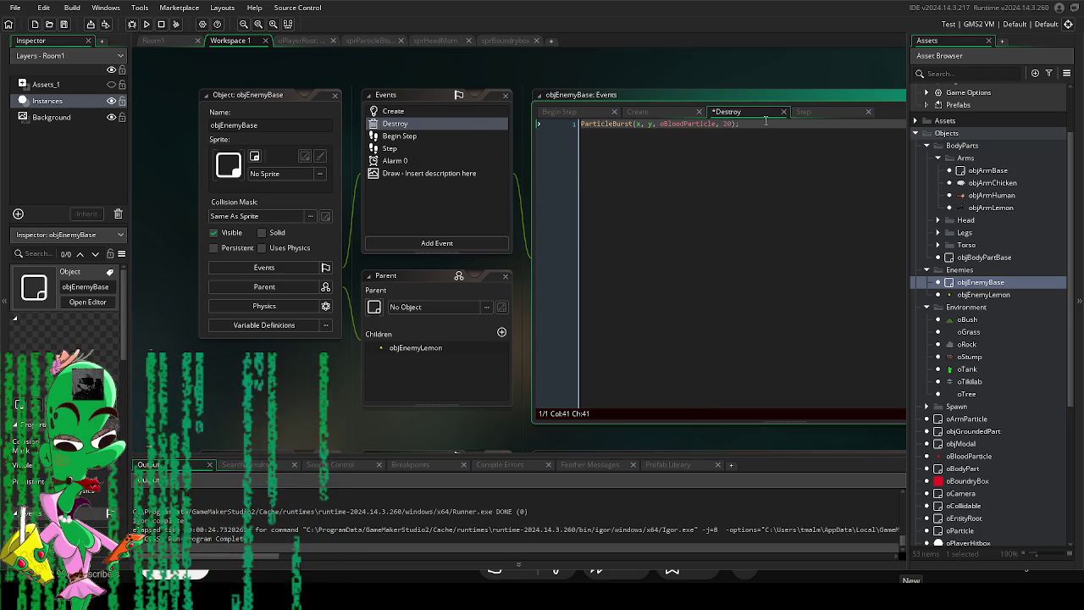
key(Return)
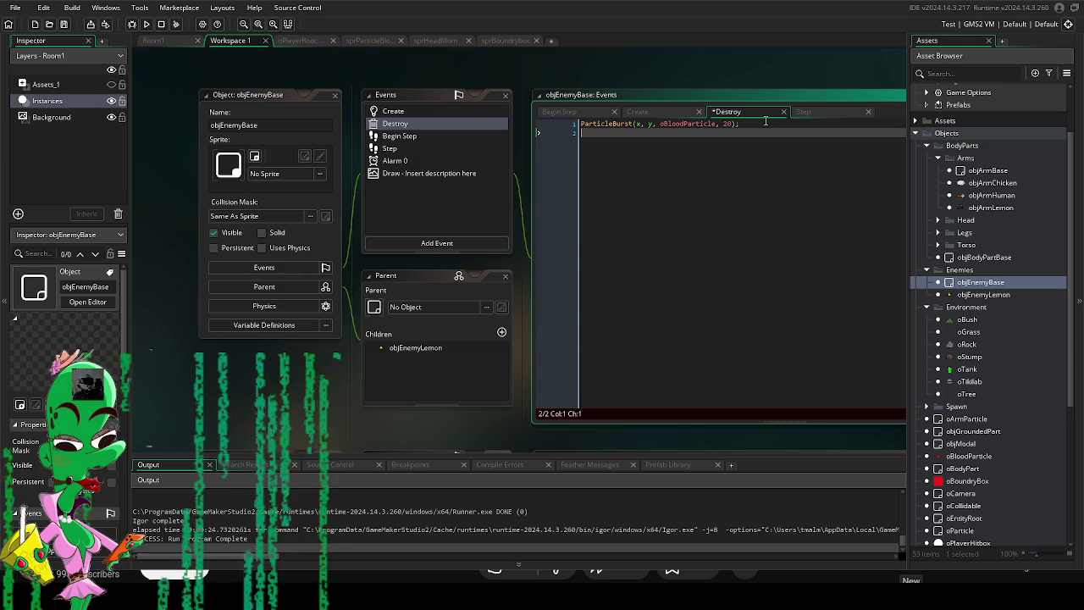
click(145, 25)
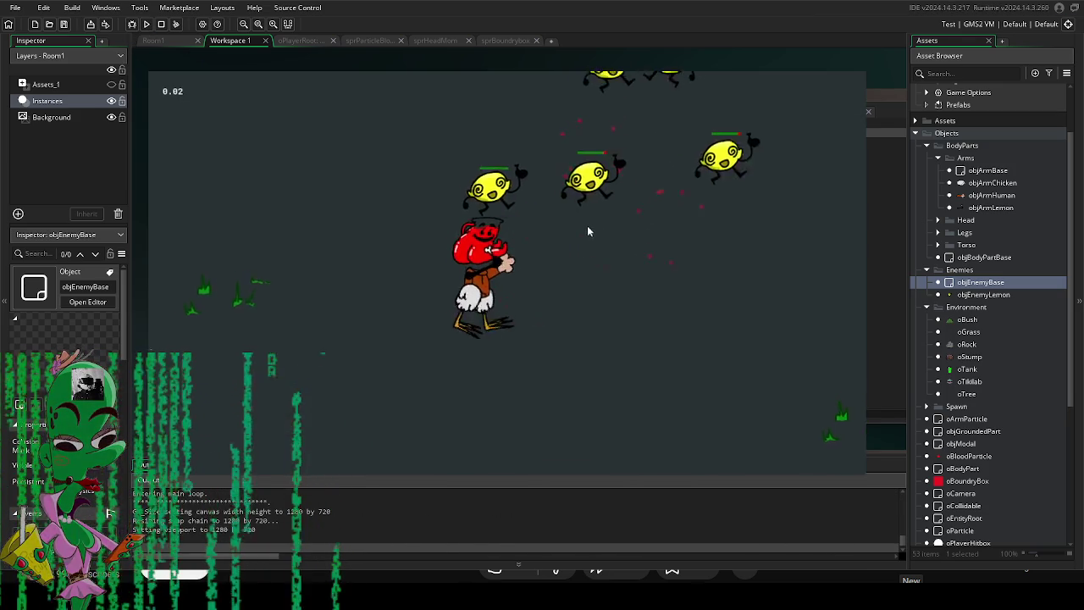
Move toward the lemon enemies and slash them to see the blood bursts.
key(a)
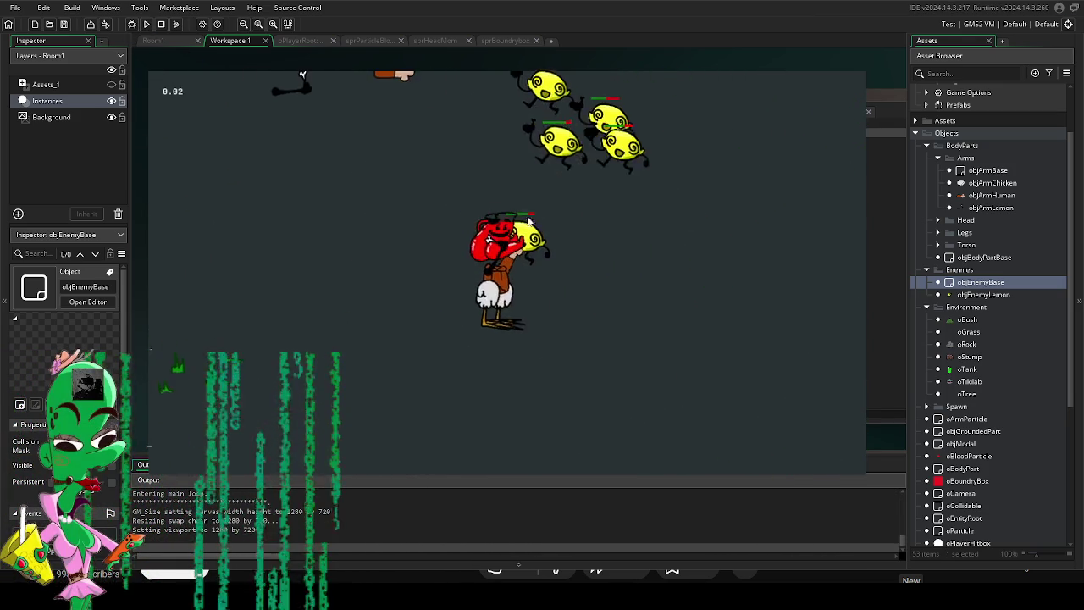
click(563, 233)
key(w)
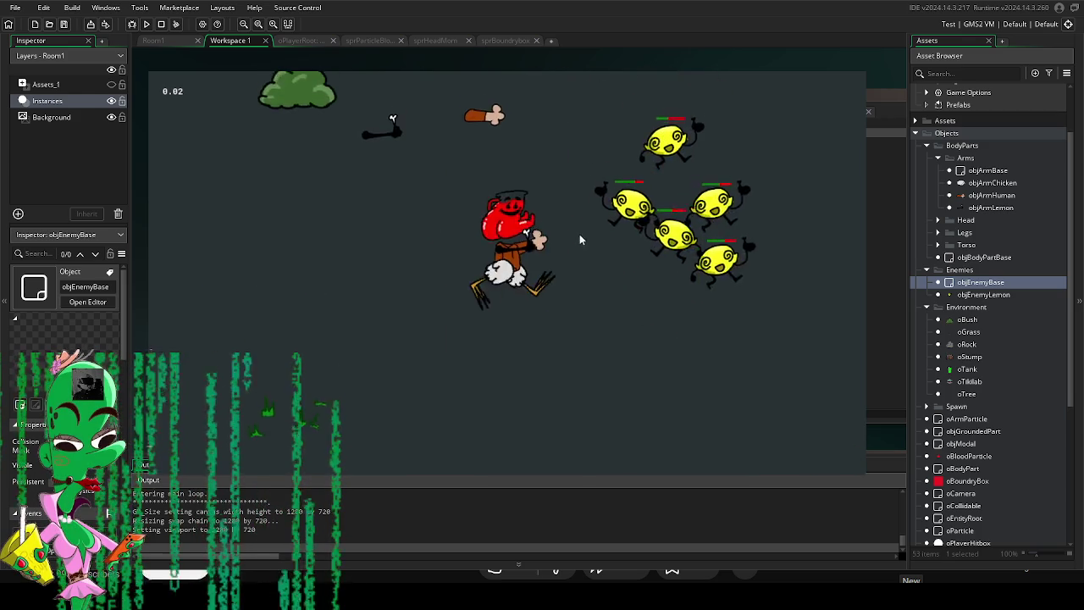
key(d)
click(486, 292)
key(s)
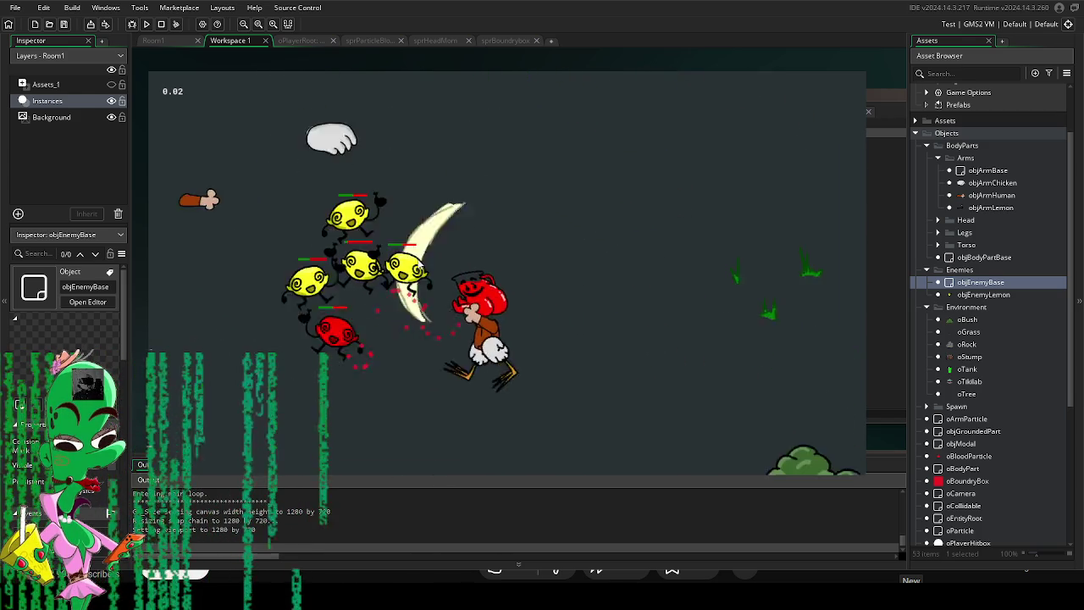
key(d)
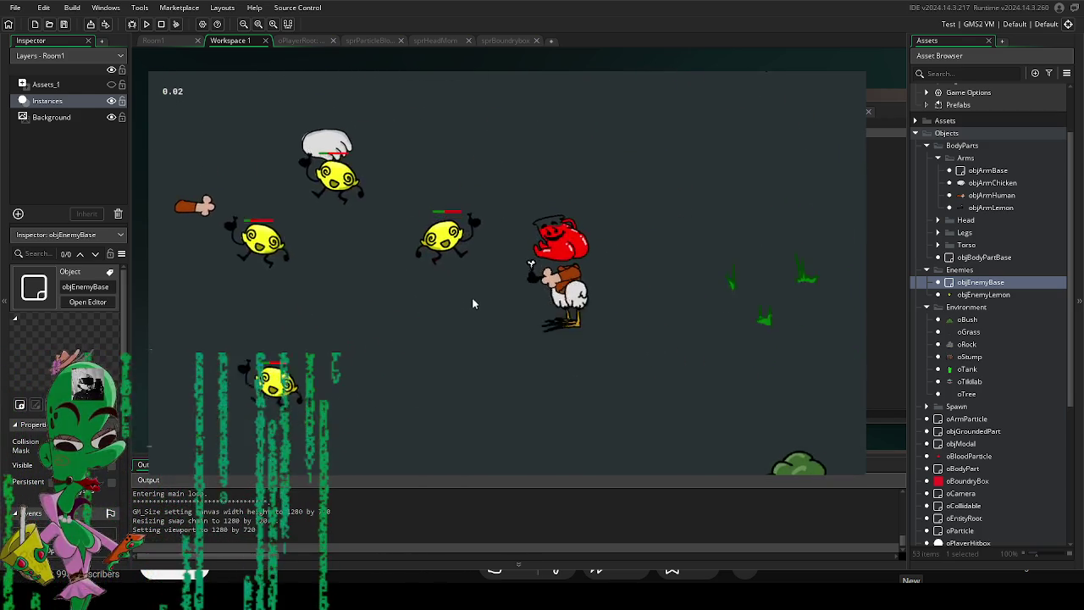
key(a)
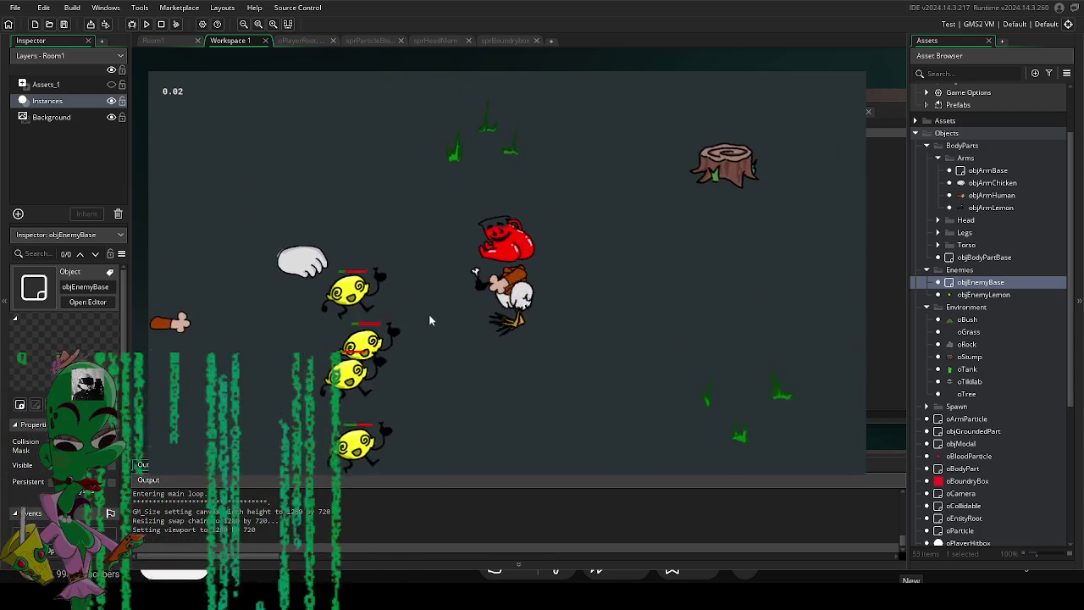
click(439, 313)
click(428, 249)
key(a)
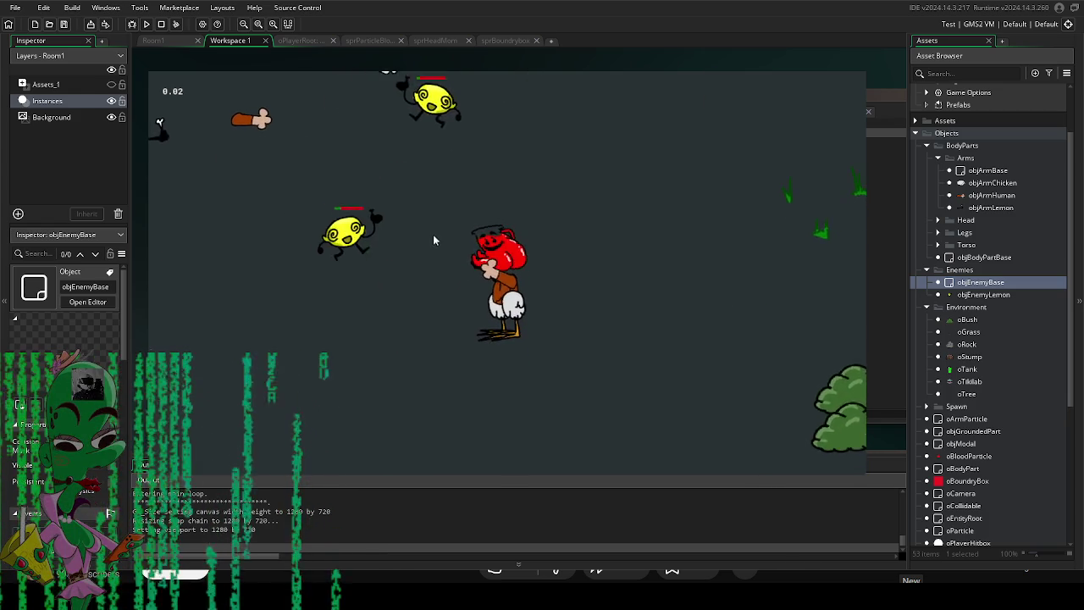
key(s)
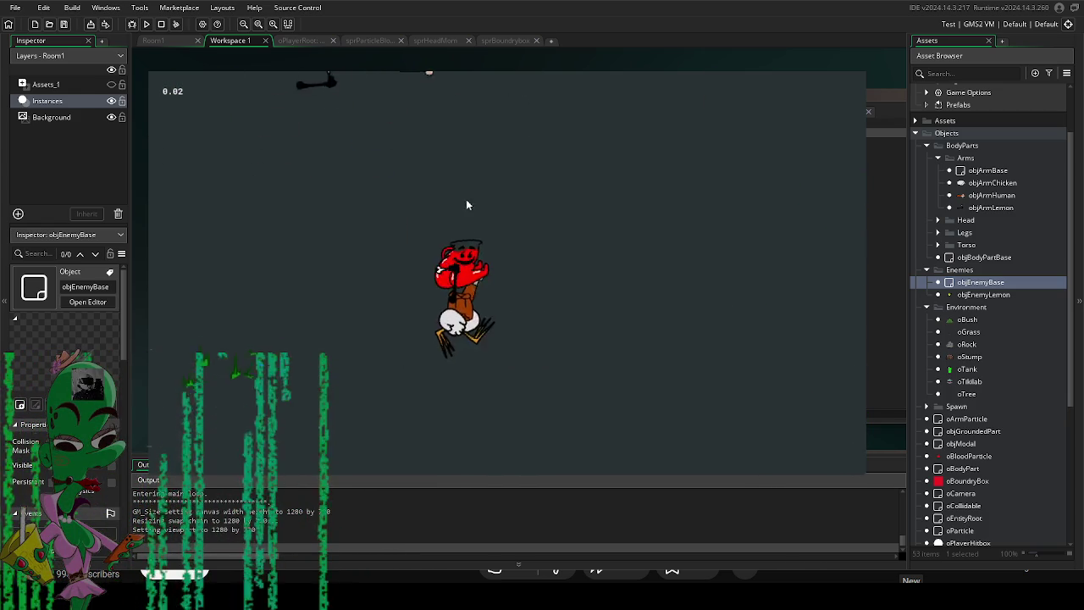
key(w)
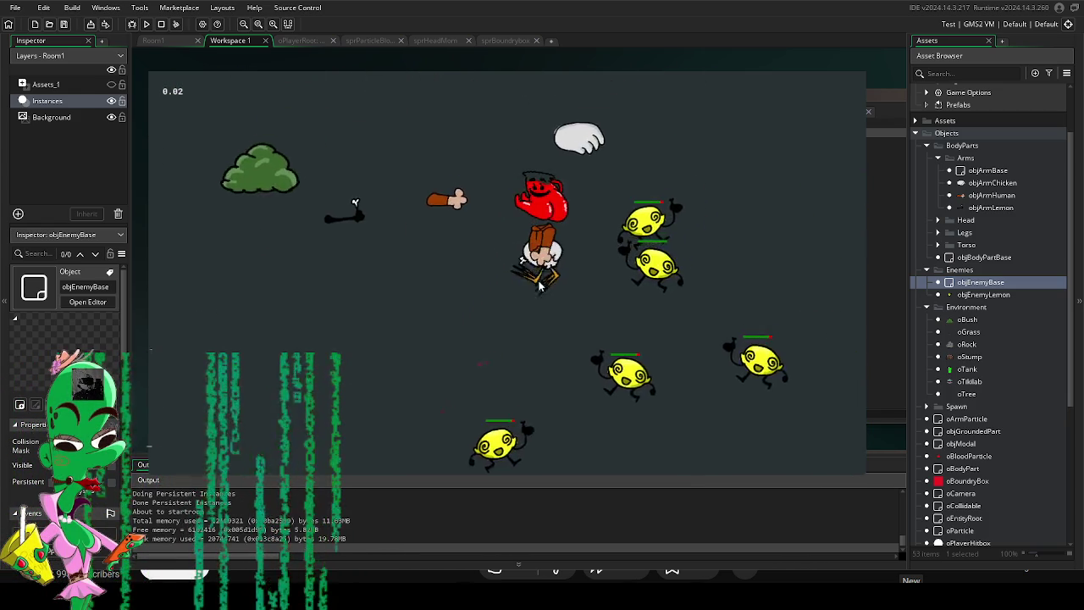
click(434, 337)
key(s)
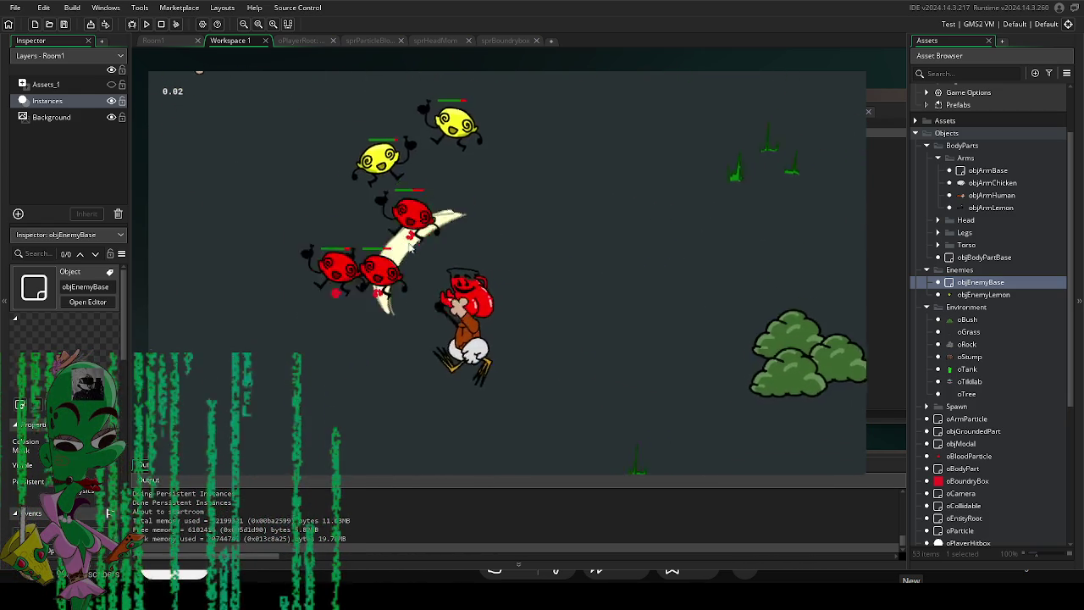
click(592, 226)
Circle around the bush and trees, slashing at the lemons along the way.
key(w)
key(d)
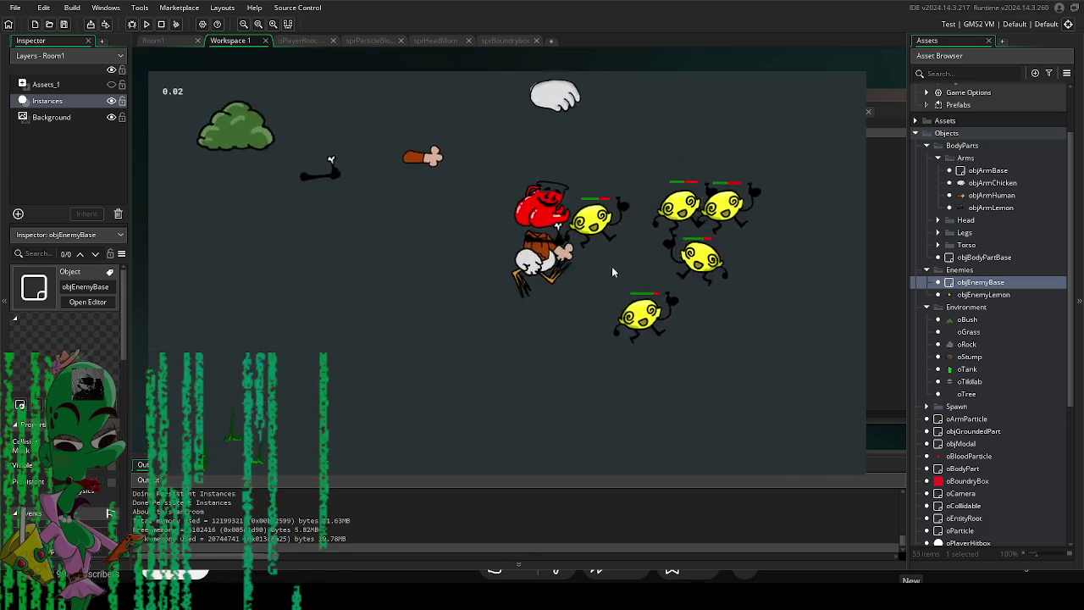
key(d)
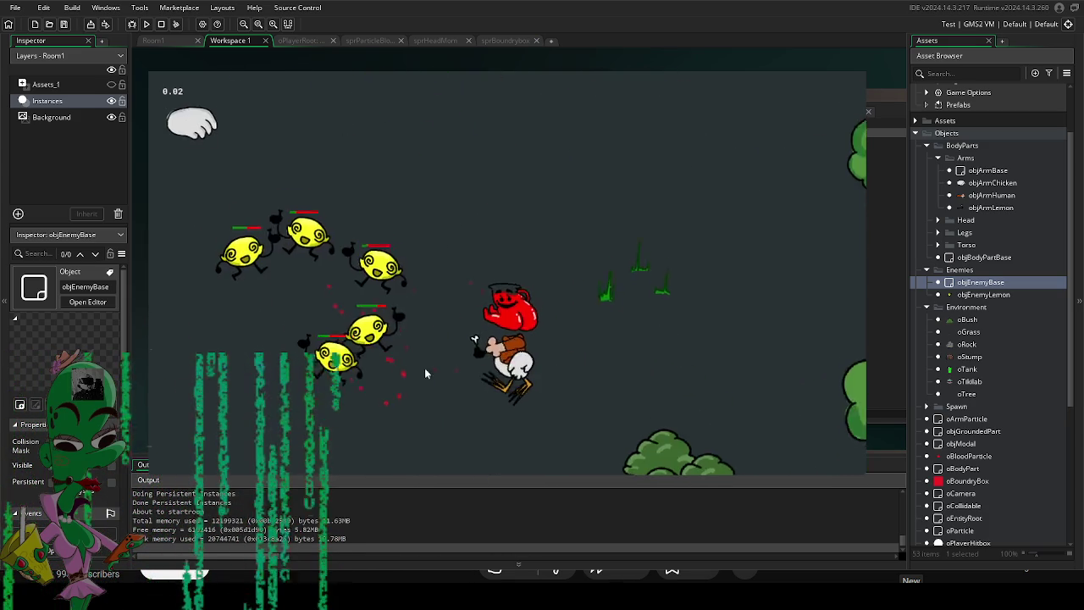
click(457, 254)
key(d)
key(s)
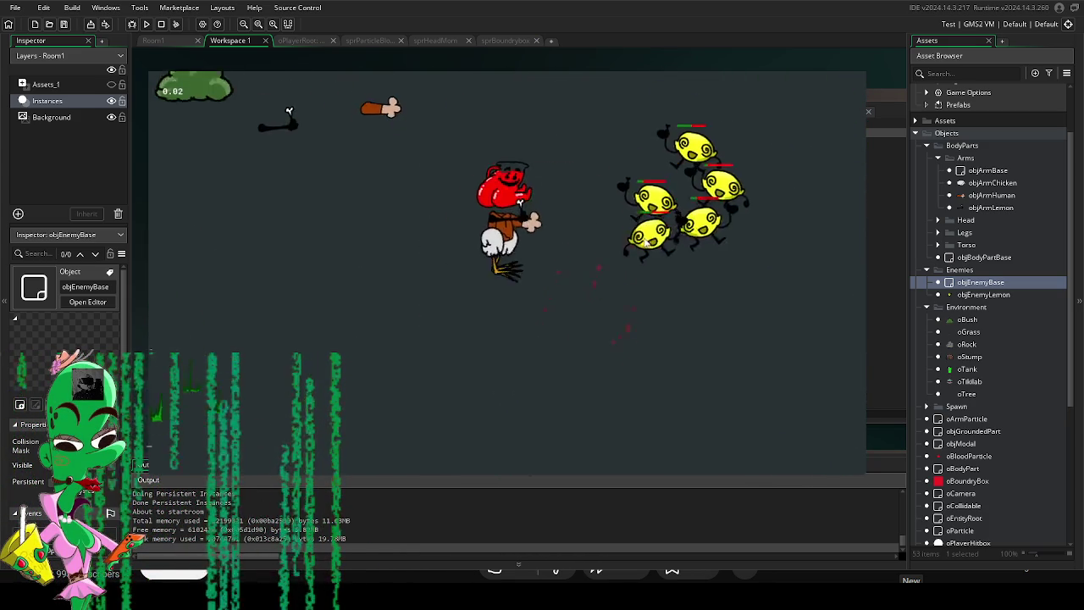
key(w)
key(d)
key(s)
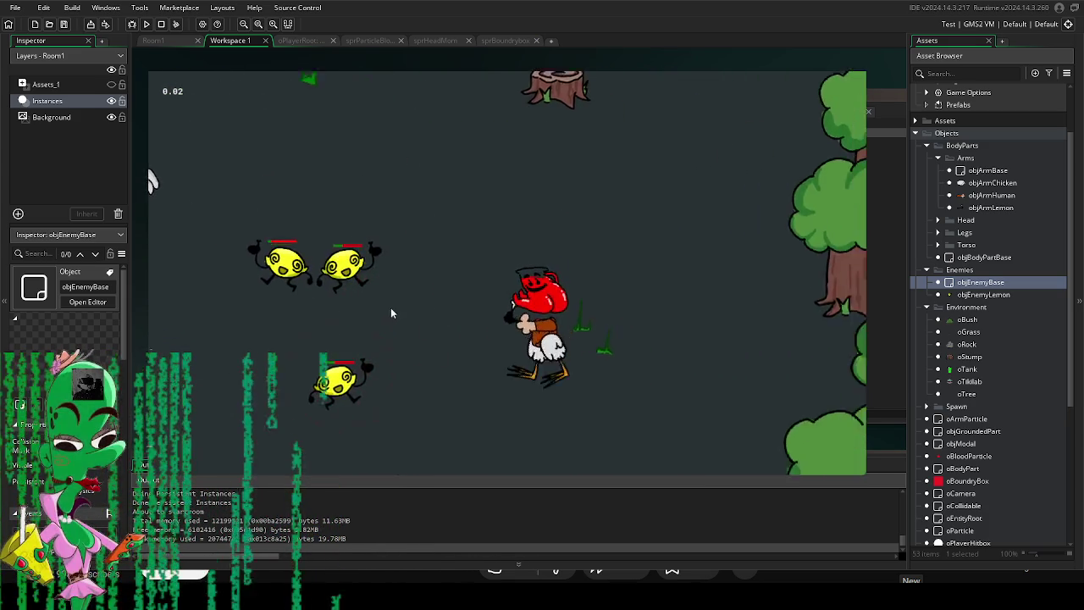
key(a)
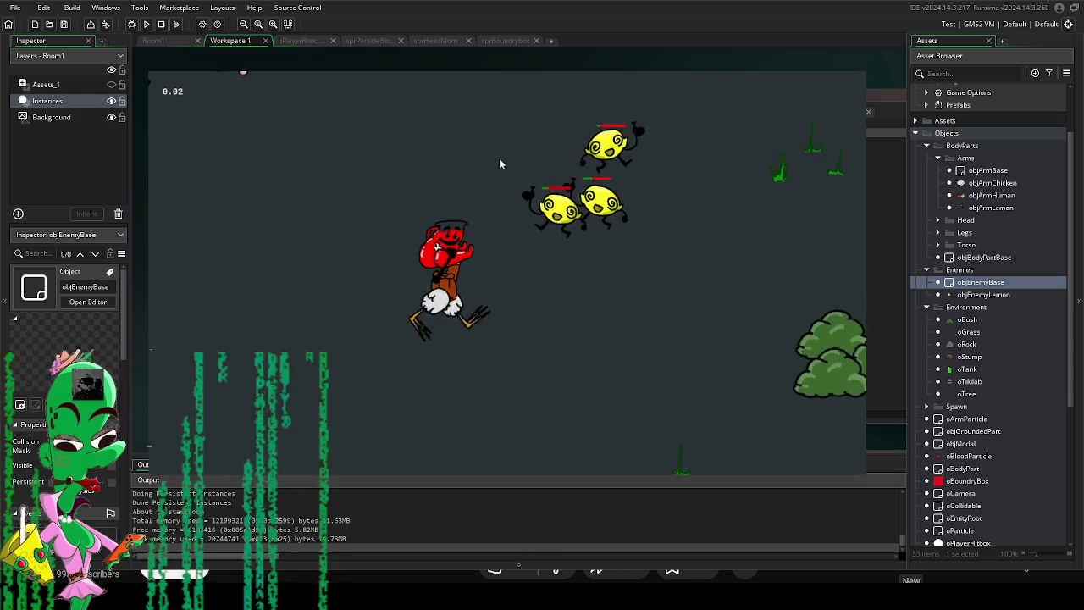
click(651, 169)
key(d)
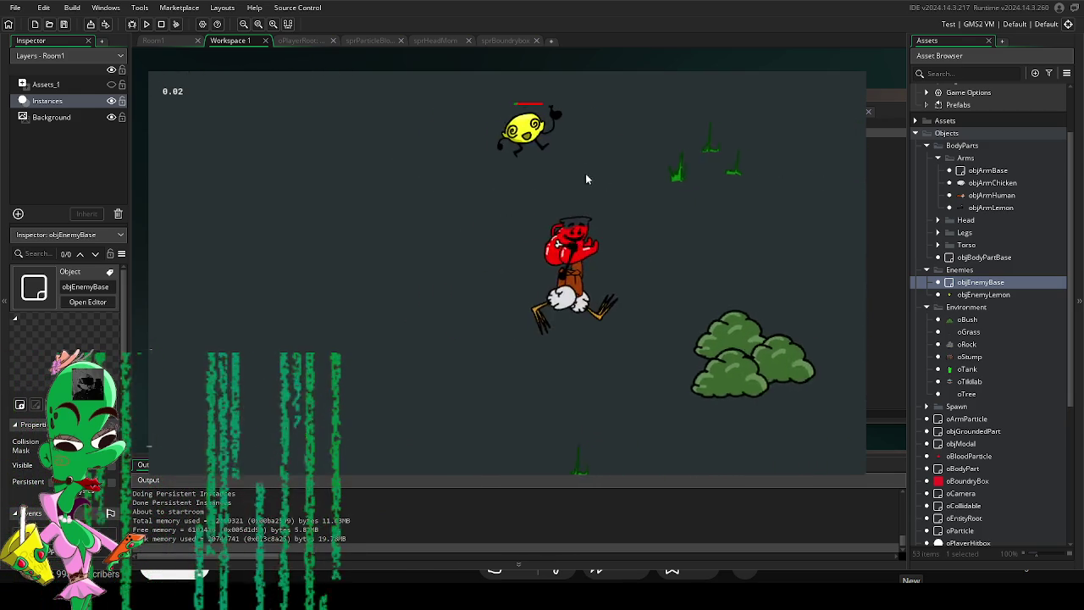
key(s)
click(474, 254)
key(a)
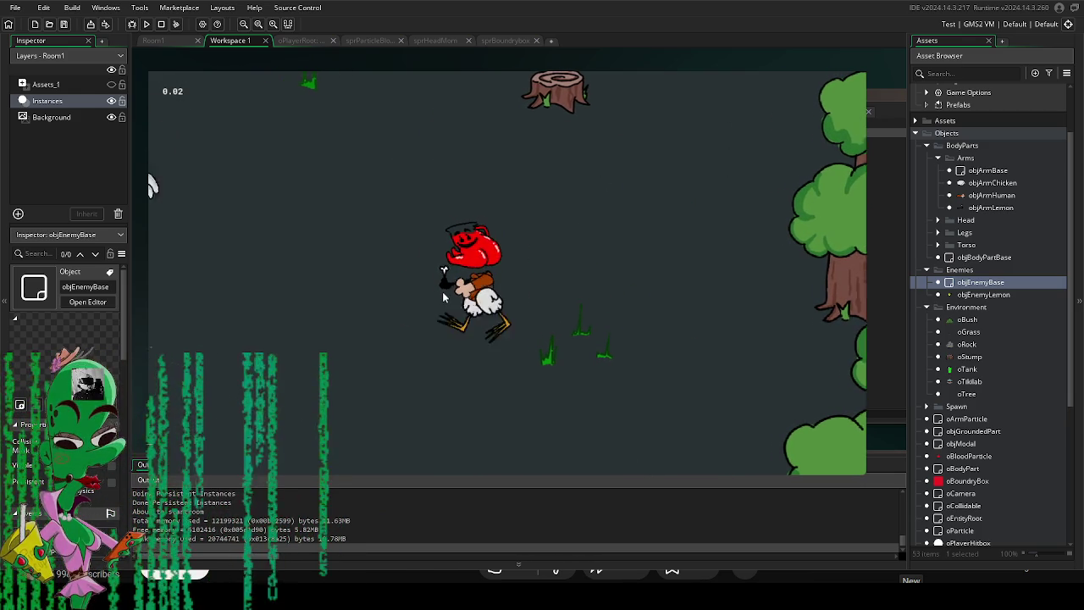
Keep attacking the swarming lemons up the arena, then close the running game.
key(d)
click(524, 222)
click(613, 256)
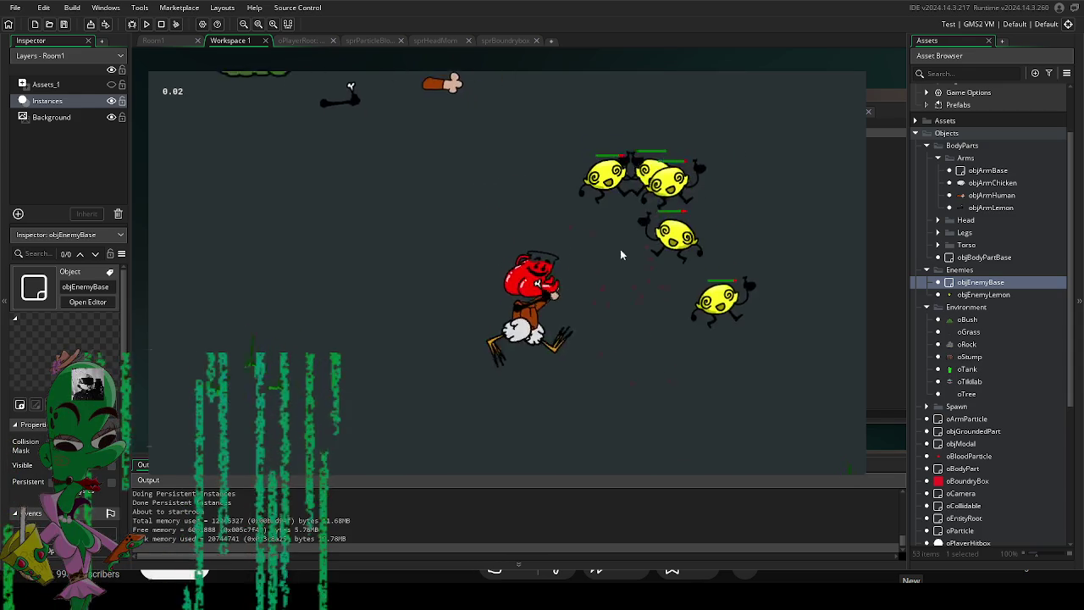
click(605, 263)
click(465, 203)
key(s)
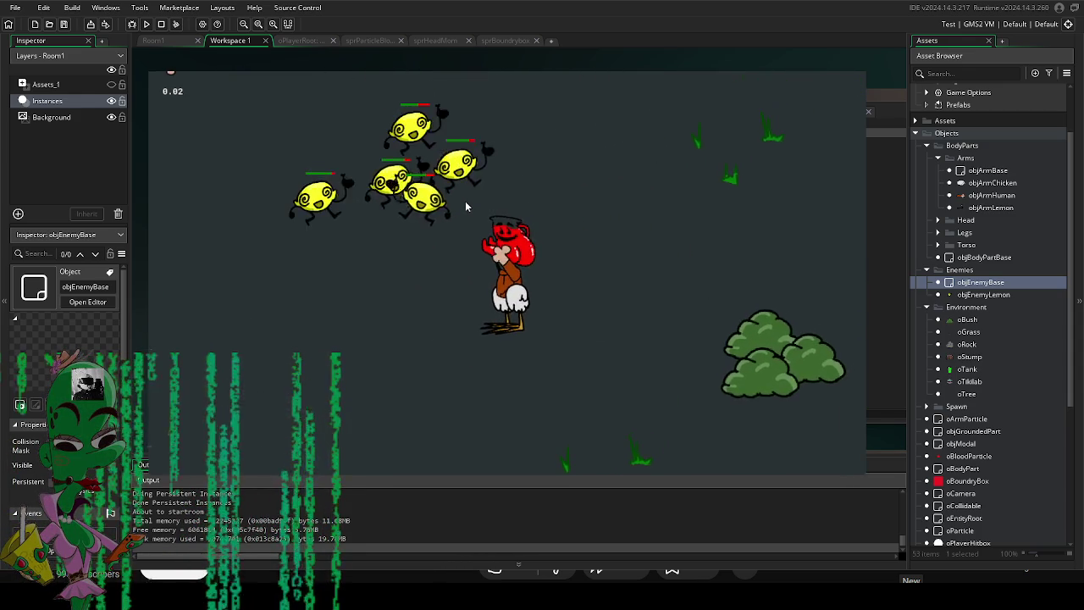
key(w)
click(389, 254)
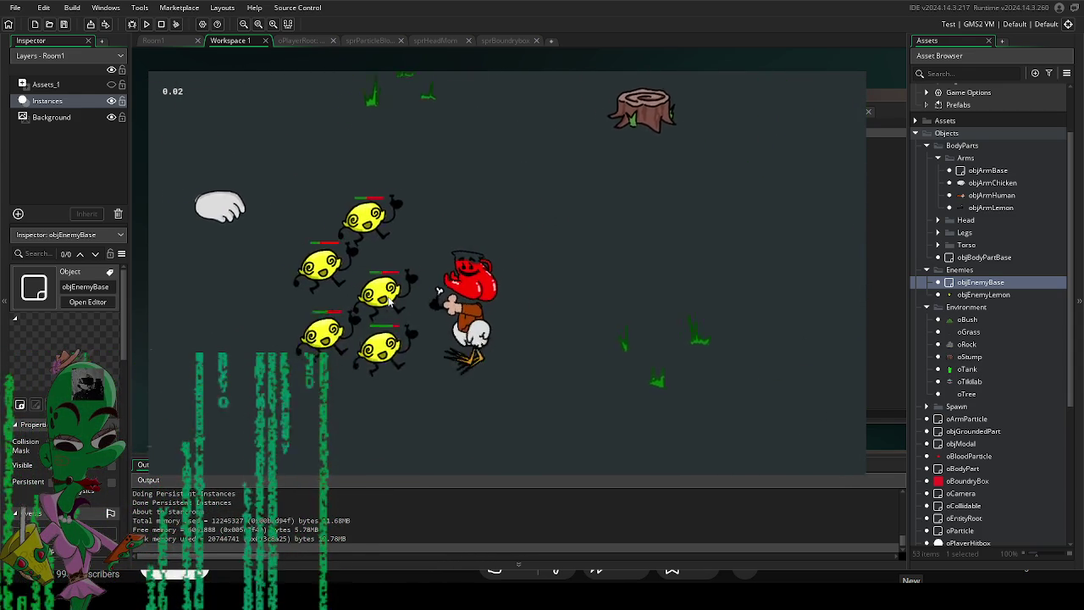
click(500, 212)
key(w)
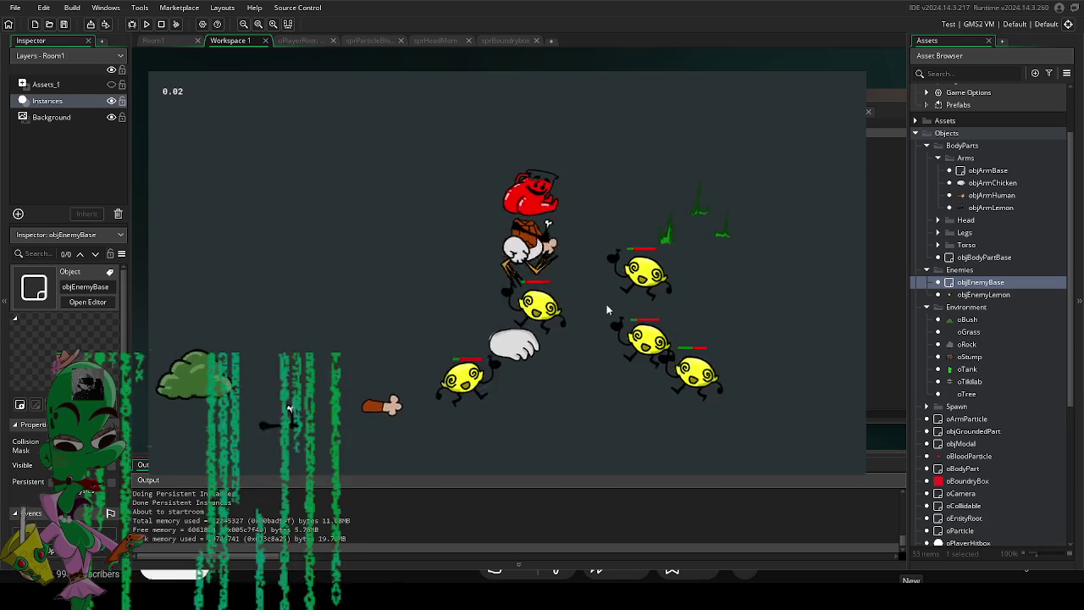
click(530, 354)
key(w)
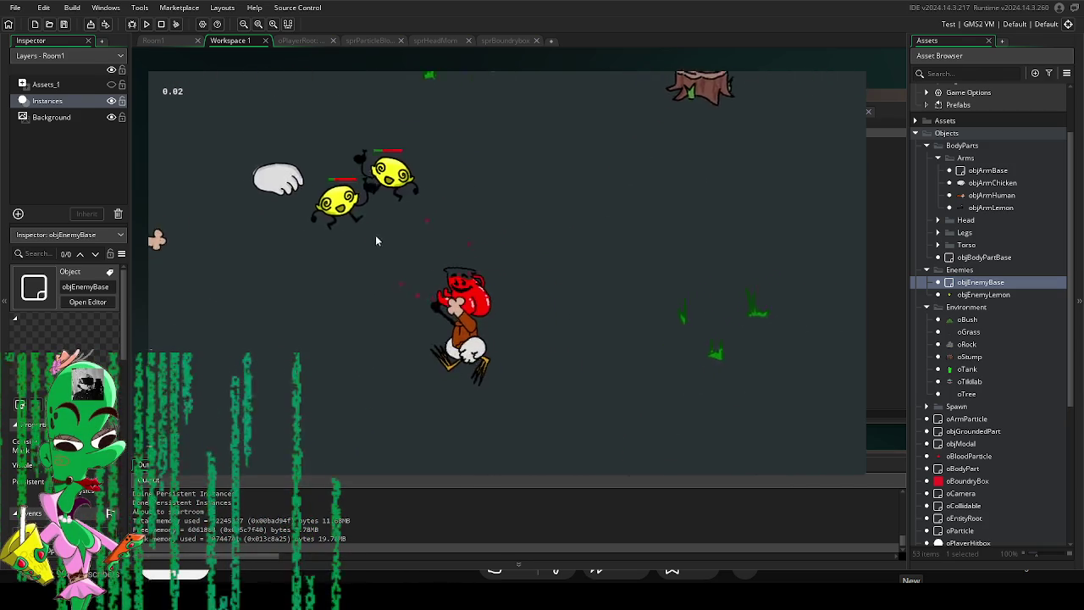
click(424, 199)
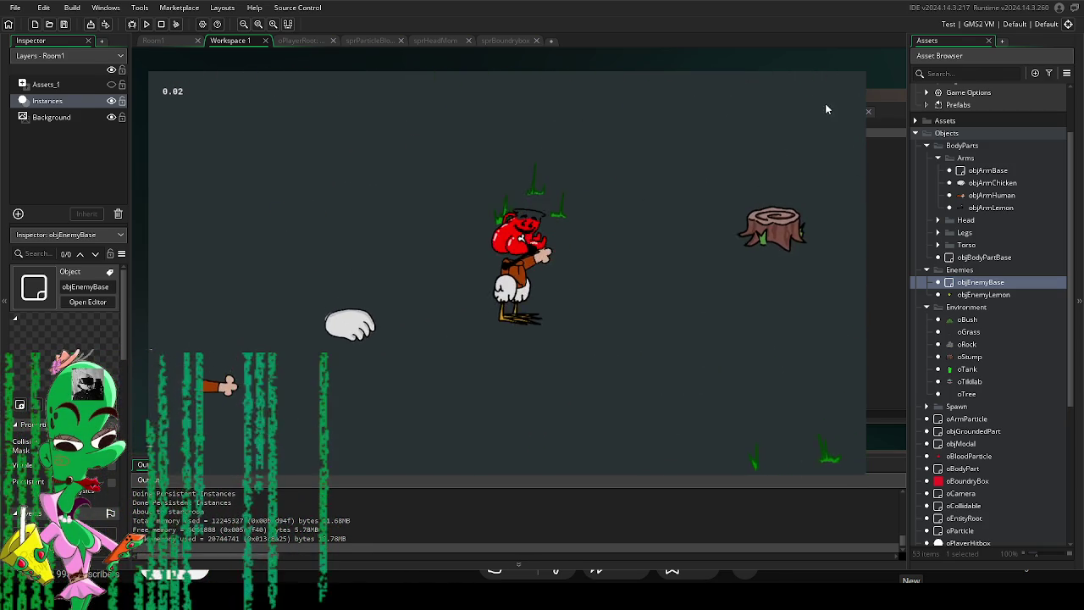
key(Escape)
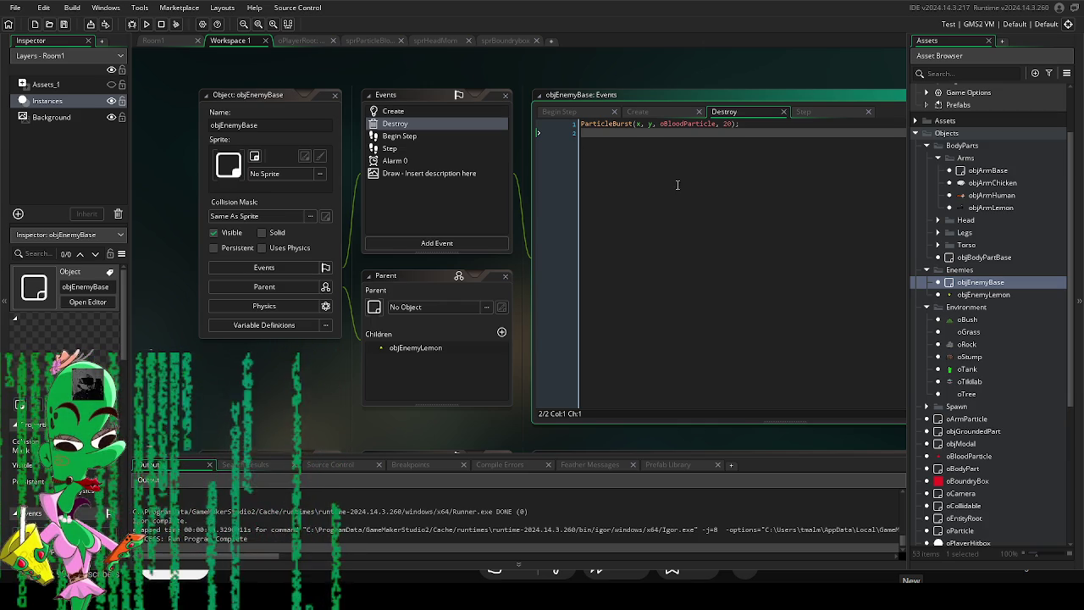
Bring objEnemyBase's Variable Definitions panel into view and add a new Real variable defaulting to 0.
scroll(257, 352, down, 1)
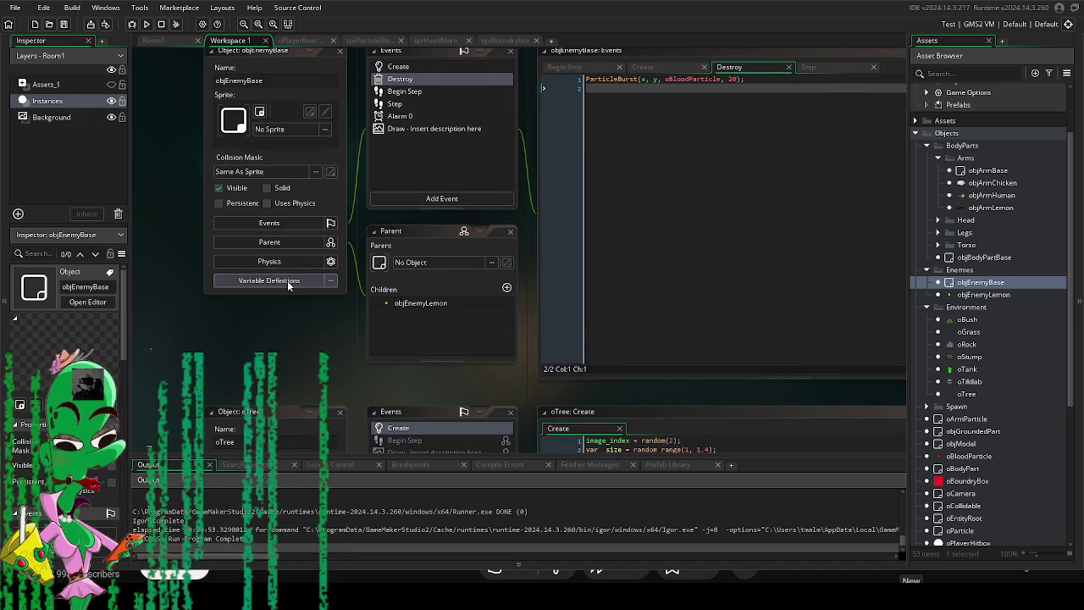
scroll(254, 296, up, 1)
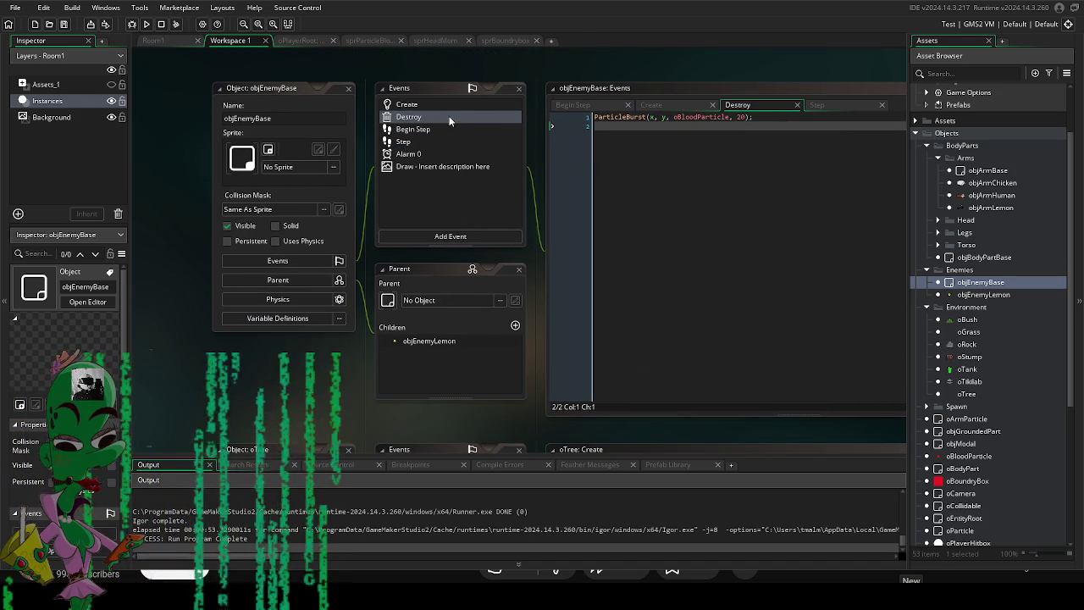
click(294, 320)
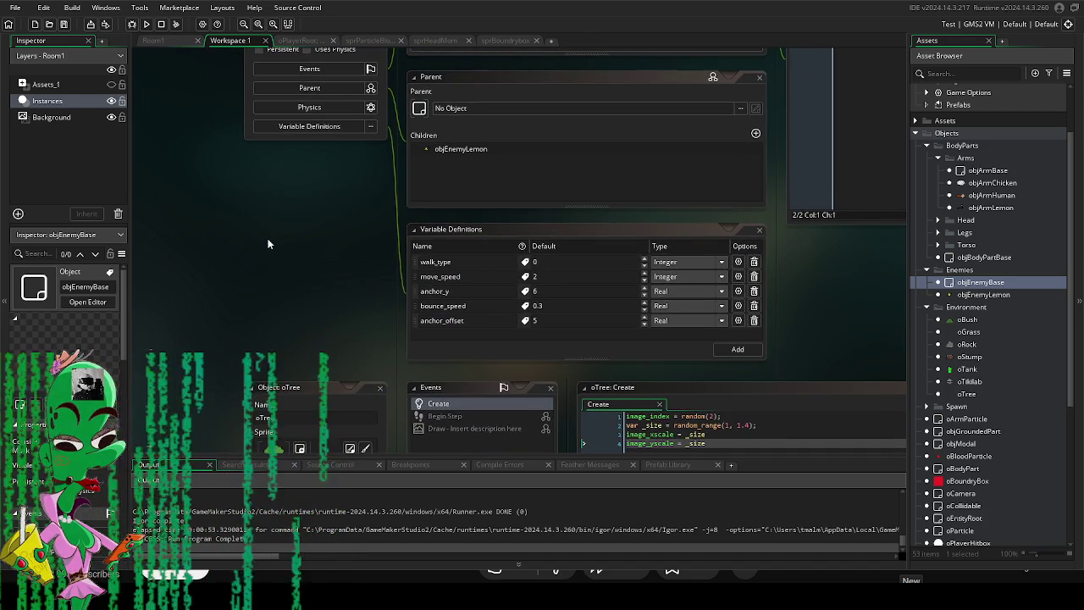
scroll(324, 279, up, 2)
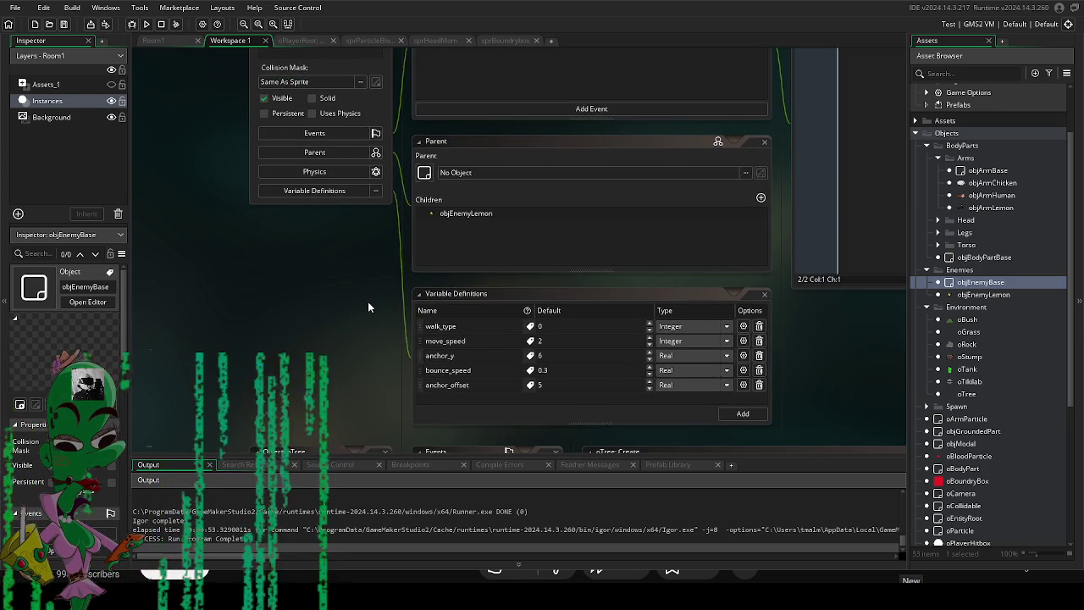
scroll(441, 330, down, 2)
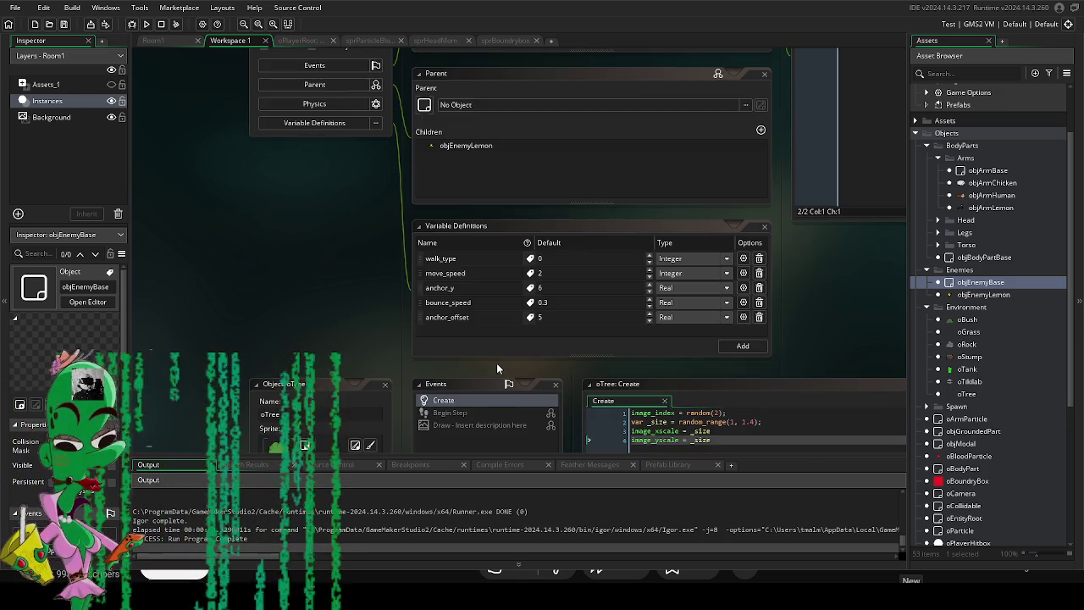
scroll(349, 295, up, 2)
scroll(349, 297, up, 2)
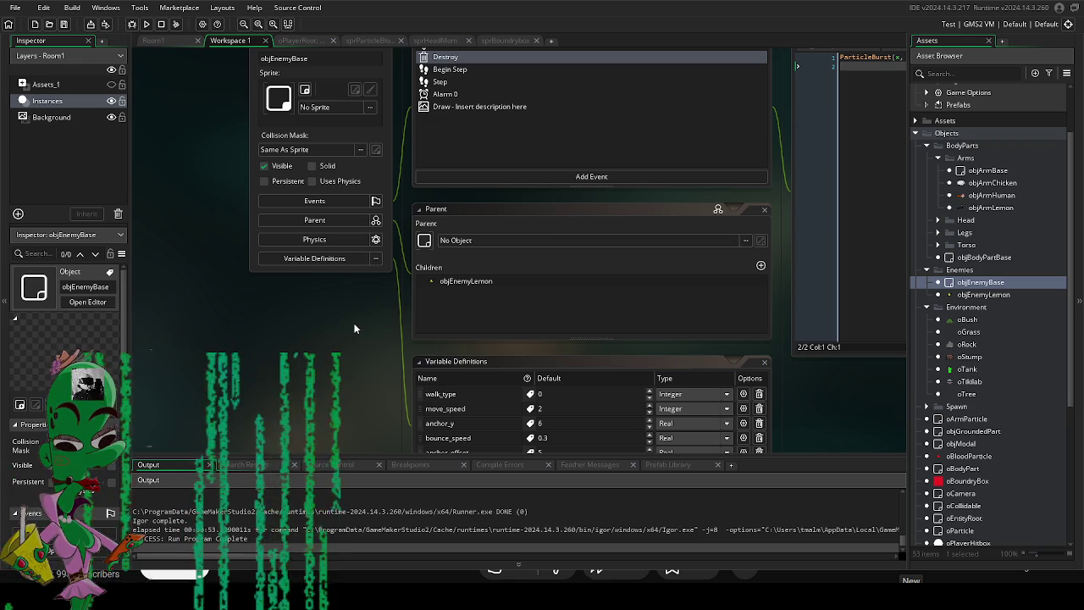
scroll(349, 313, down, 4)
scroll(398, 310, up, 4)
scroll(380, 301, down, 3)
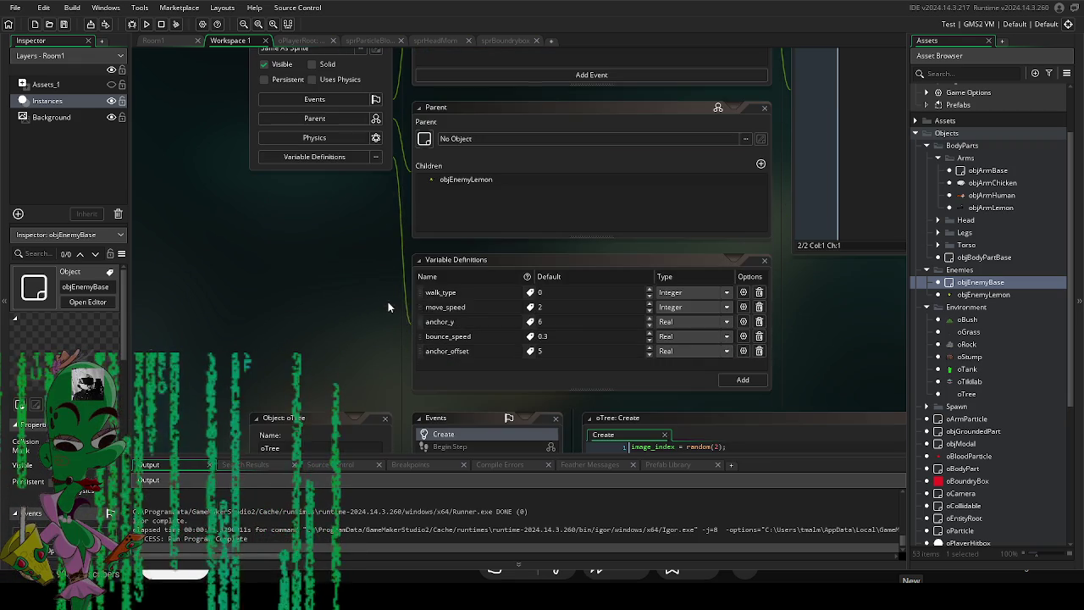
click(743, 380)
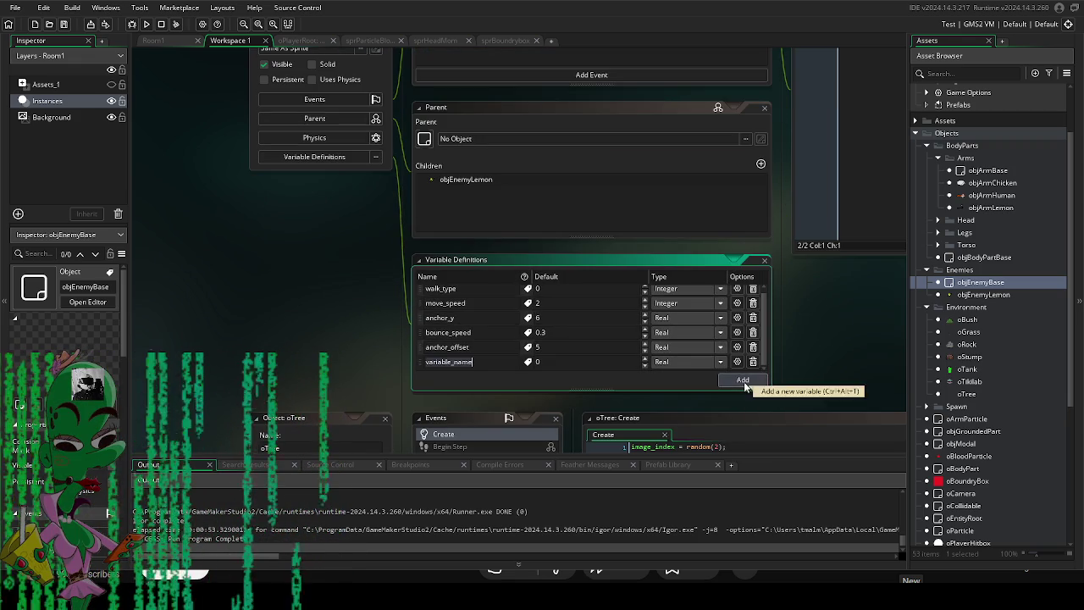
Rename the new variable to drop_chance and add variables drop1, drop2 and drop3.
key(BackSpace)
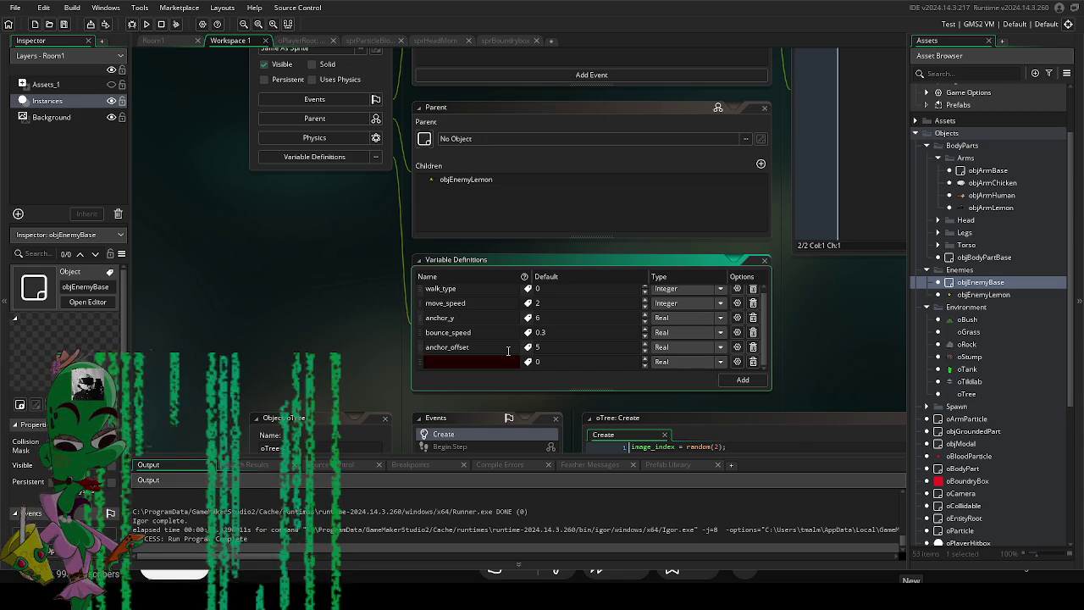
text(drop1)
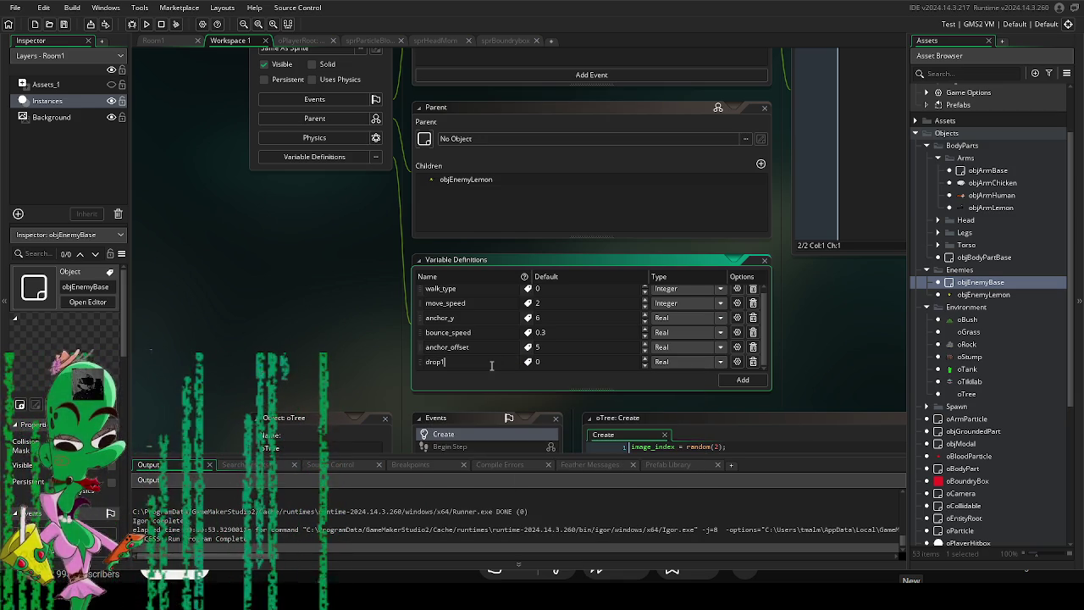
text(_chance)
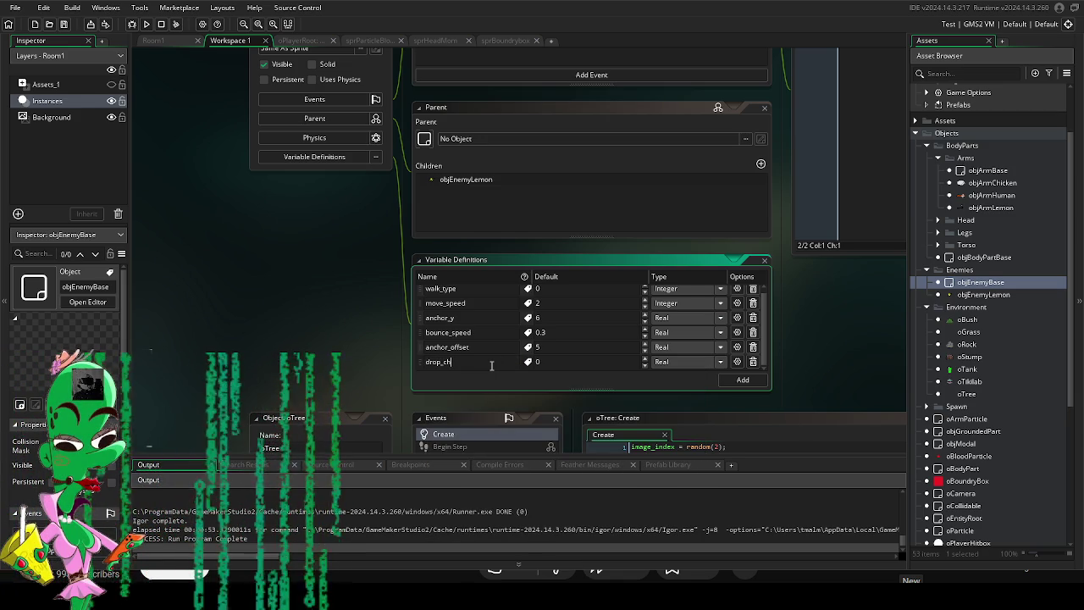
click(743, 380)
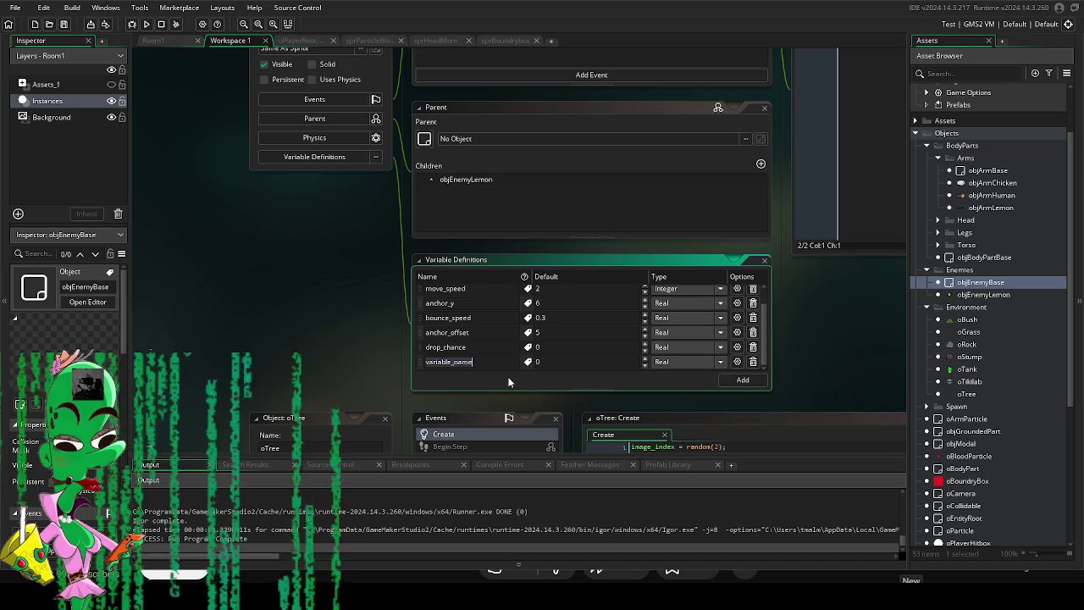
text(drop1)
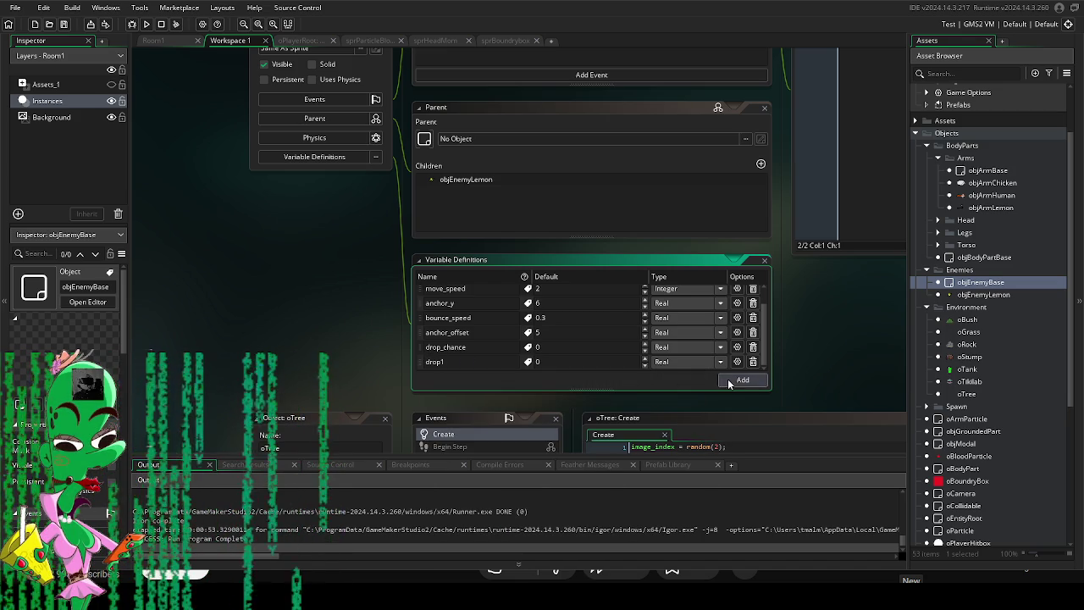
click(737, 379)
text(drop2)
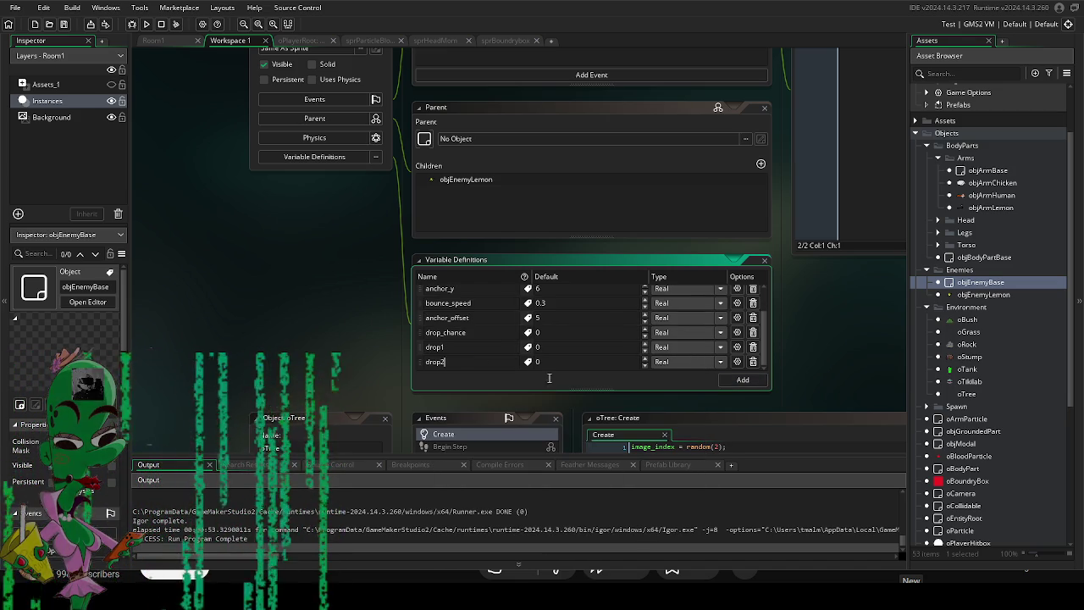
click(742, 380)
text(drop3)
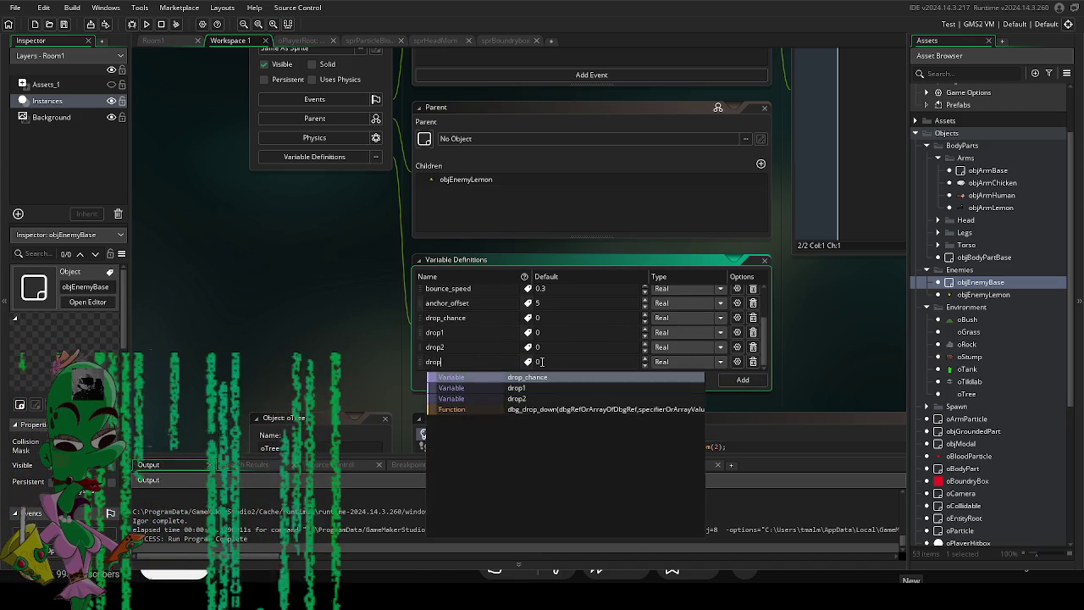
click(373, 331)
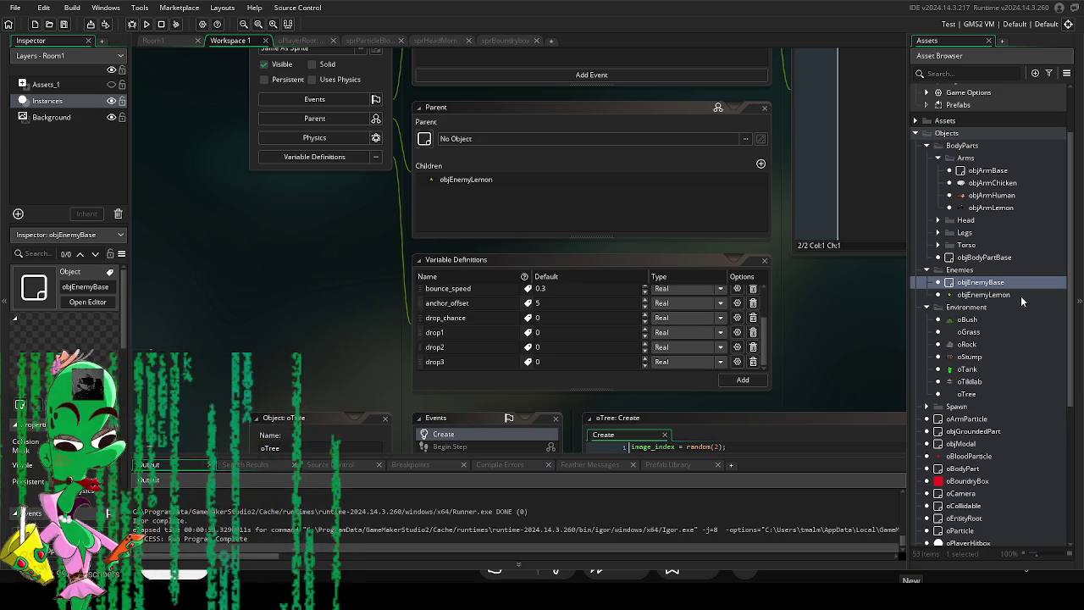
Set drop_chance's default value to 20, then open the objGroundedPart object.
scroll(1019, 305, down, 5)
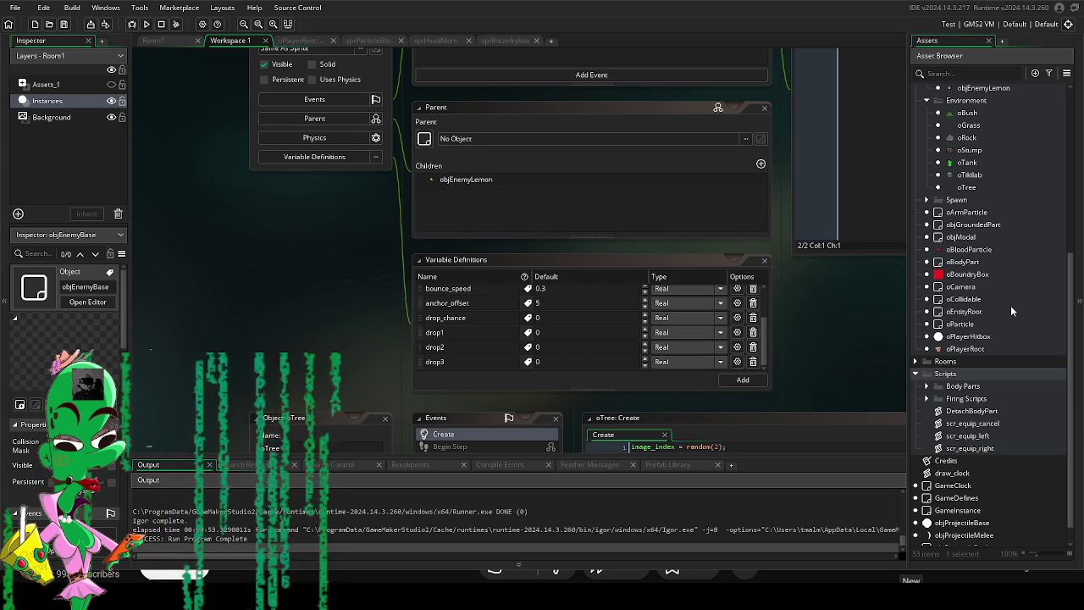
scroll(1011, 305, up, 1)
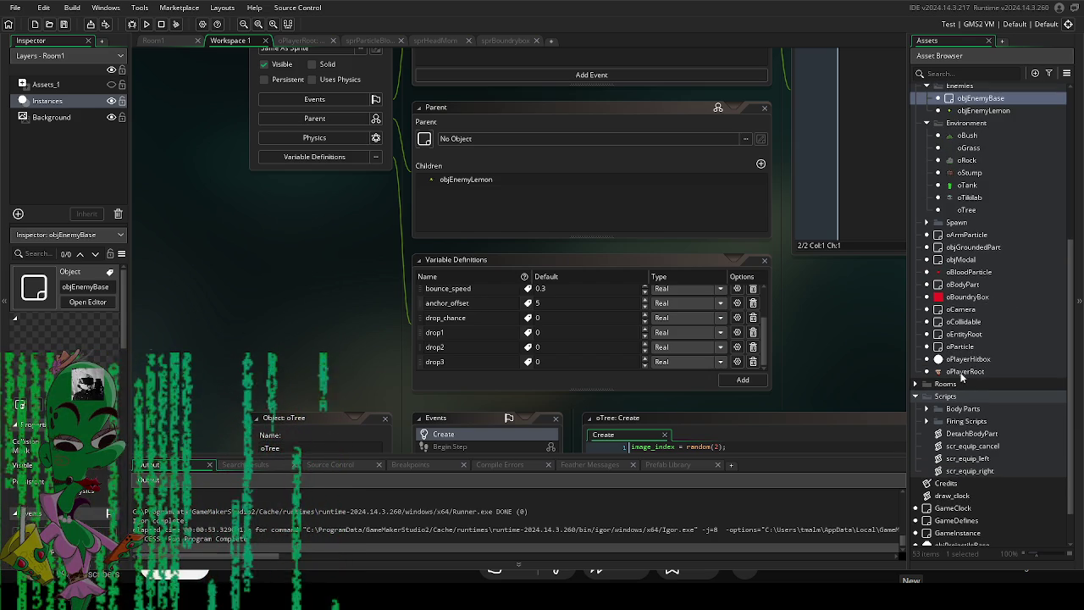
click(559, 317)
text(20)
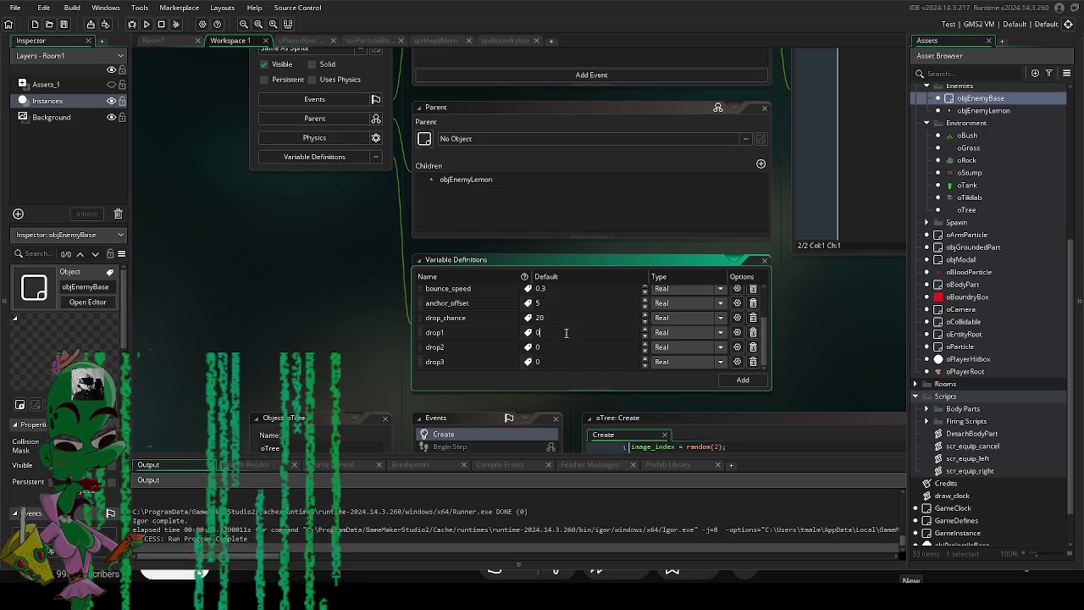
double_click(985, 250)
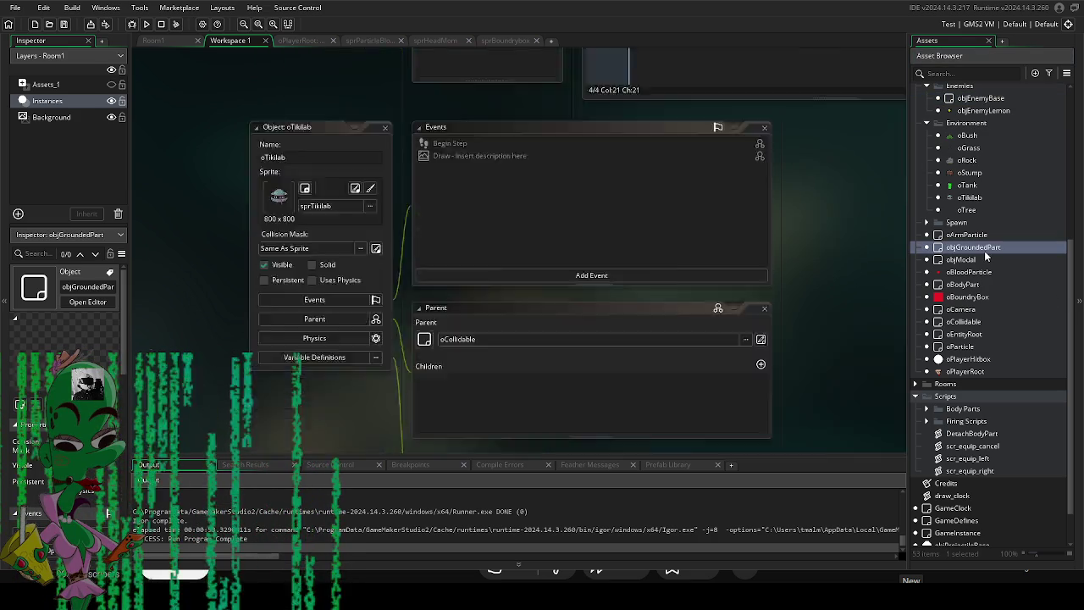
Review objGroundedPart's Create and Key Press - Left code and its variable definitions.
double_click(512, 142)
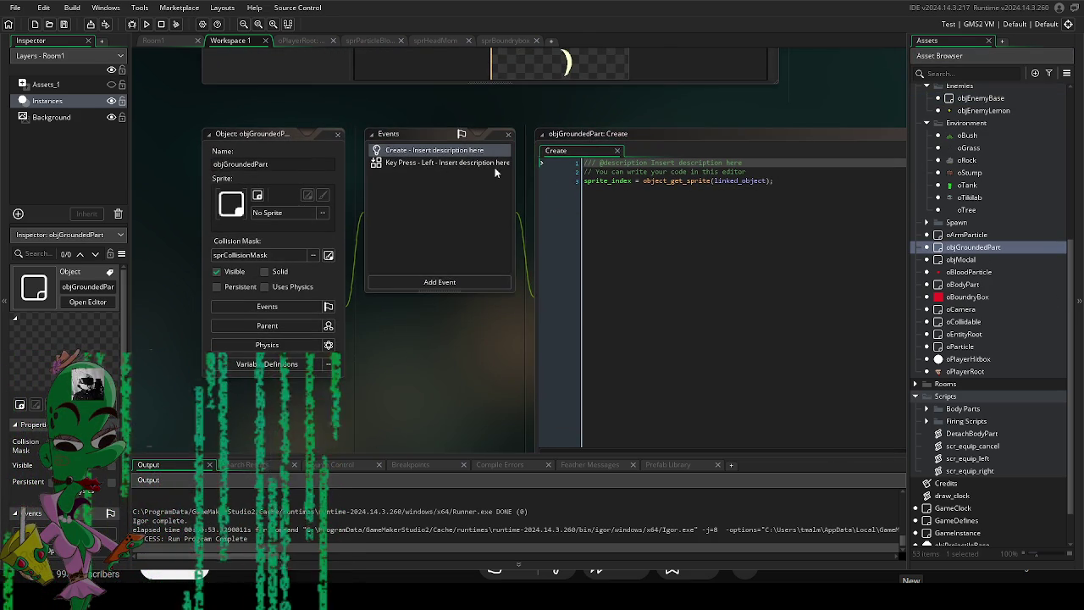
click(445, 161)
double_click(445, 161)
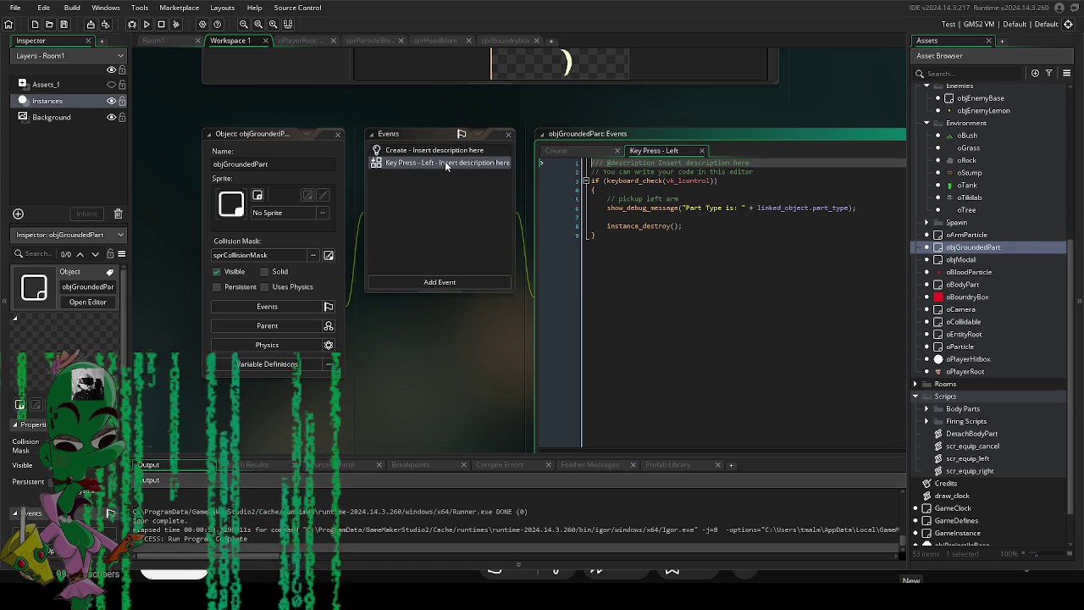
click(443, 151)
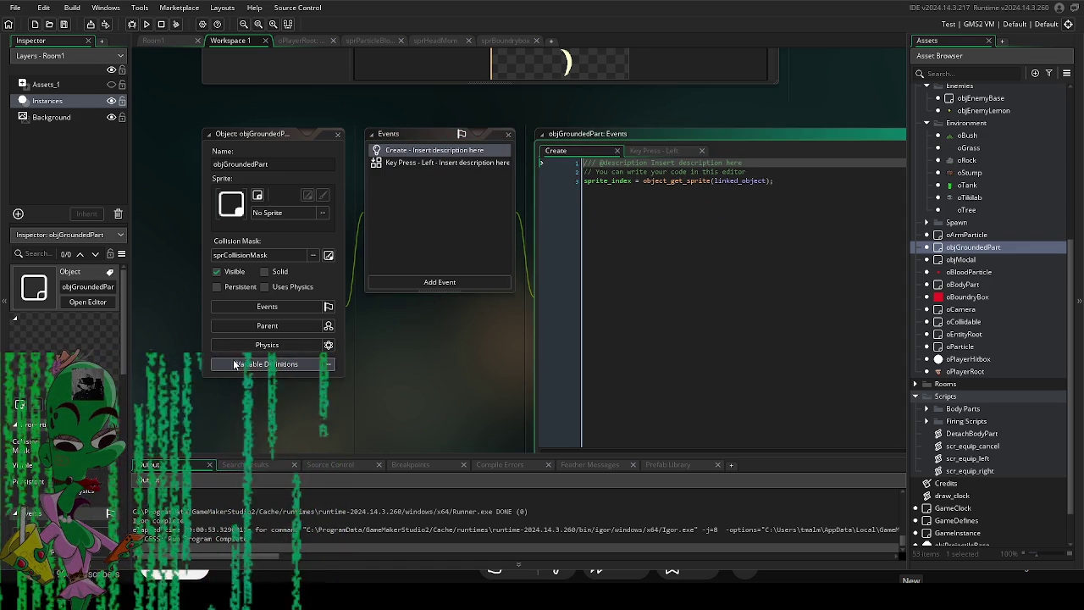
click(267, 363)
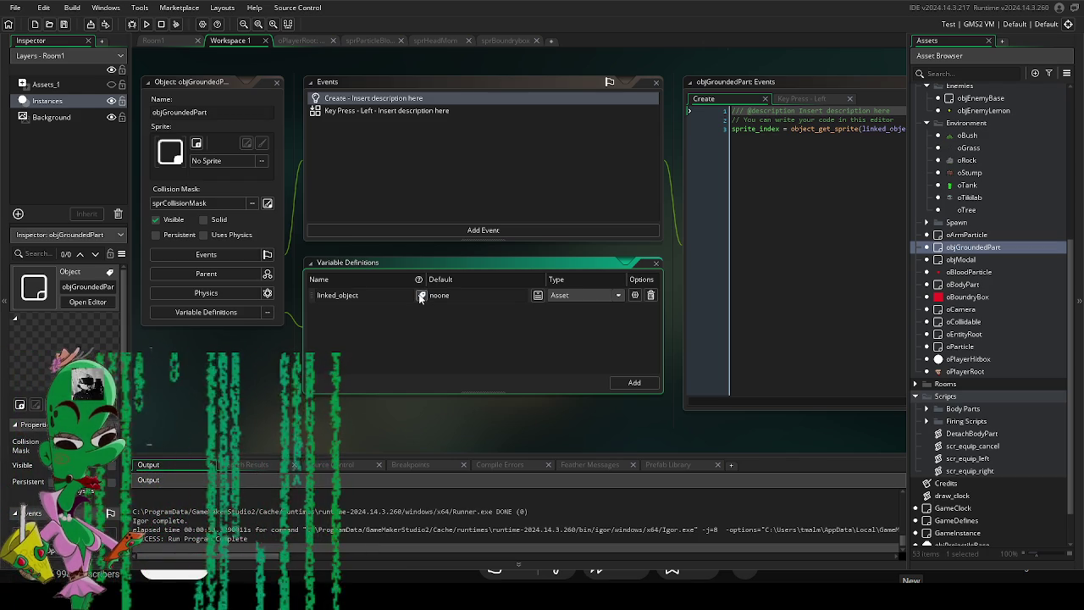
Open oPlayerRoot, objEnemyLemon, and objEnemyBase with its Destroy event code.
double_click(979, 372)
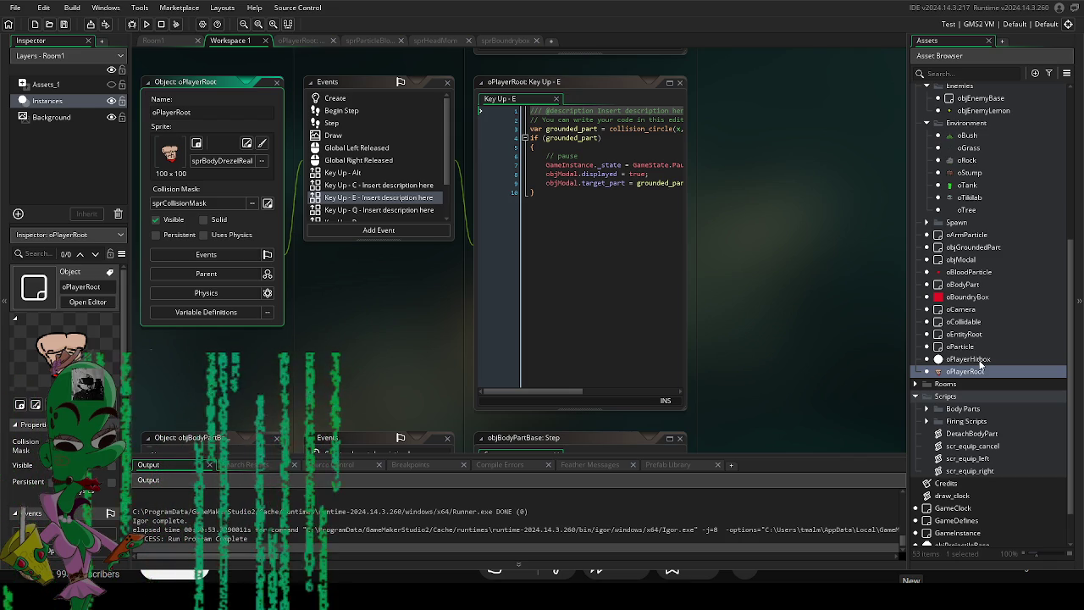
double_click(981, 111)
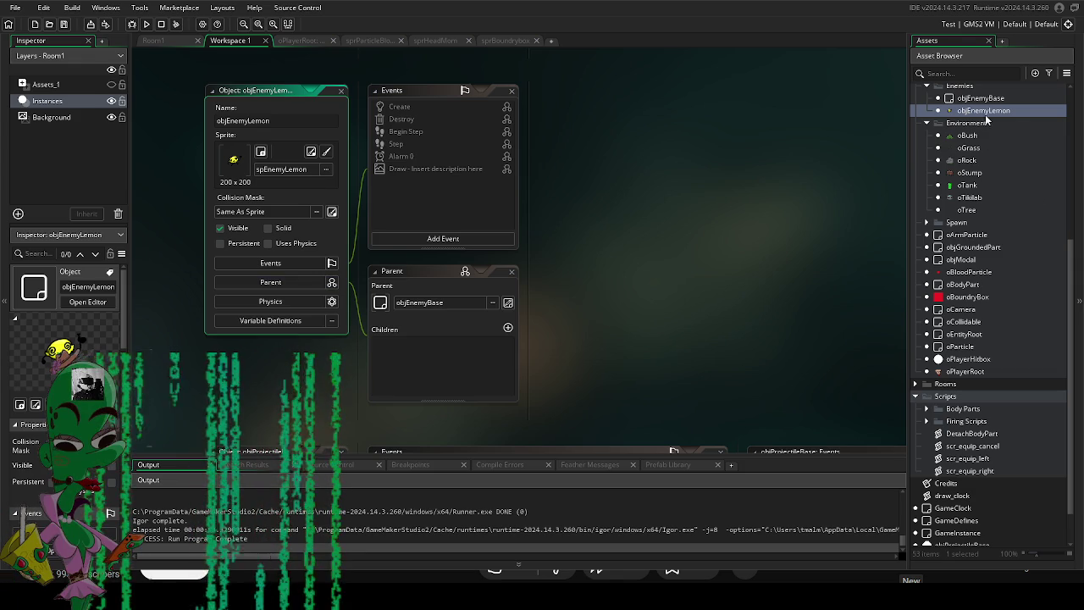
double_click(981, 99)
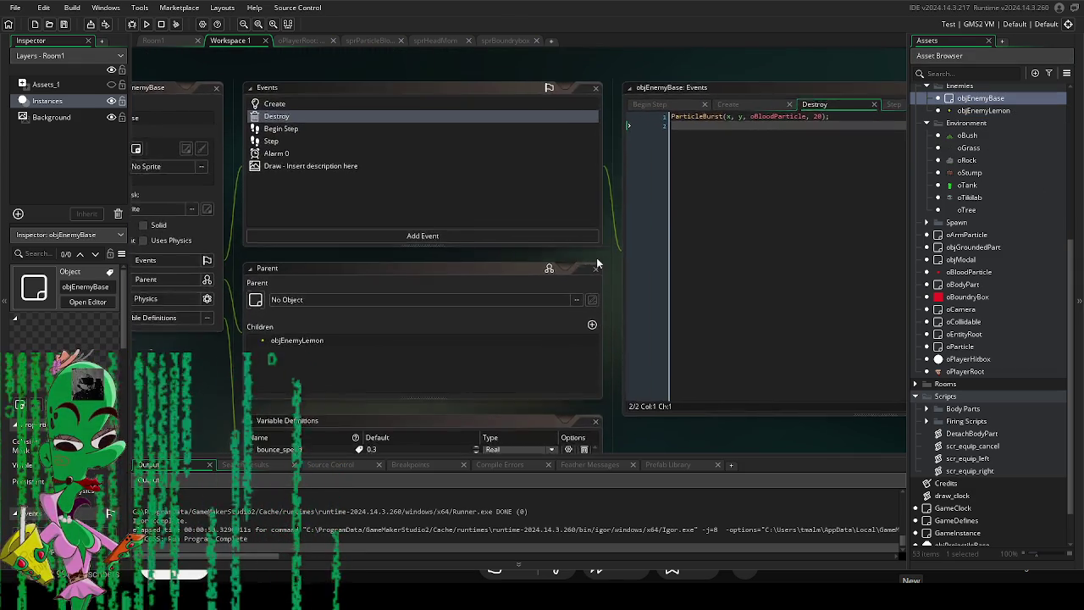
click(696, 139)
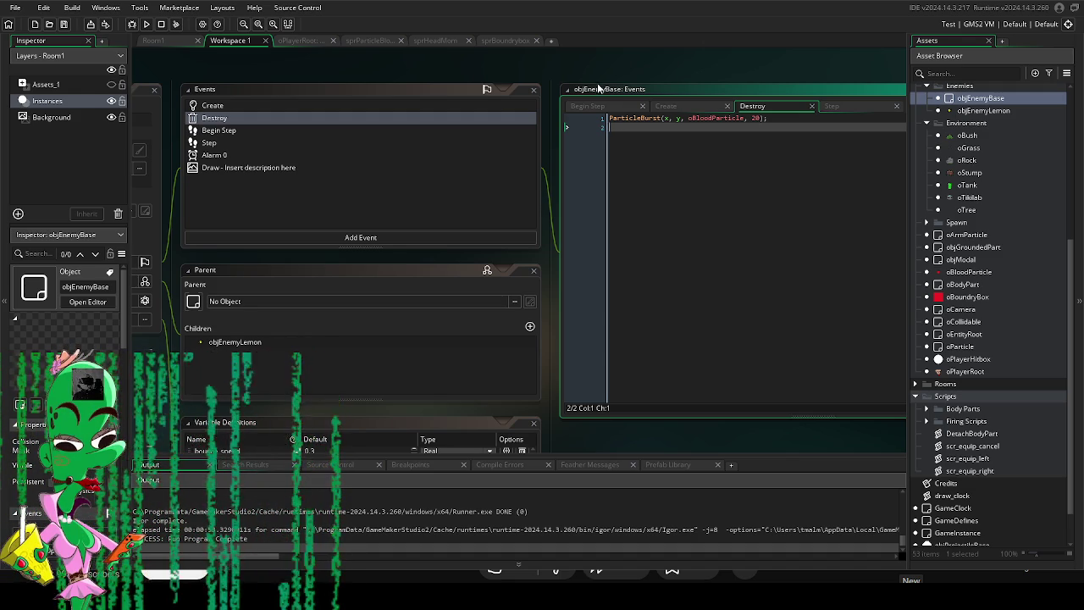
scroll(677, 144, down, 1)
mouse_move(181, 374)
mouse_down()
mouse_move(300, 145)
mouse_move(288, 171)
mouse_move(328, 299)
mouse_move(327, 346)
mouse_move(296, 236)
mouse_up()
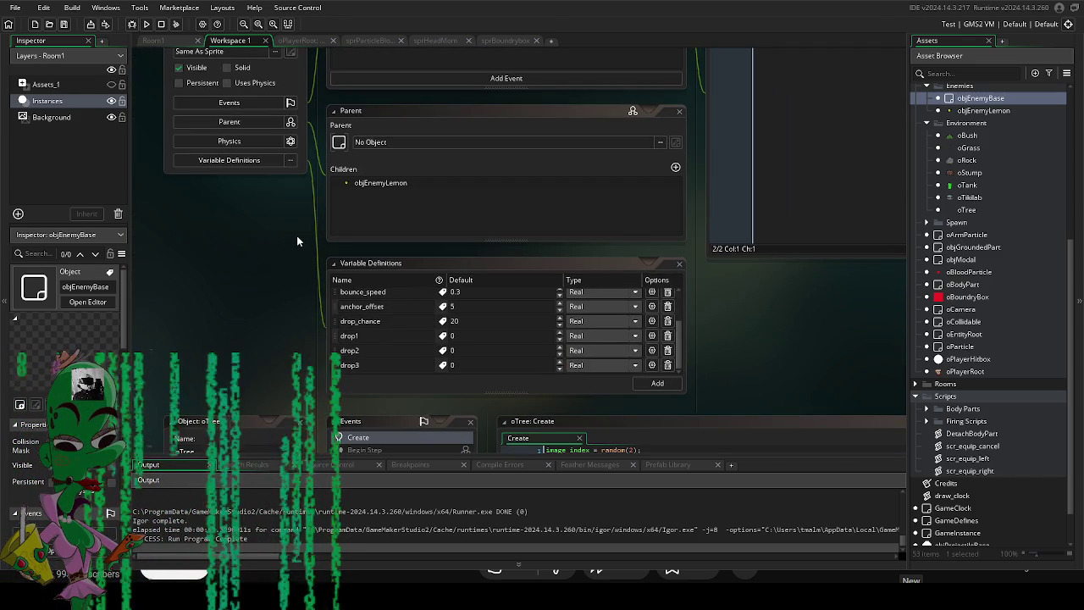
scroll(625, 326, up, 1)
scroll(625, 326, right, 1)
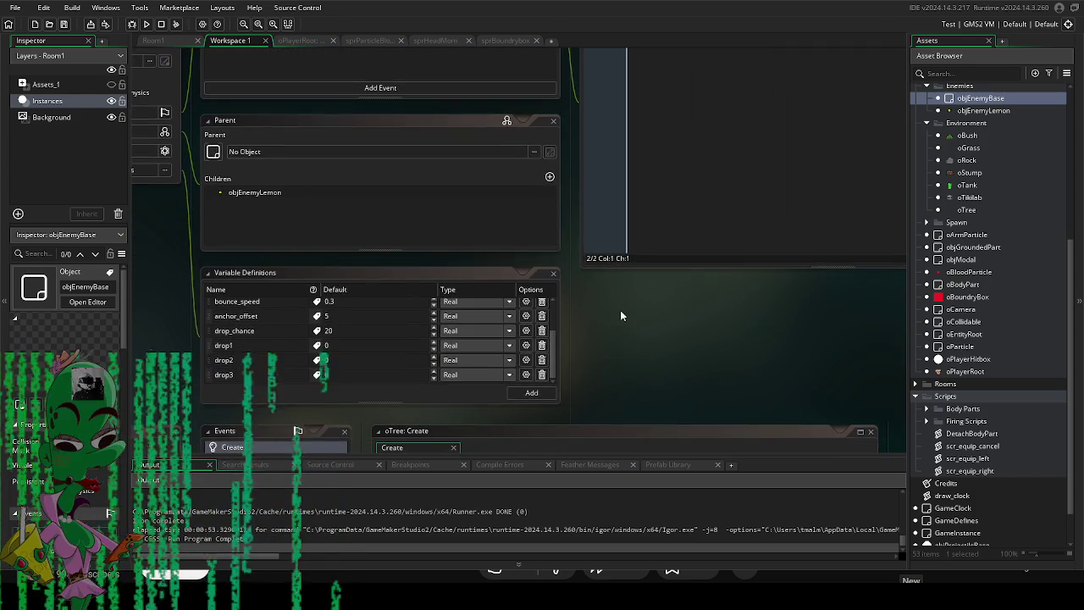
scroll(620, 314, up, 1)
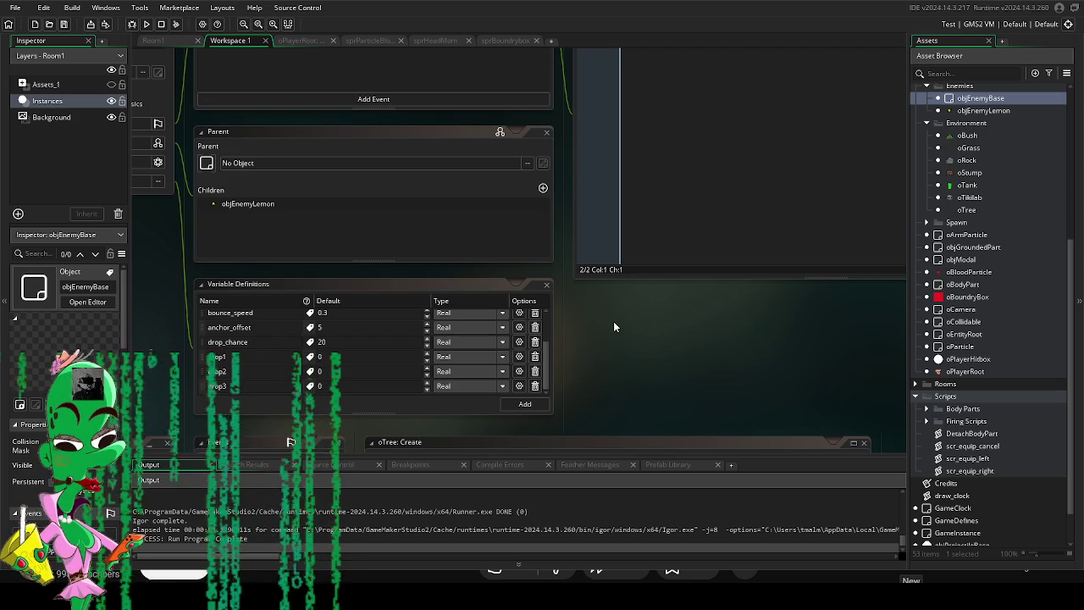
scroll(627, 287, up, 2)
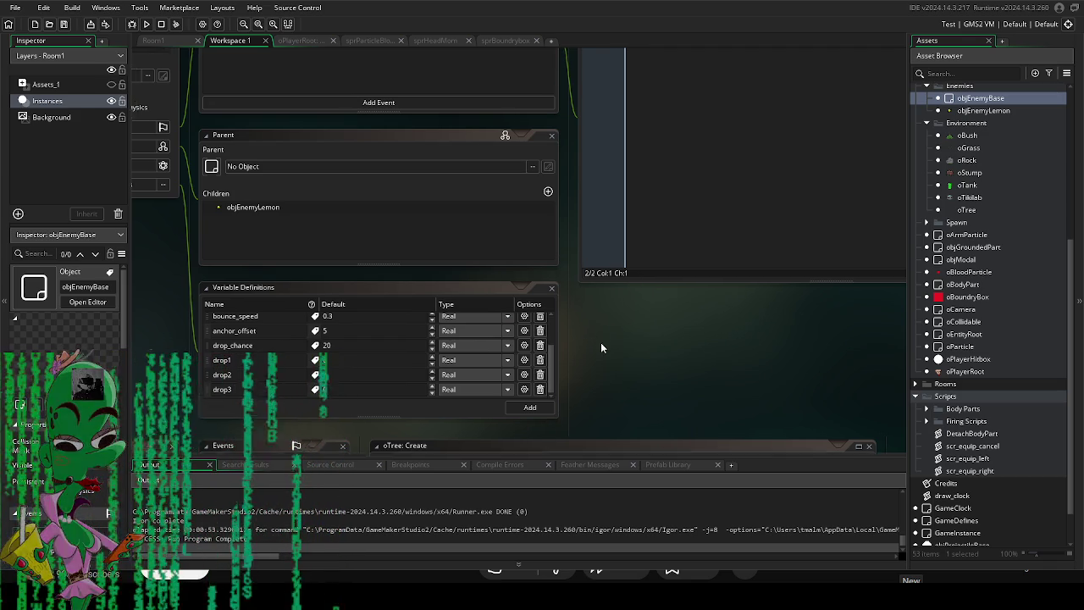
click(613, 293)
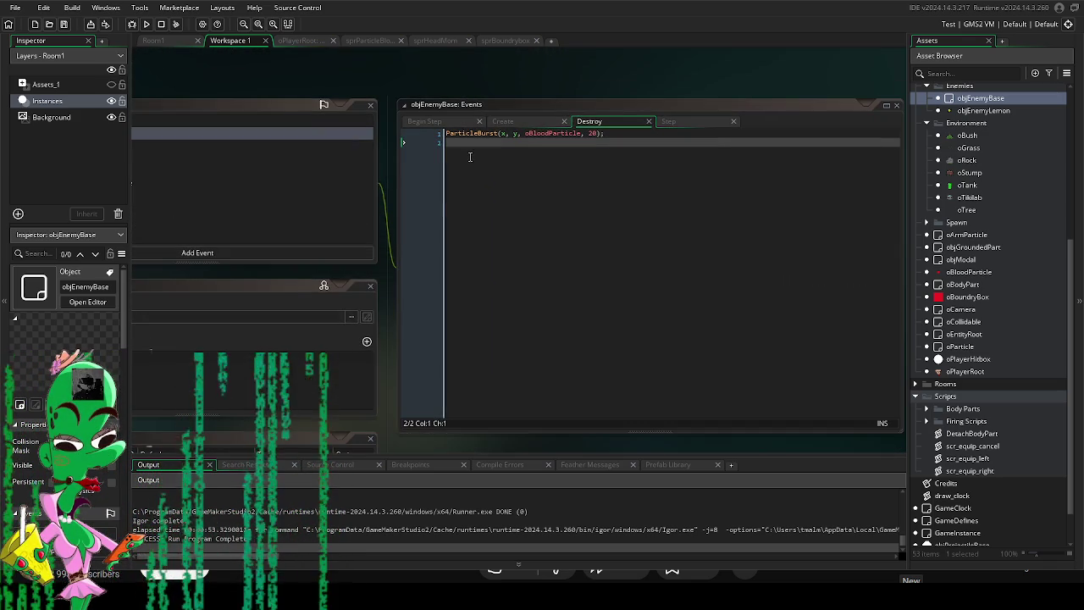
click(605, 146)
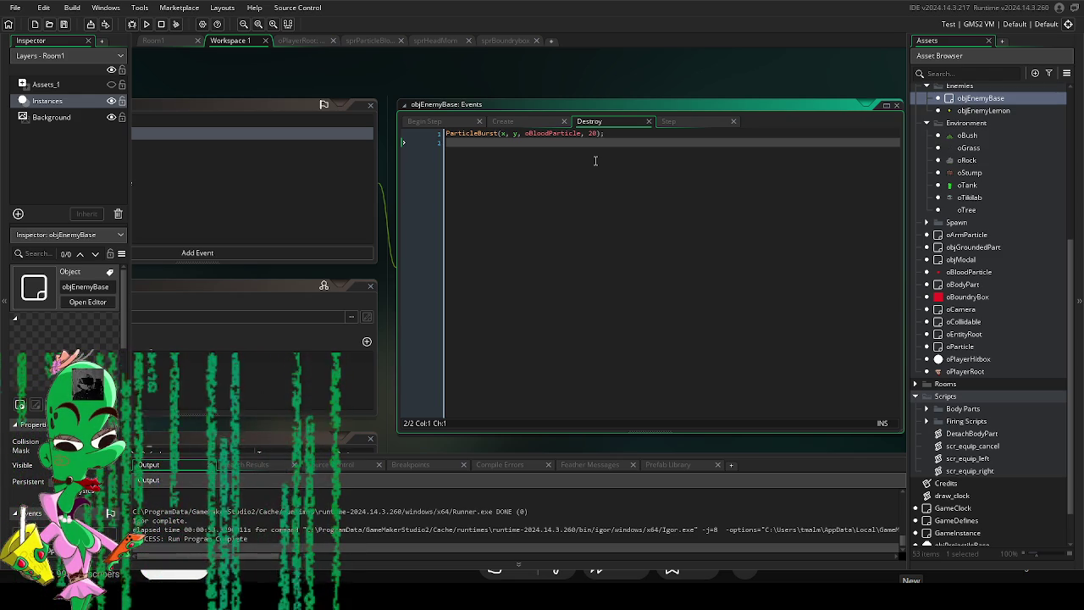
scroll(588, 71, down, 1)
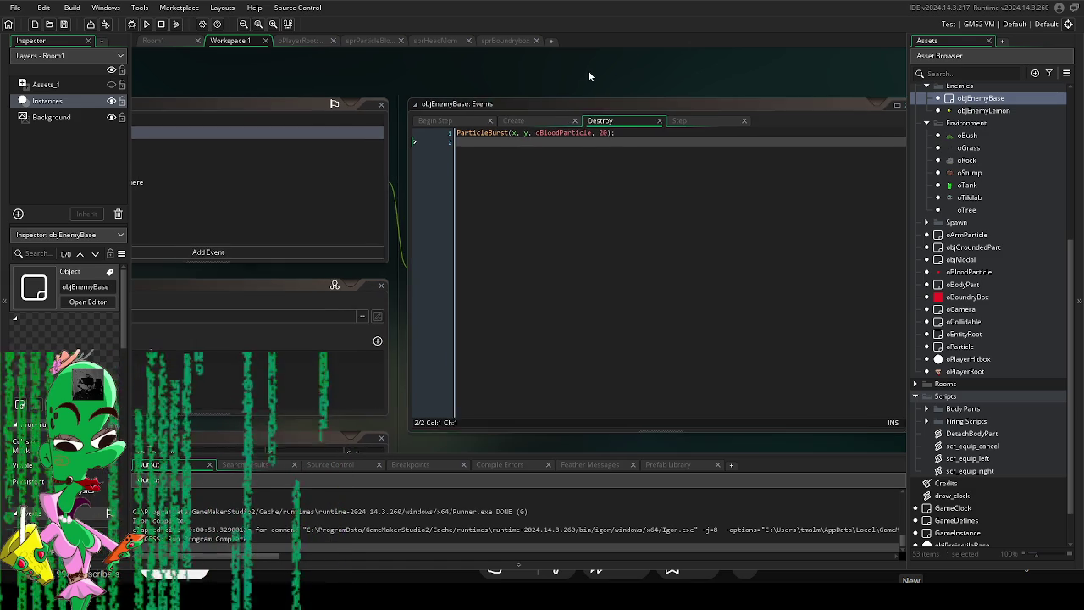
click(673, 114)
click(602, 115)
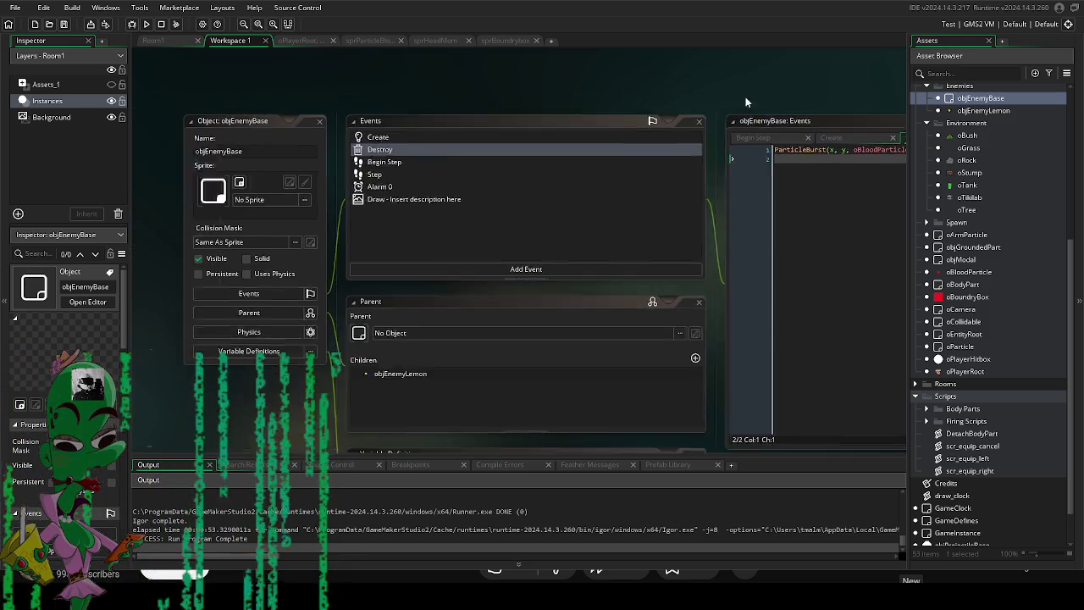
mouse_move(533, 98)
mouse_down()
mouse_move(651, 144)
mouse_move(690, 100)
mouse_move(666, 64)
mouse_move(423, 98)
mouse_up()
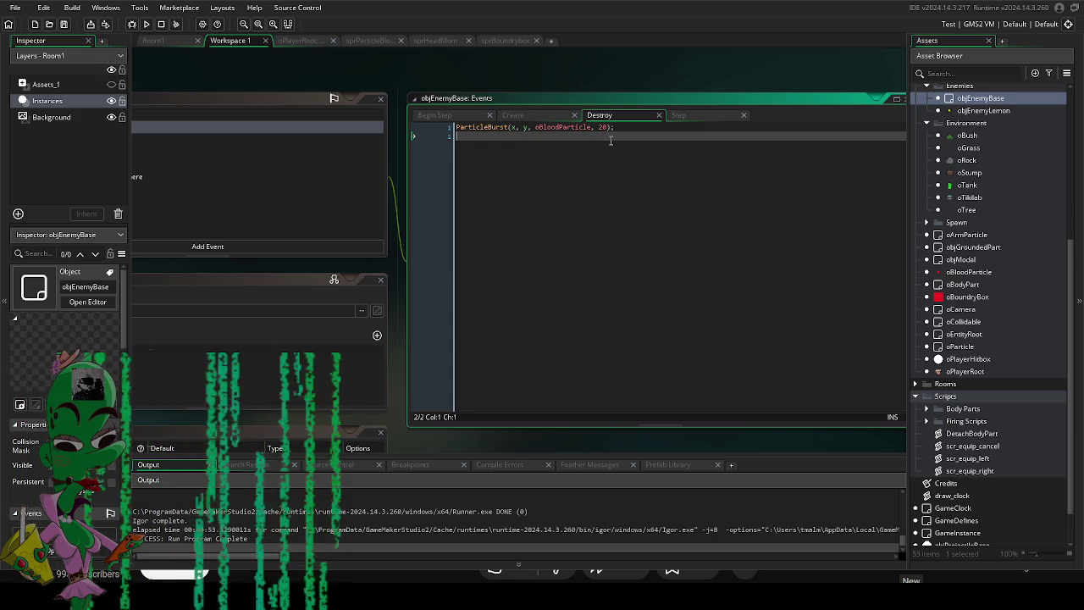
drag(496, 85, 519, 80)
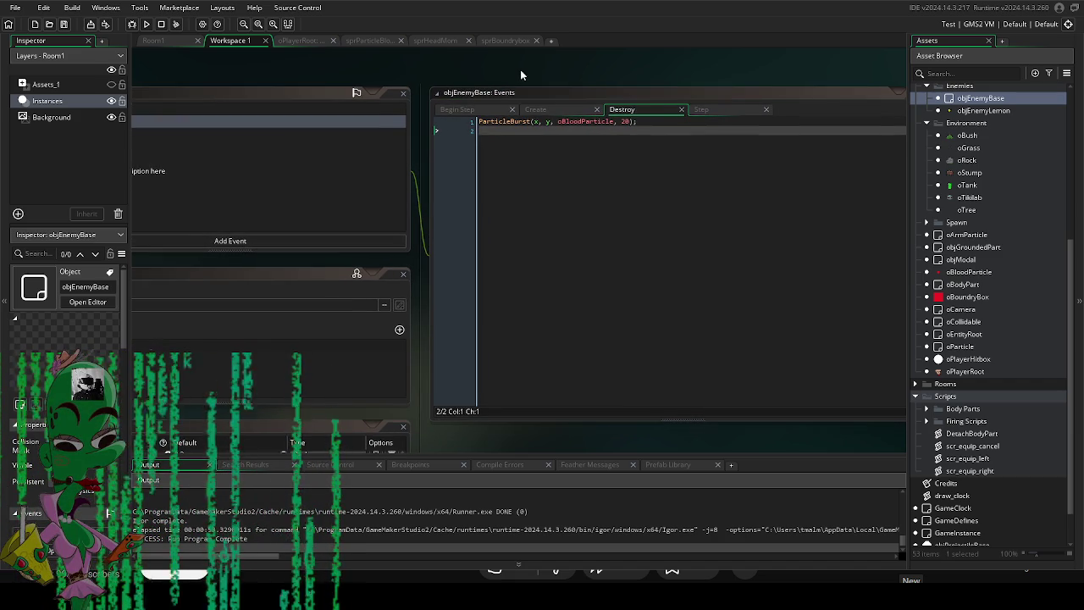
On line 2 of the Destroy code, declare var _drop = random(100).
click(503, 132)
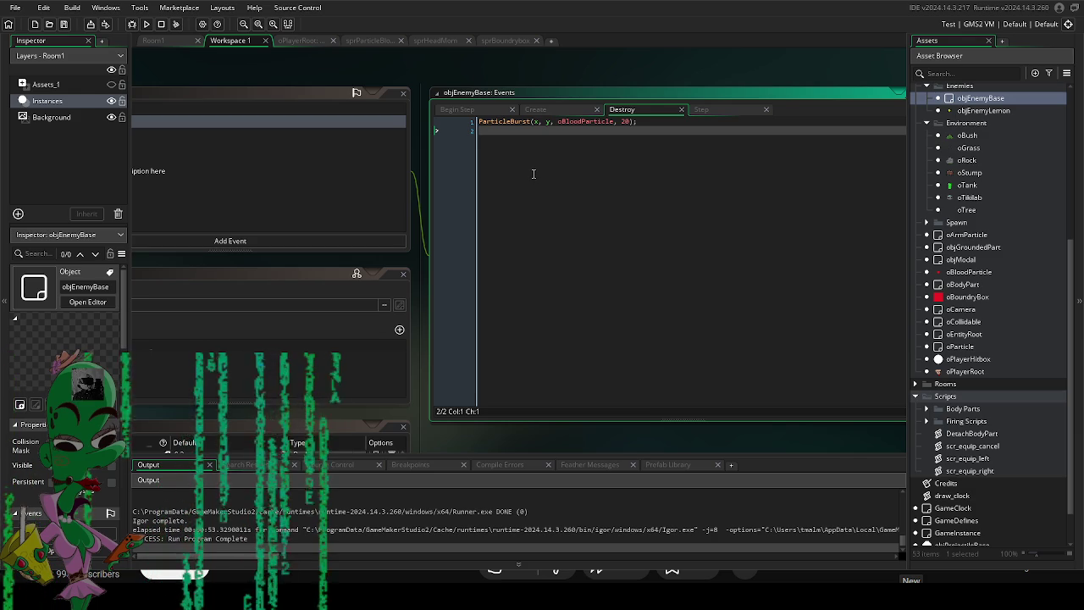
text(i)
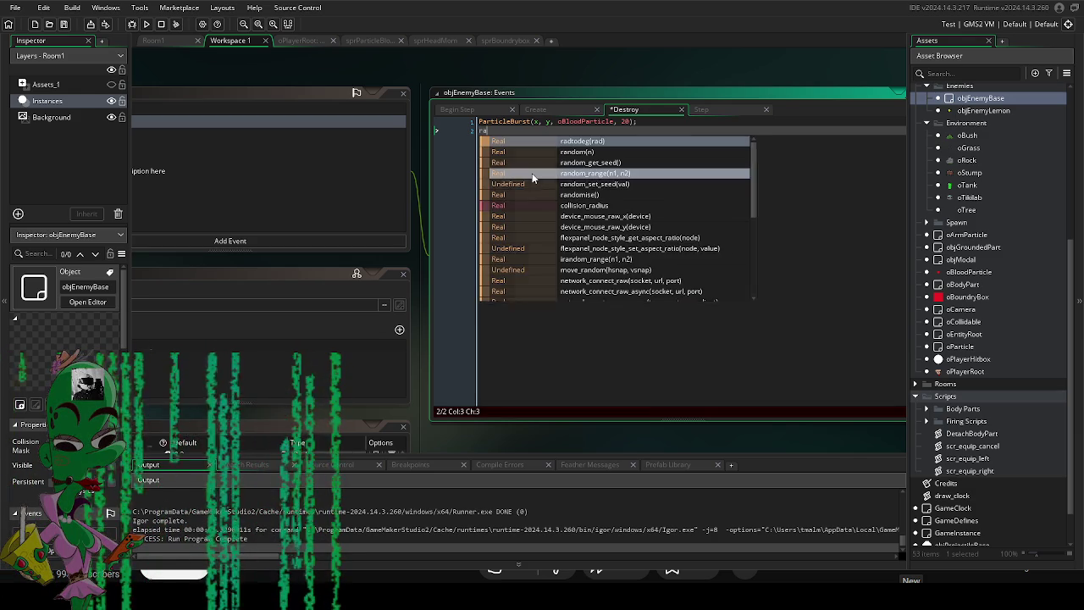
key(BackSpace)
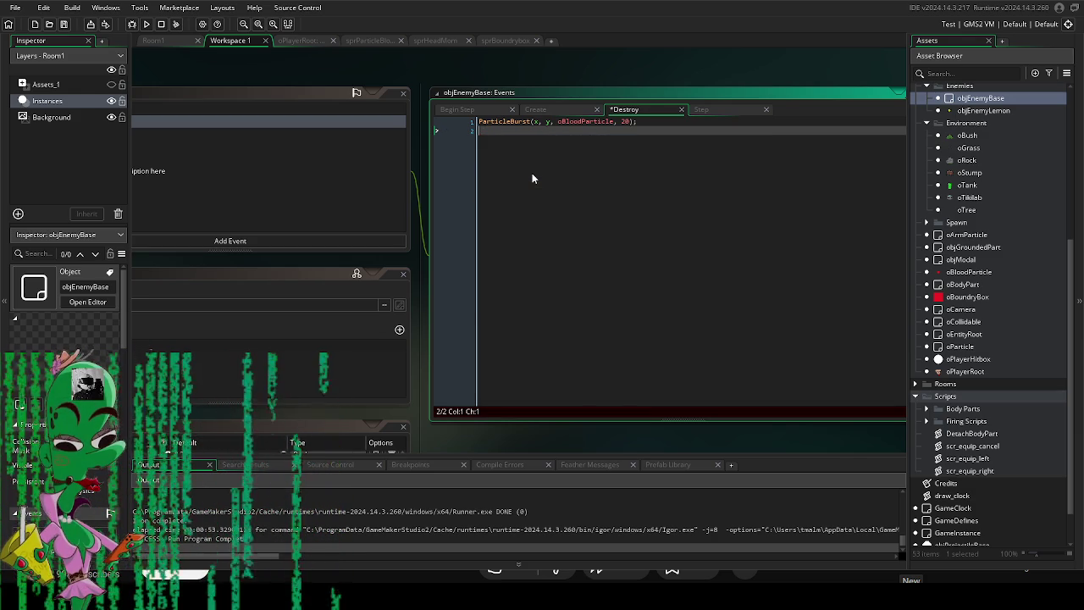
text(_var)
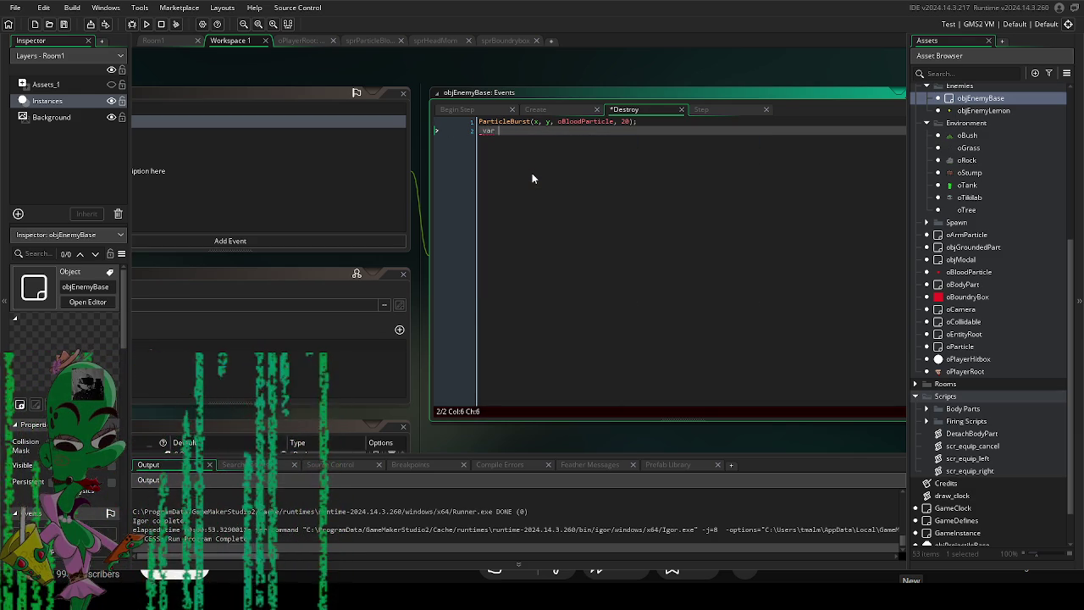
key(BackSpace)
key(BackSpace)
key(BackSpace)
text(var _drop)
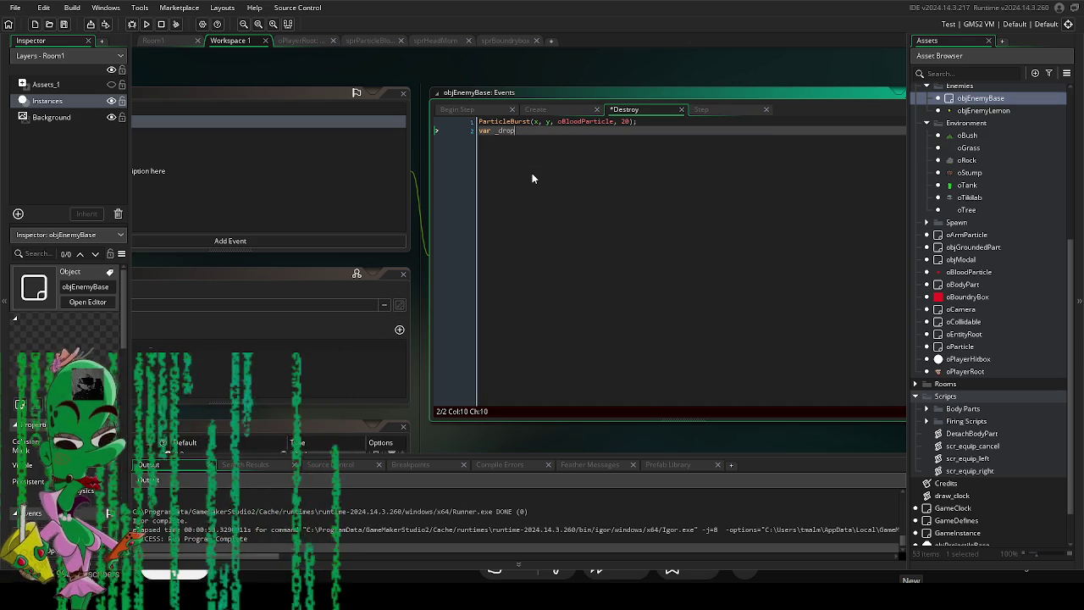
text( = random)
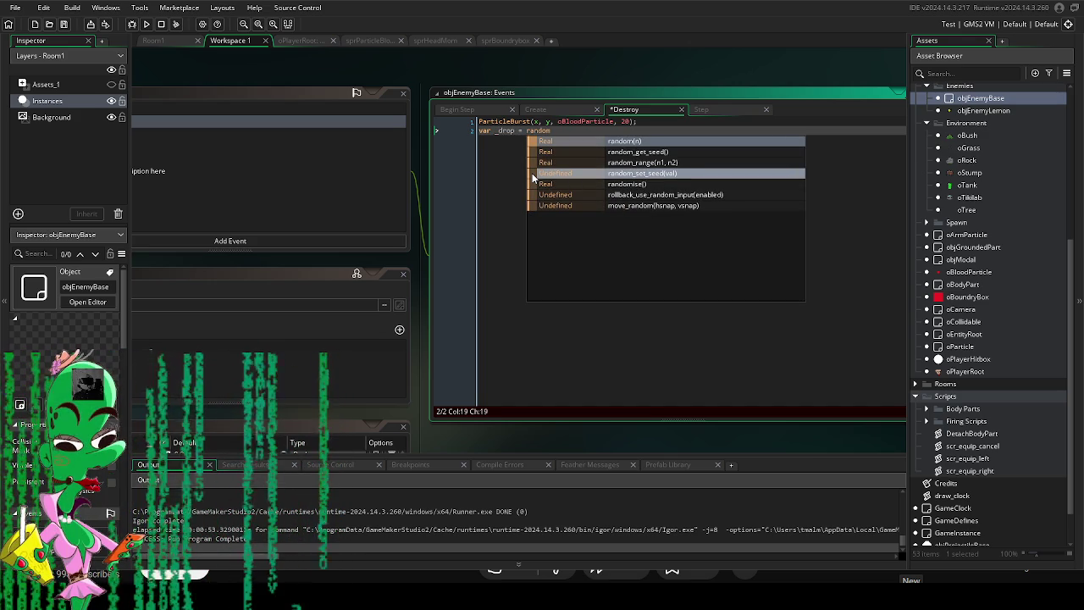
key(Return)
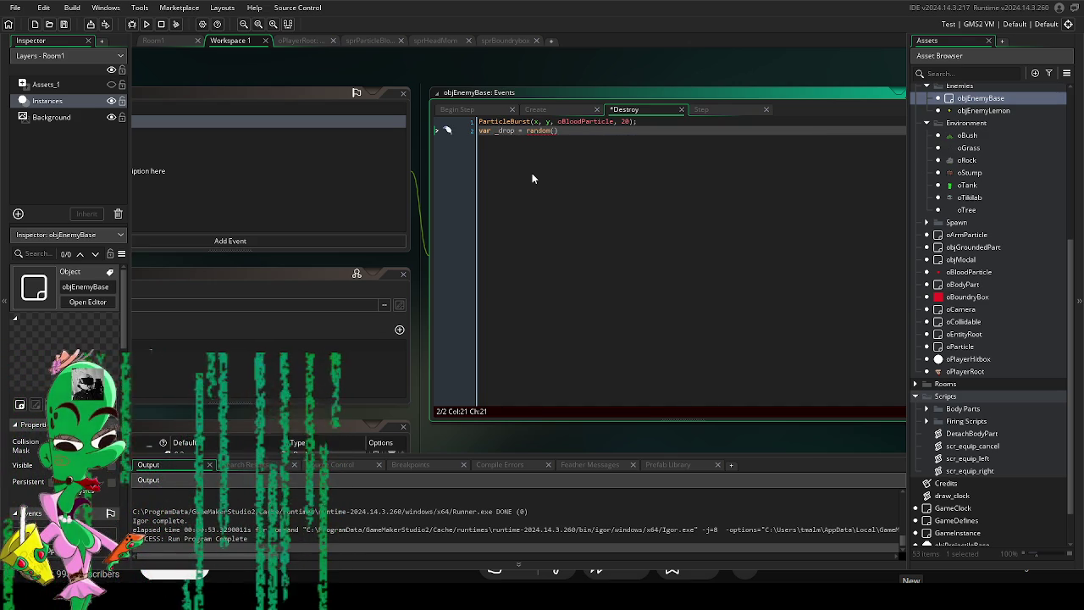
text(100))
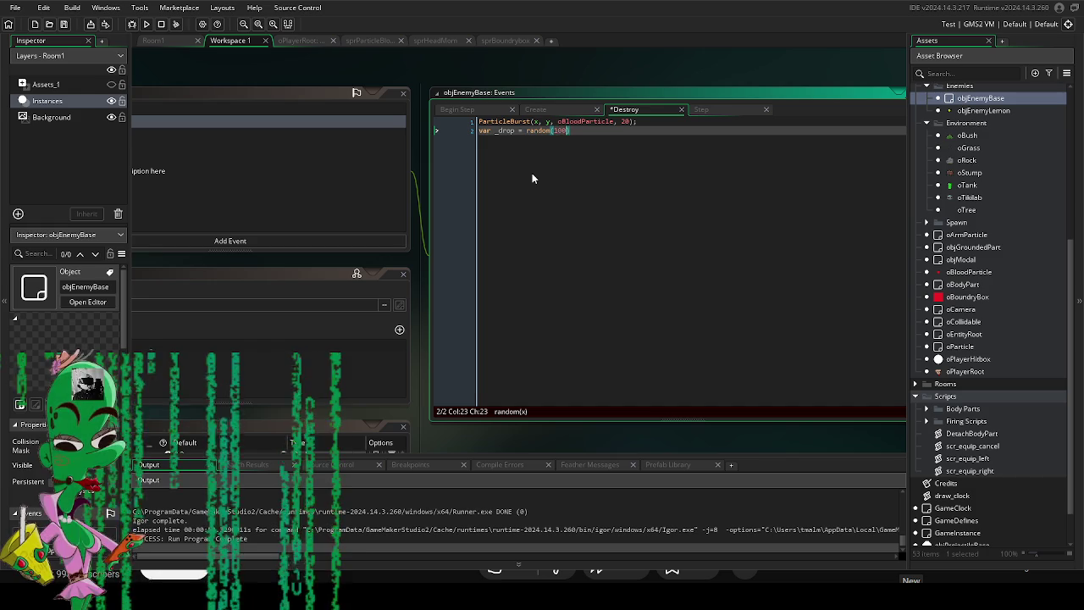
key(Return)
Add an if (_drop <= drop_chance) check with an empty braced block, caret indented inside.
text(if()
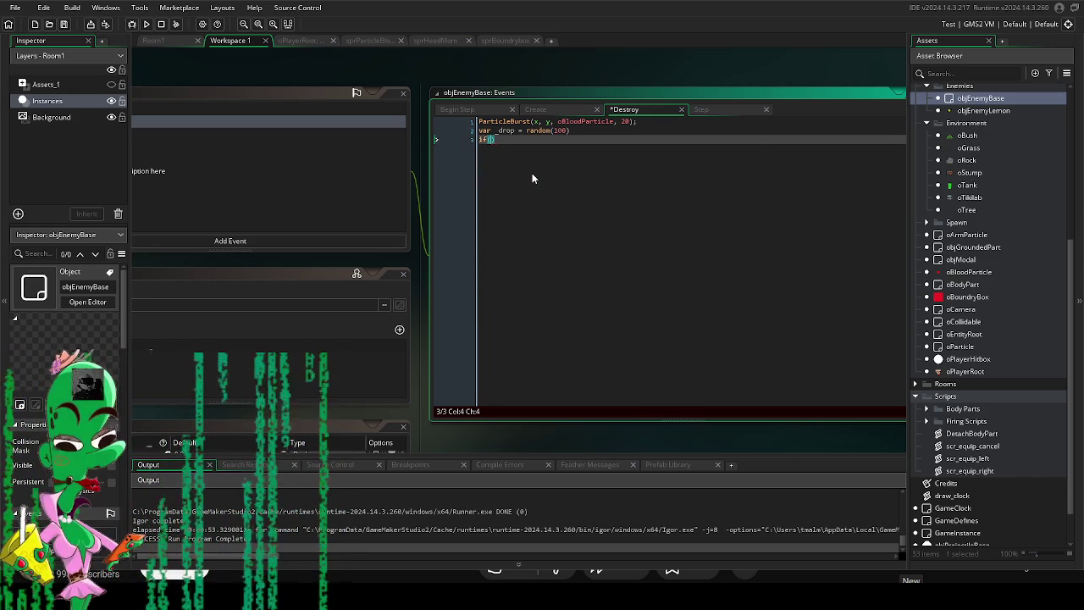
text(_drop <)
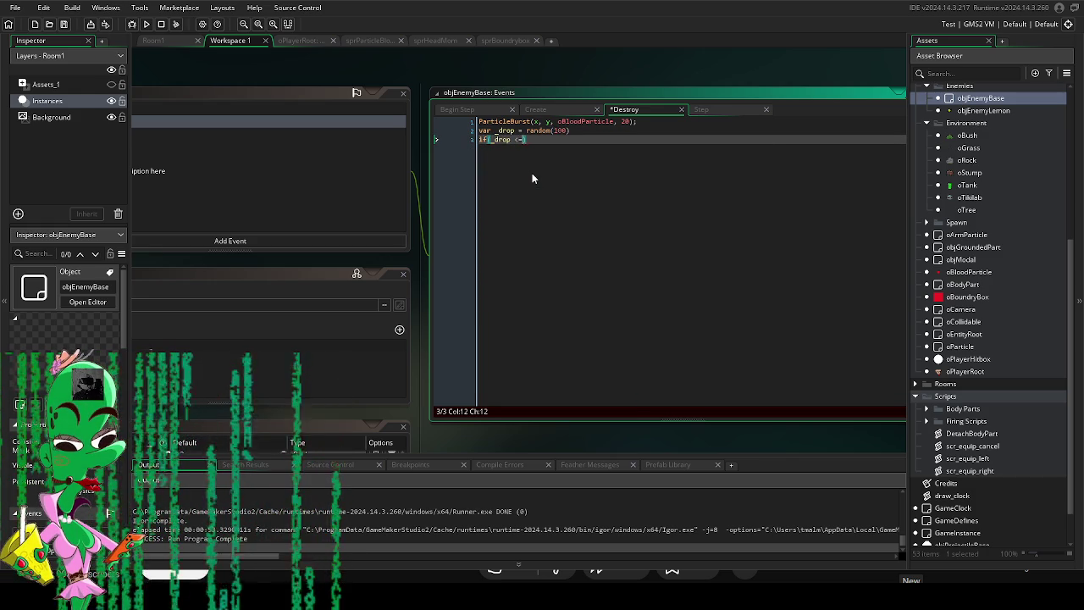
text(= drop_chance);)
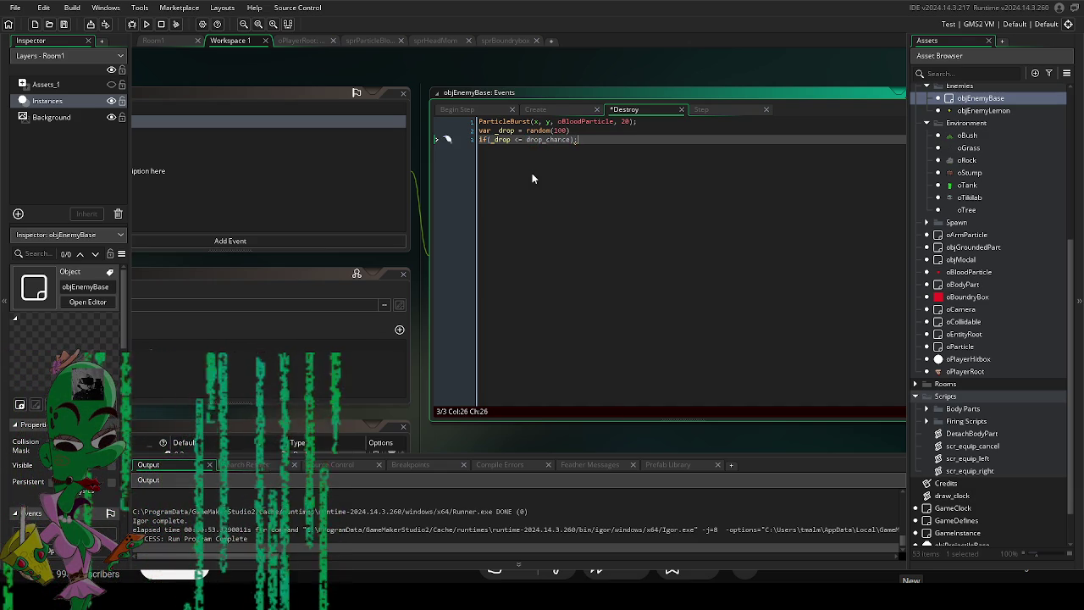
key(Return)
text({)
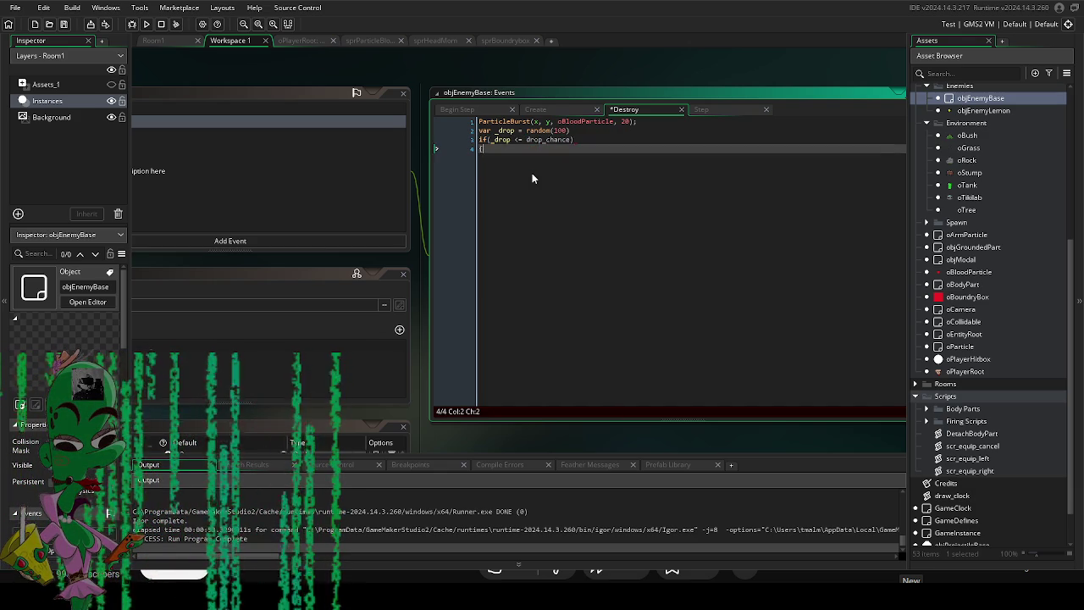
key(Return)
key(Return)
key(Return)
key(Up)
key(Up)
key(Up)
key(Tab)
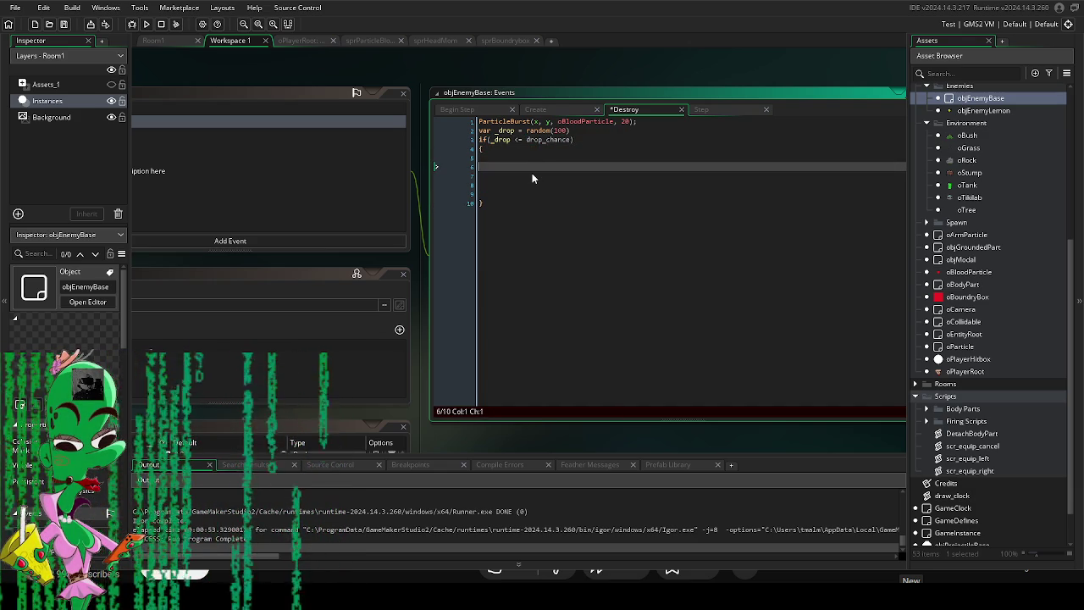
drag(438, 433, 472, 417)
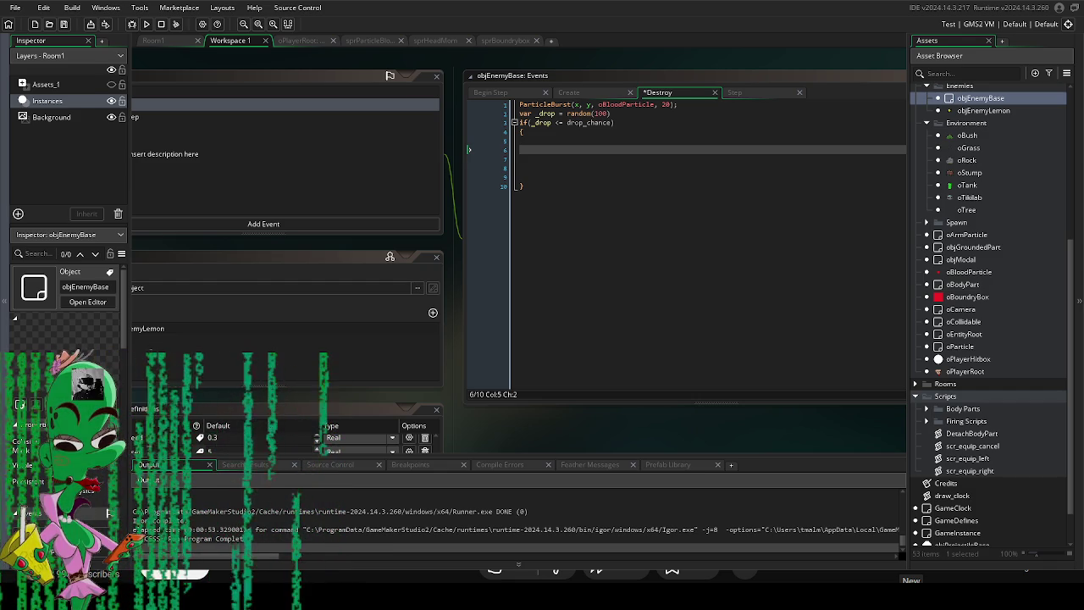
click(576, 151)
key(Tab)
key(BackSpace)
mouse_move(523, 430)
mouse_down()
mouse_move(574, 392)
mouse_move(525, 417)
mouse_move(668, 393)
mouse_move(688, 275)
mouse_move(687, 295)
mouse_up()
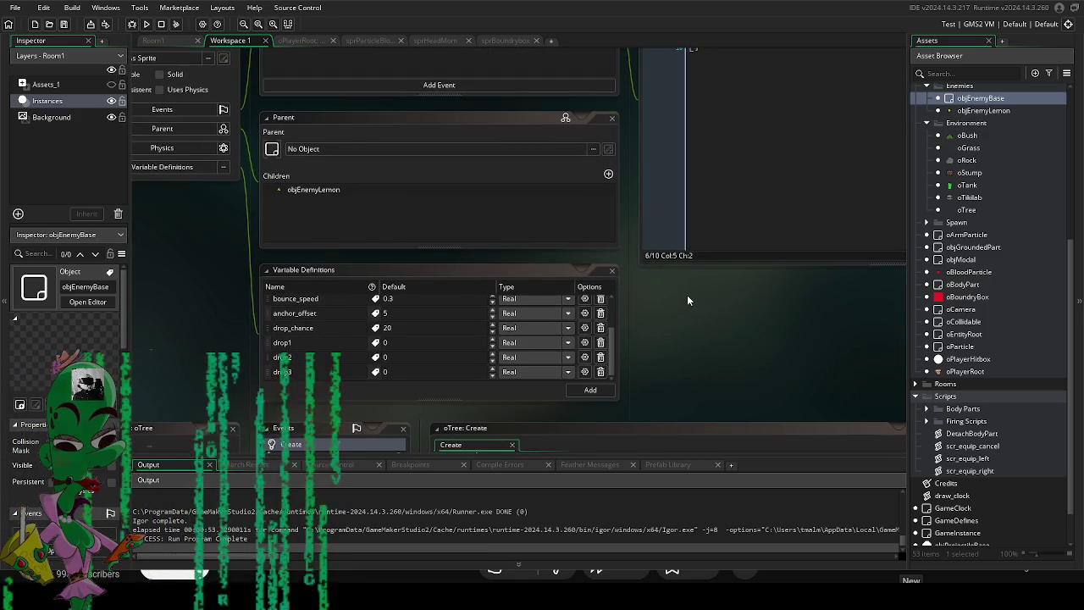
drag(686, 294, 686, 332)
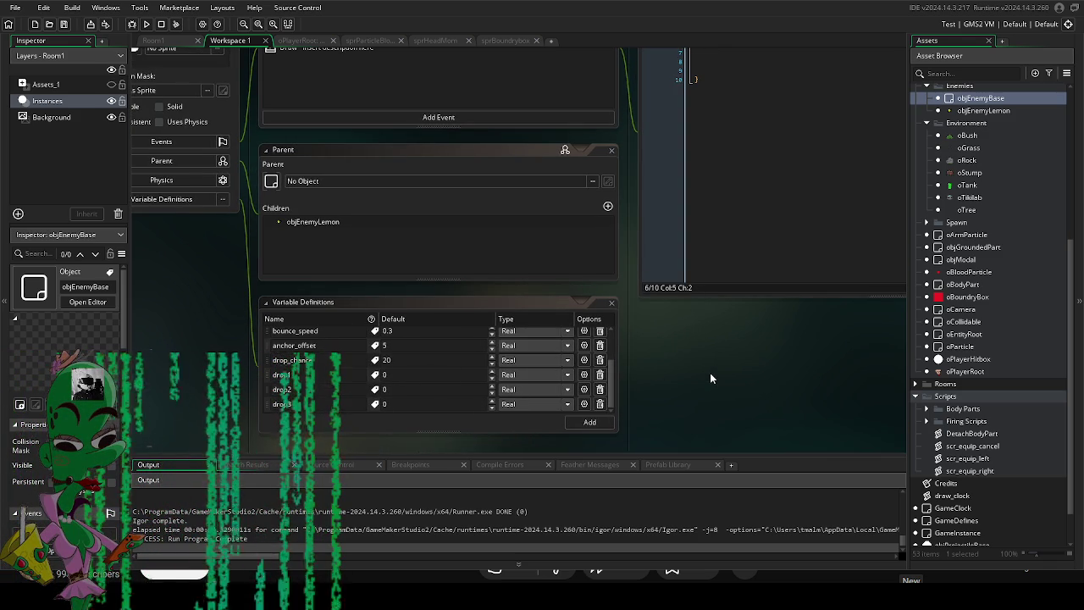
drag(710, 373, 543, 459)
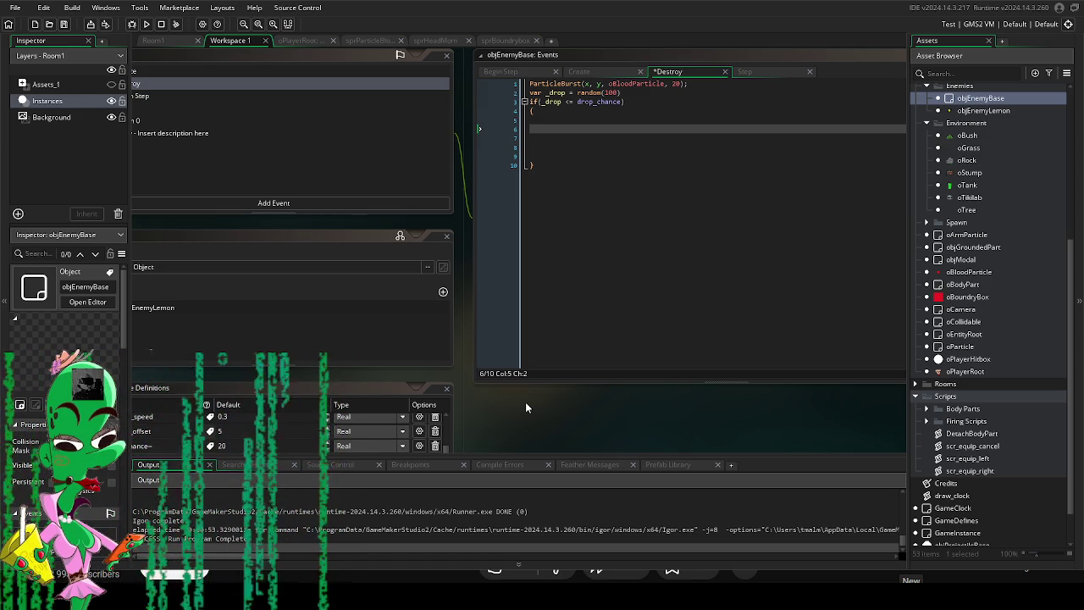
Expand the Assets and Art folders in the Asset Browser, then collapse Torsos and Sprites.
scroll(1022, 169, up, 5)
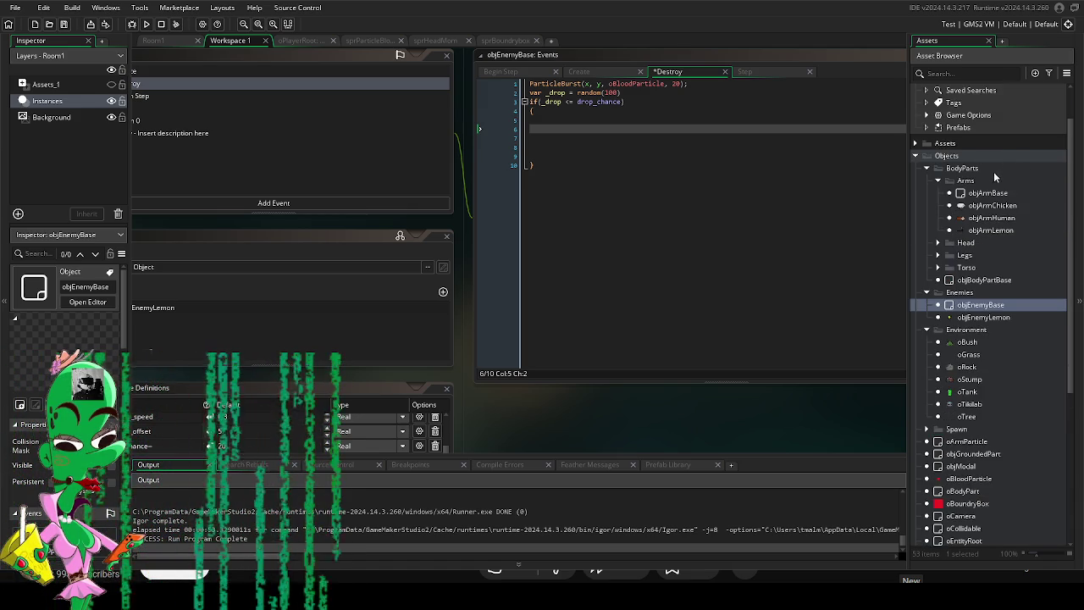
scroll(994, 175, up, 1)
click(915, 165)
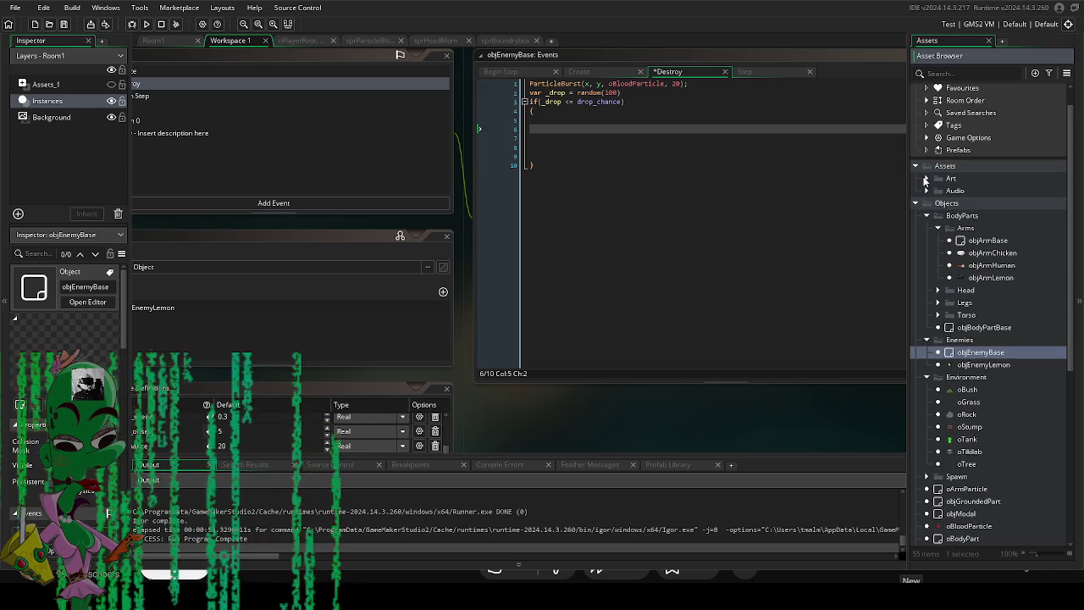
click(925, 178)
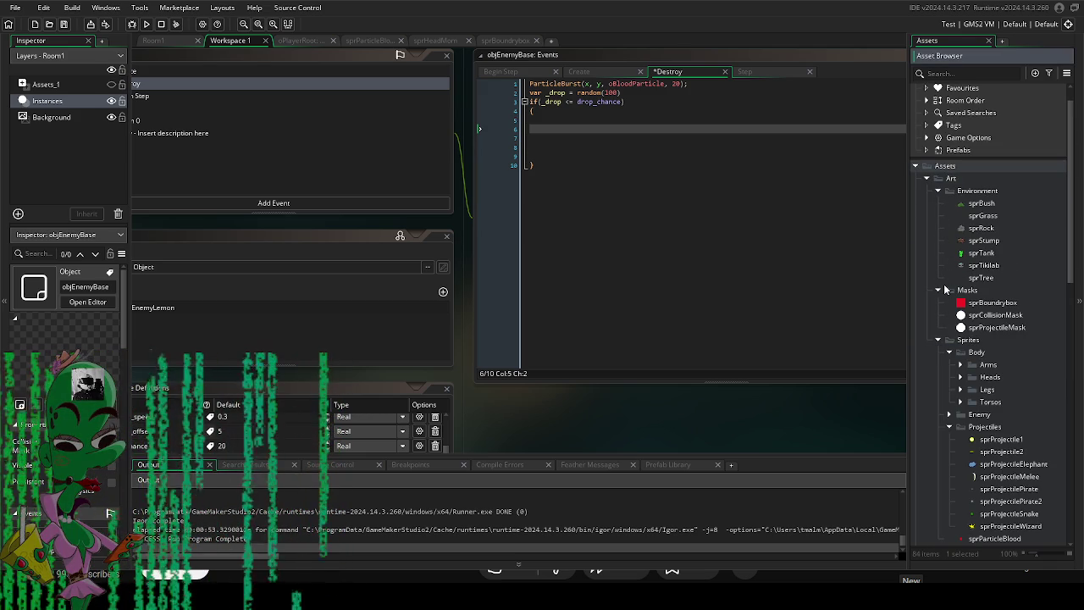
click(960, 402)
click(959, 403)
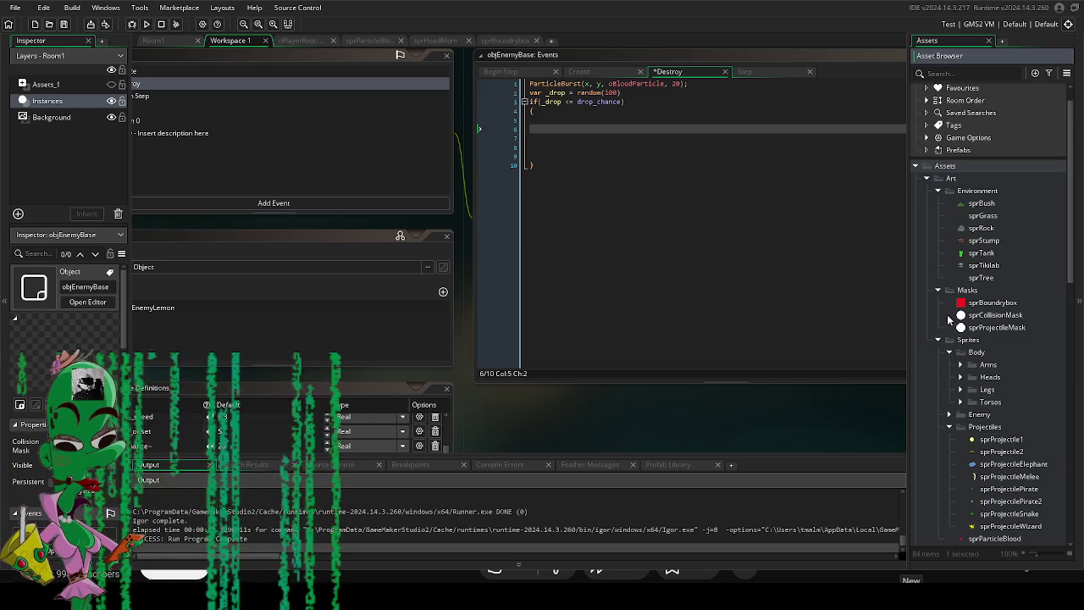
click(937, 341)
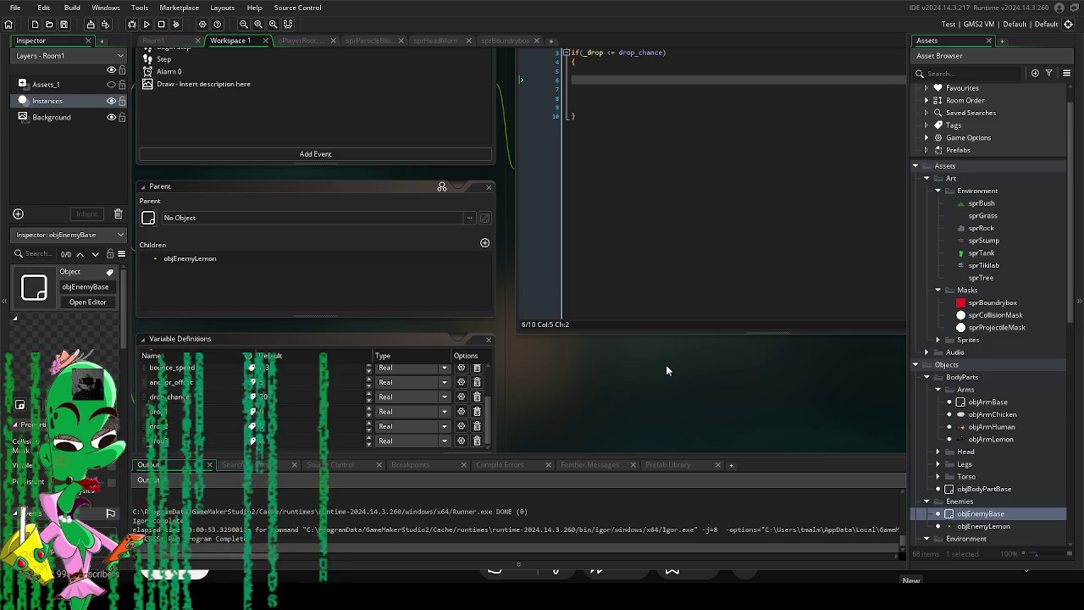
scroll(666, 371, down, 2)
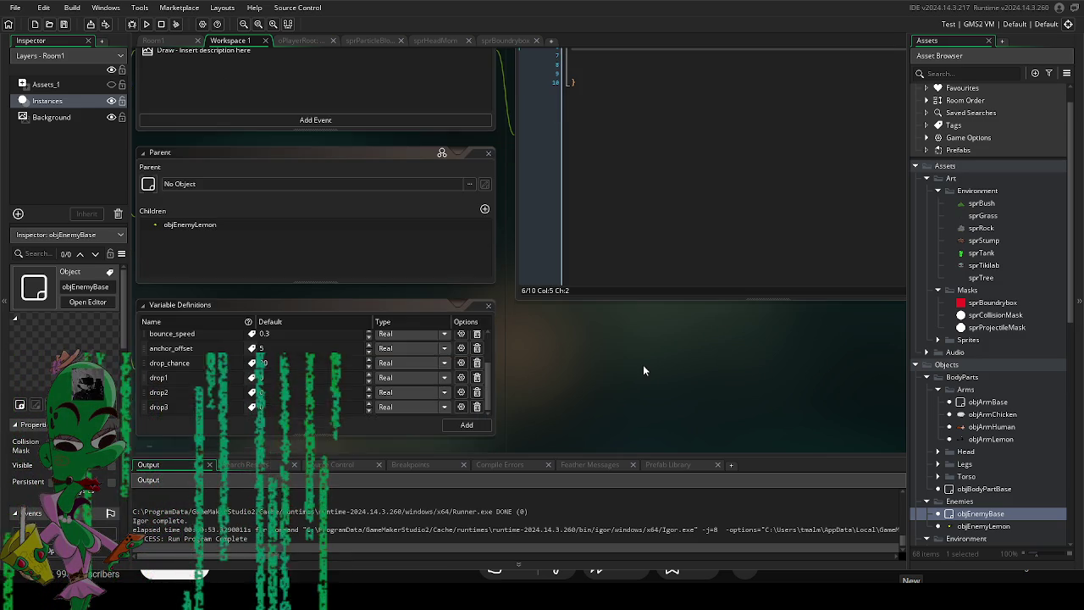
scroll(635, 380, up, 3)
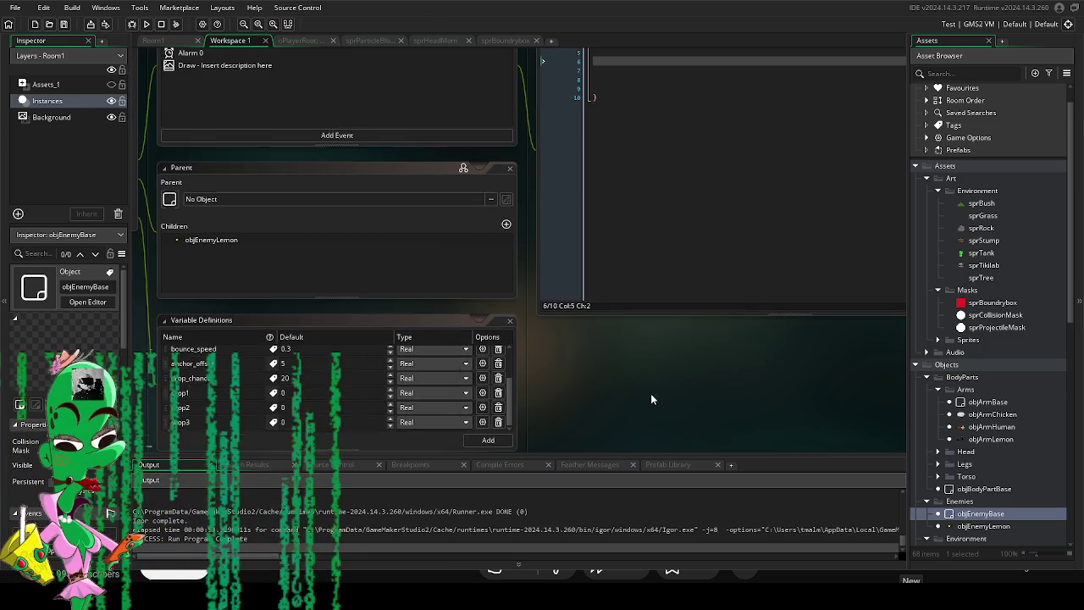
scroll(641, 415, up, 1)
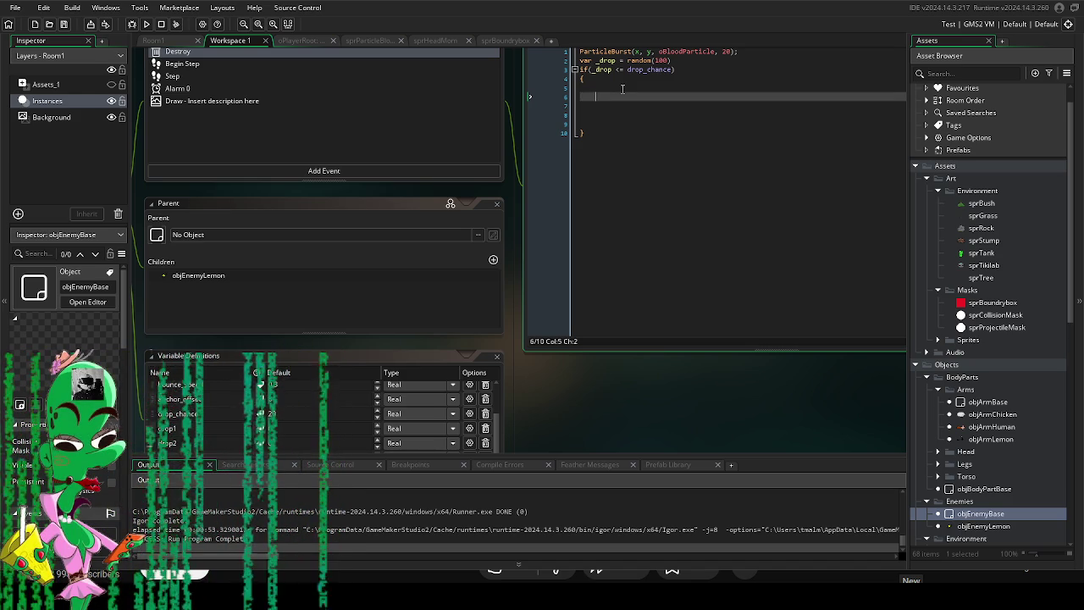
Inside the drop block, add var _drop2 = random_range(1,3), replacing the initial random(2).
text(var )
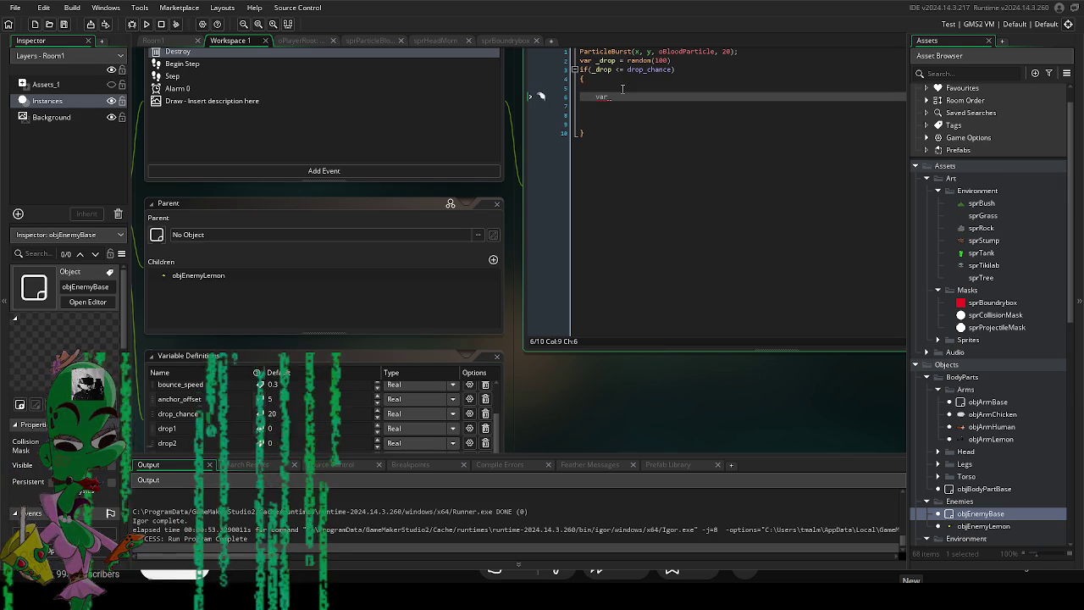
text(_)
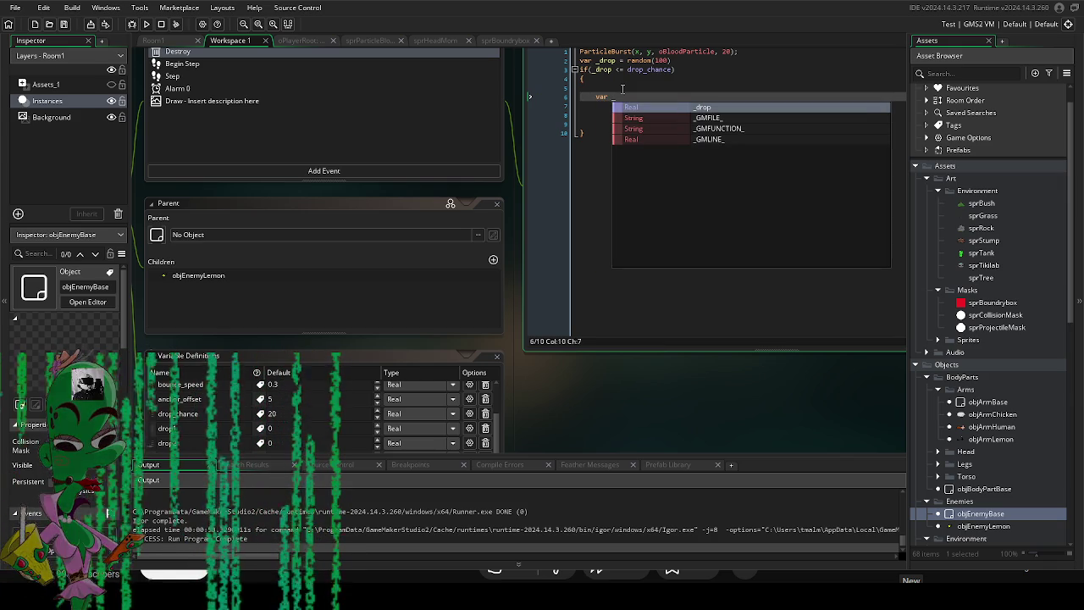
text(drop2 = )
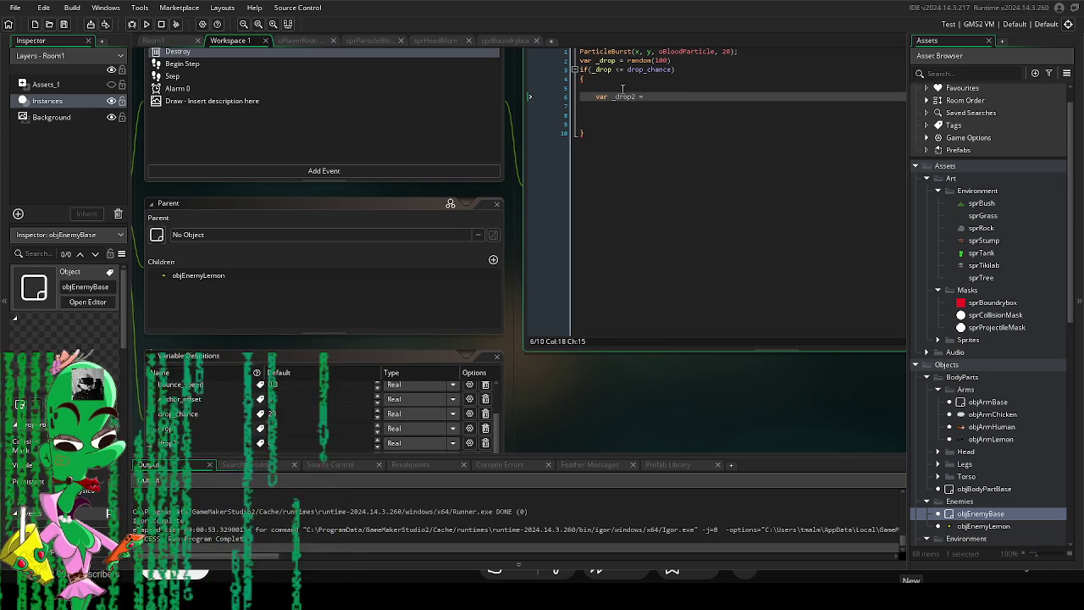
text(random())
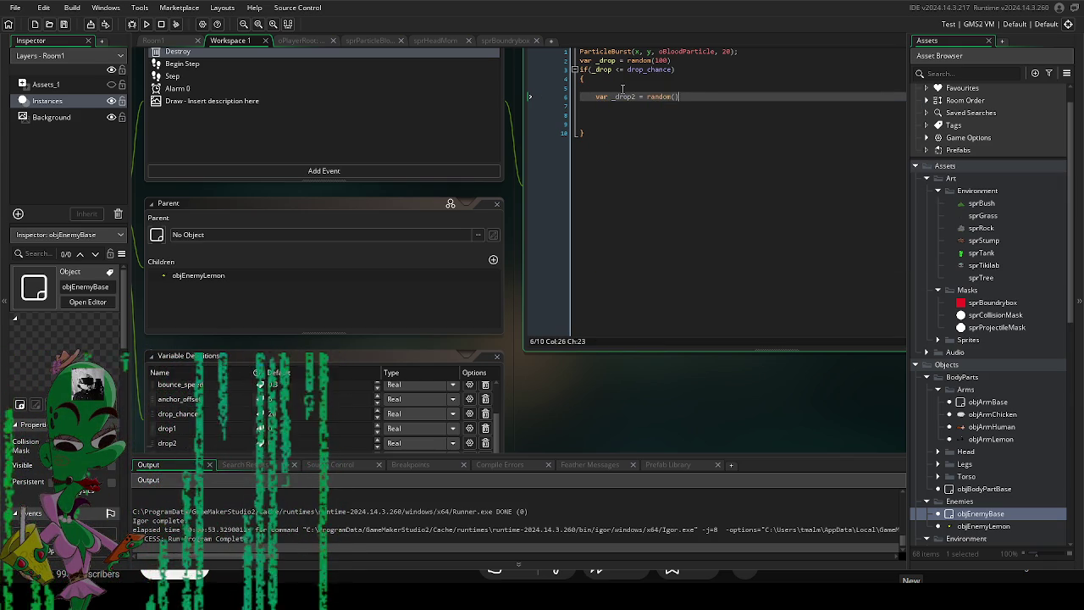
text(2)
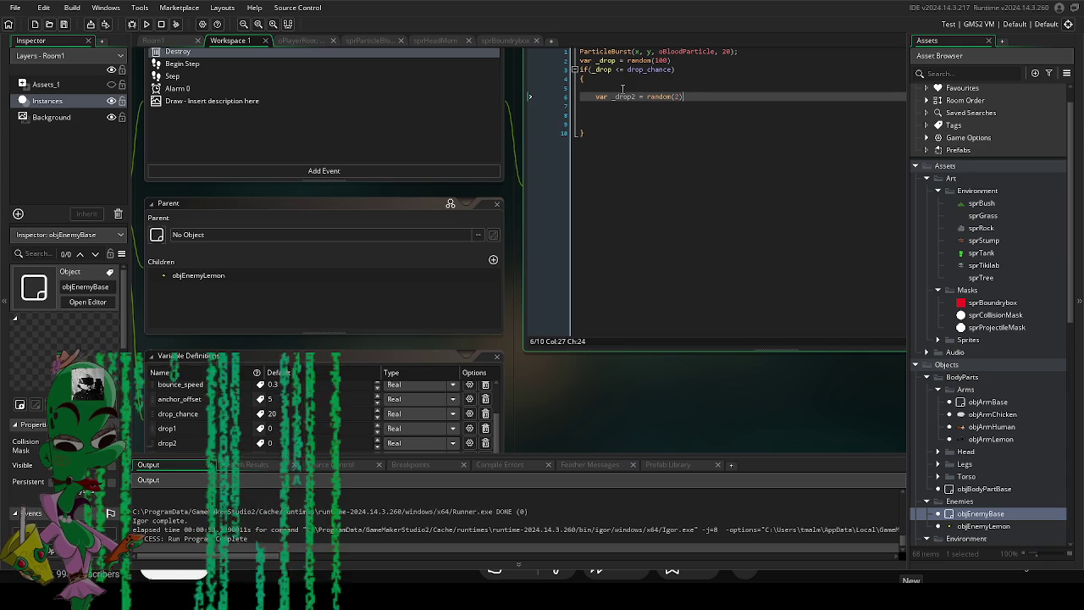
key(BackSpace)
key(BackSpace)
key(BackSpace)
text(_range)
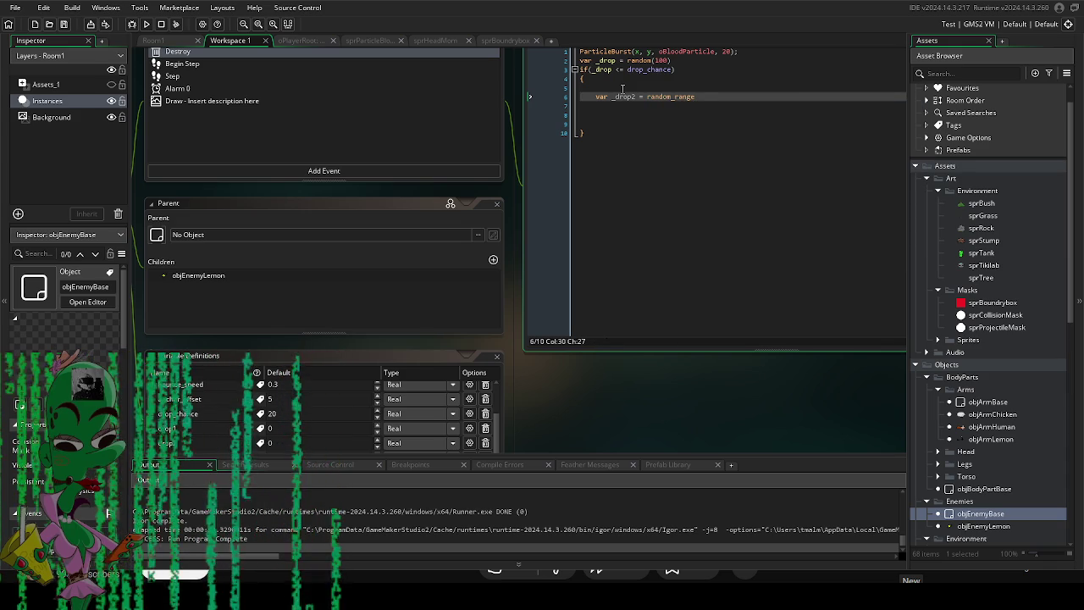
text((1,)
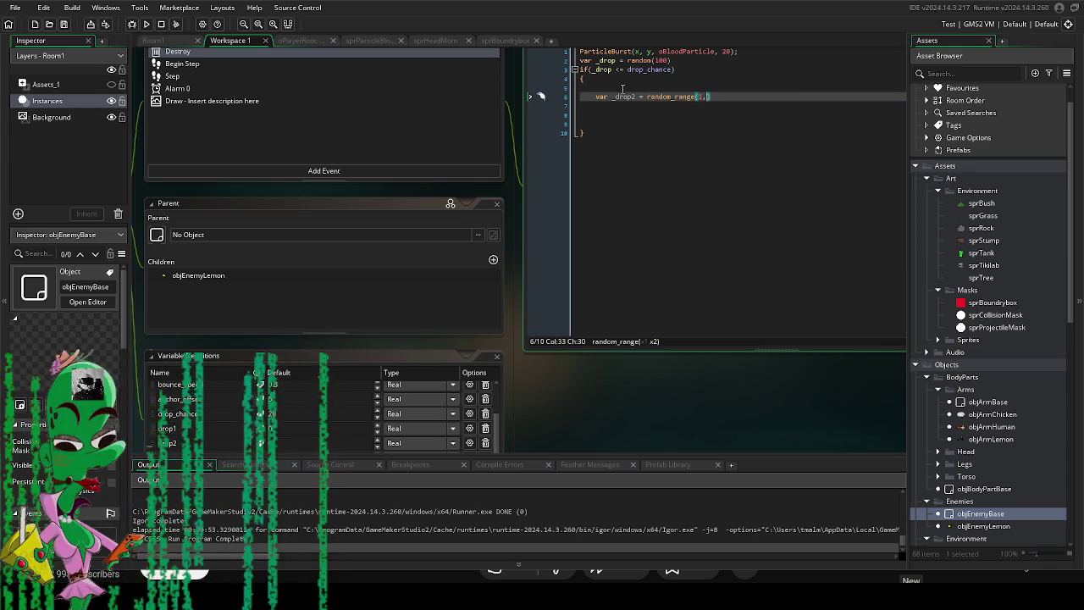